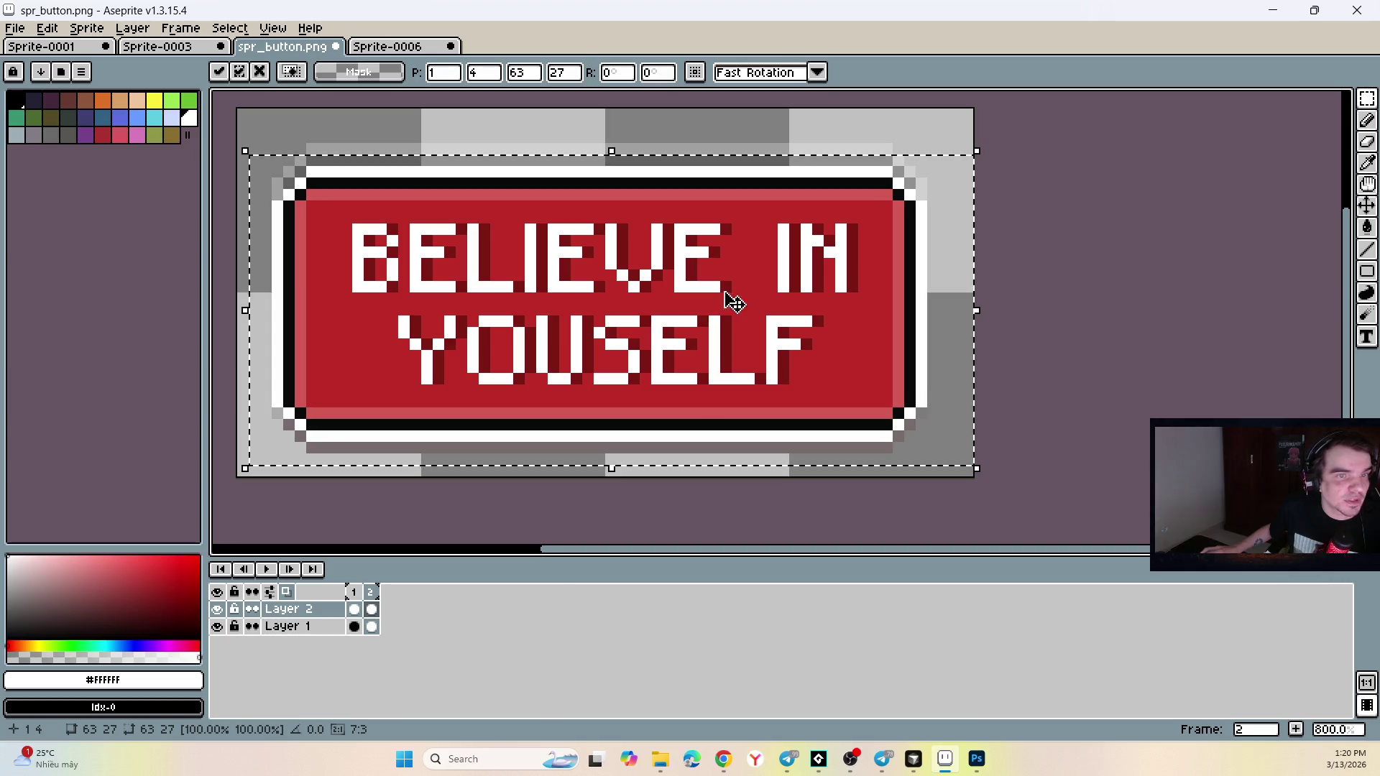
Preview the button sprite's looping animation, then stop it.
{"action": "scroll", "coordinate": [530, 539], "scroll_direction": "down", "scroll_amount": 2}
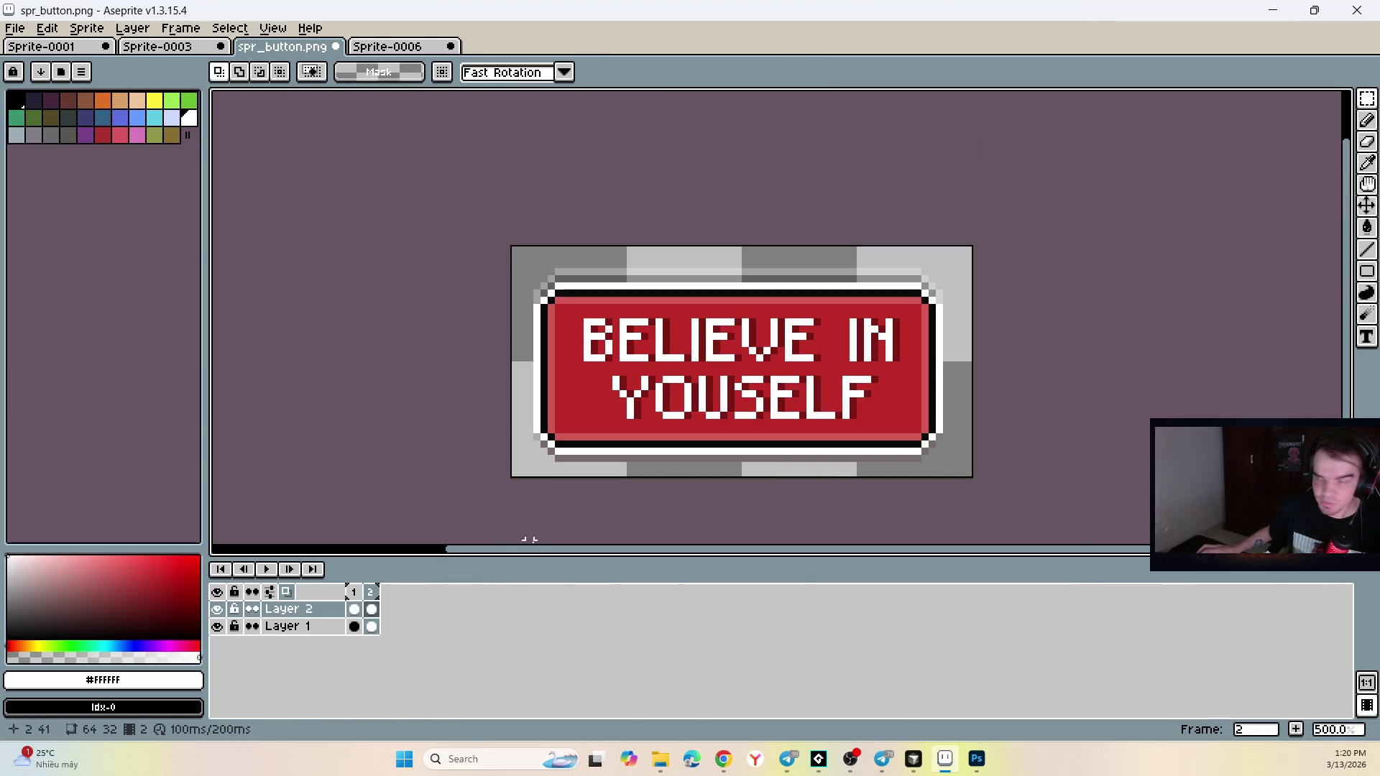
{"action": "left_click", "coordinate": [267, 569]}
{"action": "scroll", "coordinate": [512, 361], "scroll_direction": "down", "scroll_amount": 1}
{"action": "scroll", "coordinate": [512, 361], "scroll_direction": "down", "scroll_amount": 2}
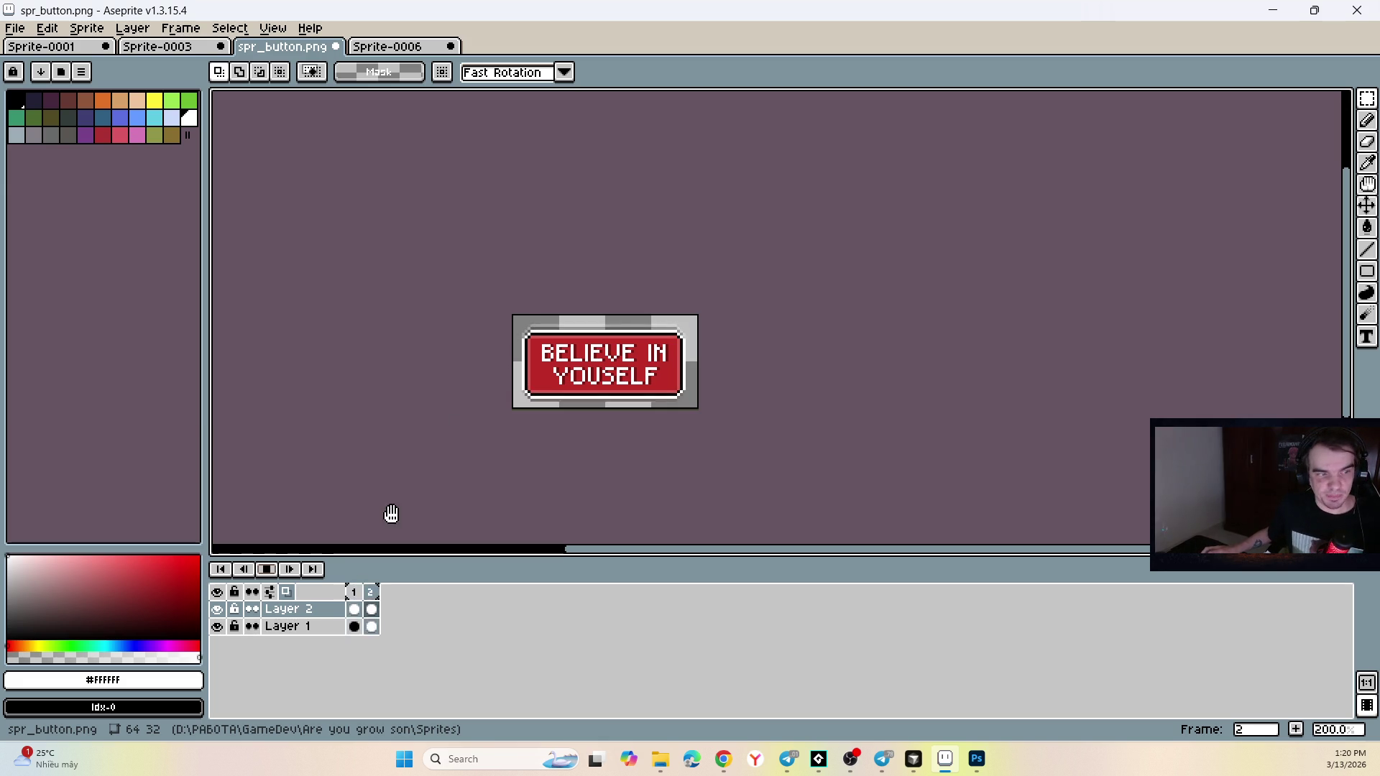
{"action": "left_click", "coordinate": [266, 569]}
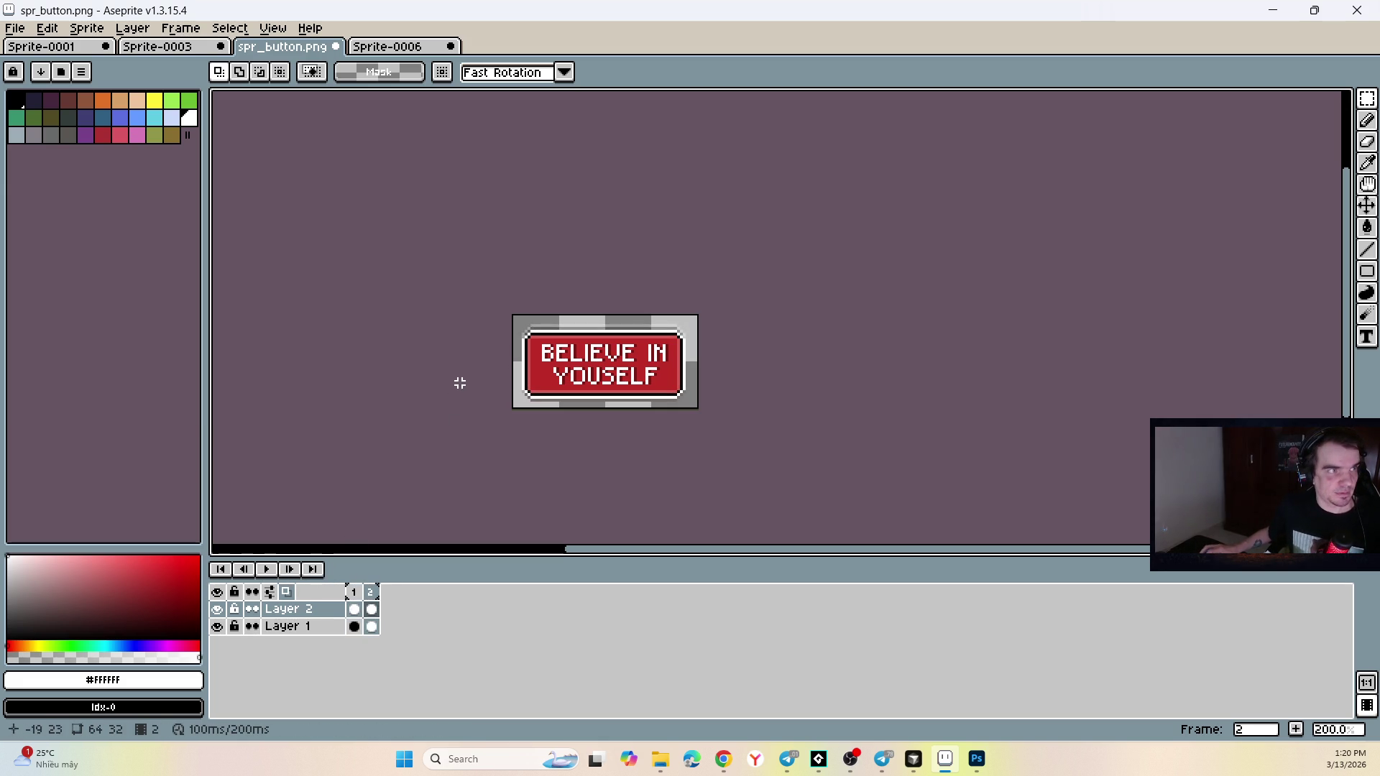
Save the sprite, agreeing to export its frames as spr_button1.png and spr_button2.png.
{"action": "key", "text": "ctrl+s"}
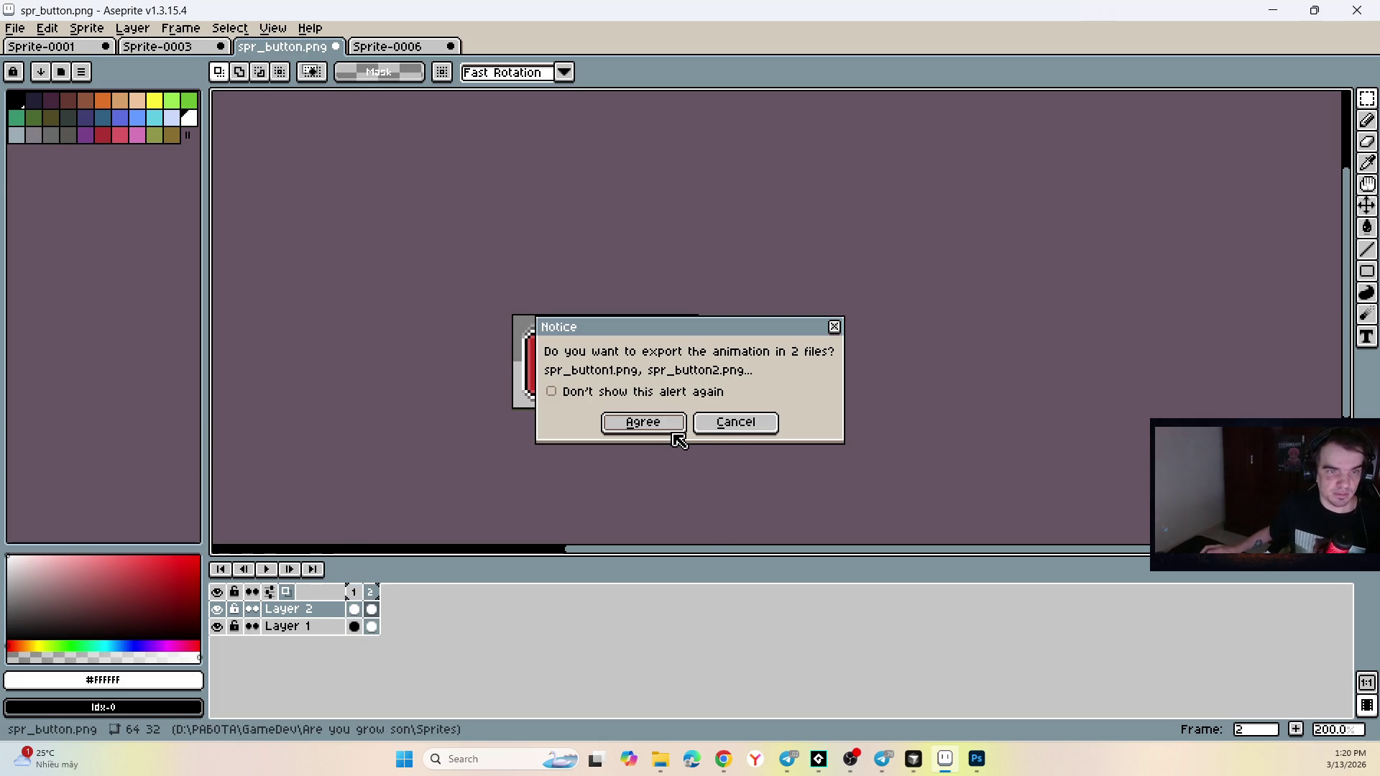
{"action": "left_click", "coordinate": [658, 423]}
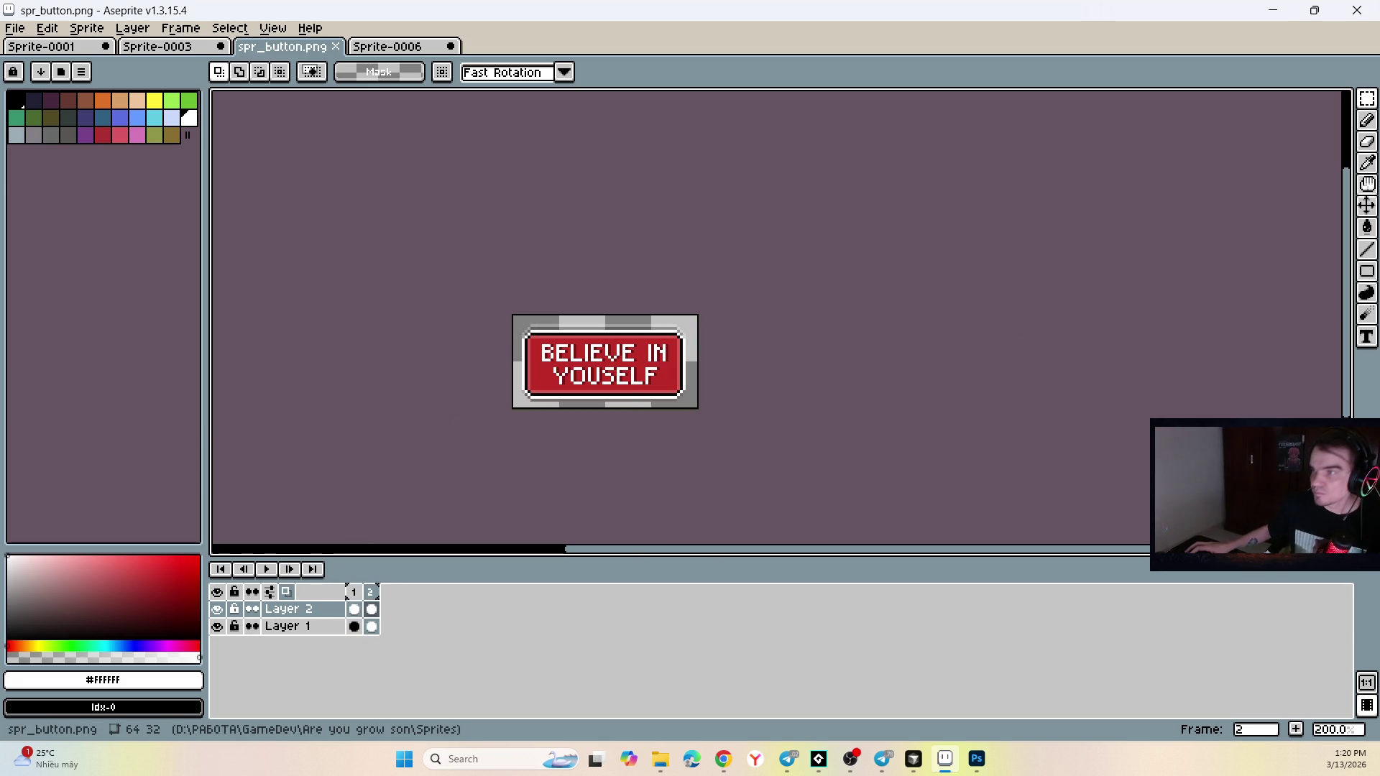
{"action": "left_click", "coordinate": [723, 759]}
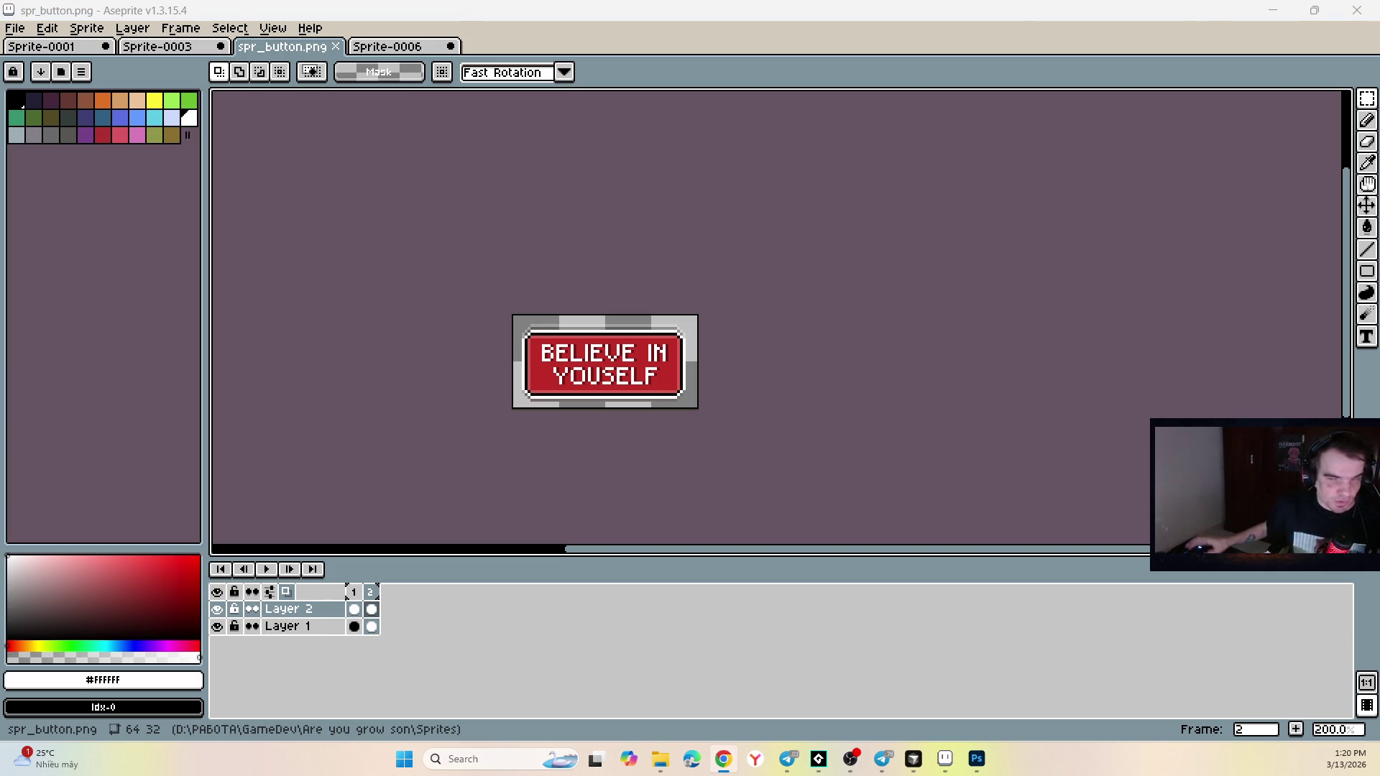
Maximise the itch.io browser window and open the My First Jam! 2026 overview page.
{"action": "mouse_move", "coordinate": [1379, 216]}
{"action": "left_mouse_down"}
{"action": "mouse_move", "coordinate": [1057, 181]}
{"action": "mouse_move", "coordinate": [780, 89]}
{"action": "mouse_move", "coordinate": [767, 107]}
{"action": "left_mouse_up"}
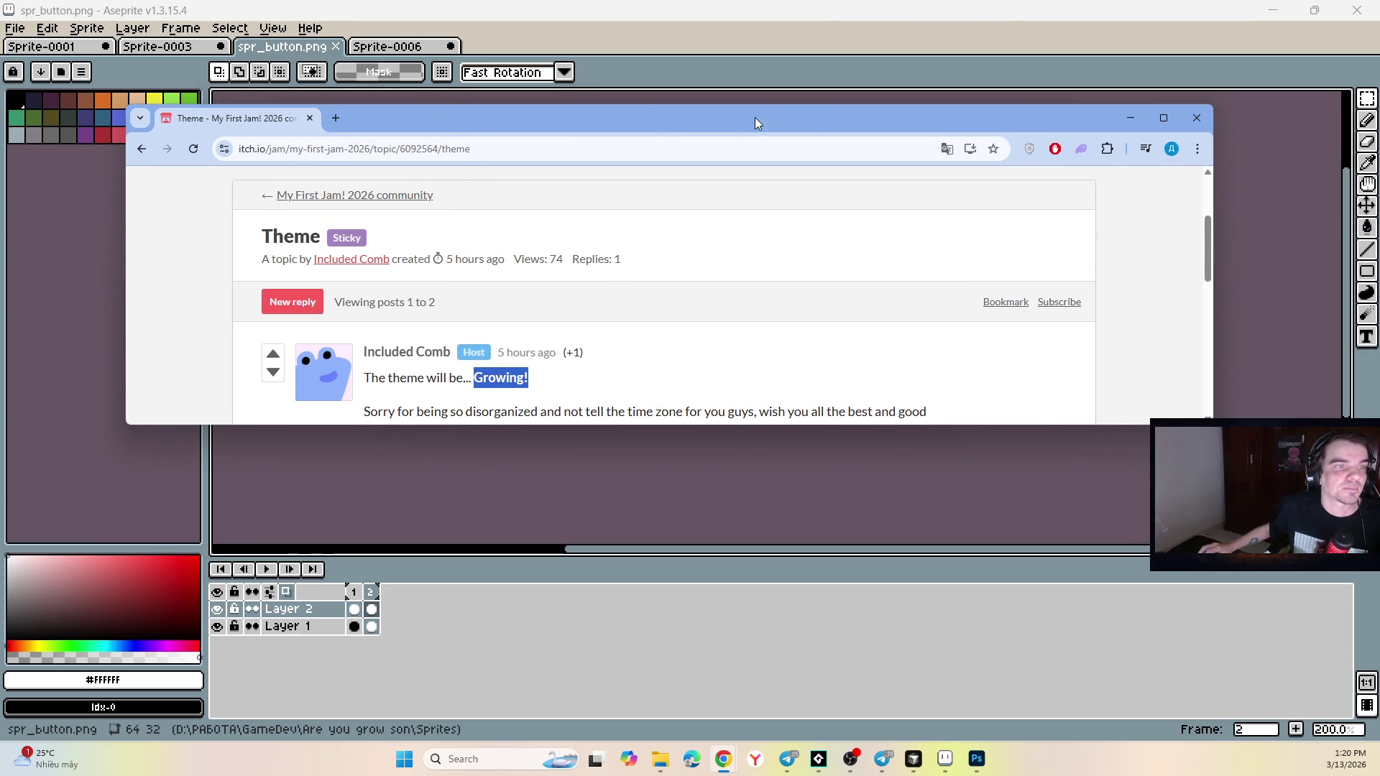
{"action": "double_click", "coordinate": [739, 114]}
{"action": "scroll", "coordinate": [350, 204], "scroll_direction": "up", "scroll_amount": 3}
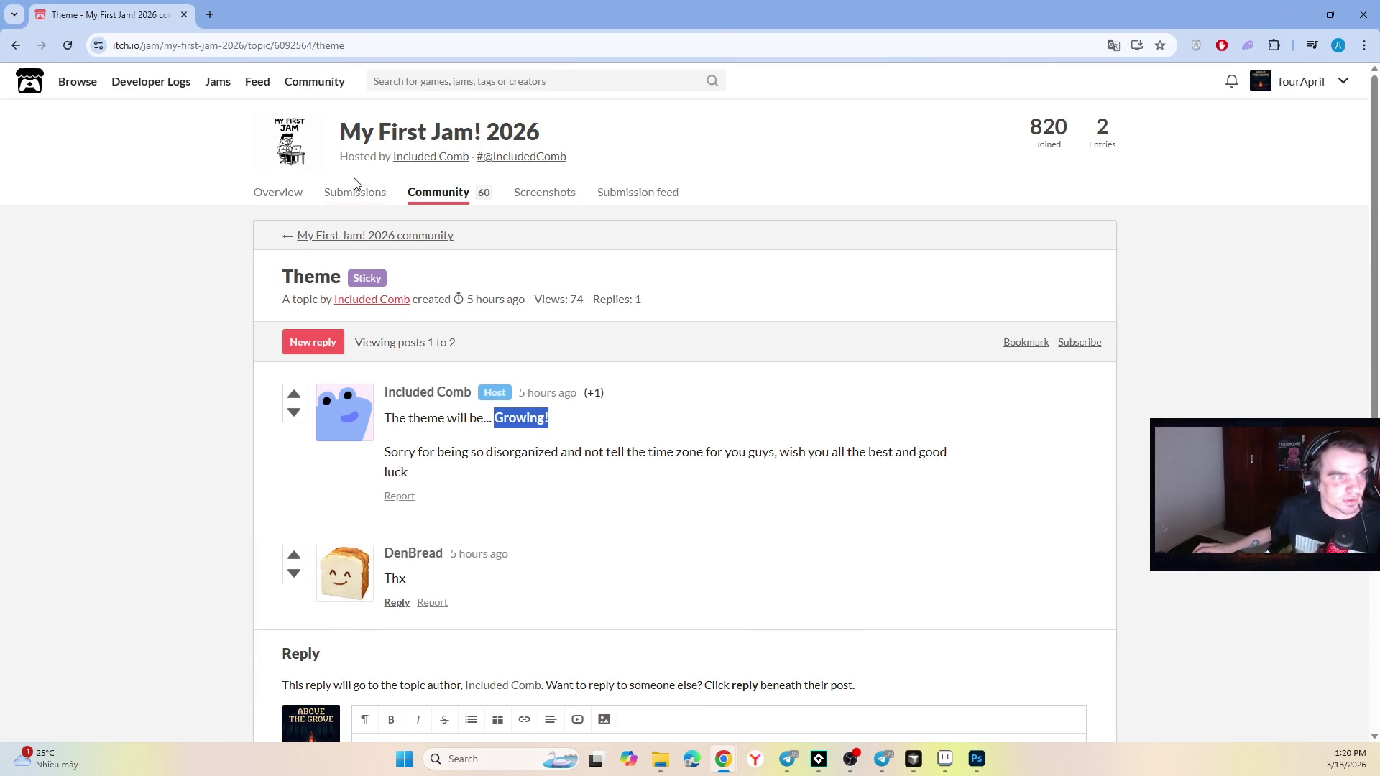
{"action": "left_click", "coordinate": [410, 130]}
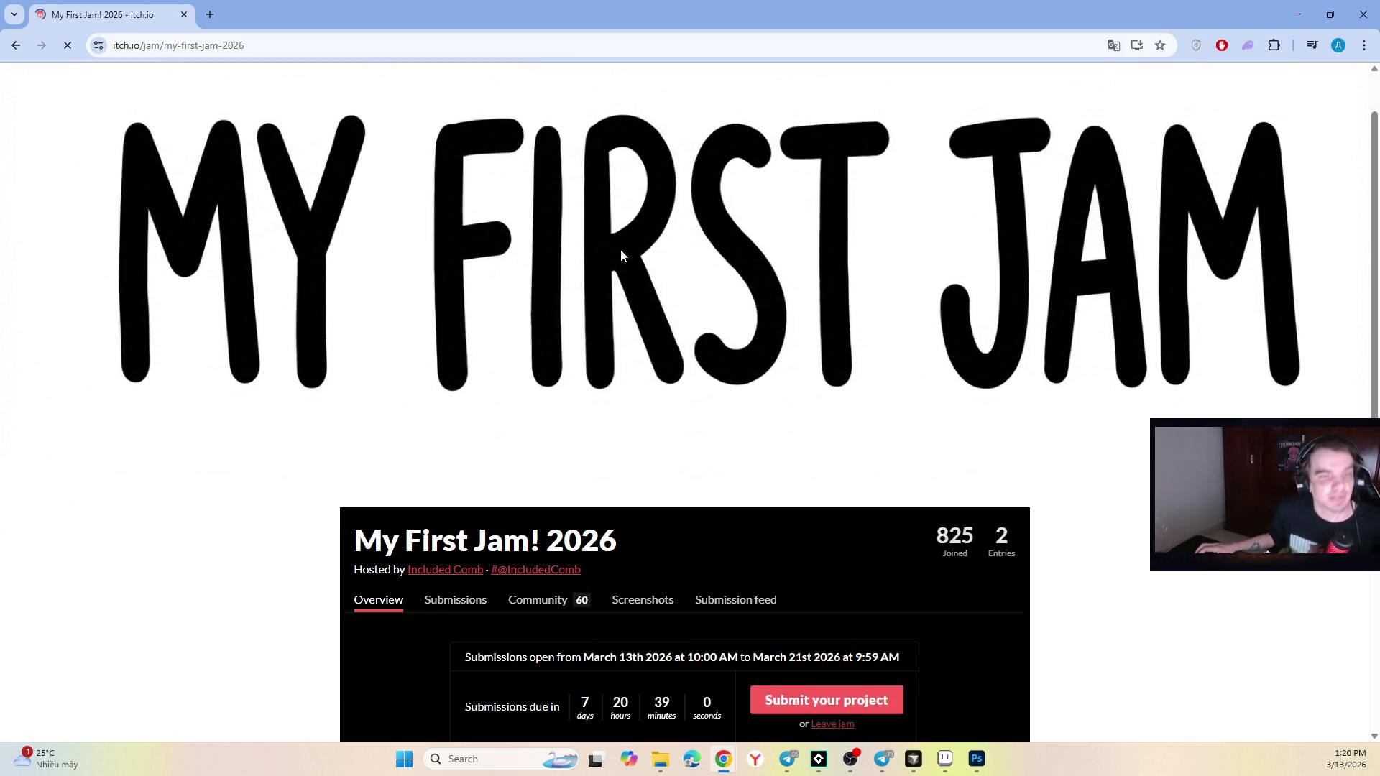
Check the 825 joined count and submission countdown, then return to Aseprite.
{"action": "scroll", "coordinate": [620, 249], "scroll_direction": "down", "scroll_amount": 5}
{"action": "mouse_move", "coordinate": [948, 170]}
{"action": "left_mouse_down"}
{"action": "mouse_move", "coordinate": [976, 176]}
{"action": "mouse_move", "coordinate": [961, 184]}
{"action": "left_mouse_up"}
{"action": "left_click", "coordinate": [969, 179]}
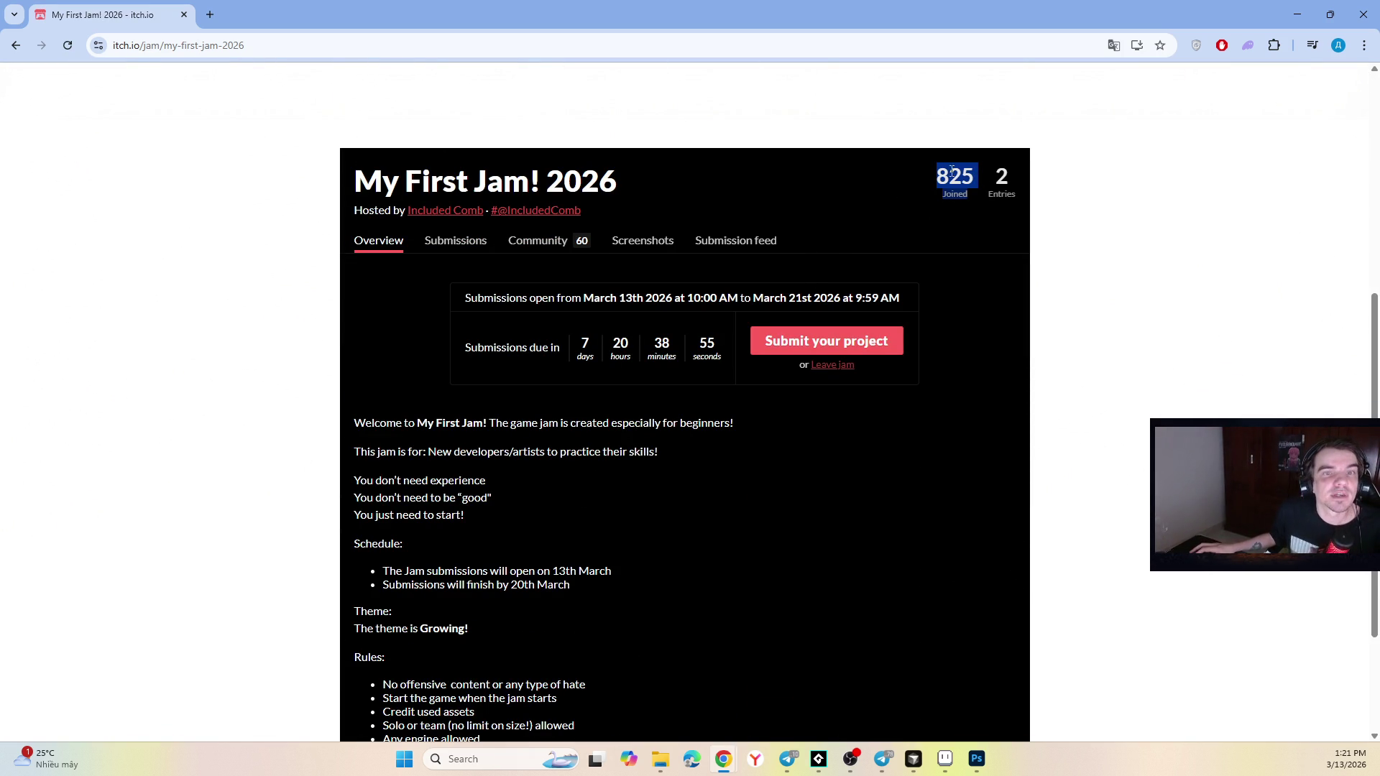
{"action": "left_click_drag", "start_coordinate": [584, 353], "coordinate": [677, 350]}
{"action": "left_click", "coordinate": [610, 373]}
{"action": "left_click", "coordinate": [607, 351]}
{"action": "scroll", "coordinate": [607, 351], "scroll_direction": "down", "scroll_amount": 2}
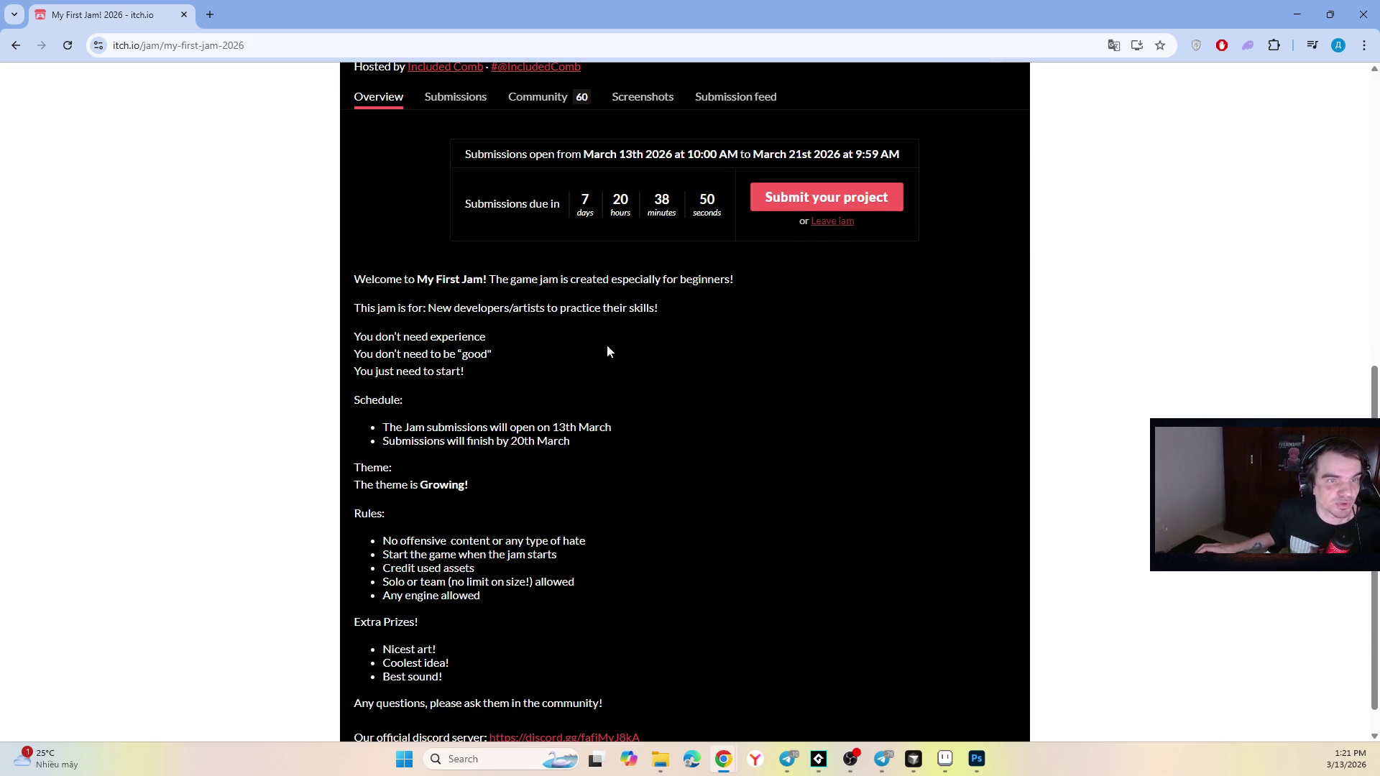
{"action": "scroll", "coordinate": [607, 351], "scroll_direction": "down", "scroll_amount": 1}
{"action": "scroll", "coordinate": [567, 326], "scroll_direction": "up", "scroll_amount": 3}
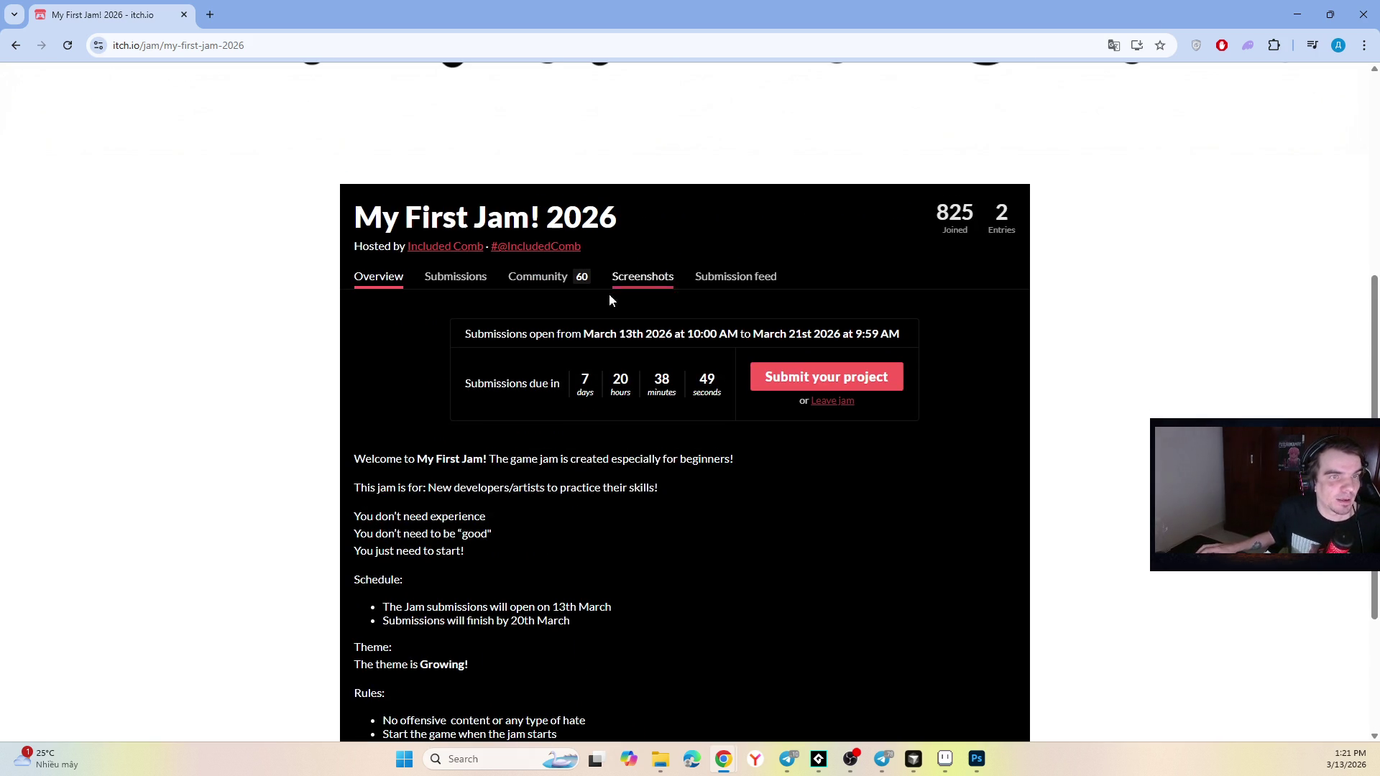
{"action": "left_click_drag", "start_coordinate": [620, 334], "coordinate": [854, 333]}
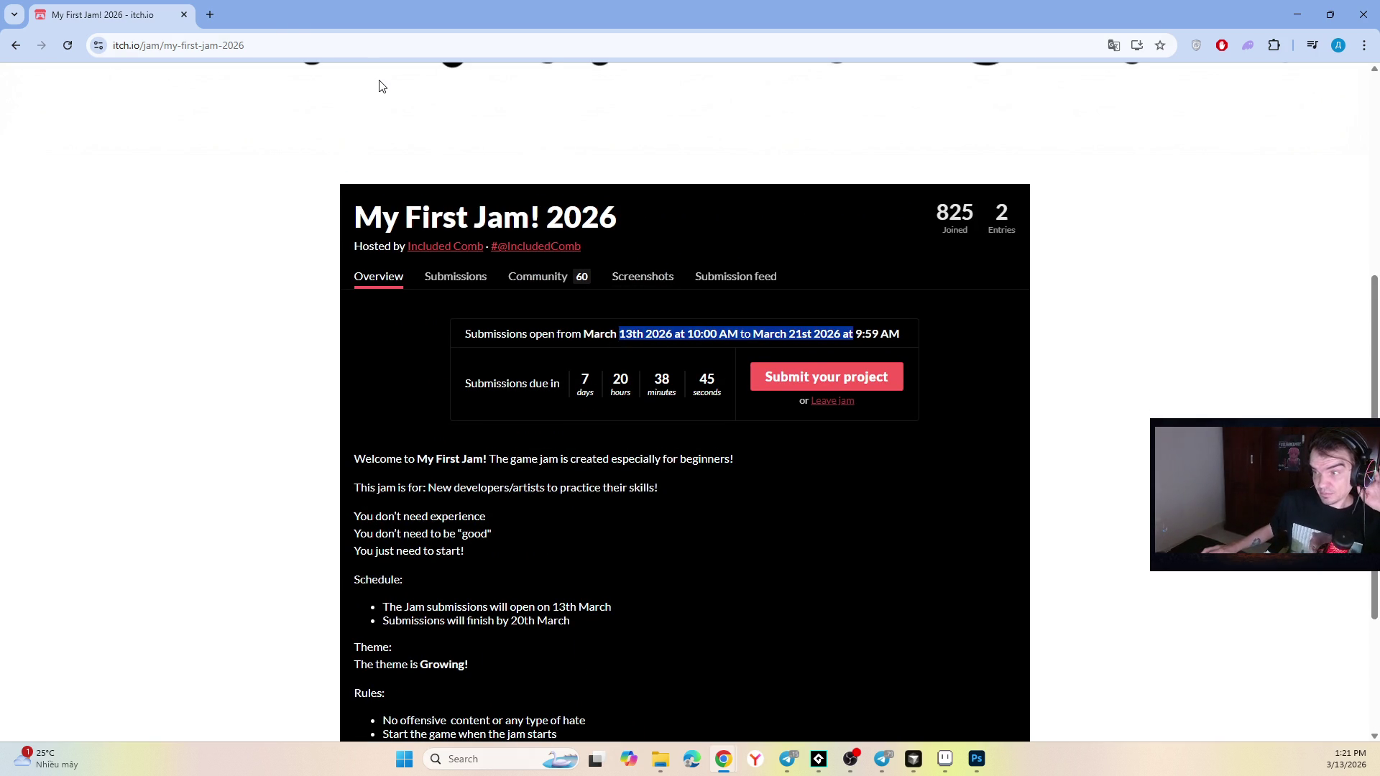
{"action": "key", "text": "alt+Tab"}
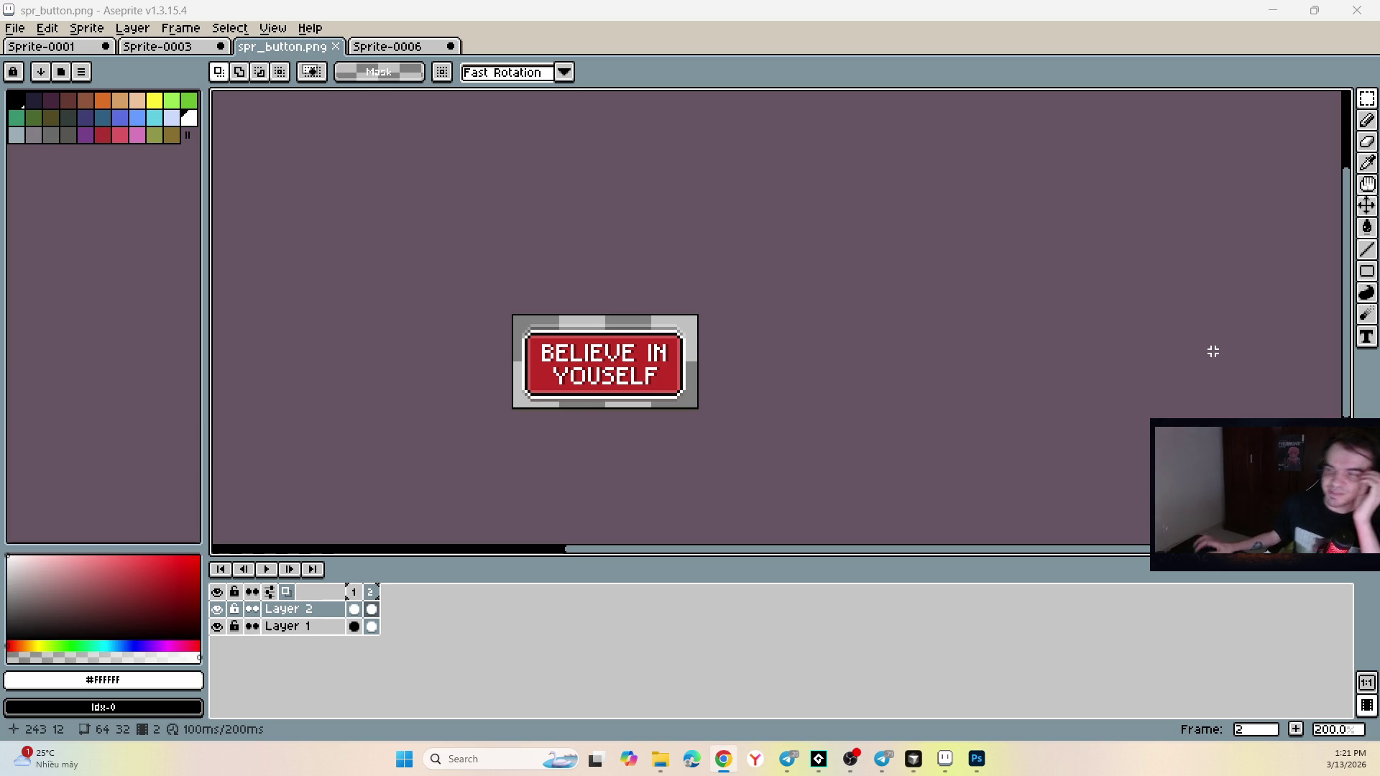
{"action": "scroll", "coordinate": [588, 403], "scroll_direction": "up", "scroll_amount": 3}
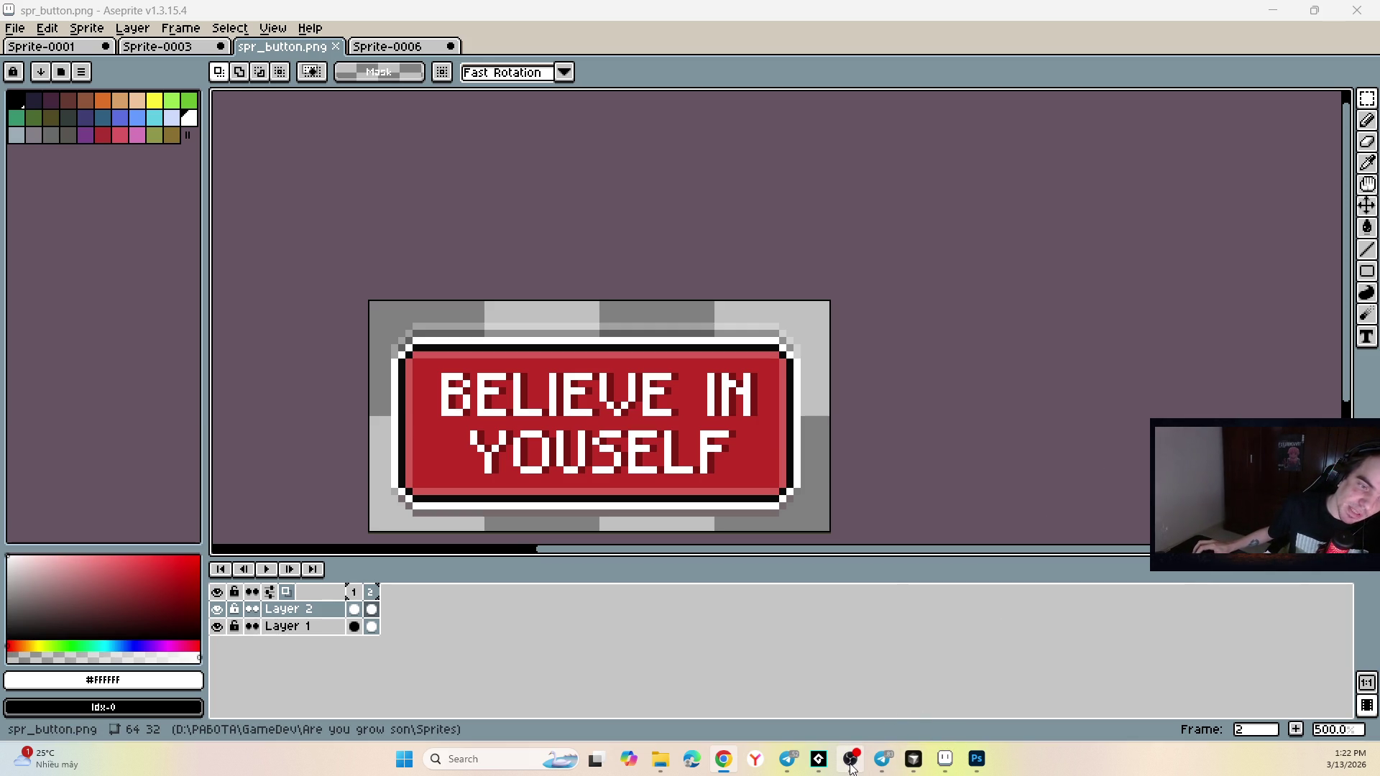
{"action": "left_click", "coordinate": [977, 759]}
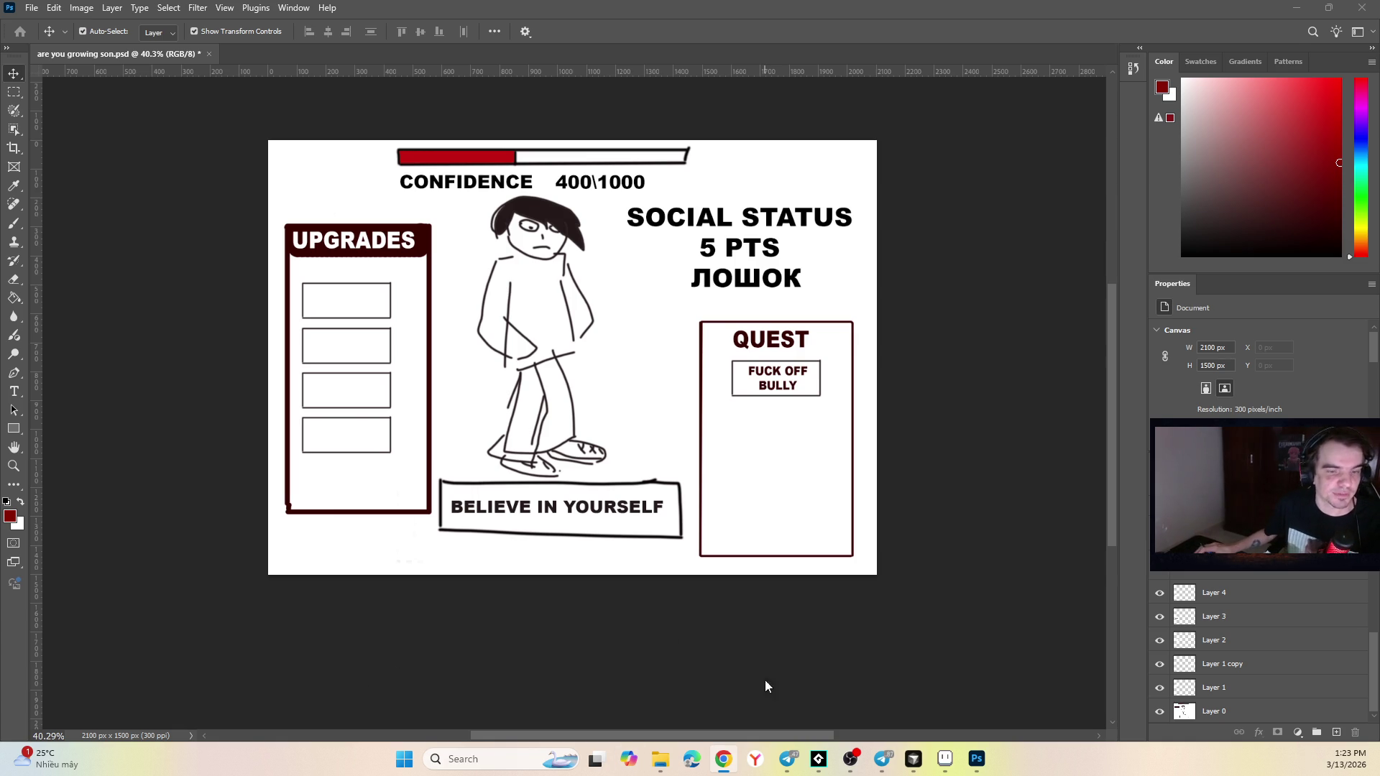
{"action": "left_click", "coordinate": [945, 758]}
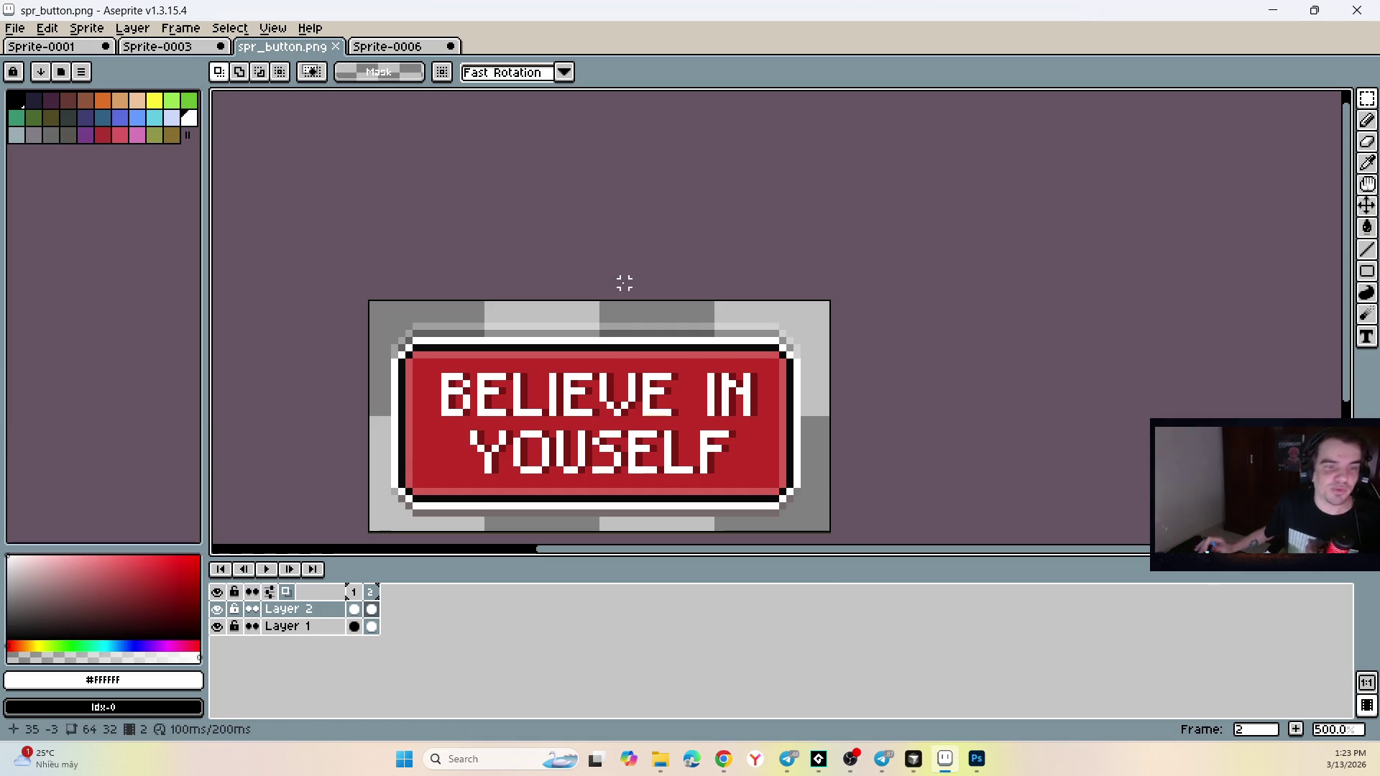
Bring up the GameMaker project and focus its OBJECTS group, minimising Cursor on the way.
{"action": "scroll", "coordinate": [395, 213], "scroll_direction": "down", "scroll_amount": 2}
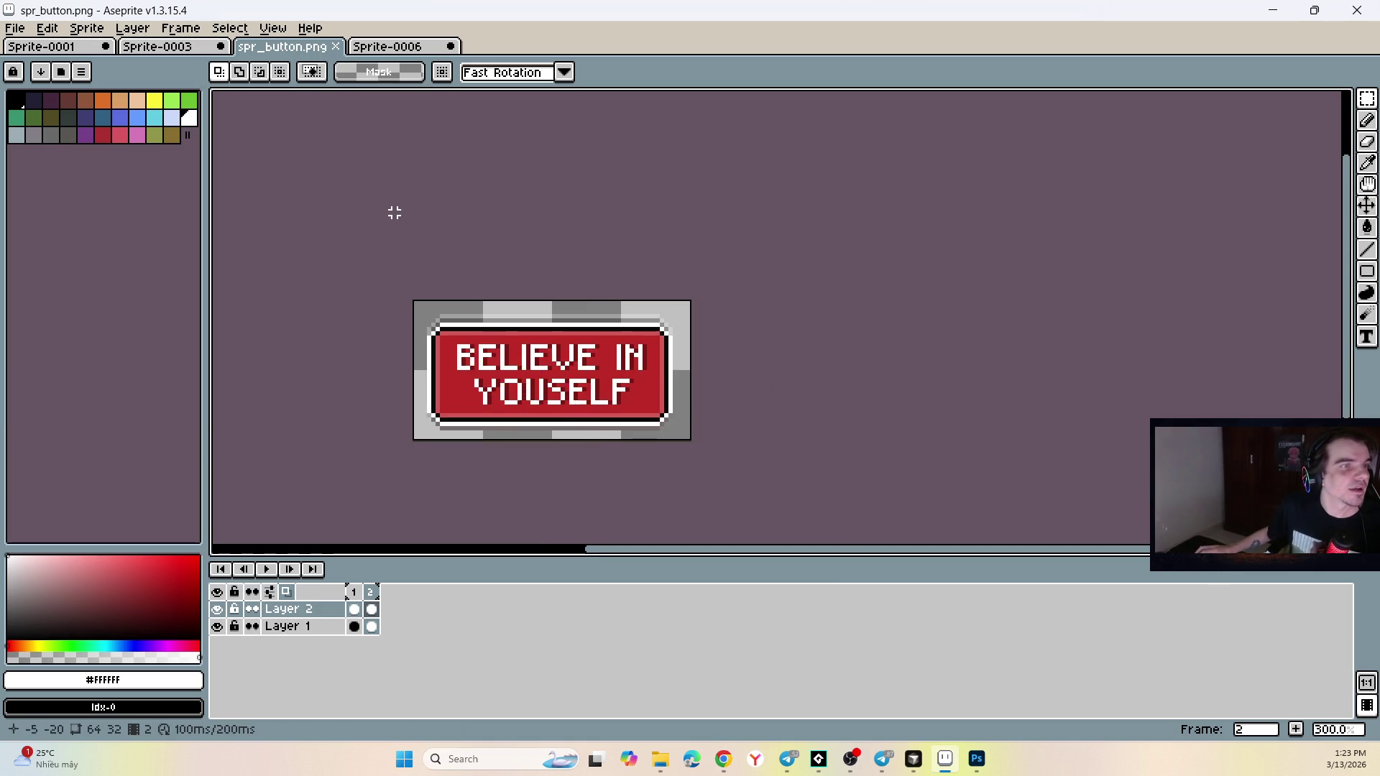
{"action": "scroll", "coordinate": [394, 213], "scroll_direction": "up", "scroll_amount": 2}
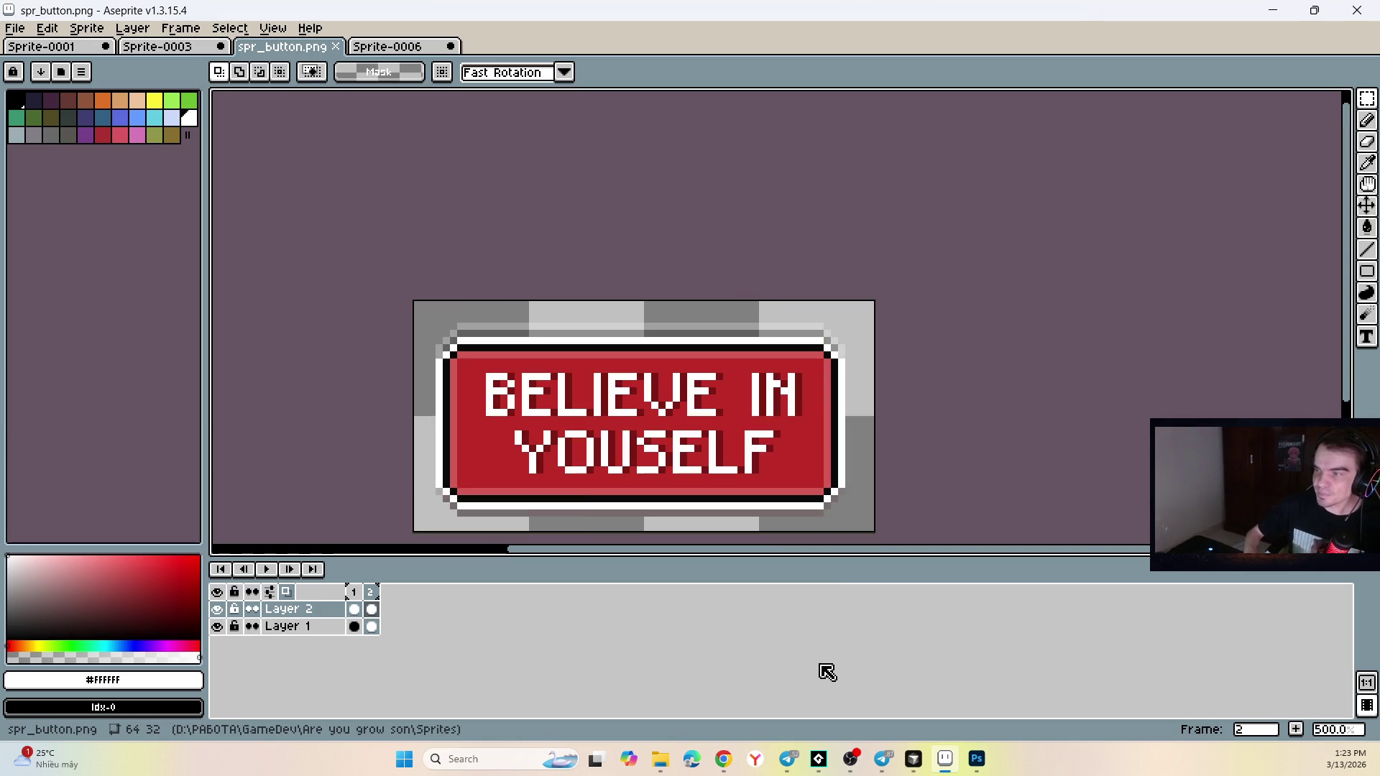
{"action": "left_click", "coordinate": [913, 758]}
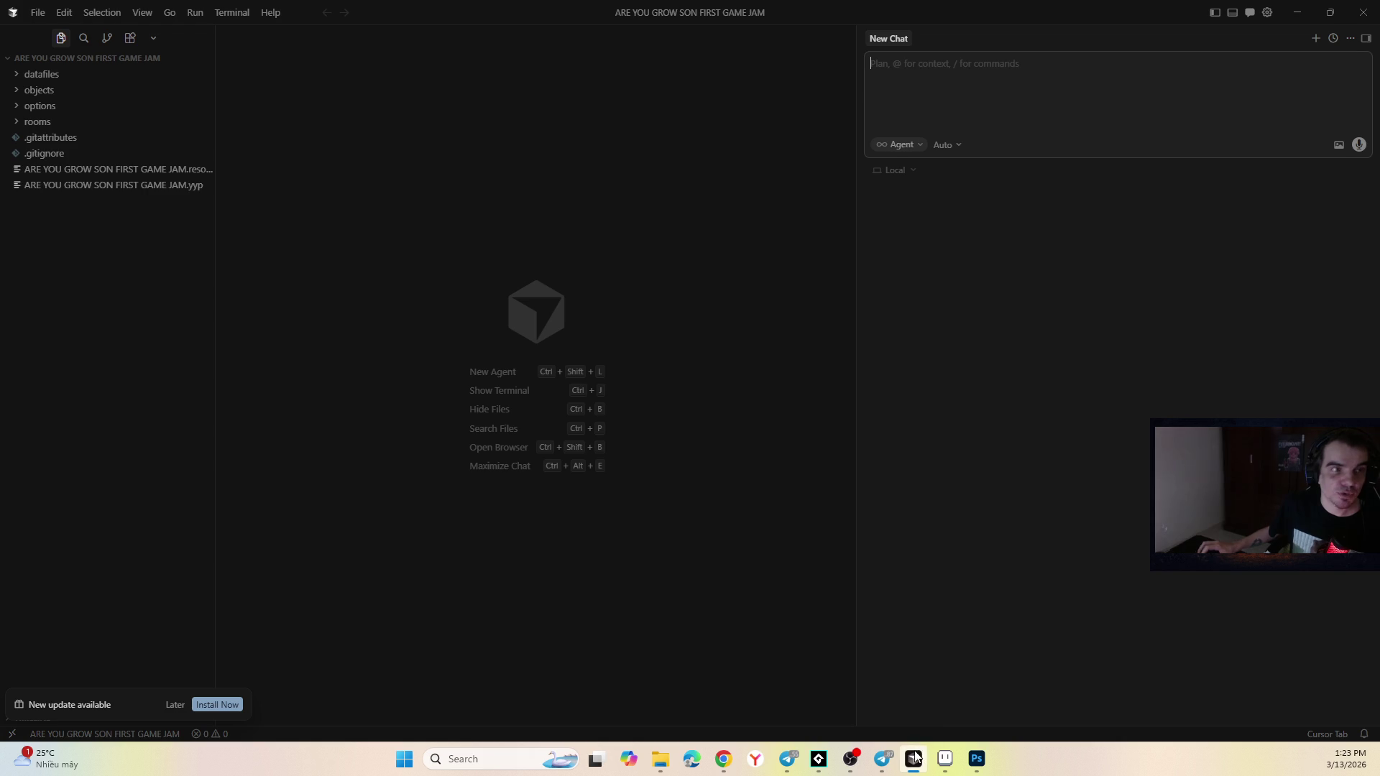
{"action": "left_click", "coordinate": [929, 757]}
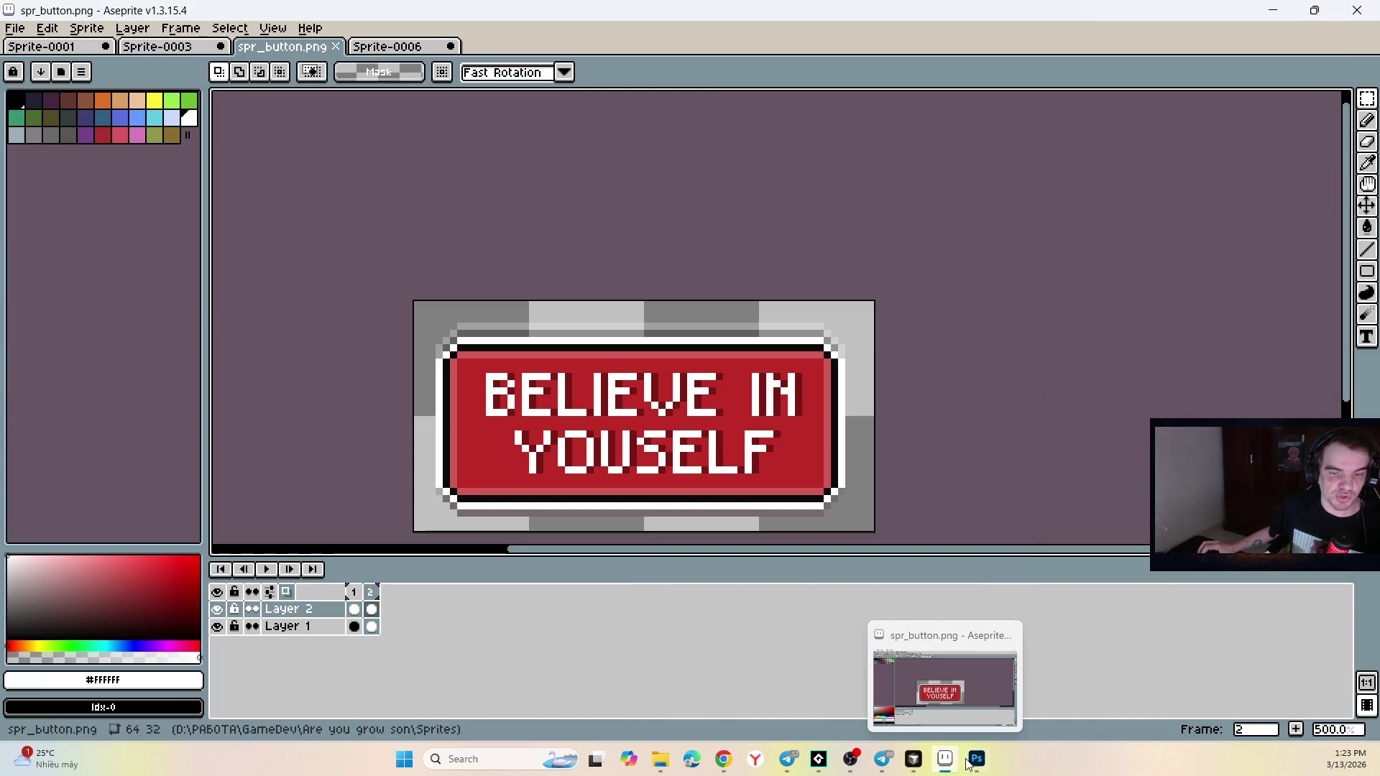
{"action": "mouse_move", "coordinate": [977, 762]}
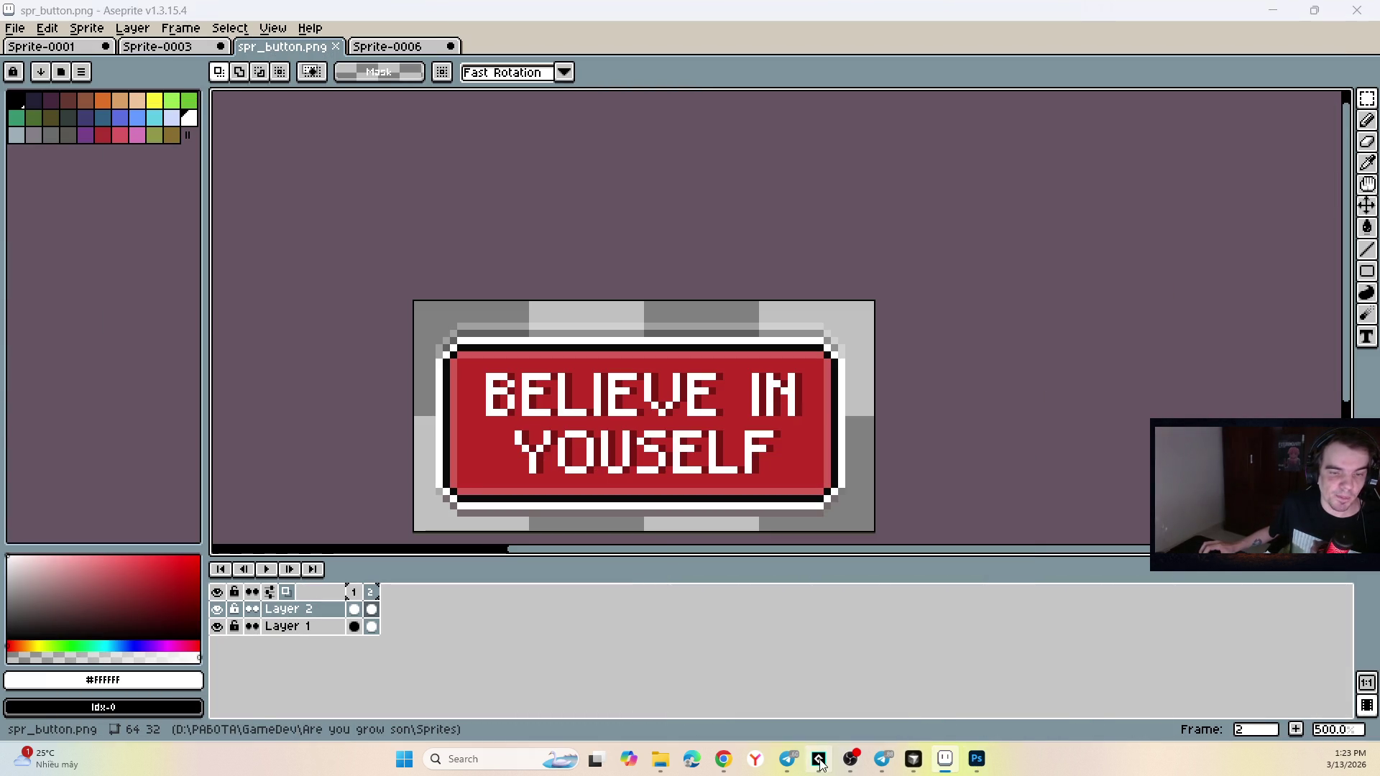
{"action": "left_click", "coordinate": [819, 759]}
{"action": "left_click", "coordinate": [1223, 322]}
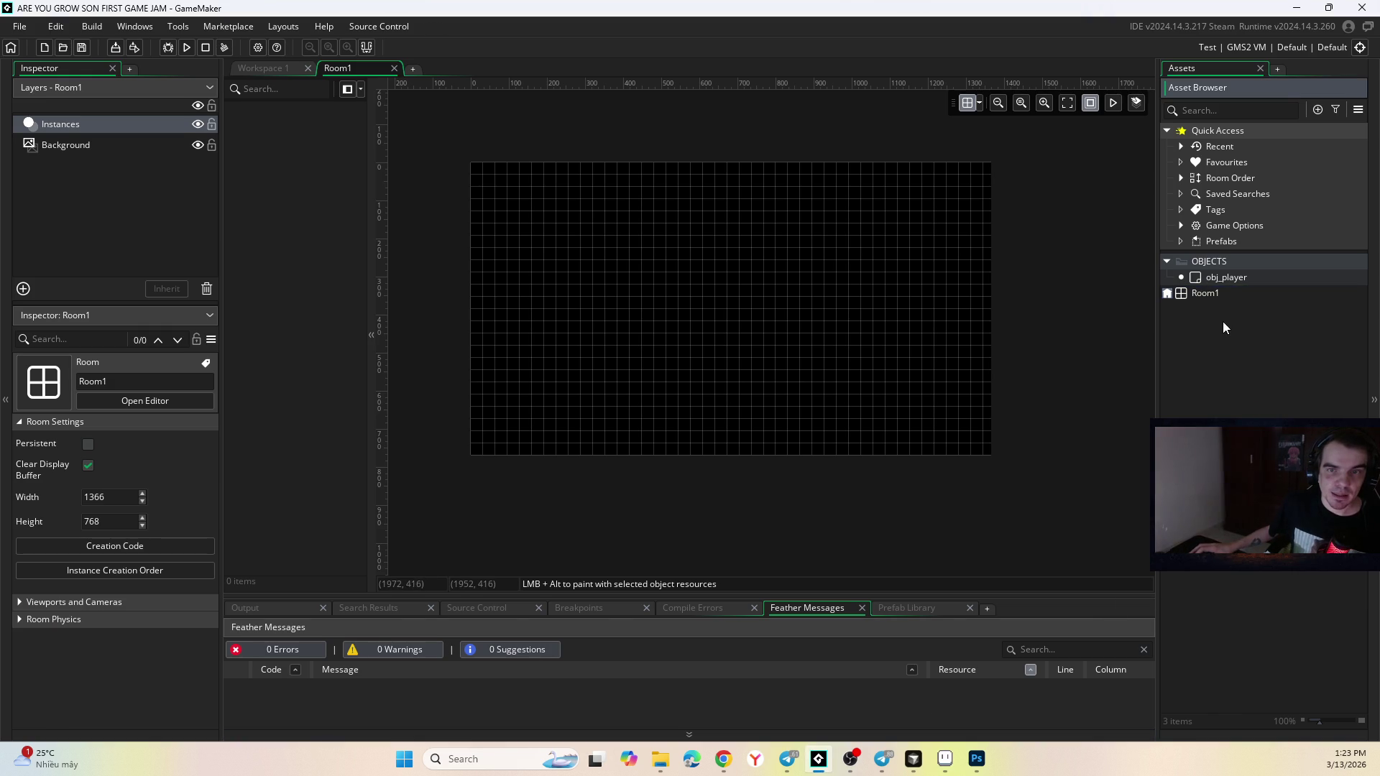
Create a new object in the OBJECTS group named obj_buttonBelieve.
{"action": "right_click", "coordinate": [1205, 262]}
{"action": "mouse_move", "coordinate": [1271, 267]}
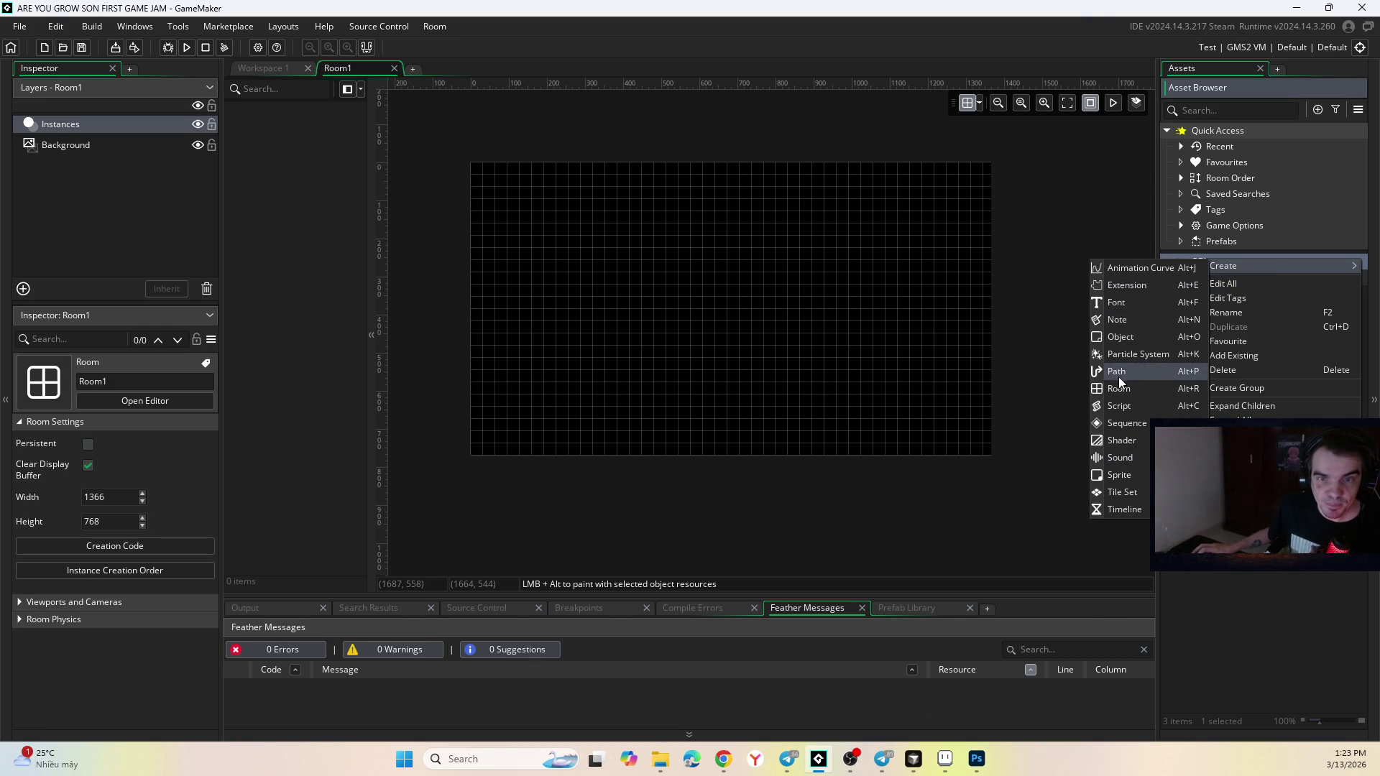
{"action": "left_click", "coordinate": [1145, 336]}
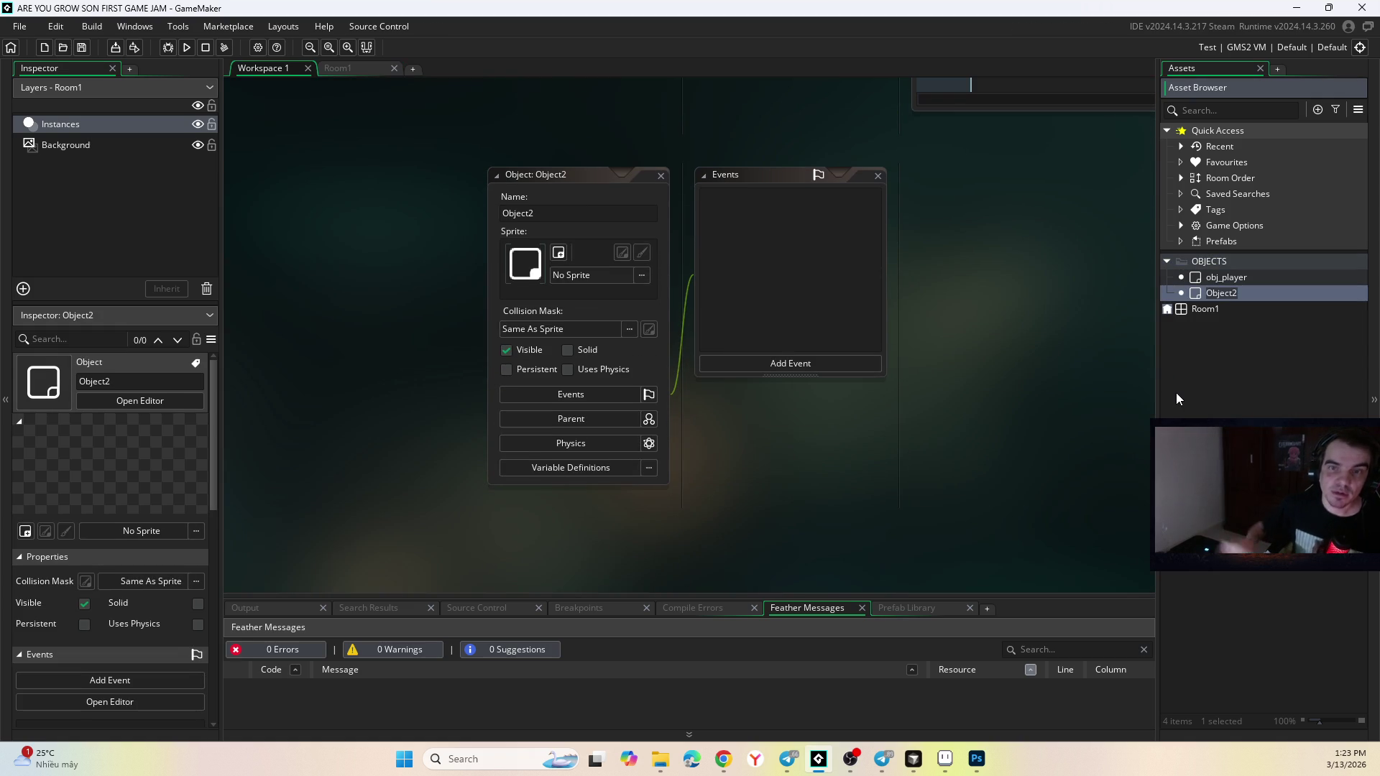
{"action": "type", "text": "obj"}
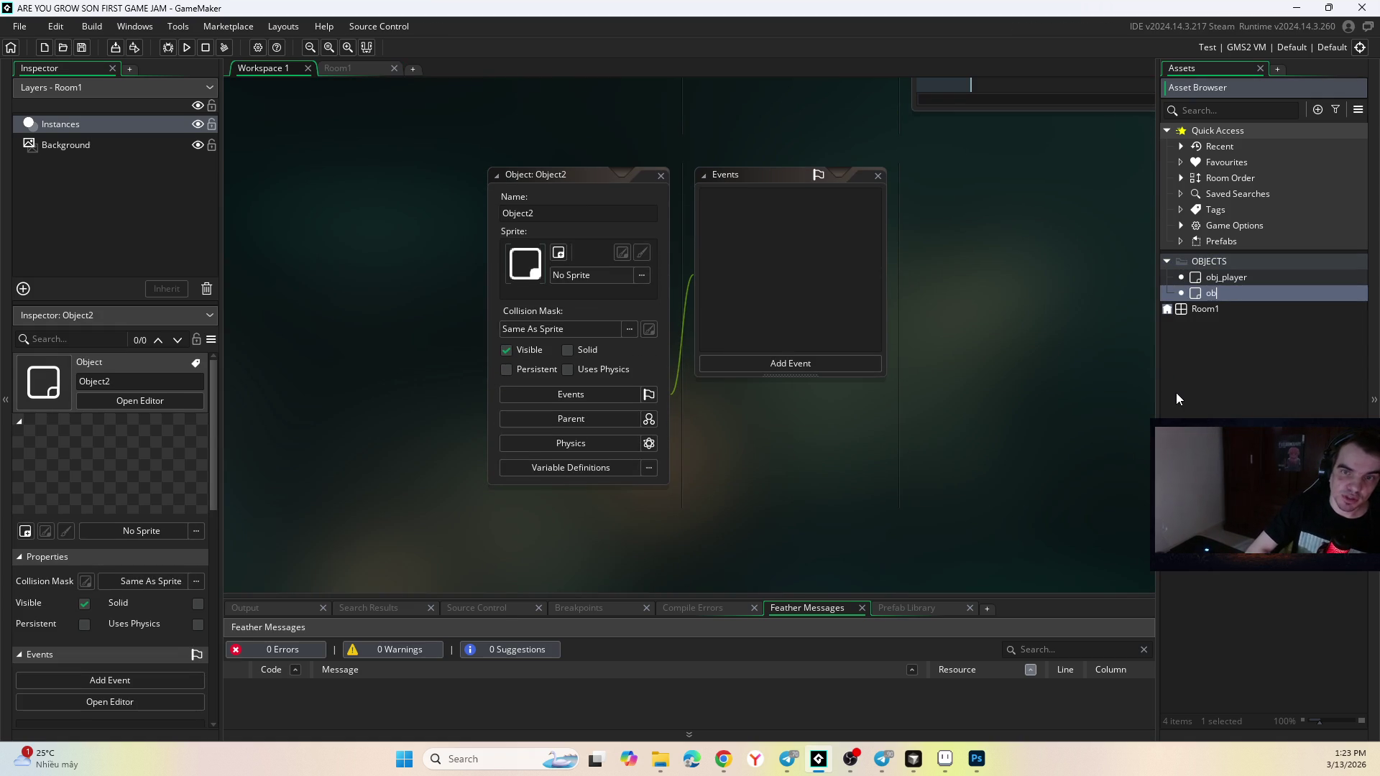
{"action": "type", "text": "_"}
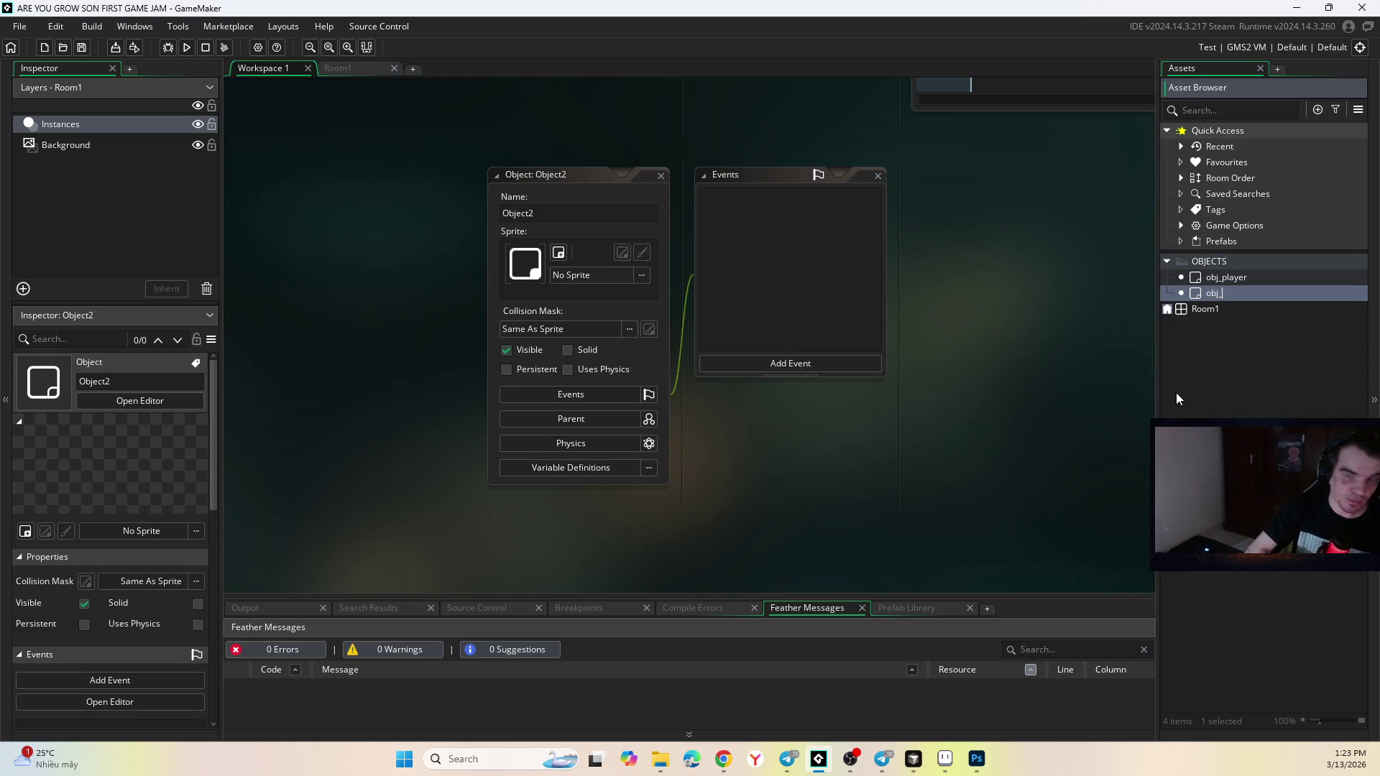
{"action": "type", "text": "but"}
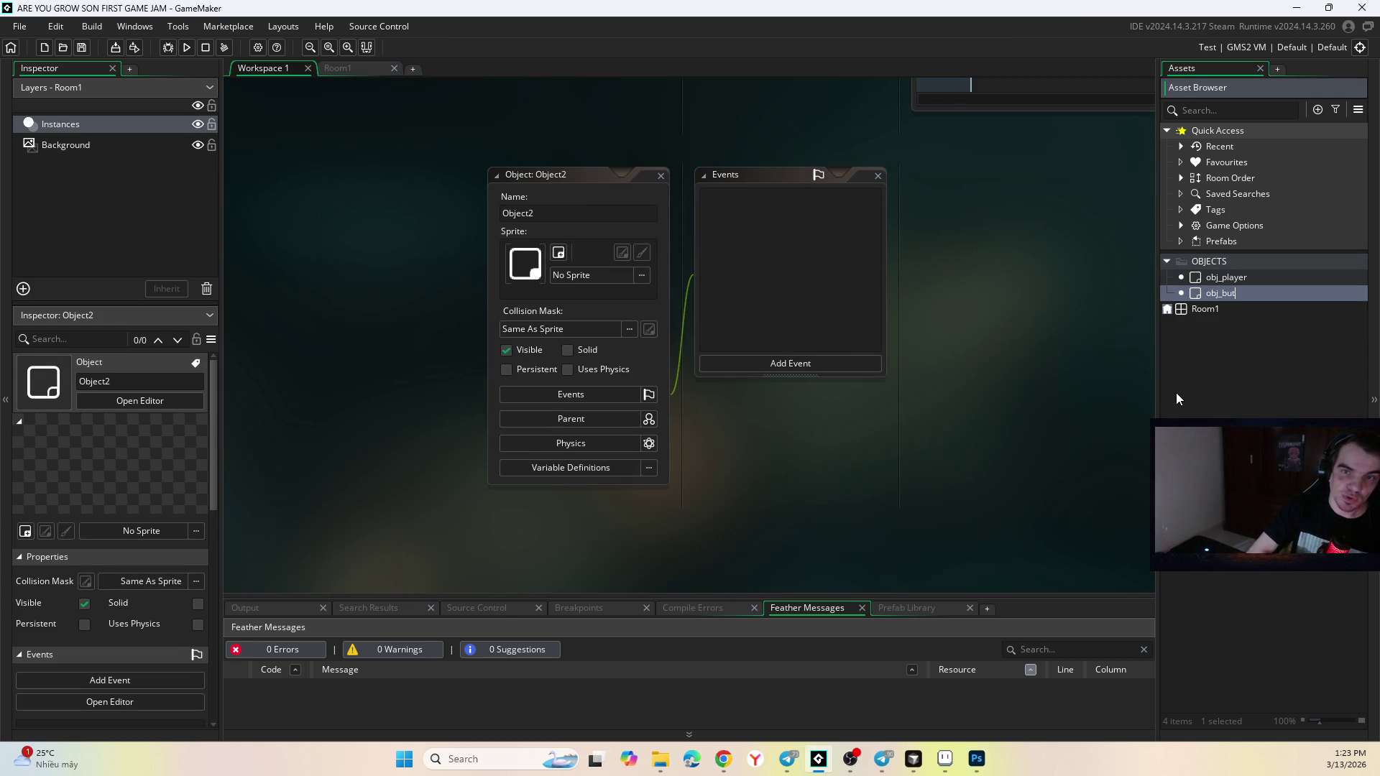
{"action": "type", "text": "tonL"}
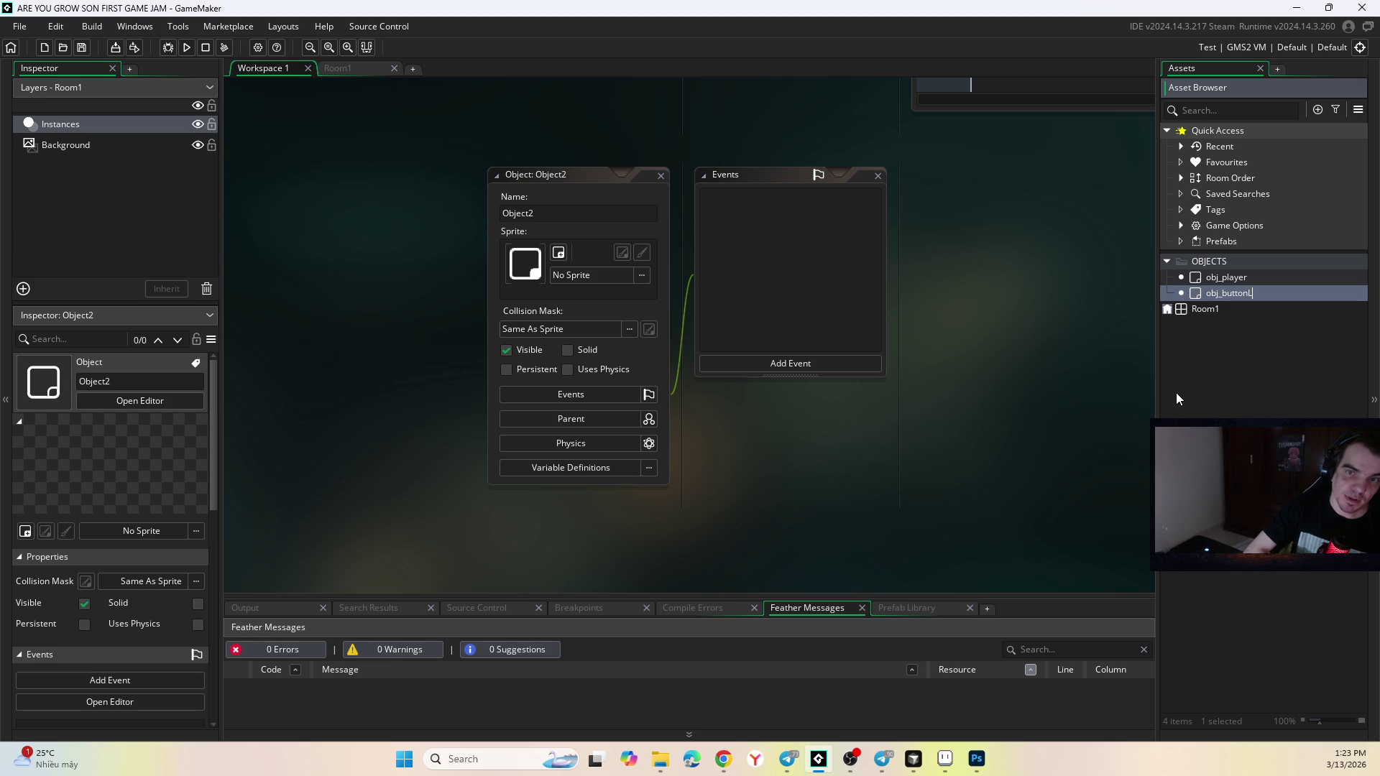
{"action": "key", "text": "BackSpace"}
{"action": "type", "text": "Believe"}
{"action": "key", "text": "Return"}
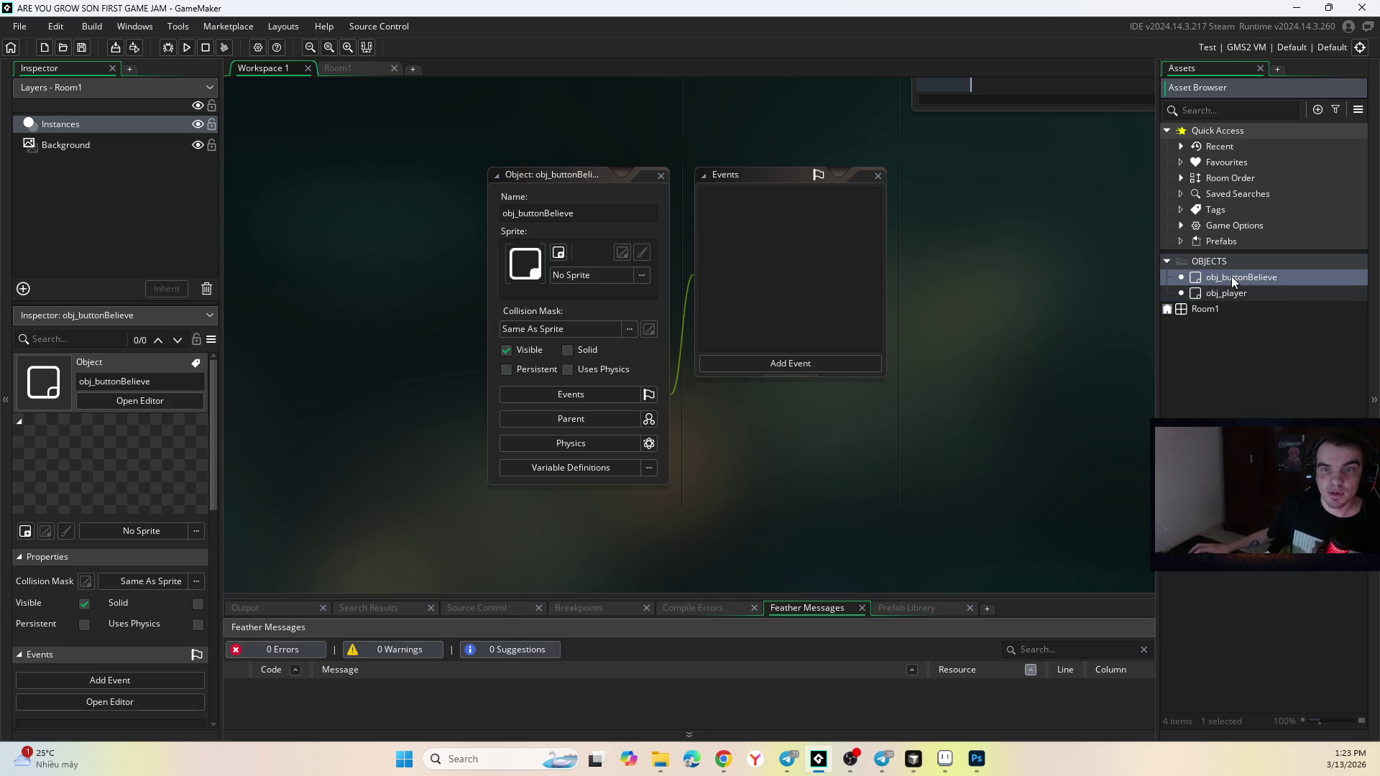
Add Create, Draw and Left Pressed mouse events to obj_buttonBelieve.
{"action": "left_click", "coordinate": [1221, 280]}
{"action": "left_click", "coordinate": [752, 363]}
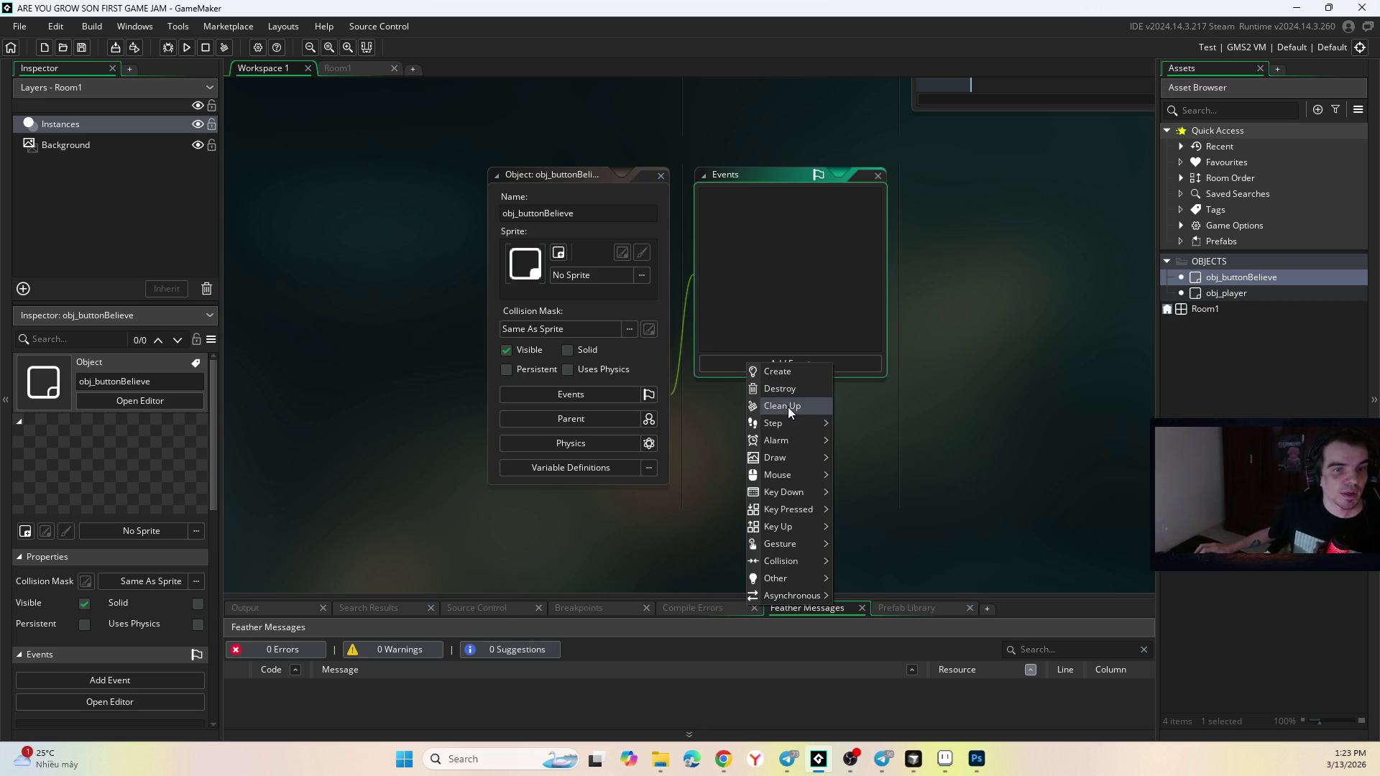
{"action": "mouse_move", "coordinate": [791, 424]}
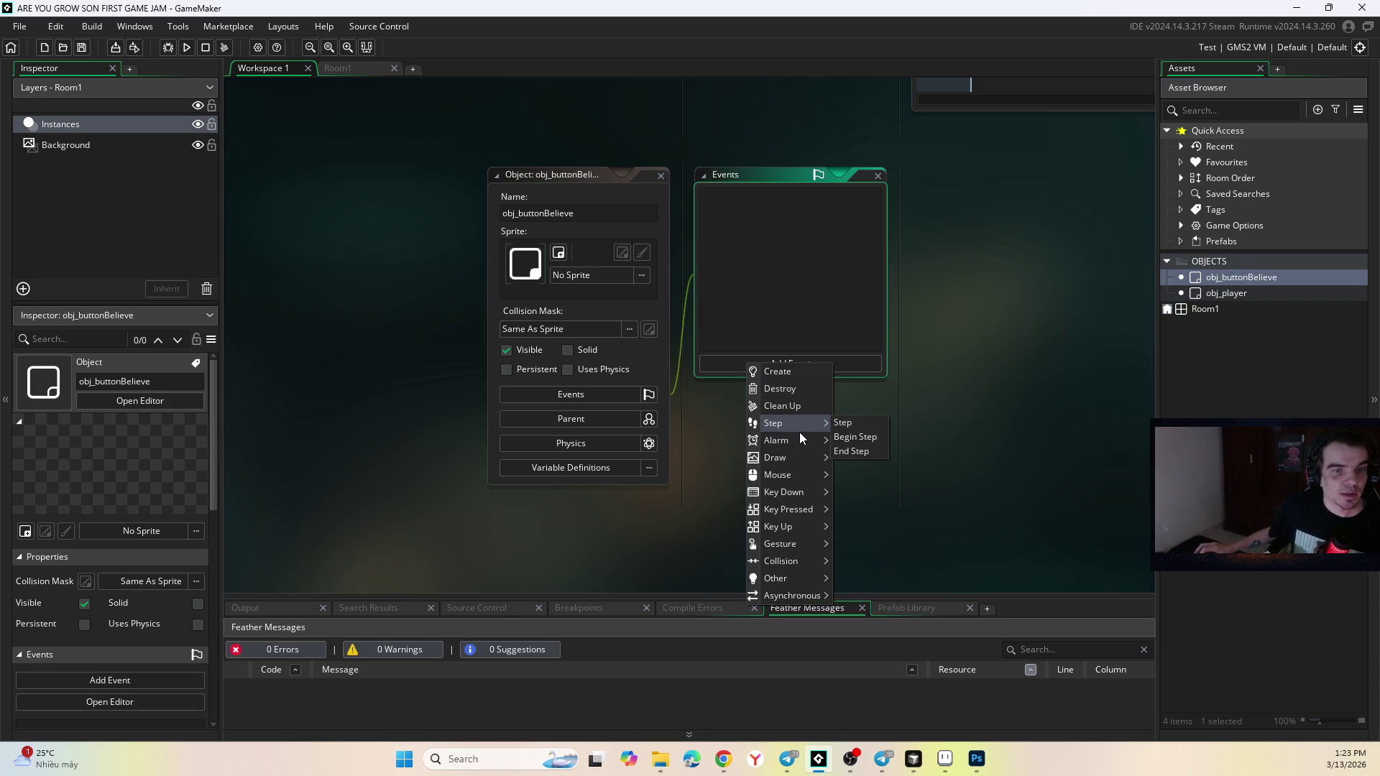
{"action": "left_click", "coordinate": [802, 369]}
{"action": "left_click", "coordinate": [800, 359]}
{"action": "mouse_move", "coordinate": [840, 461]}
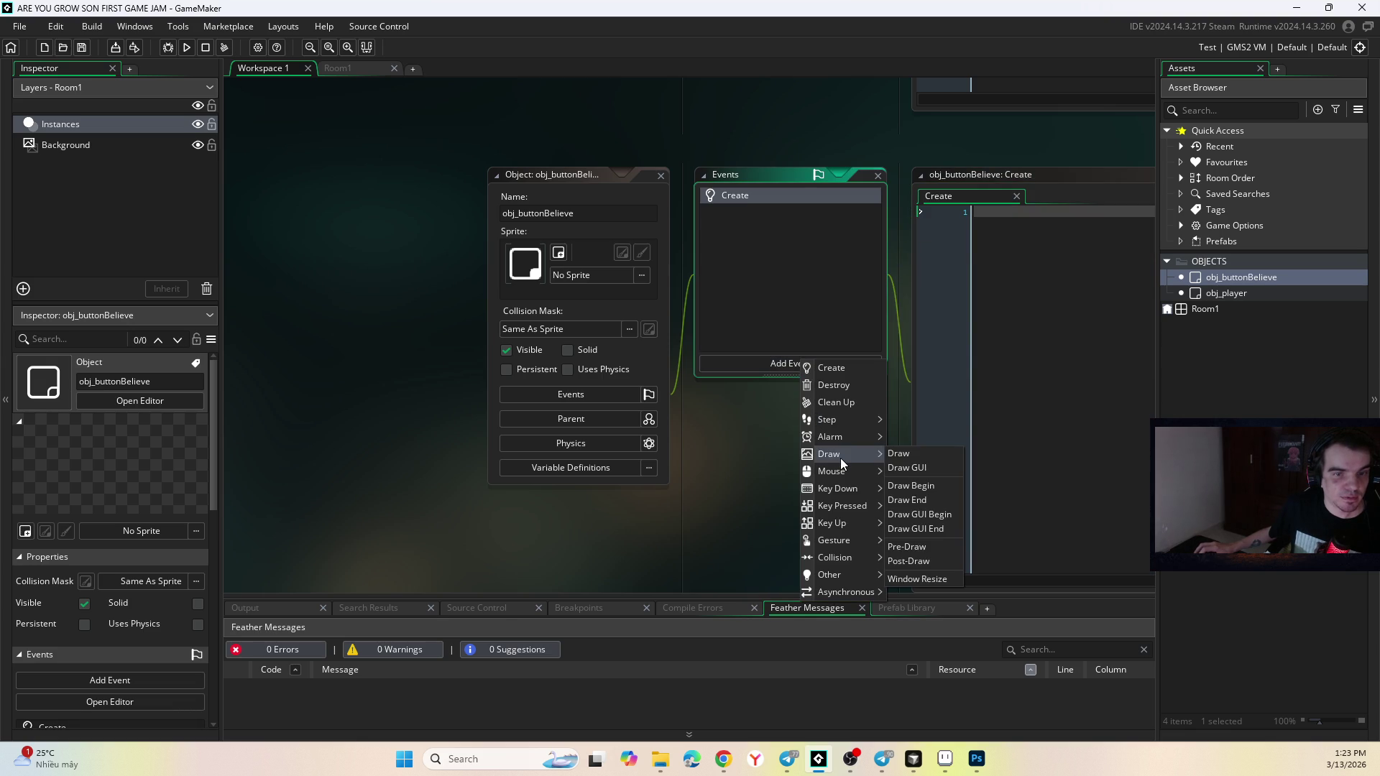
{"action": "left_click", "coordinate": [910, 453]}
{"action": "left_click", "coordinate": [800, 363]}
{"action": "mouse_move", "coordinate": [856, 481]}
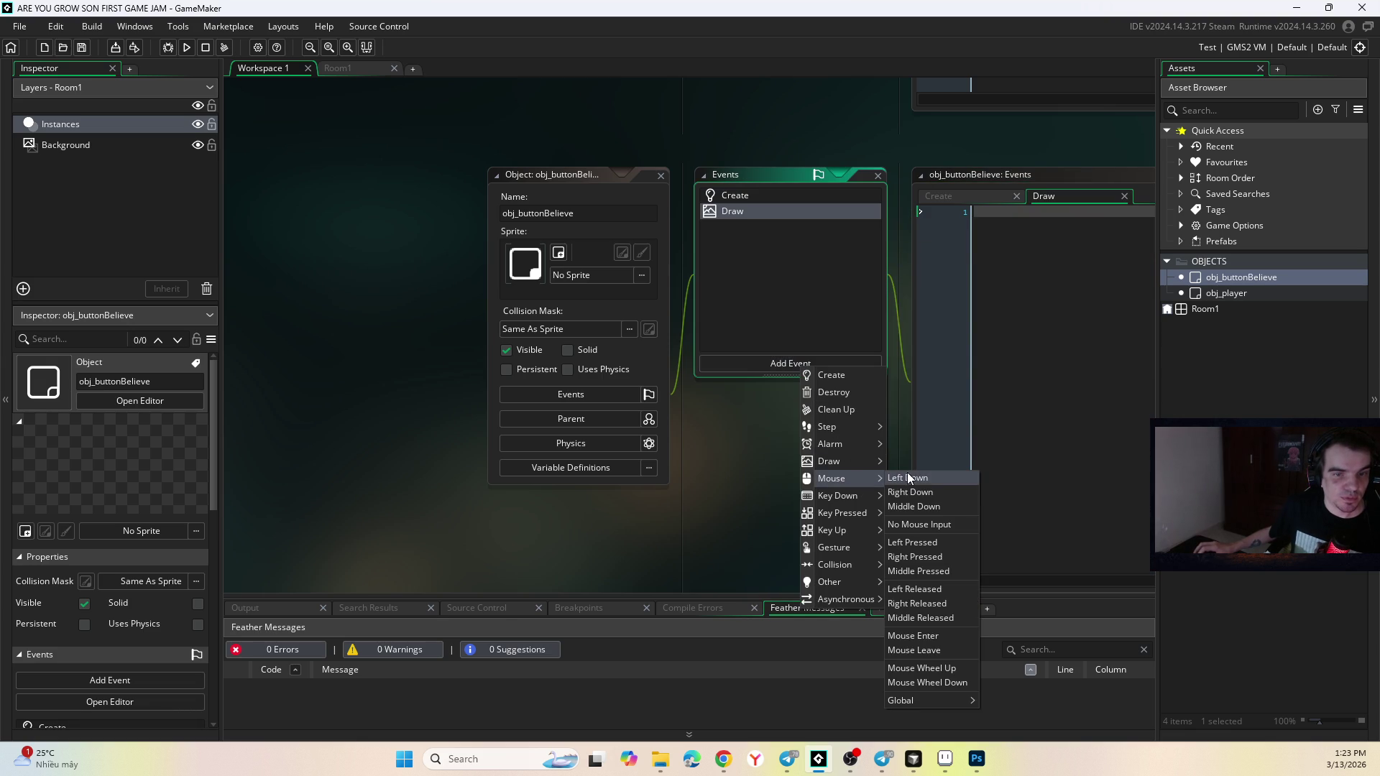
{"action": "left_click", "coordinate": [926, 543]}
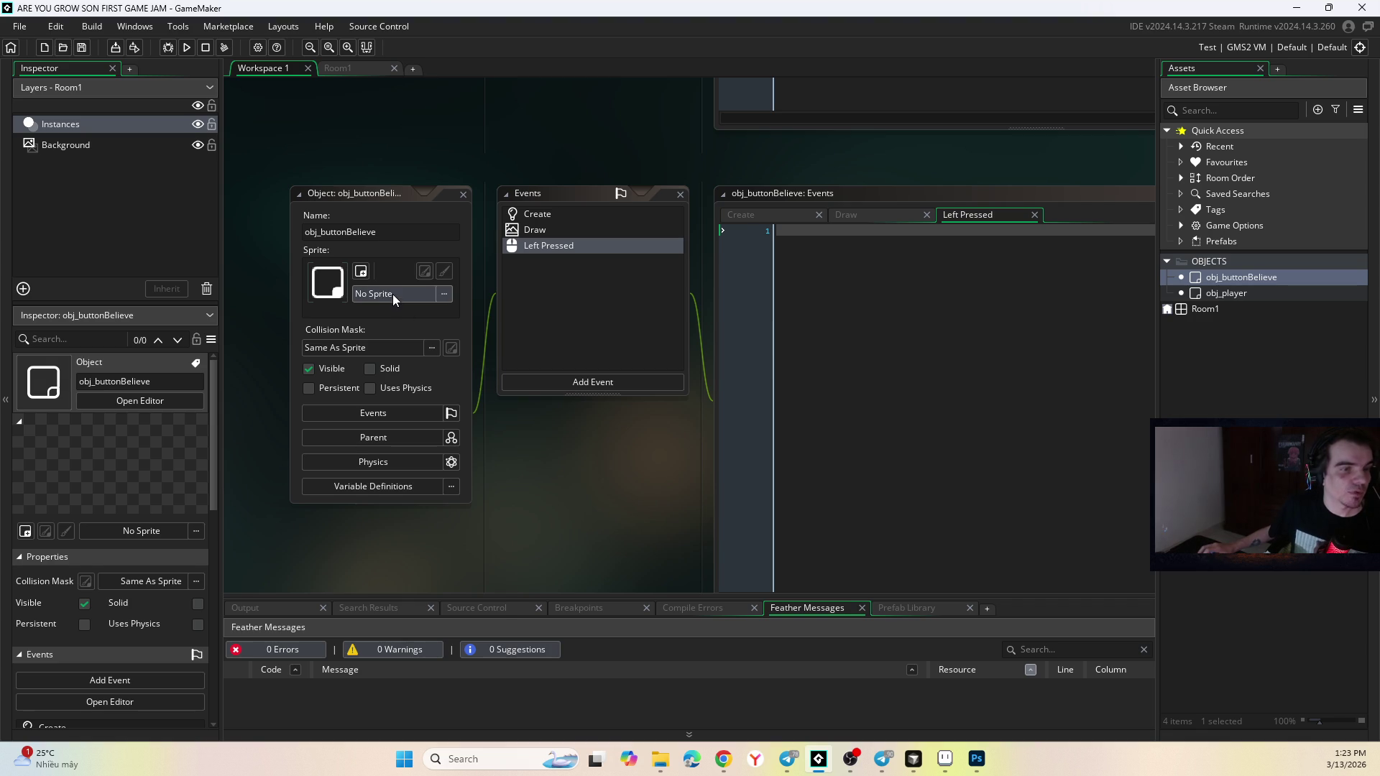
Create a new sprite asset in the Asset Browser named spr_buttonBelieve.
{"action": "right_click", "coordinate": [1231, 338]}
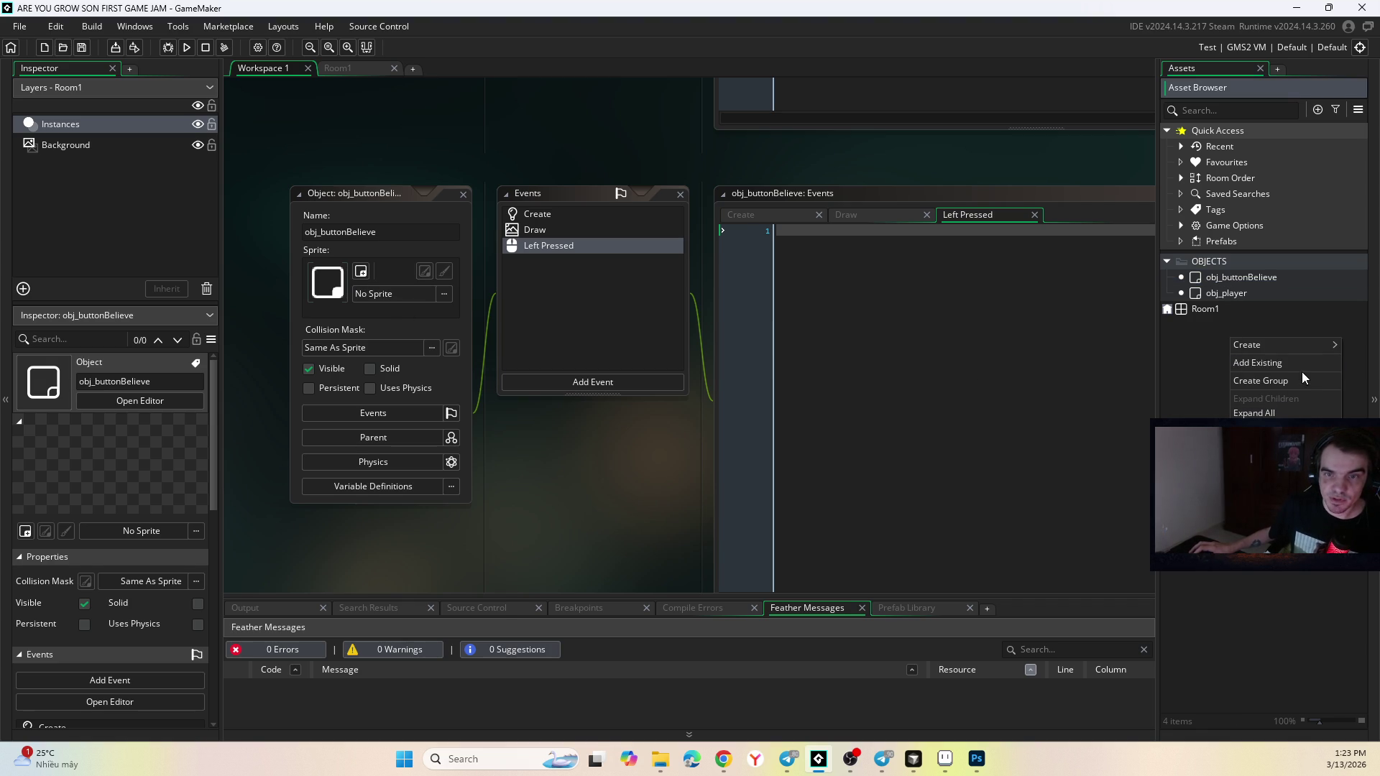
{"action": "mouse_move", "coordinate": [1307, 347]}
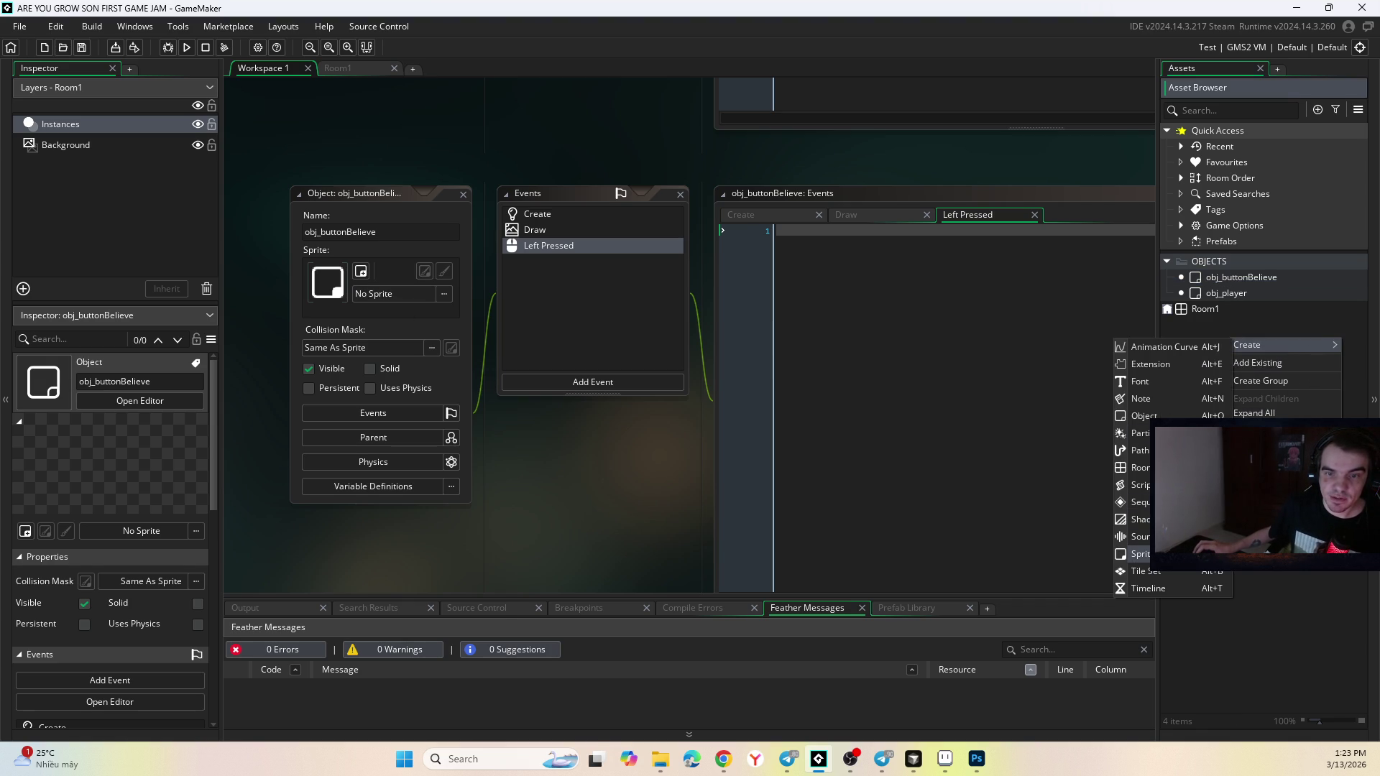
{"action": "left_click", "coordinate": [1140, 553]}
{"action": "type", "text": "spr_bi"}
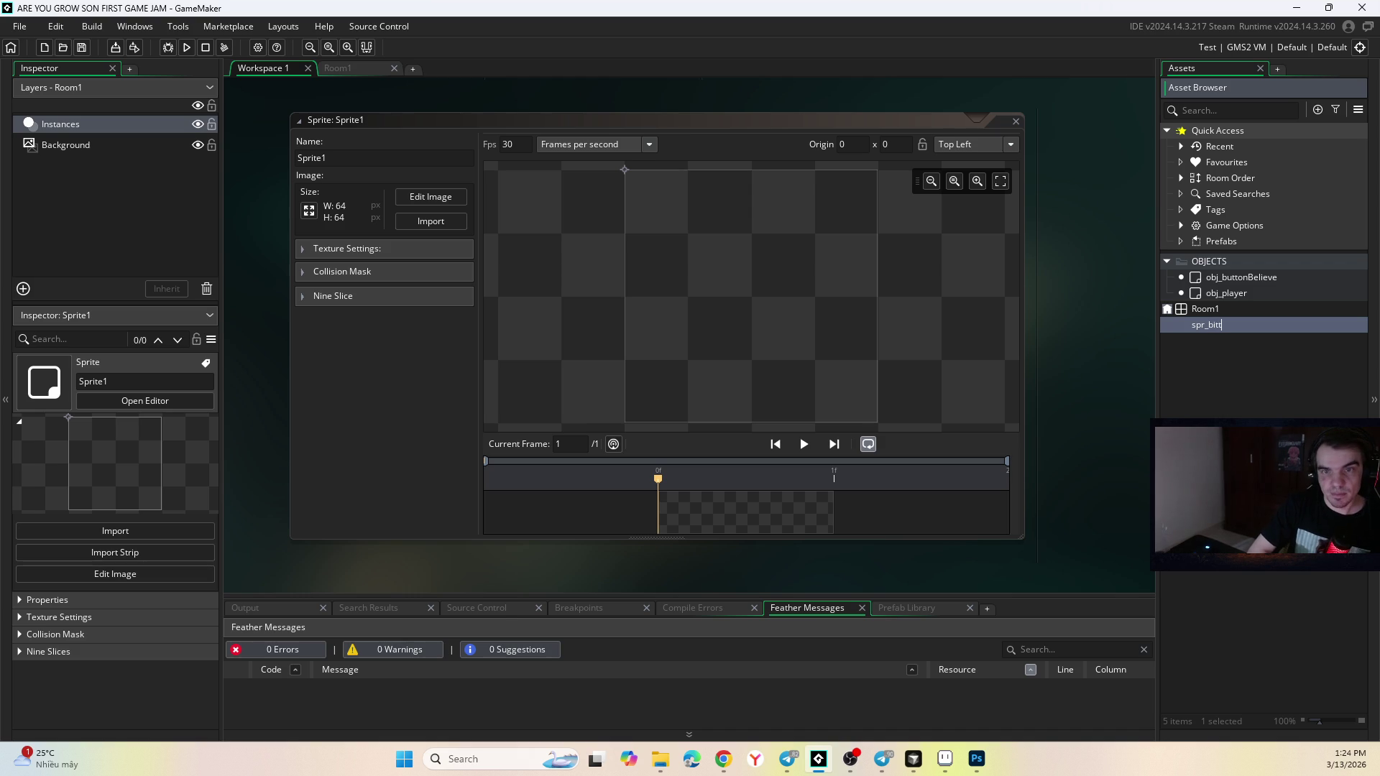
{"action": "key", "text": "BackSpace"}
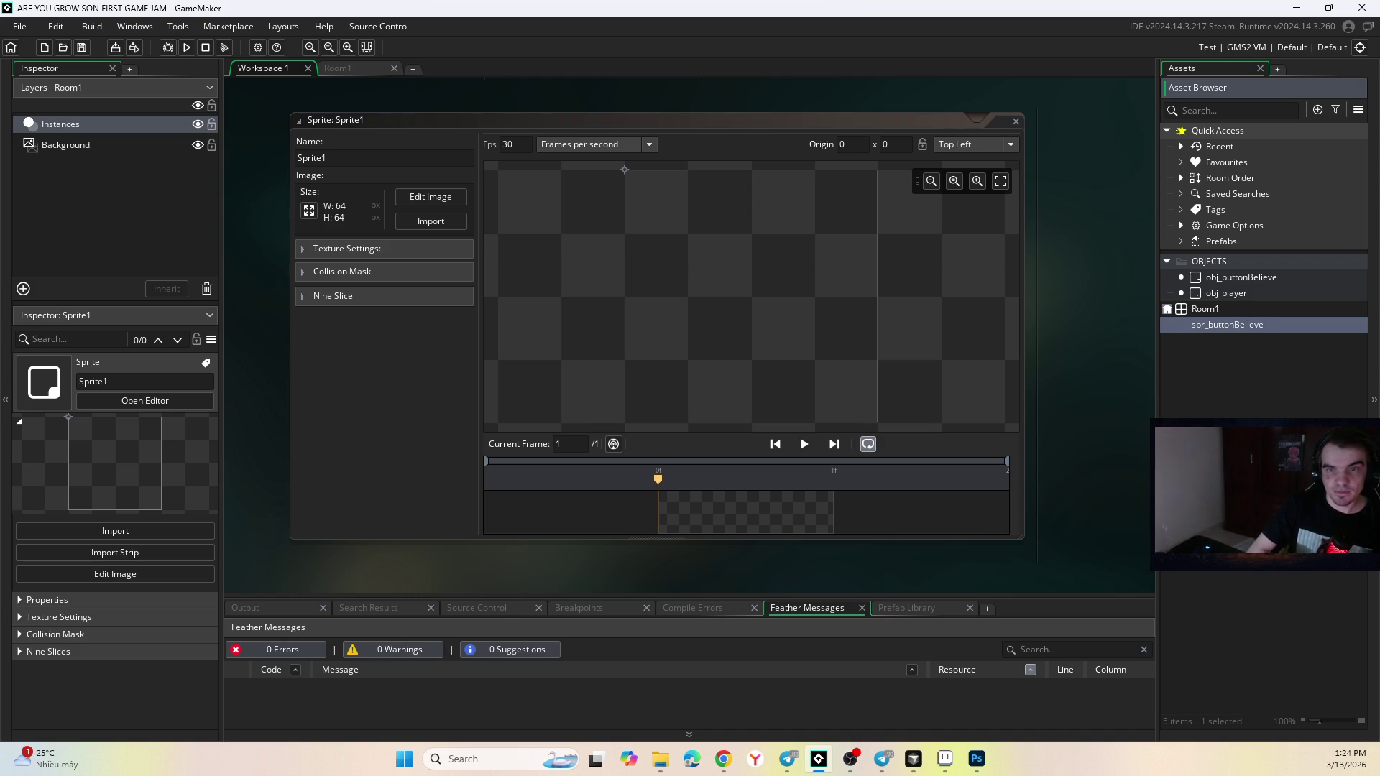
{"action": "left_click", "coordinate": [1117, 519]}
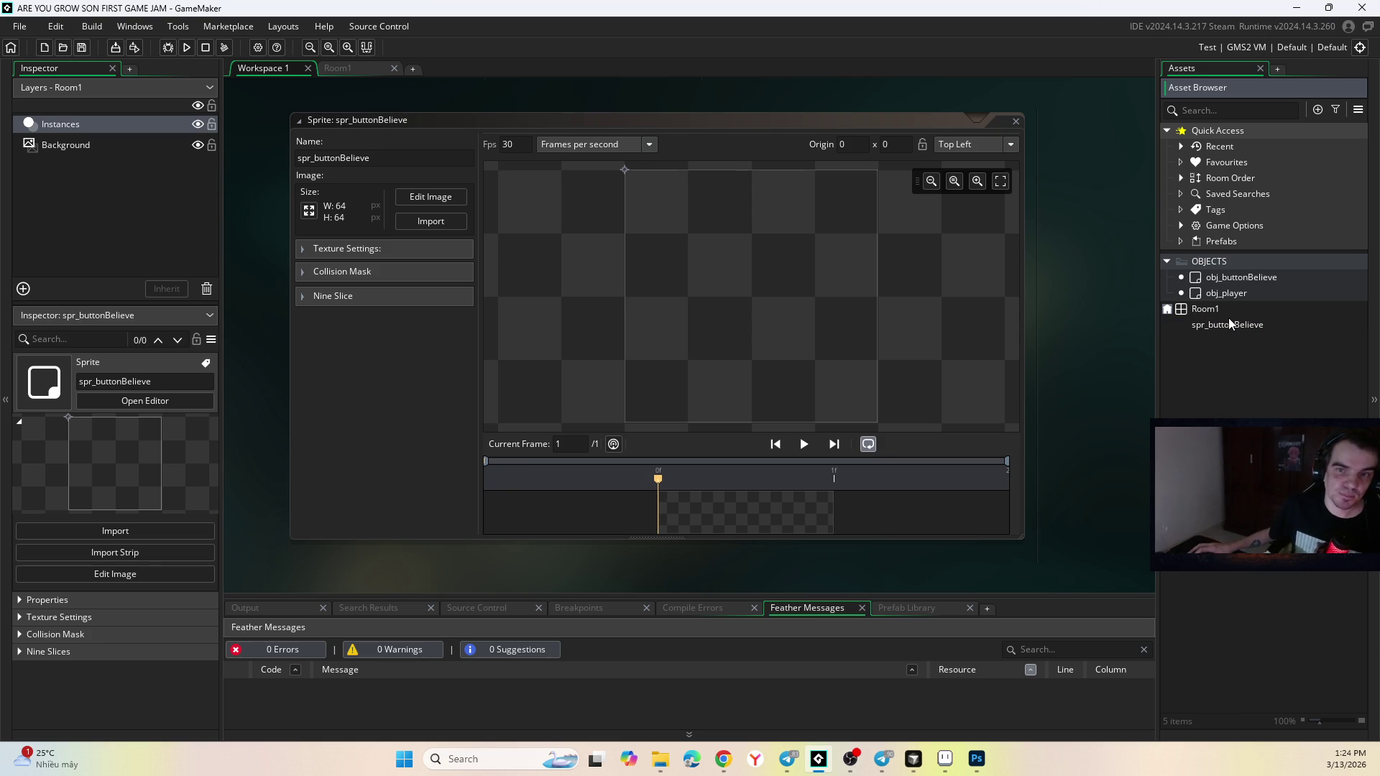
{"action": "left_click", "coordinate": [653, 765]}
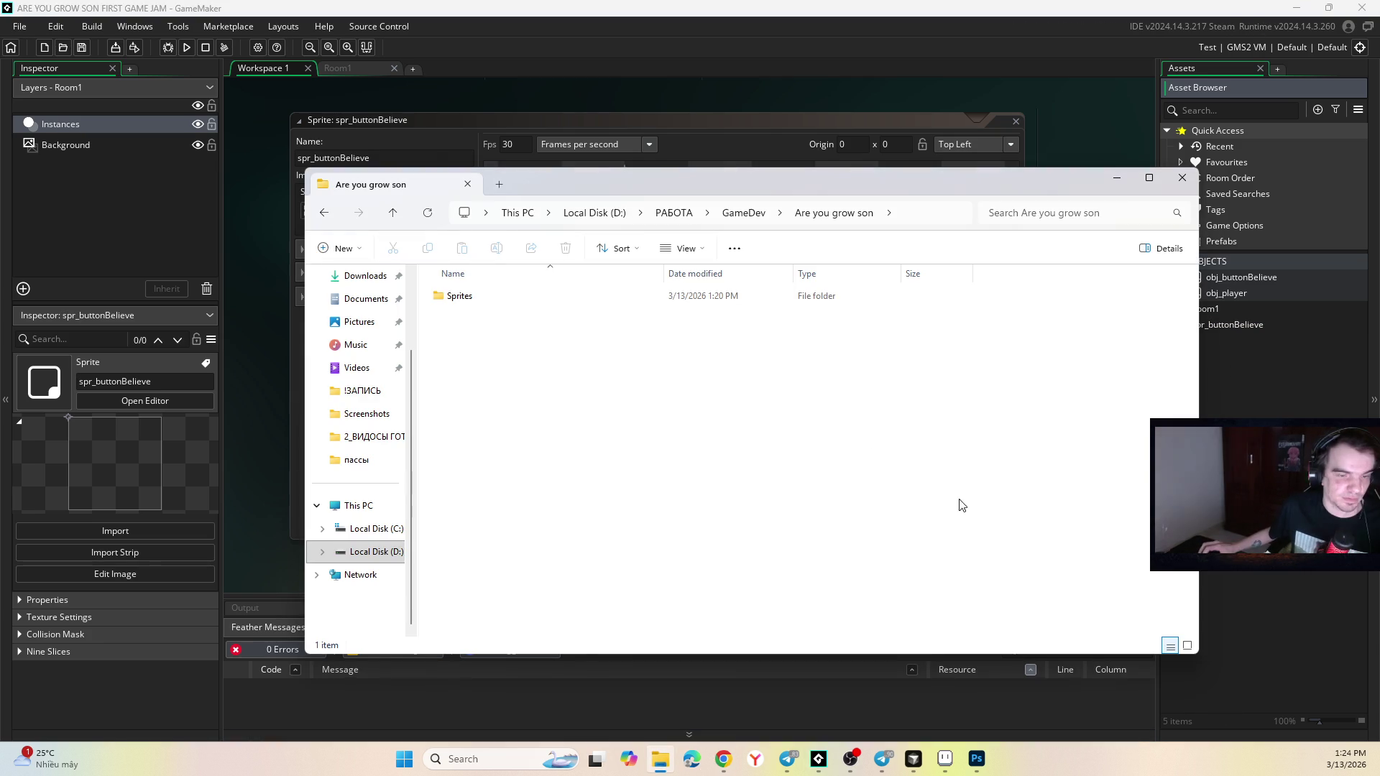
Open the Sprites folder and try opening spr_button1, dismissing the app chooser.
{"action": "left_click", "coordinate": [461, 302]}
{"action": "double_click", "coordinate": [461, 302]}
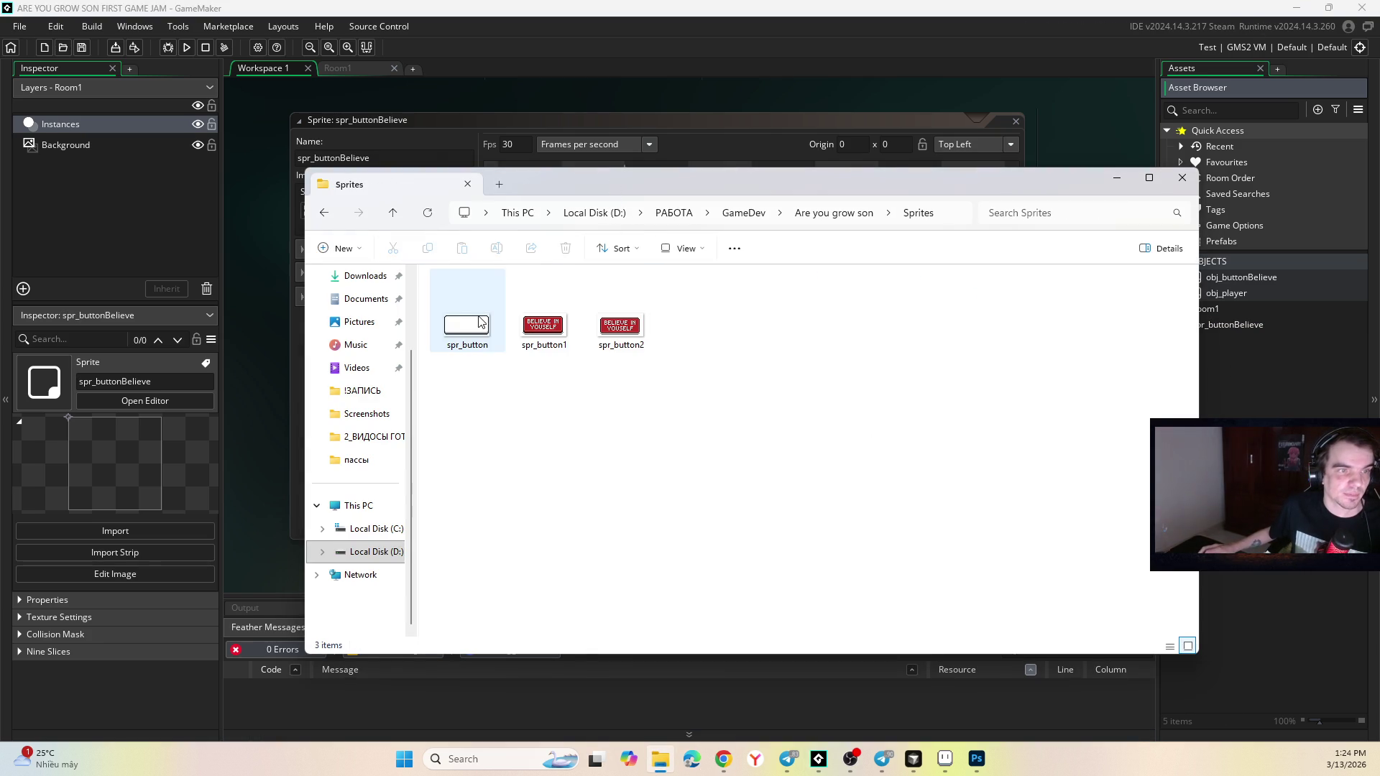
{"action": "left_click", "coordinate": [546, 334]}
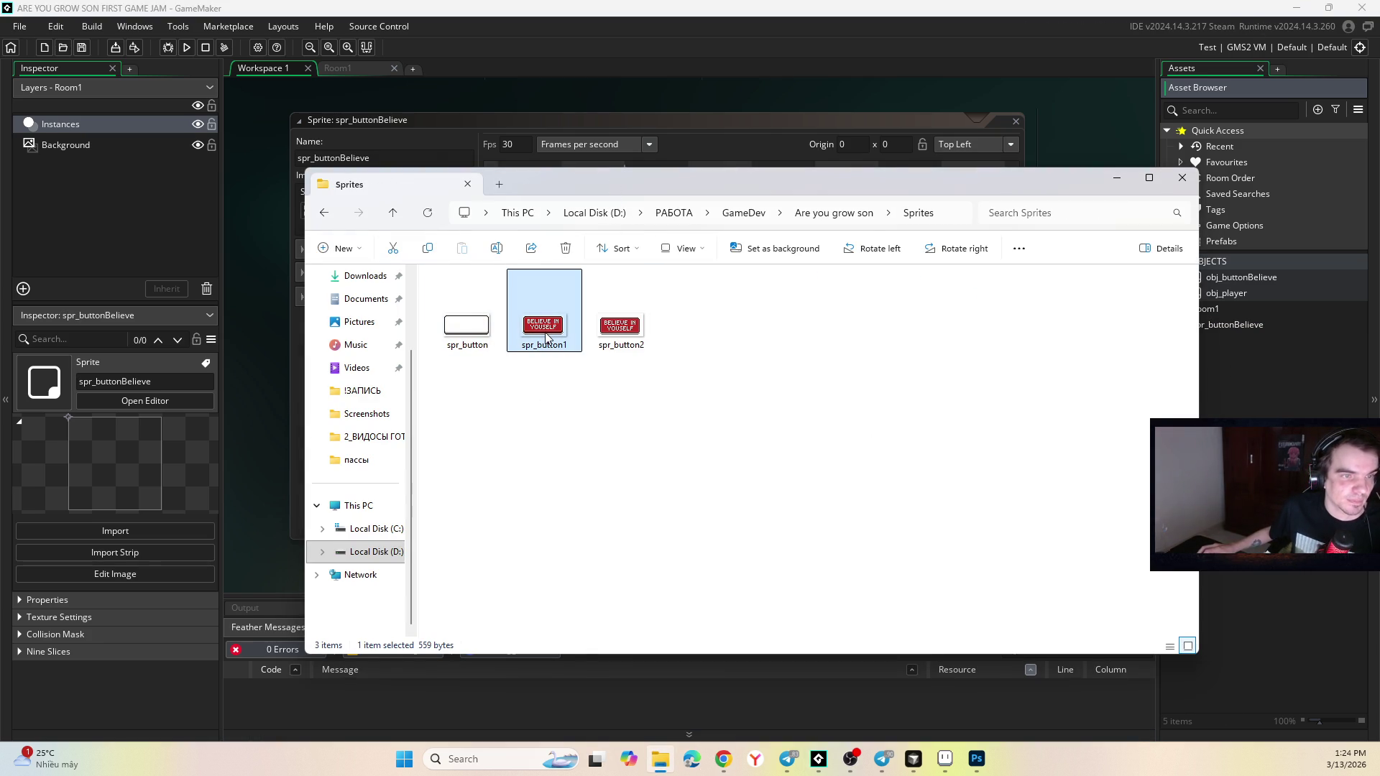
{"action": "left_click", "coordinate": [464, 327]}
{"action": "key", "text": "Right"}
{"action": "key", "text": "Right"}
{"action": "key", "text": "Left"}
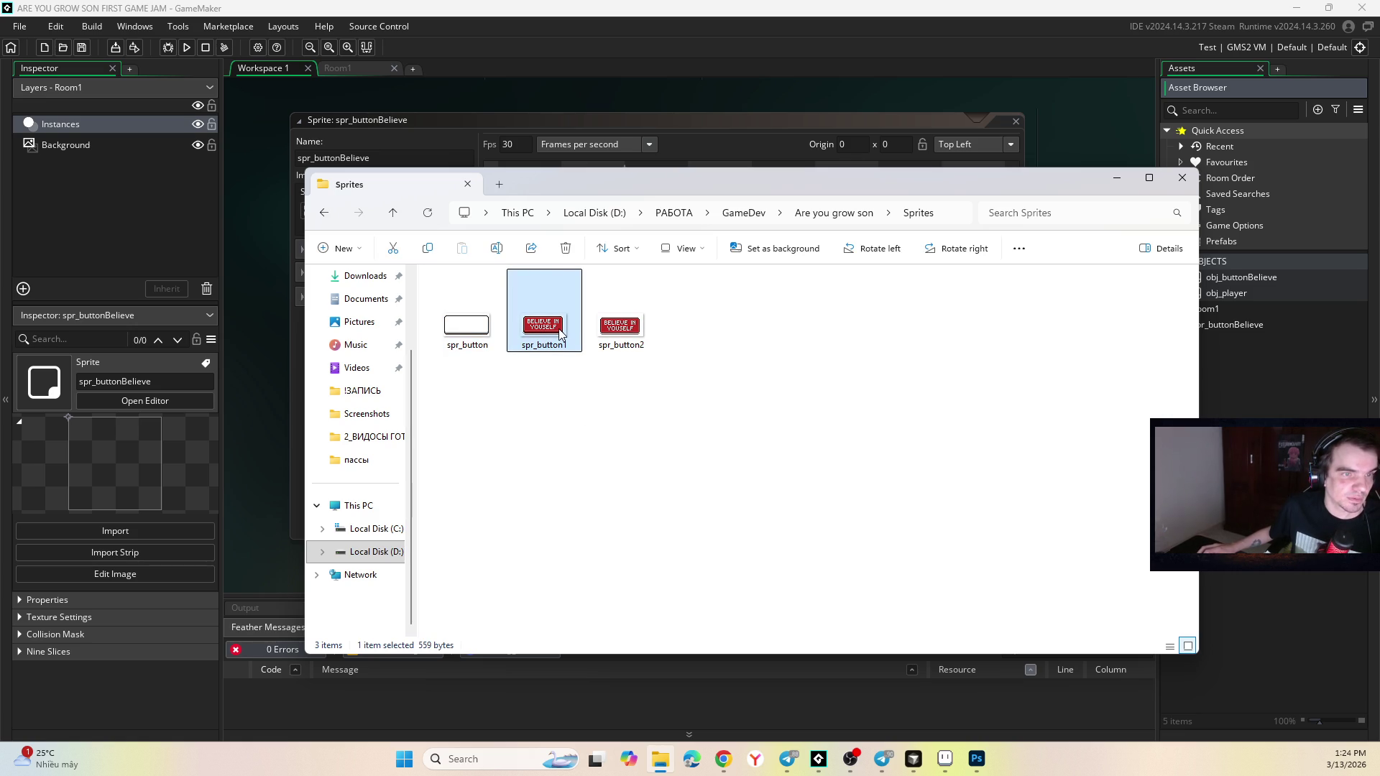
{"action": "double_click", "coordinate": [560, 334]}
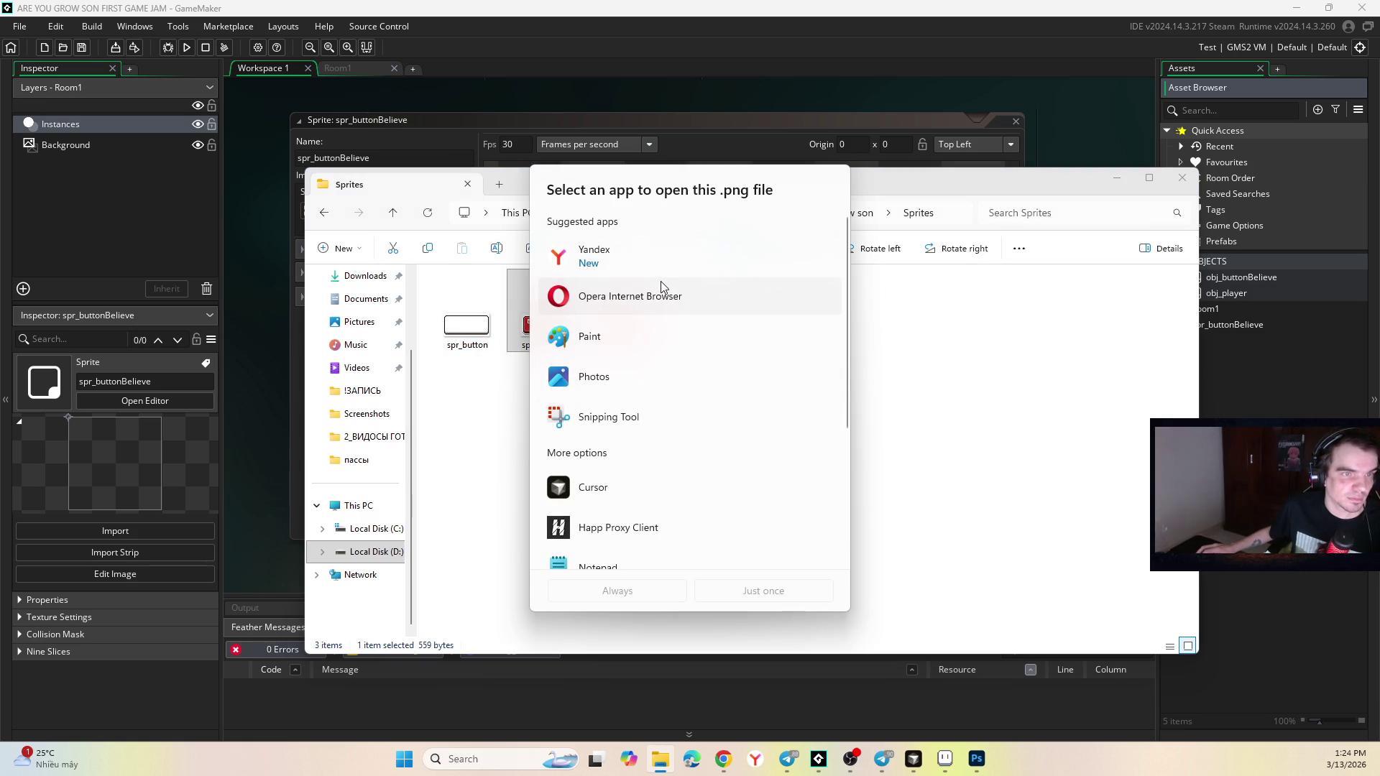
{"action": "double_click", "coordinate": [619, 382]}
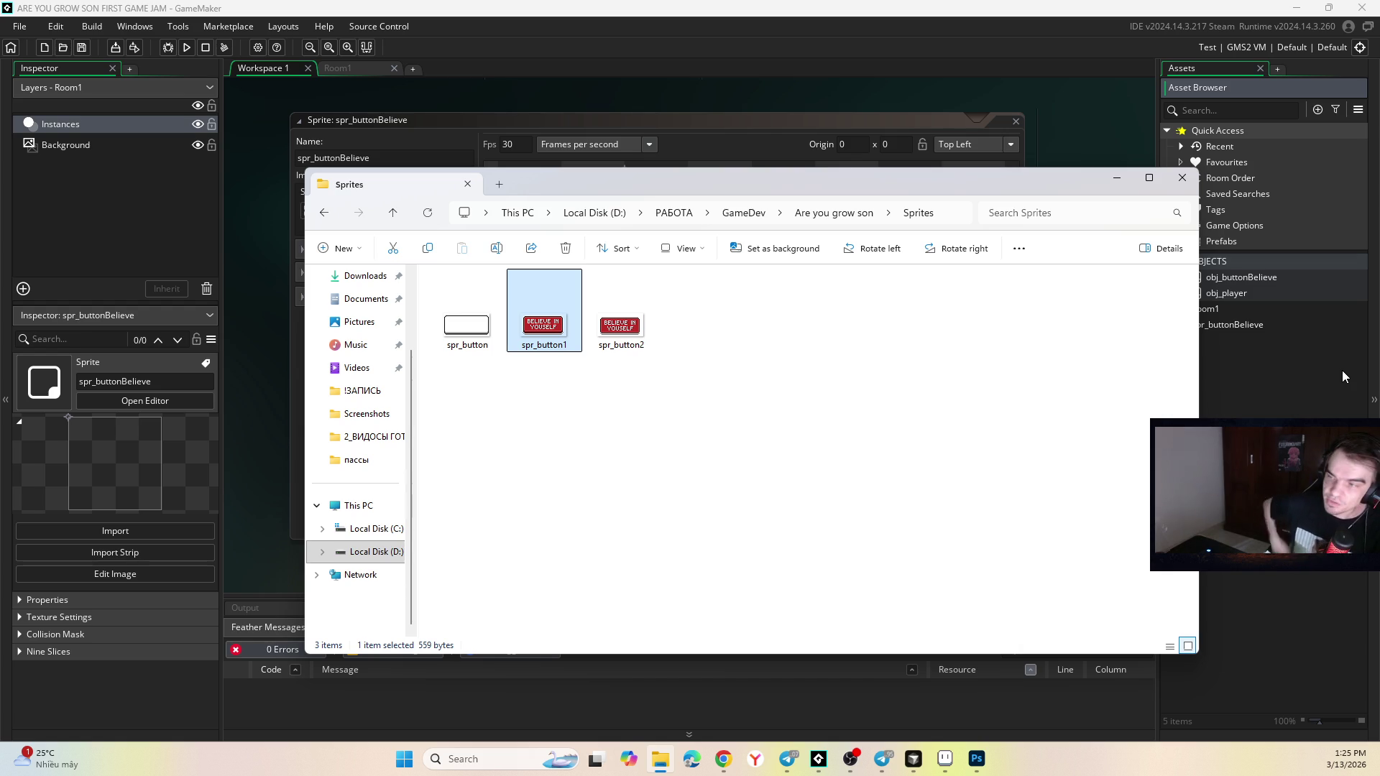
Move between taskbar apps and bring Aseprite with spr_button.png to the front.
{"action": "left_click", "coordinate": [883, 759]}
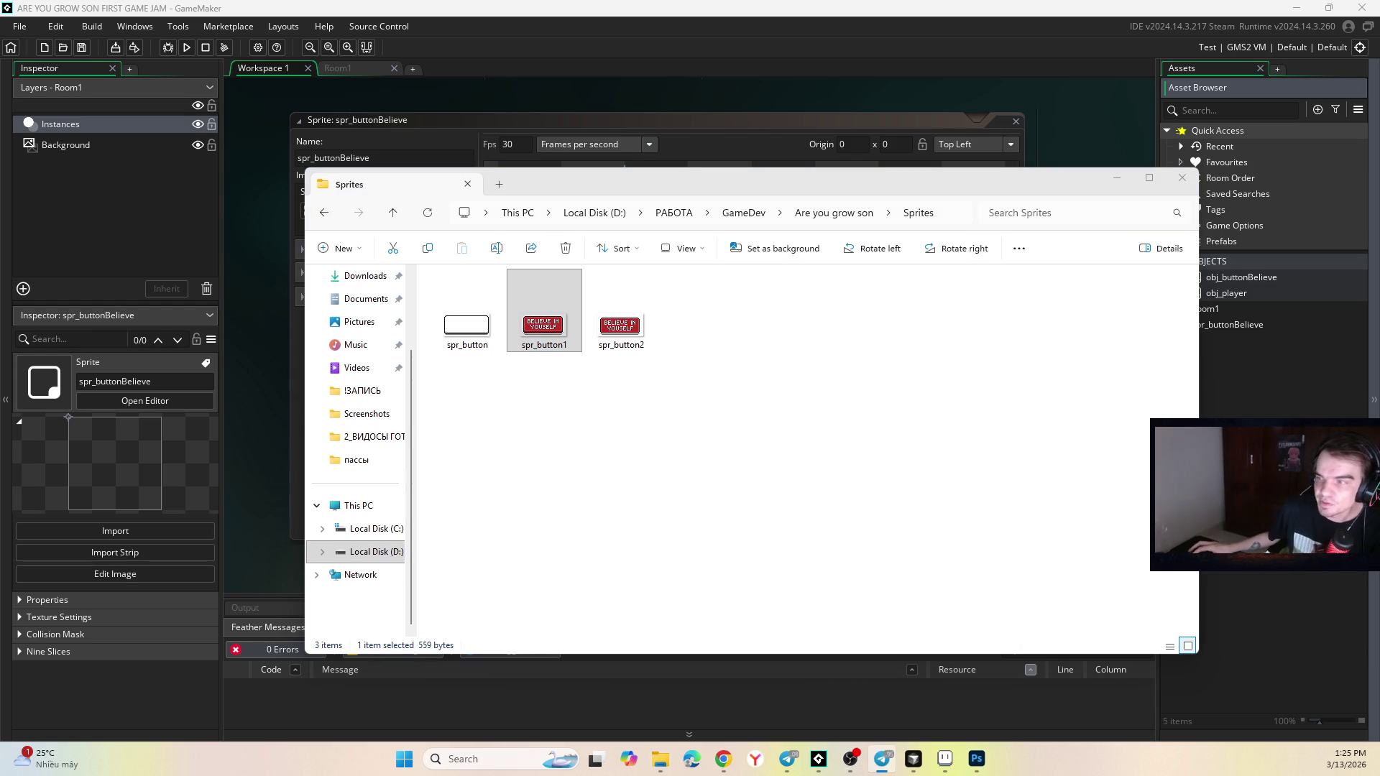
{"action": "left_click", "coordinate": [788, 759]}
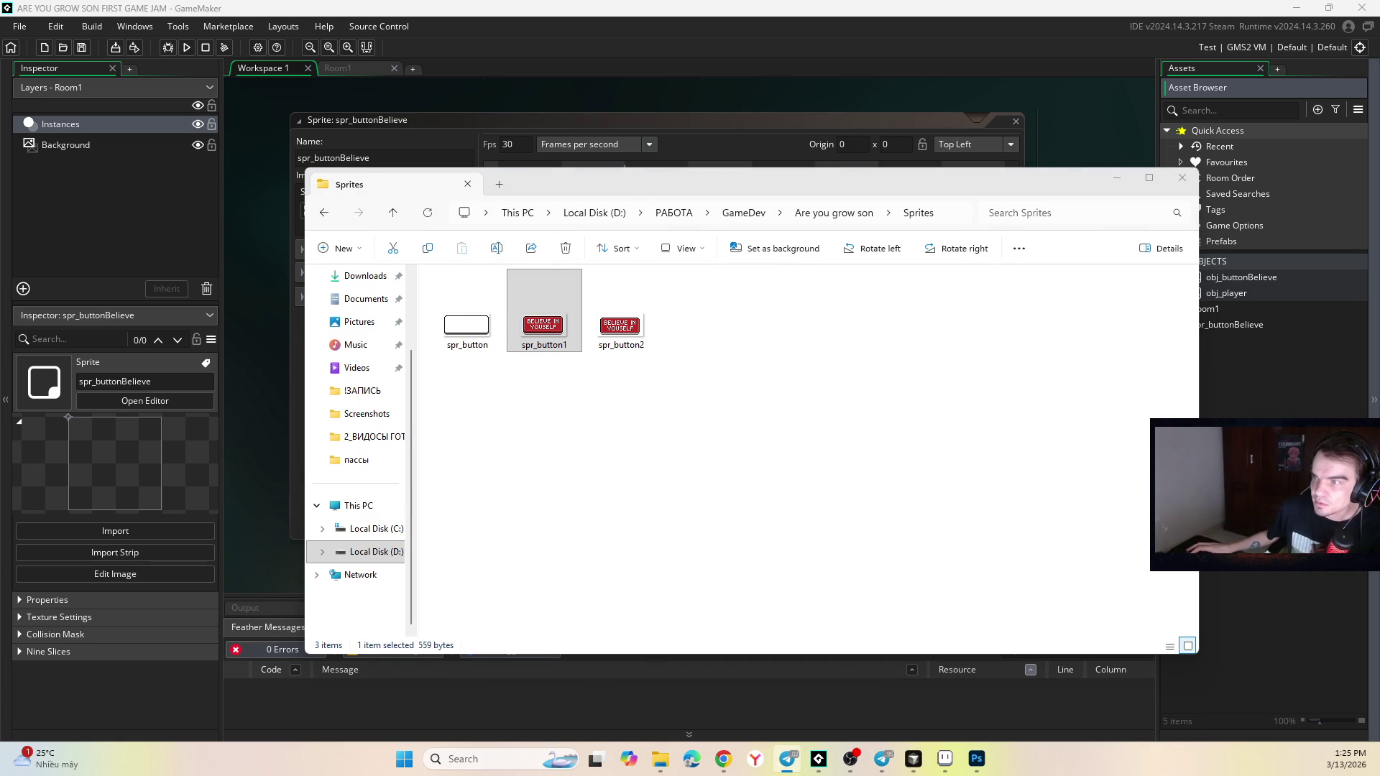
{"action": "left_click", "coordinate": [891, 594]}
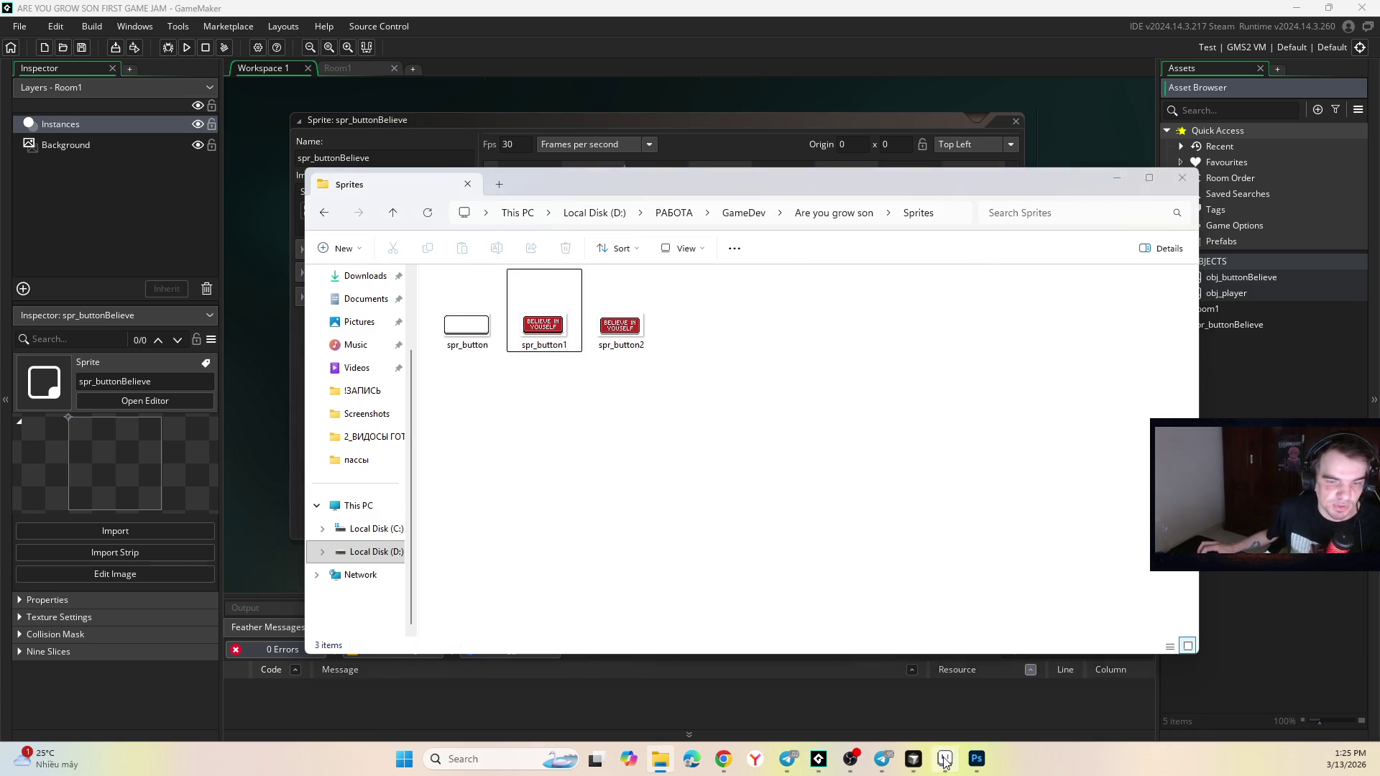
{"action": "left_click", "coordinate": [945, 761]}
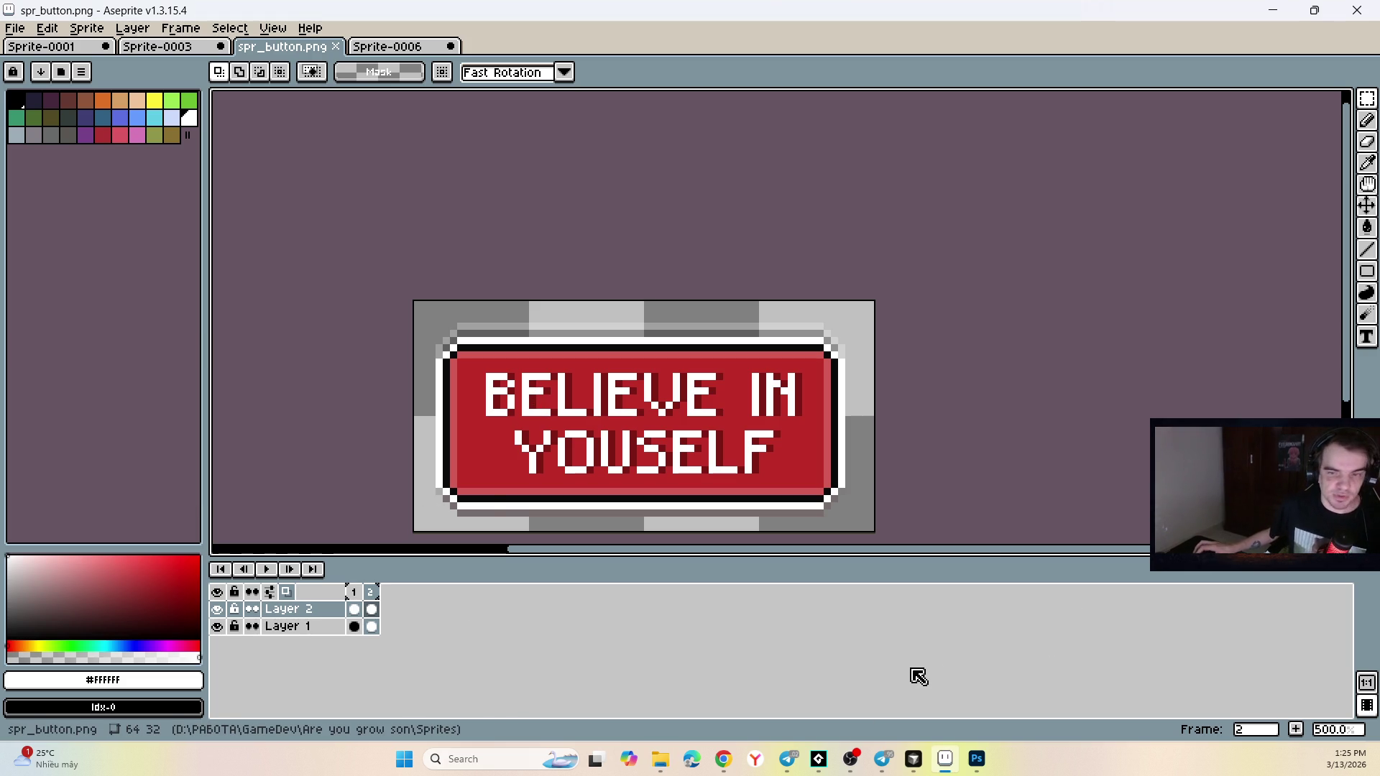
{"action": "left_click", "coordinate": [264, 571]}
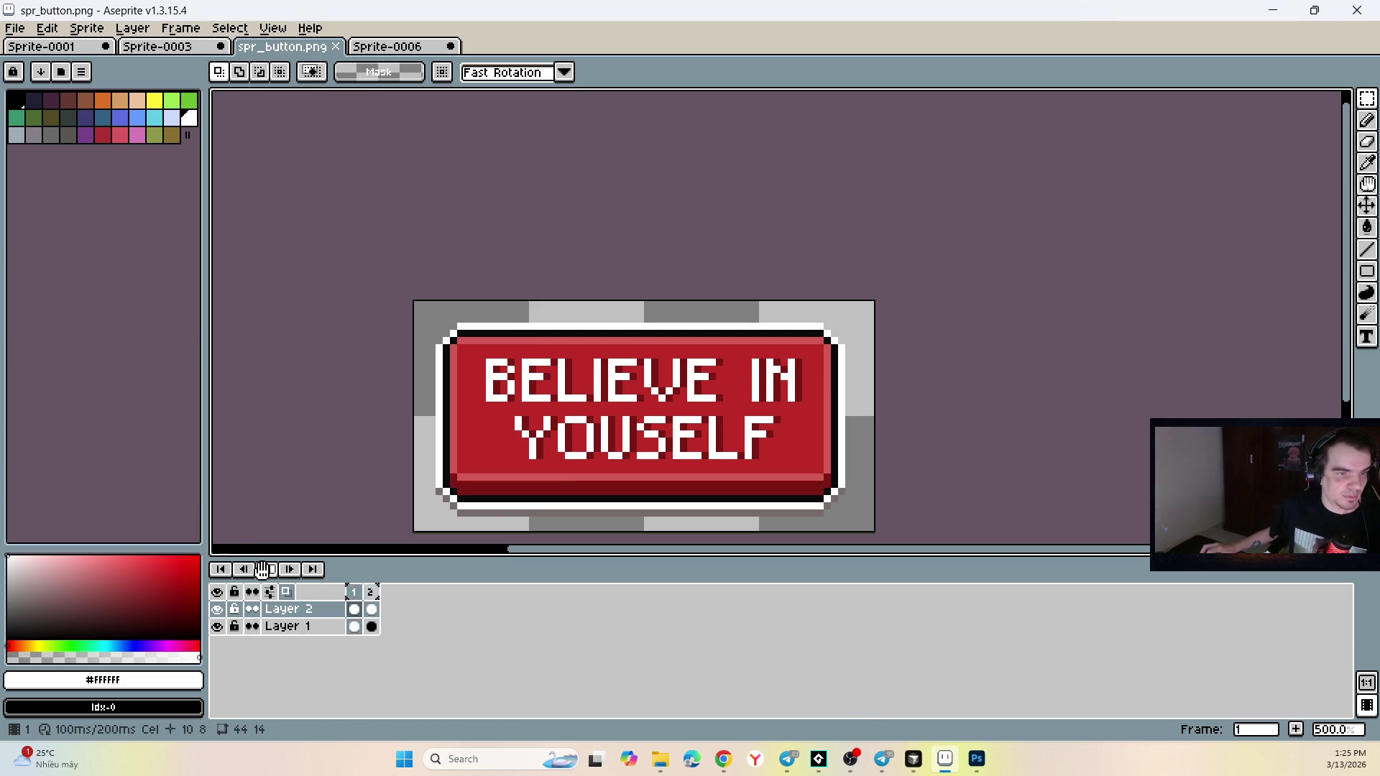
{"action": "left_click", "coordinate": [15, 28]}
{"action": "left_click", "coordinate": [65, 118]}
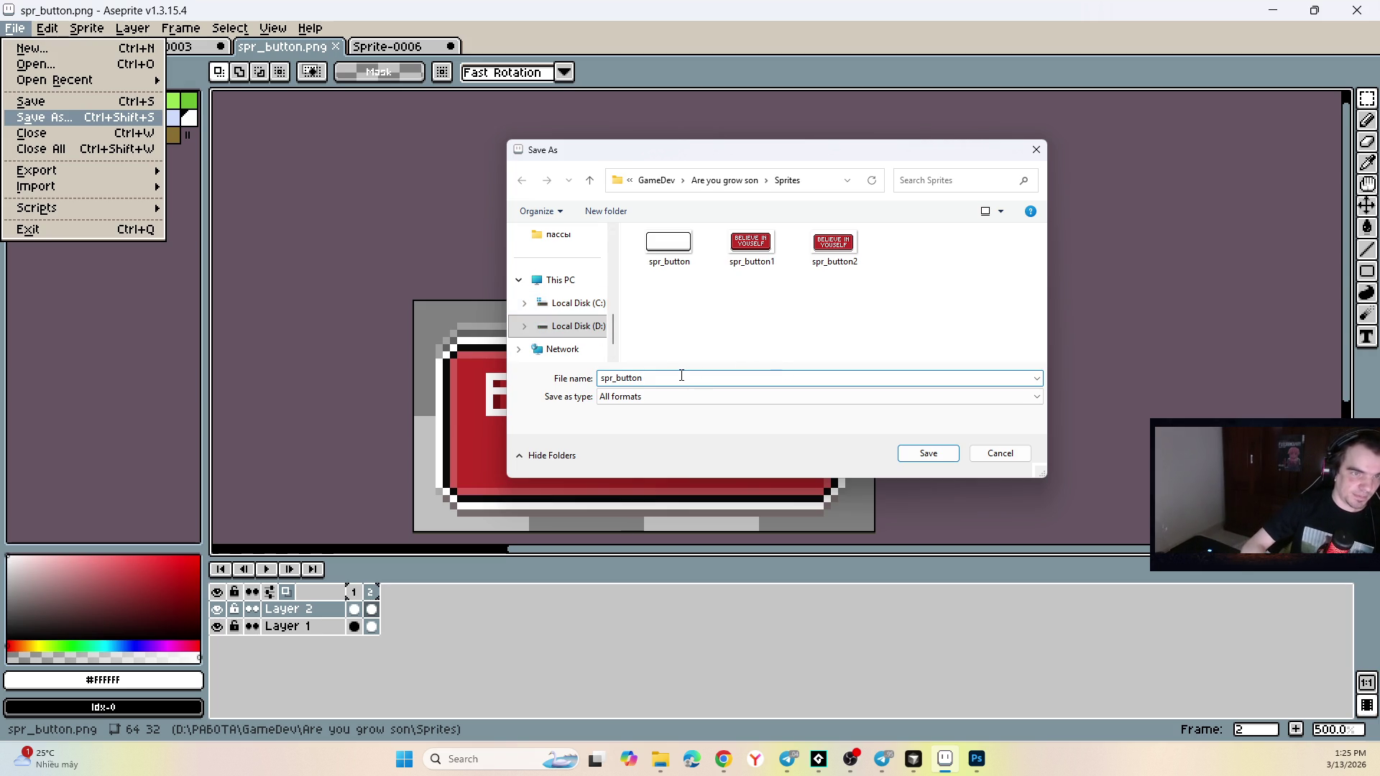
{"action": "type", "text": "Be"}
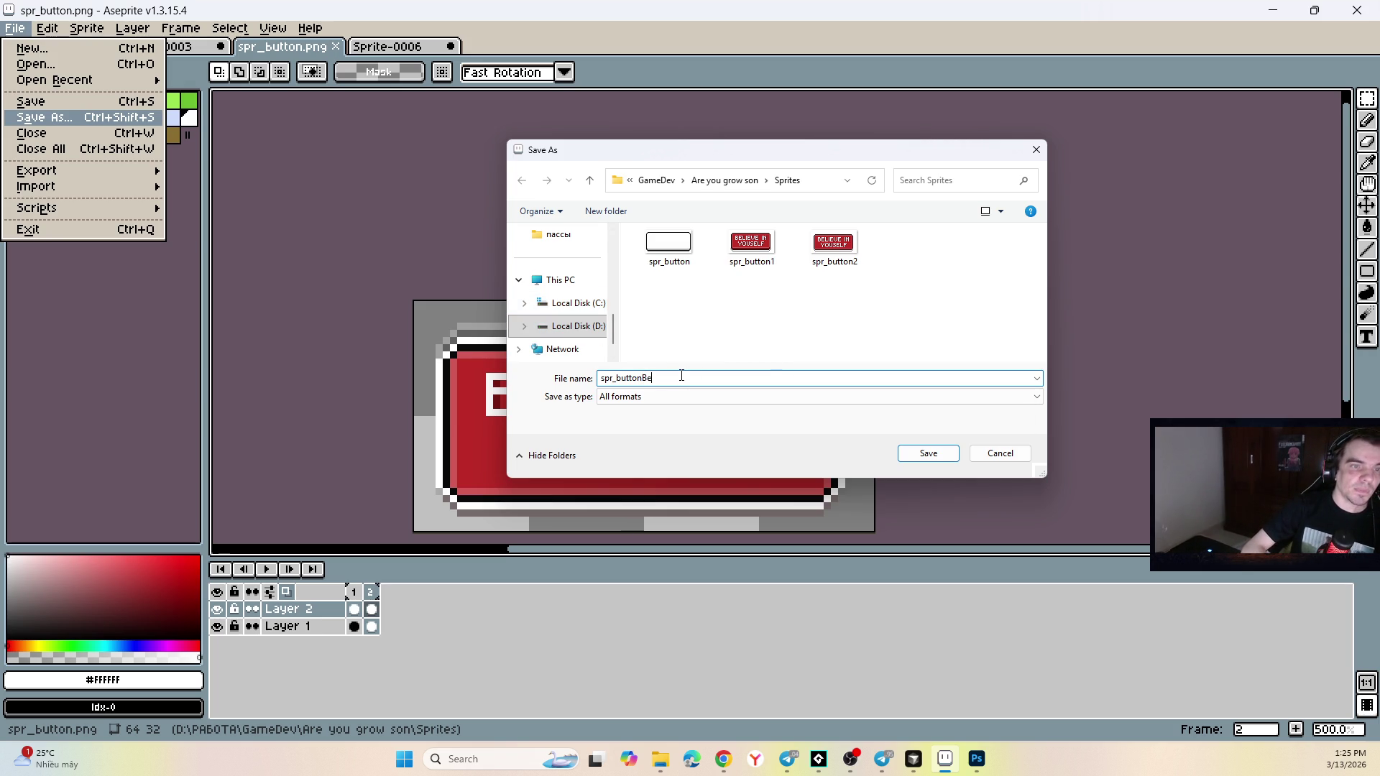
{"action": "type", "text": "lieve"}
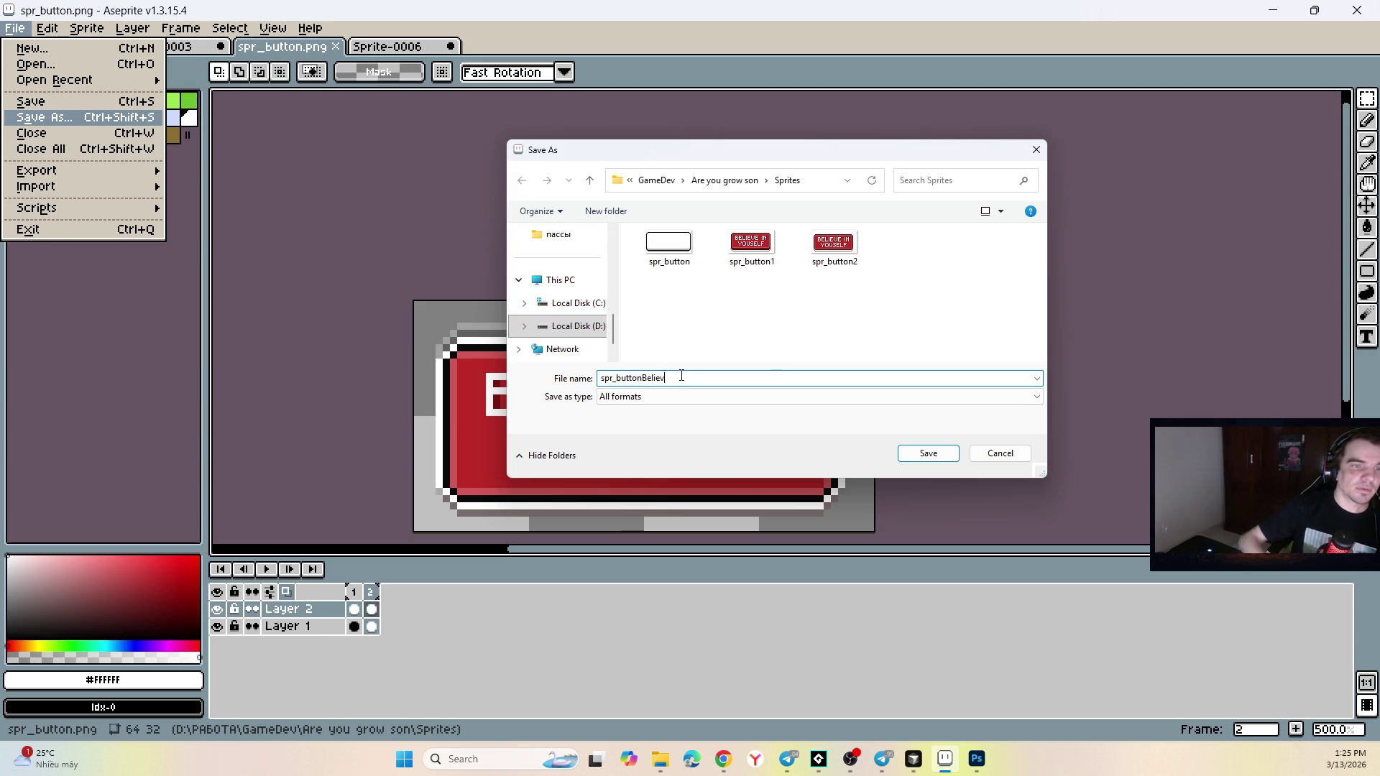
{"action": "key", "text": "Return"}
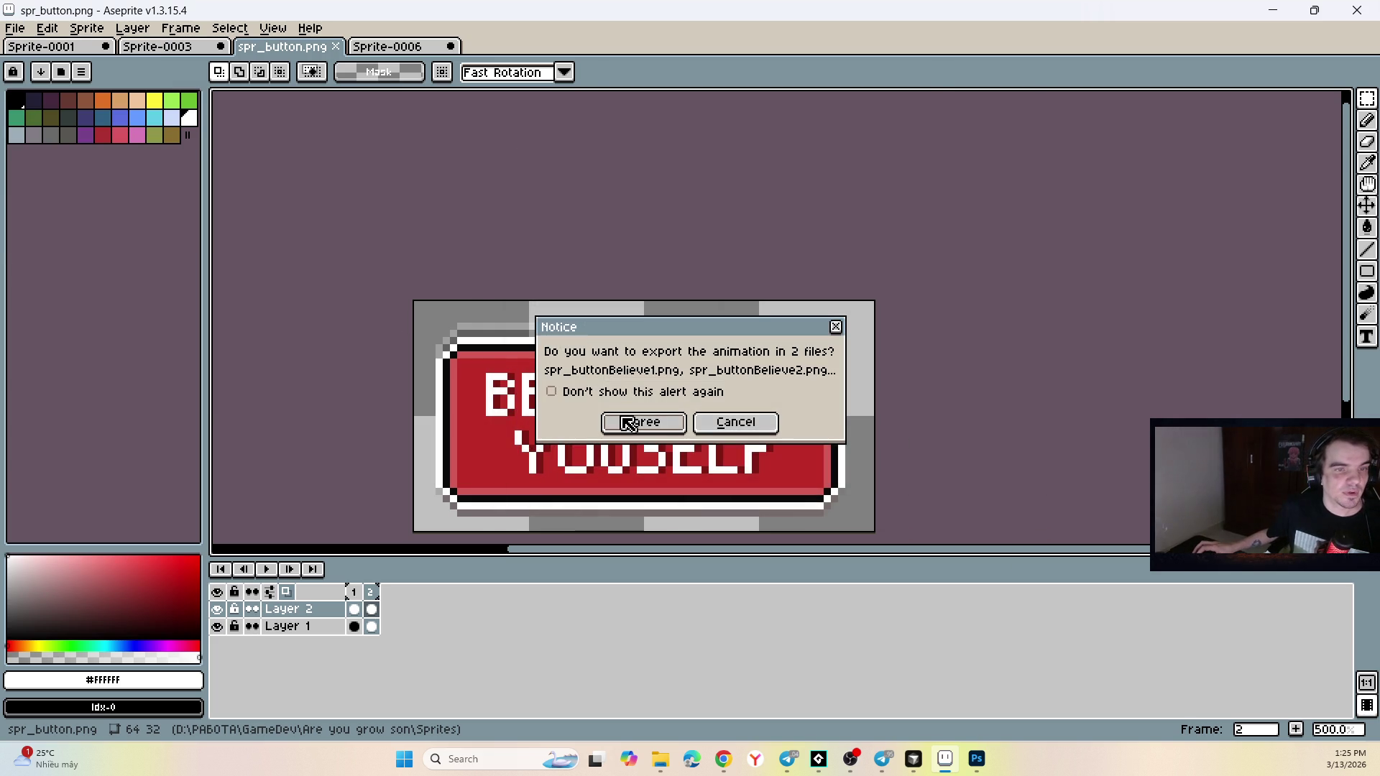
{"action": "left_click", "coordinate": [573, 393]}
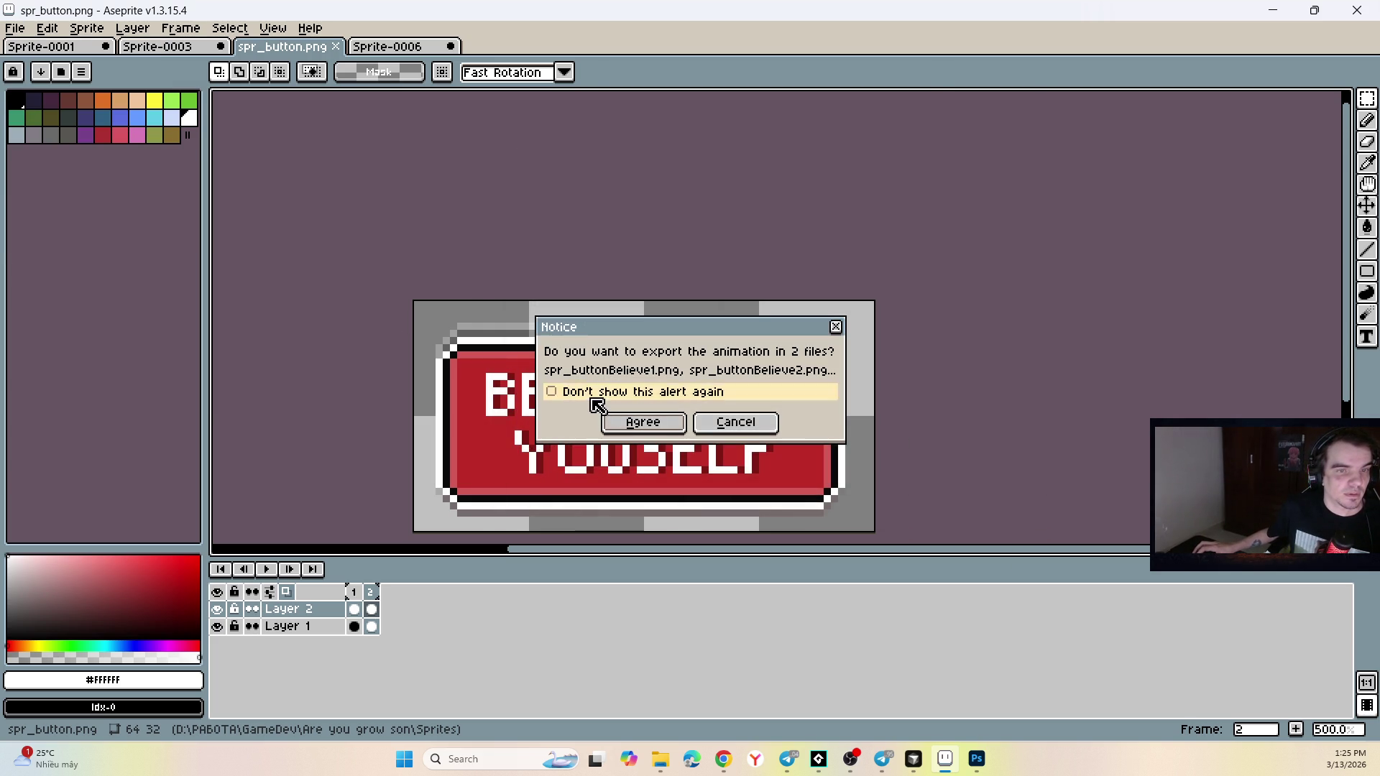
{"action": "left_click", "coordinate": [642, 430]}
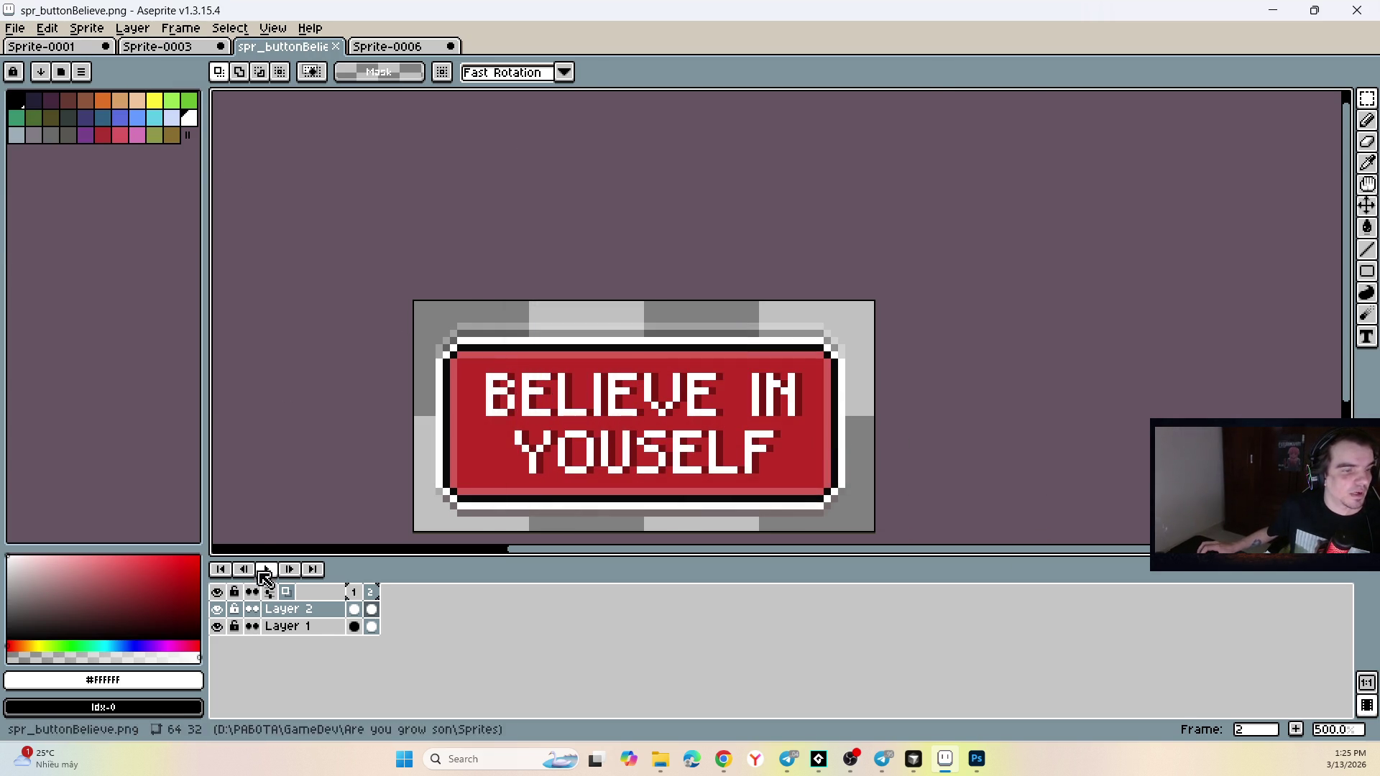
{"action": "left_click", "coordinate": [301, 627], "text": "shift"}
{"action": "right_click", "coordinate": [299, 628]}
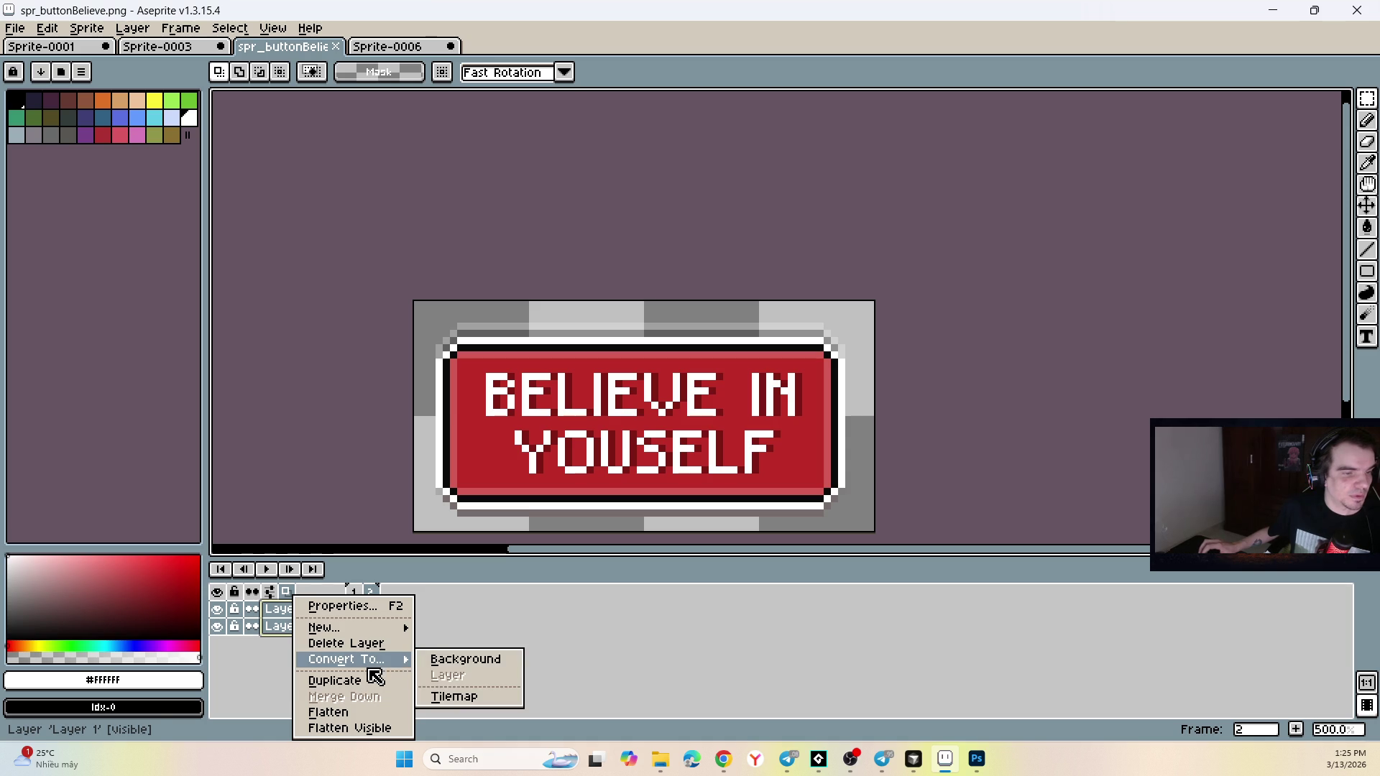
{"action": "left_click", "coordinate": [506, 629]}
{"action": "double_click", "coordinate": [372, 627]}
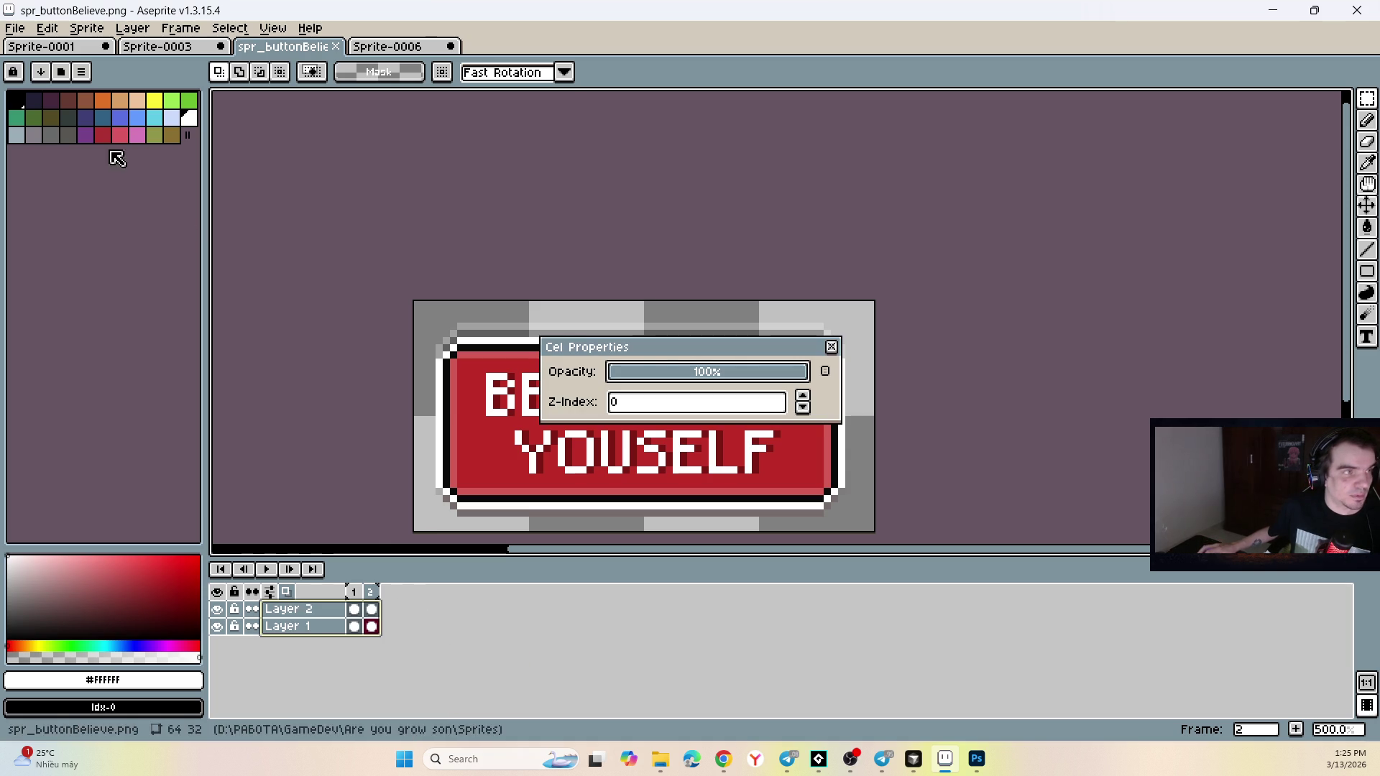
{"action": "key", "text": "Escape"}
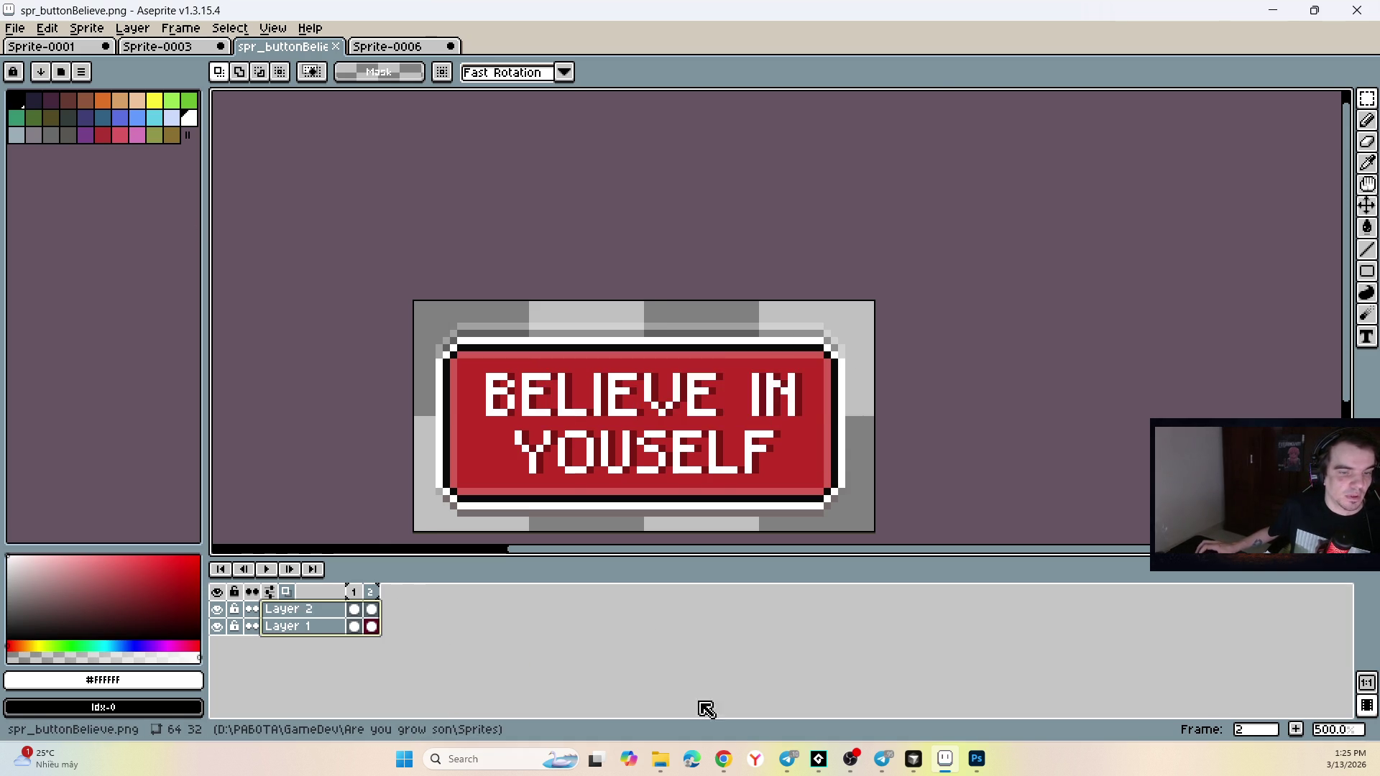
{"action": "left_click", "coordinate": [661, 759]}
Browse the old button images in Sprites and open spr_button1 to check it.
{"action": "left_click", "coordinate": [774, 326]}
{"action": "left_click", "coordinate": [698, 325]}
{"action": "left_click", "coordinate": [620, 326]}
{"action": "left_click", "coordinate": [551, 324]}
{"action": "double_click", "coordinate": [552, 324]}
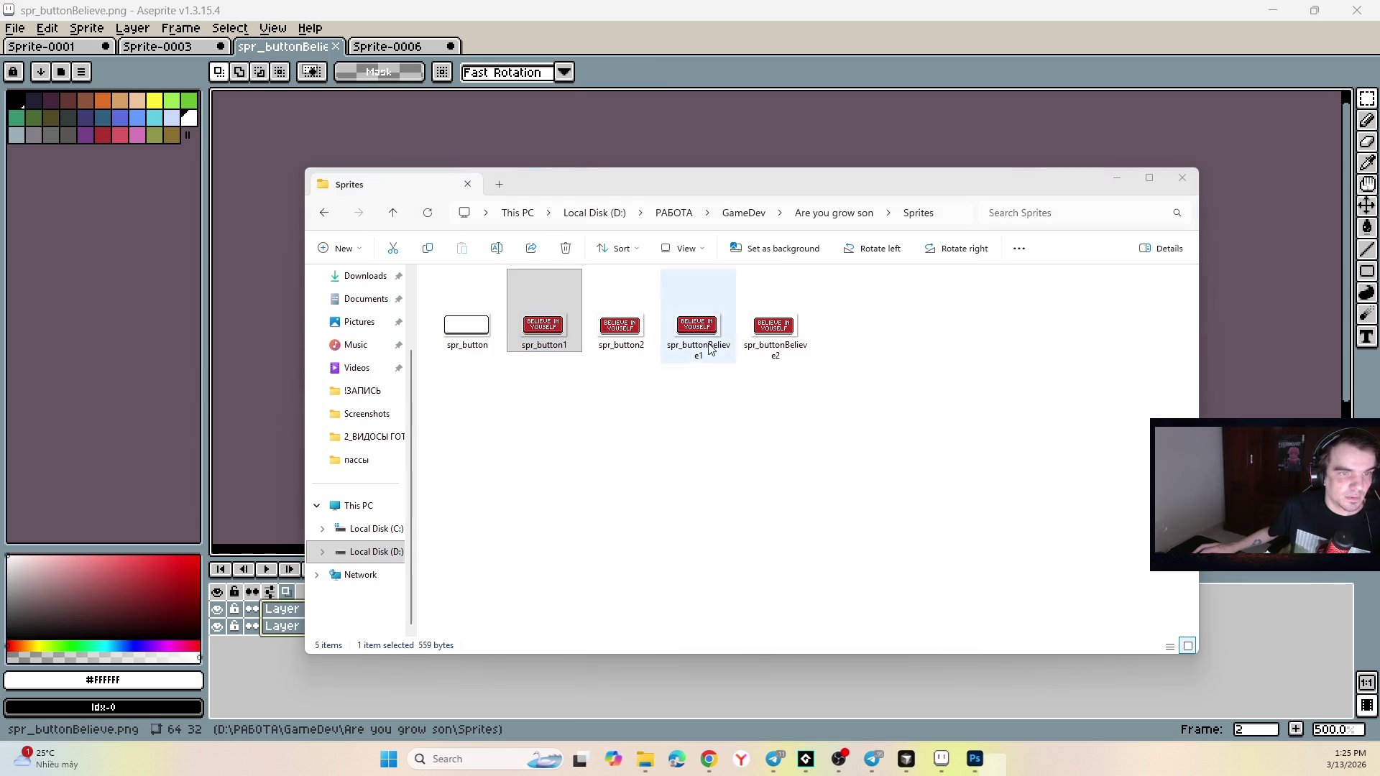
Delete spr_button1, spr_button2, spr_buttonBelieve1 and spr_buttonBelieve2, leaving only spr_button.
{"action": "mouse_move", "coordinate": [947, 383]}
{"action": "left_mouse_down"}
{"action": "mouse_move", "coordinate": [541, 271]}
{"action": "mouse_move", "coordinate": [564, 333]}
{"action": "left_mouse_up"}
{"action": "key", "text": "Delete"}
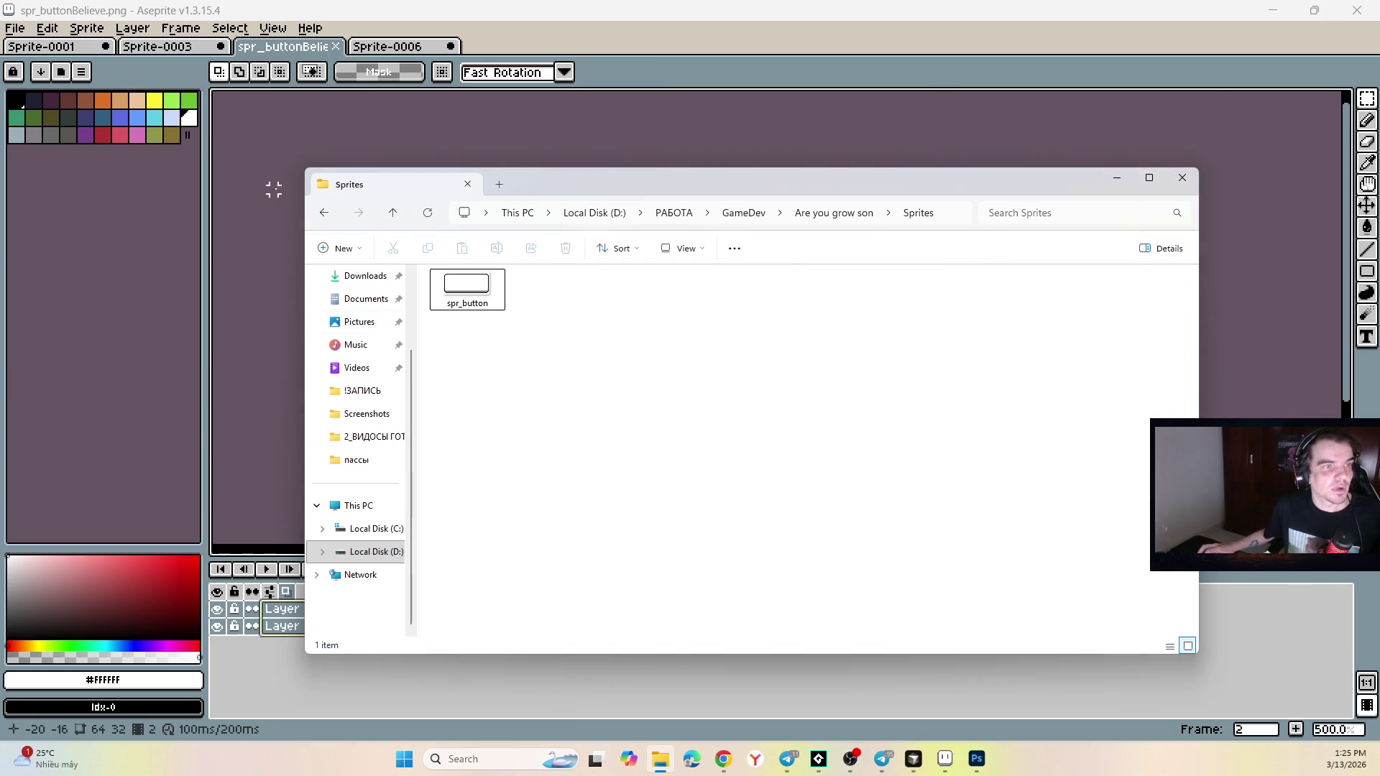
{"action": "key", "text": "alt+Tab"}
{"action": "left_click", "coordinate": [15, 28]}
{"action": "left_click", "coordinate": [43, 117]}
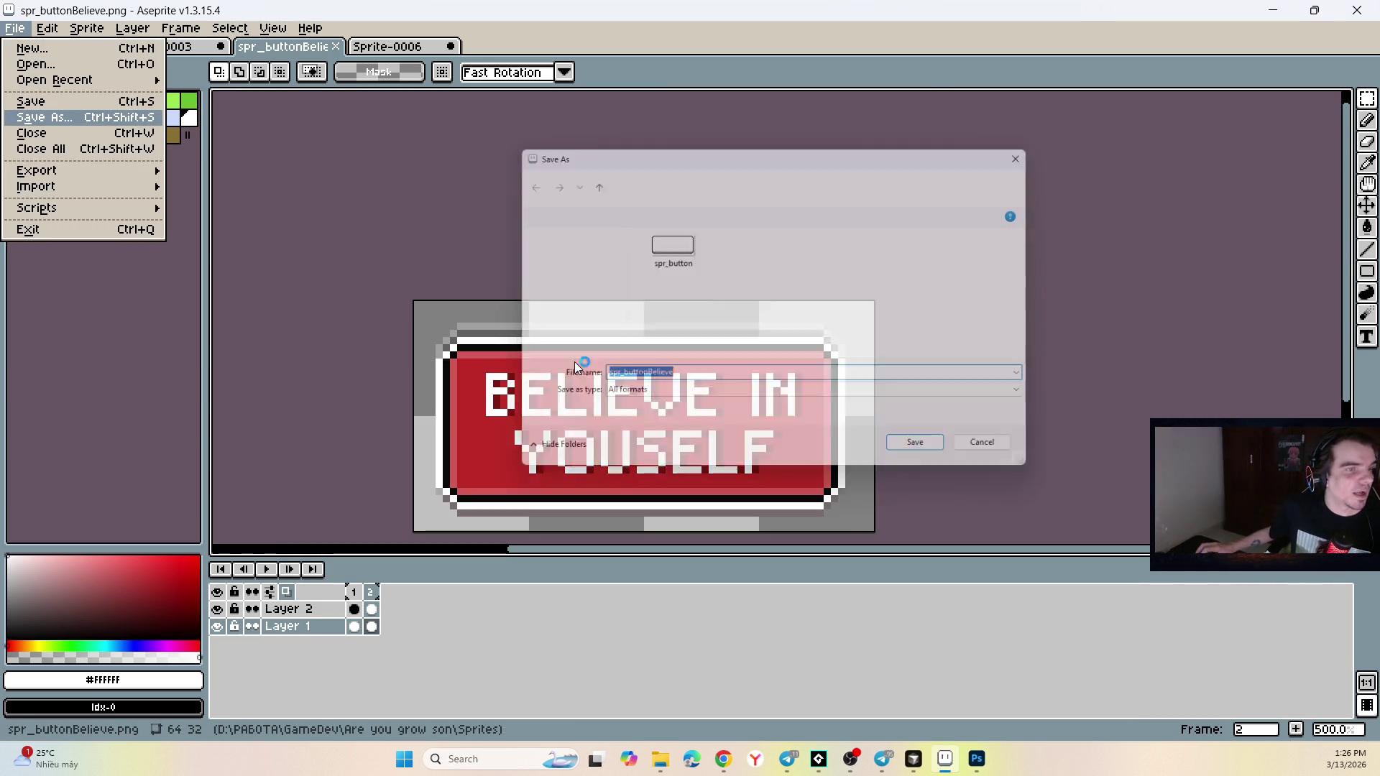
Save the button as spr_buttonBelieve.ase in ase format and bring up Export As settings.
{"action": "left_click", "coordinate": [732, 397]}
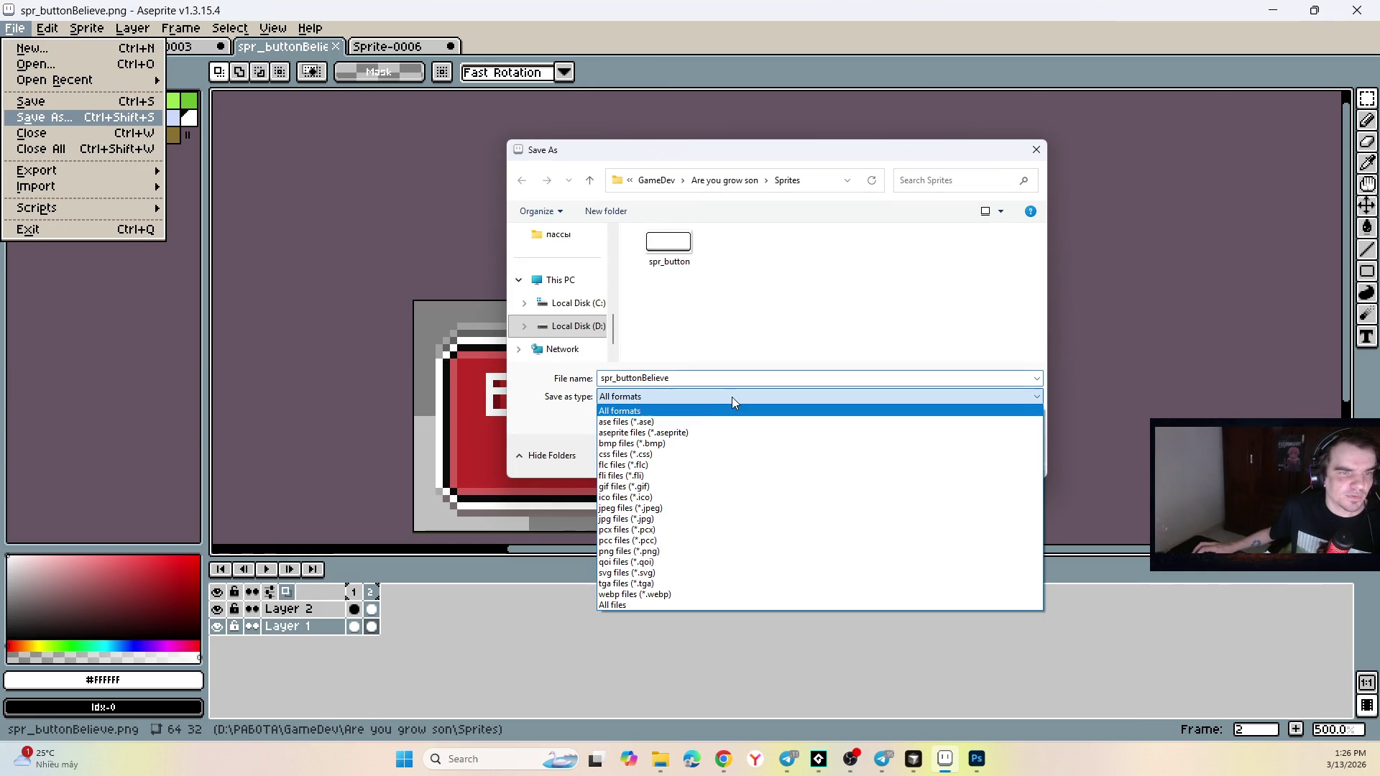
{"action": "left_click", "coordinate": [686, 422]}
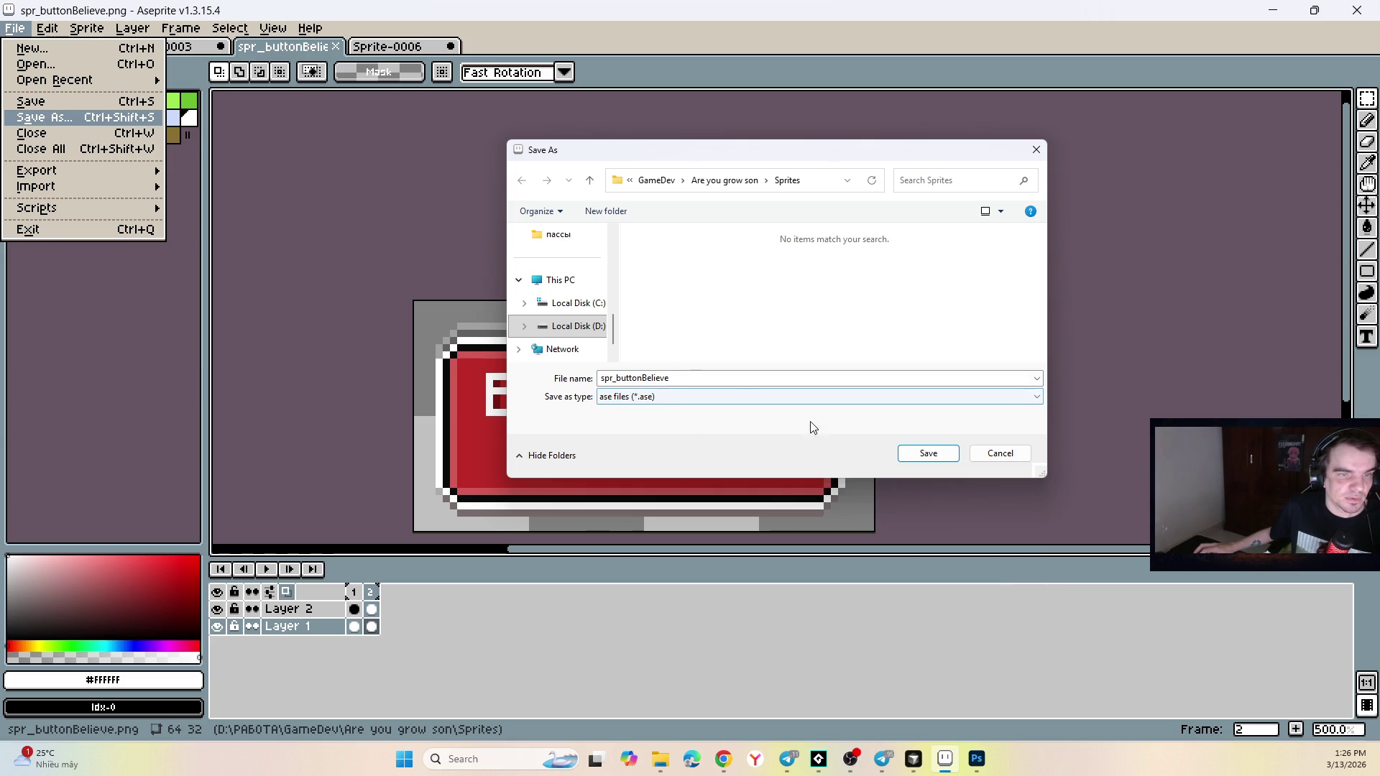
{"action": "left_click", "coordinate": [914, 454]}
{"action": "left_click", "coordinate": [14, 27]}
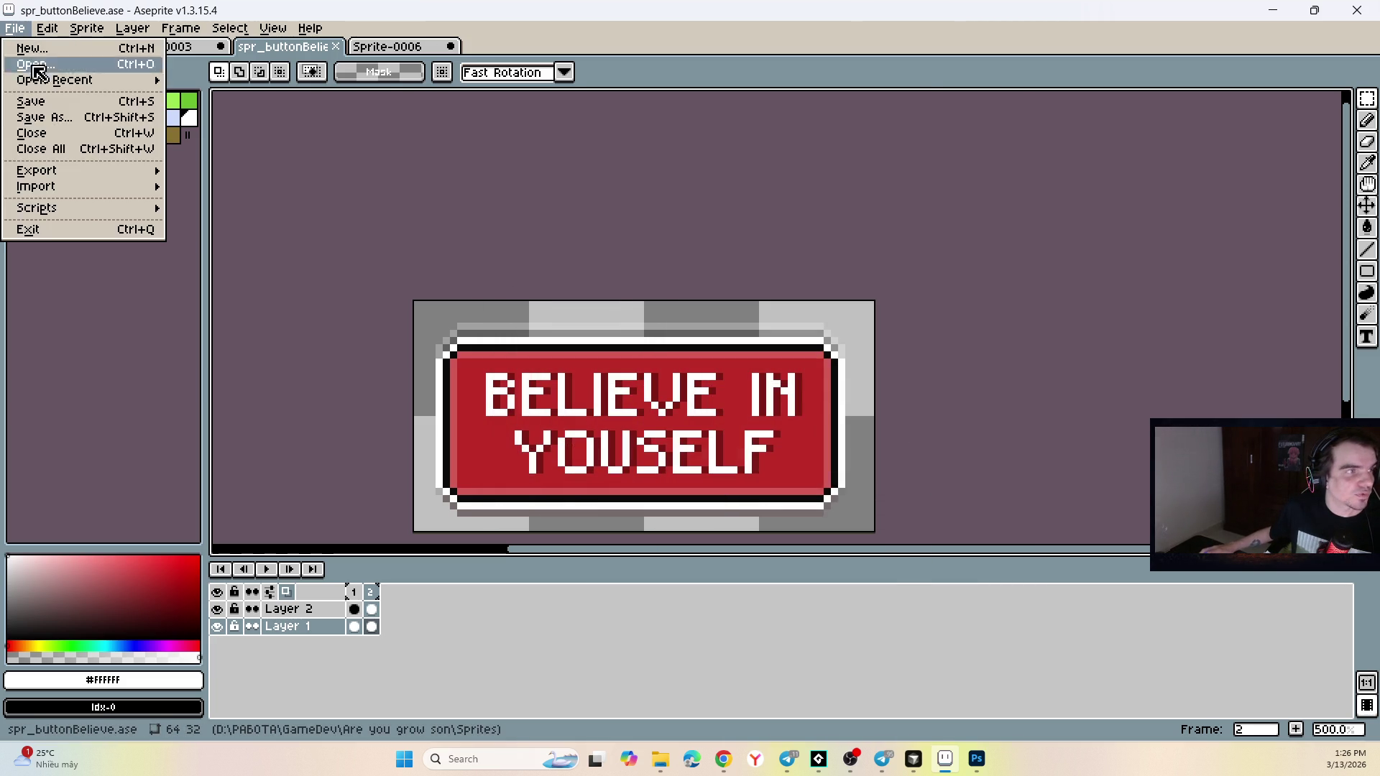
{"action": "mouse_move", "coordinate": [69, 176]}
{"action": "left_click", "coordinate": [214, 171]}
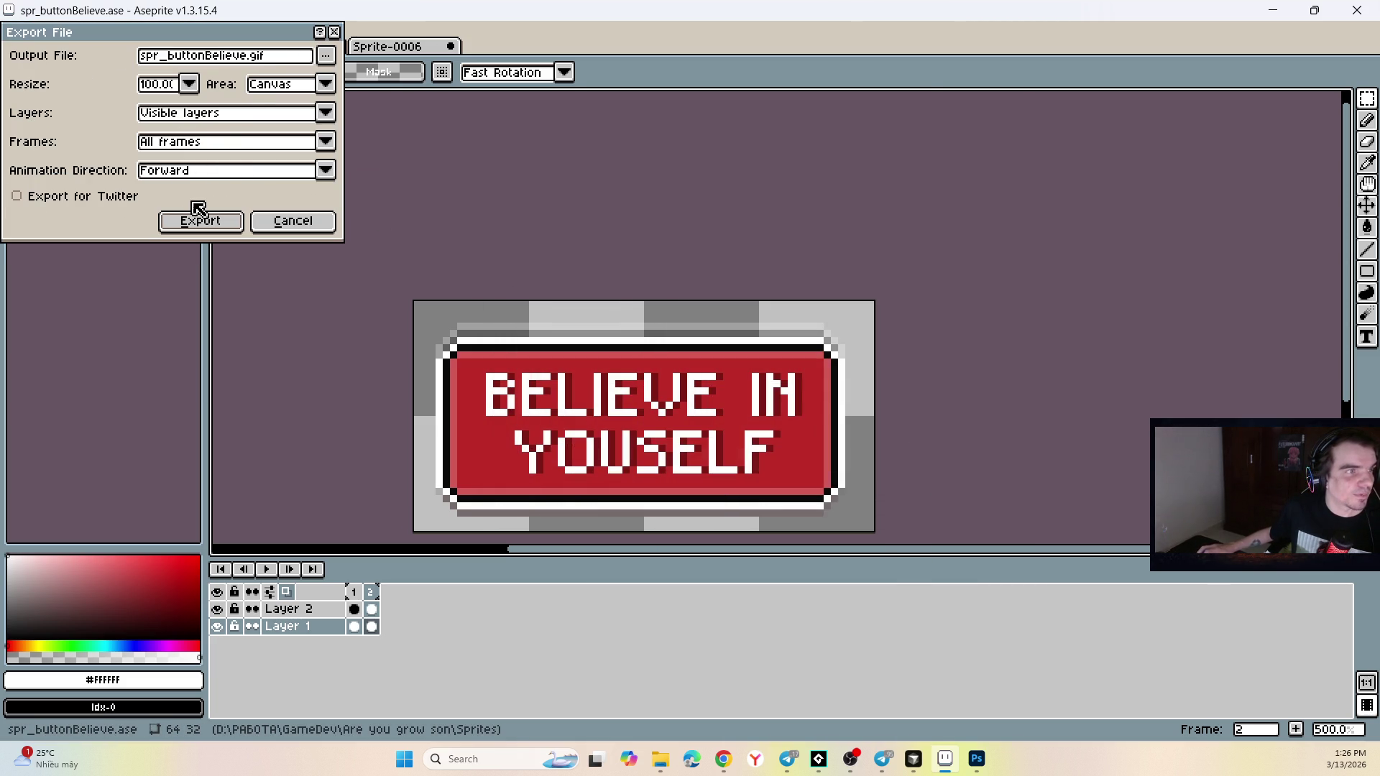
Export the button animation to the Sprites folder as spr_buttonBelieve.gif, accepting the GIF options.
{"action": "left_click", "coordinate": [328, 57]}
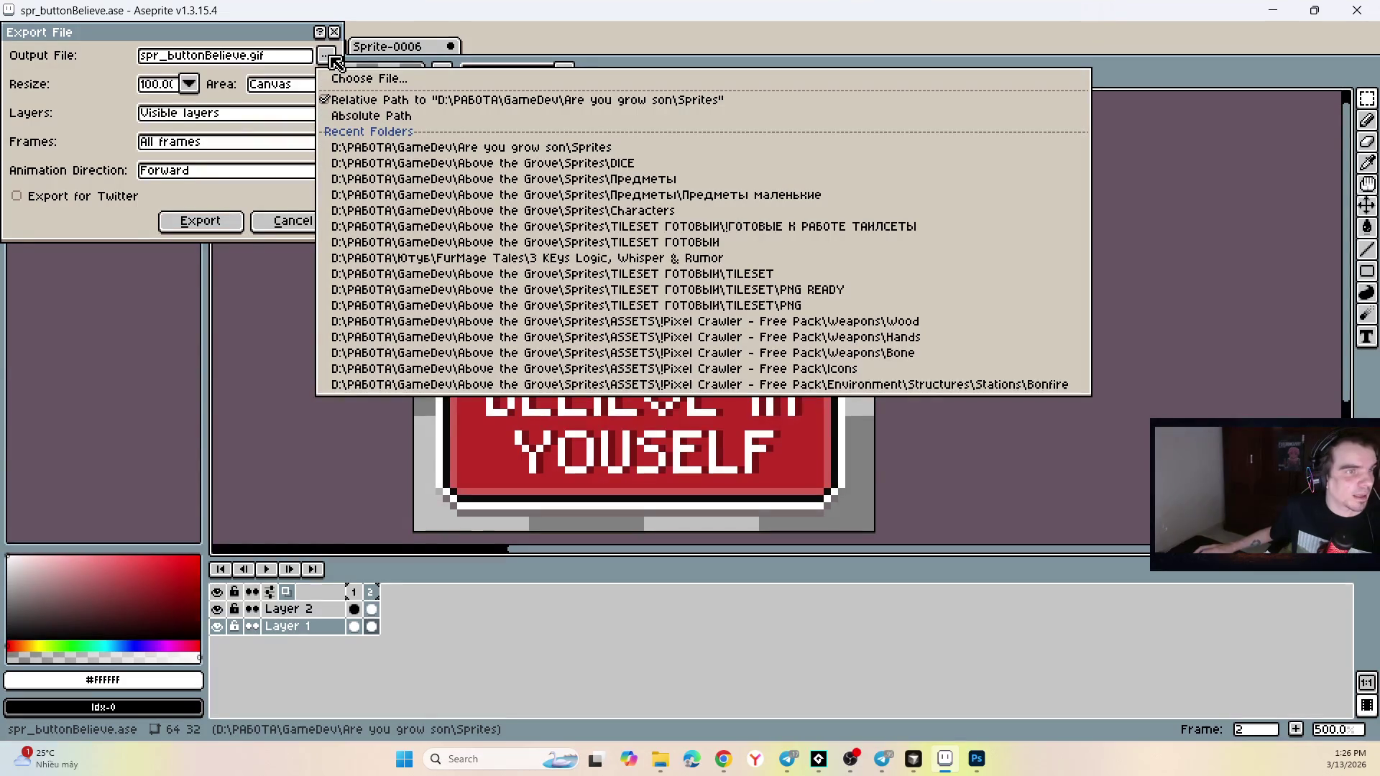
{"action": "left_click", "coordinate": [346, 78]}
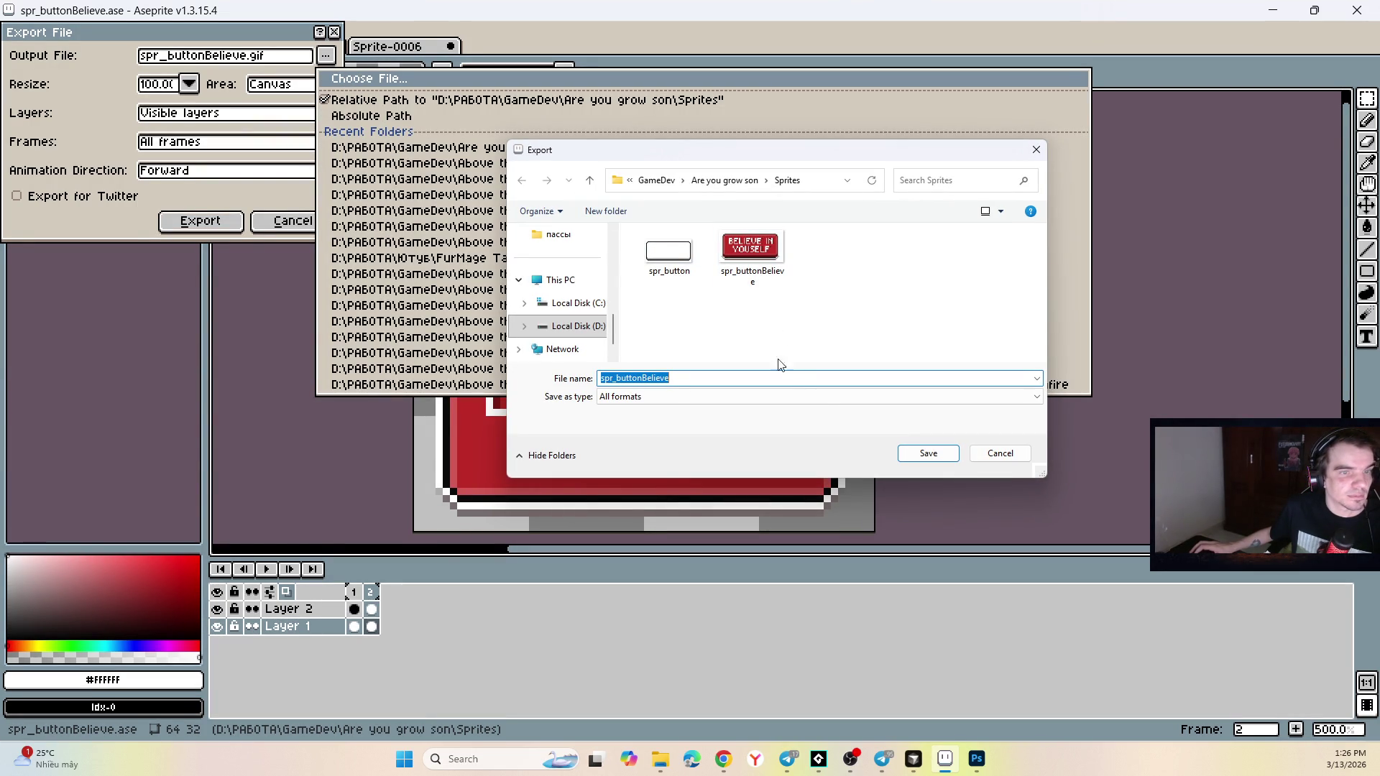
{"action": "left_click", "coordinate": [835, 398]}
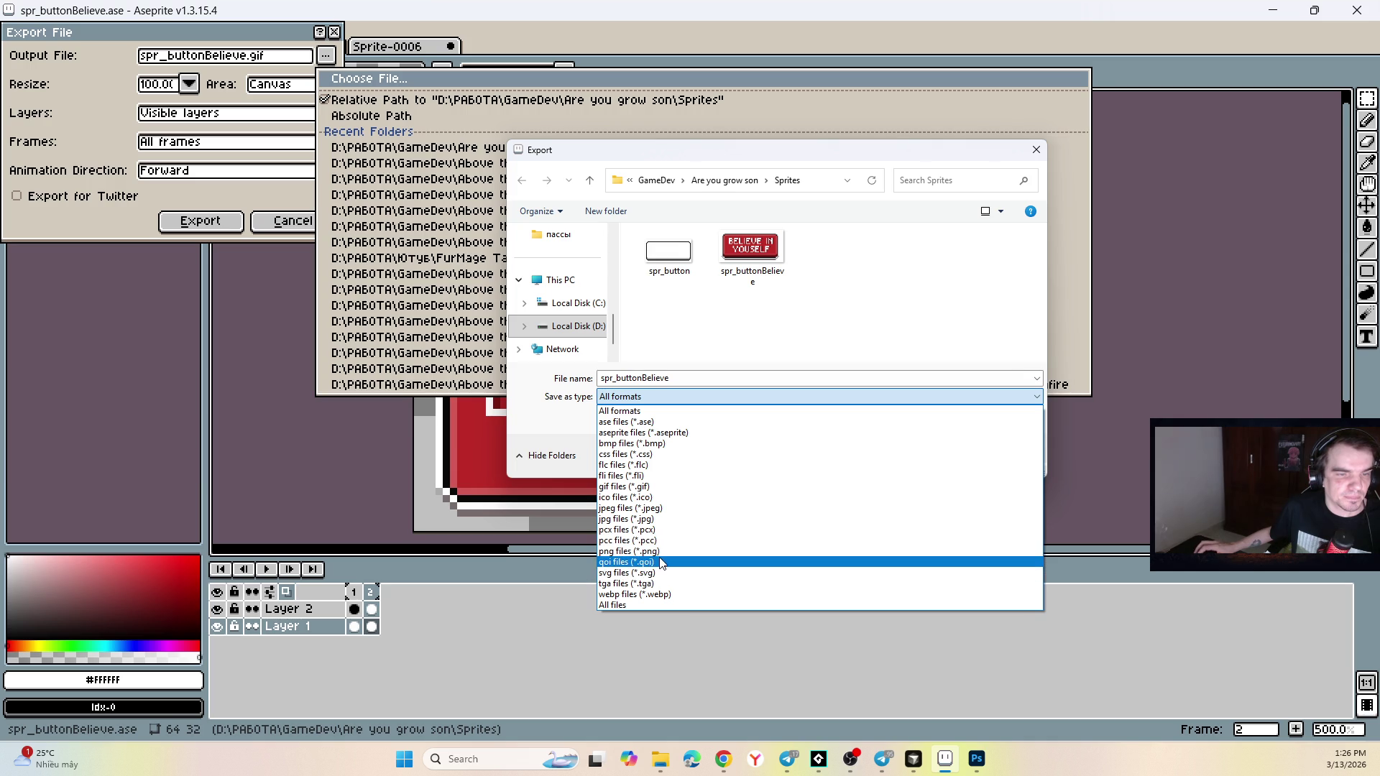
{"action": "left_click", "coordinate": [660, 487]}
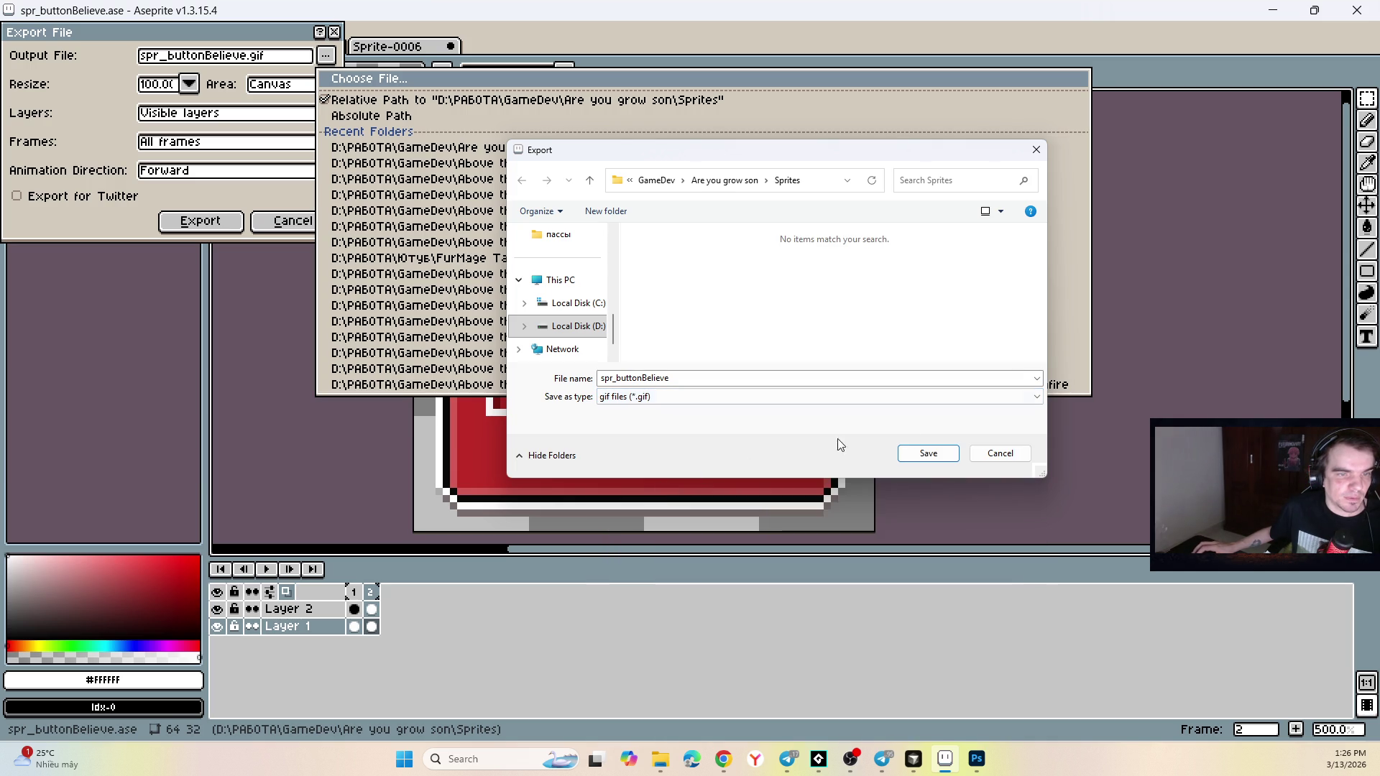
{"action": "left_click", "coordinate": [928, 453]}
{"action": "left_click", "coordinate": [200, 221]}
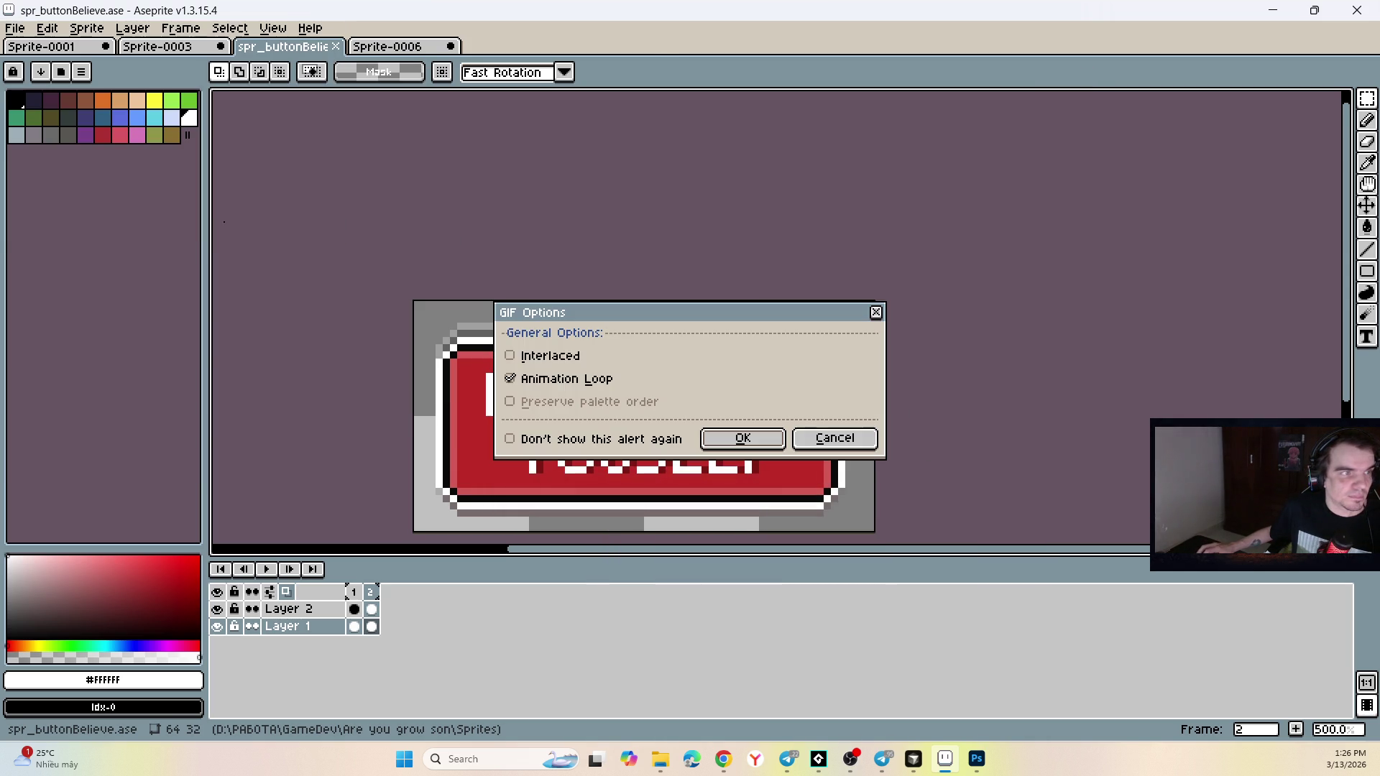
{"action": "left_click", "coordinate": [745, 438]}
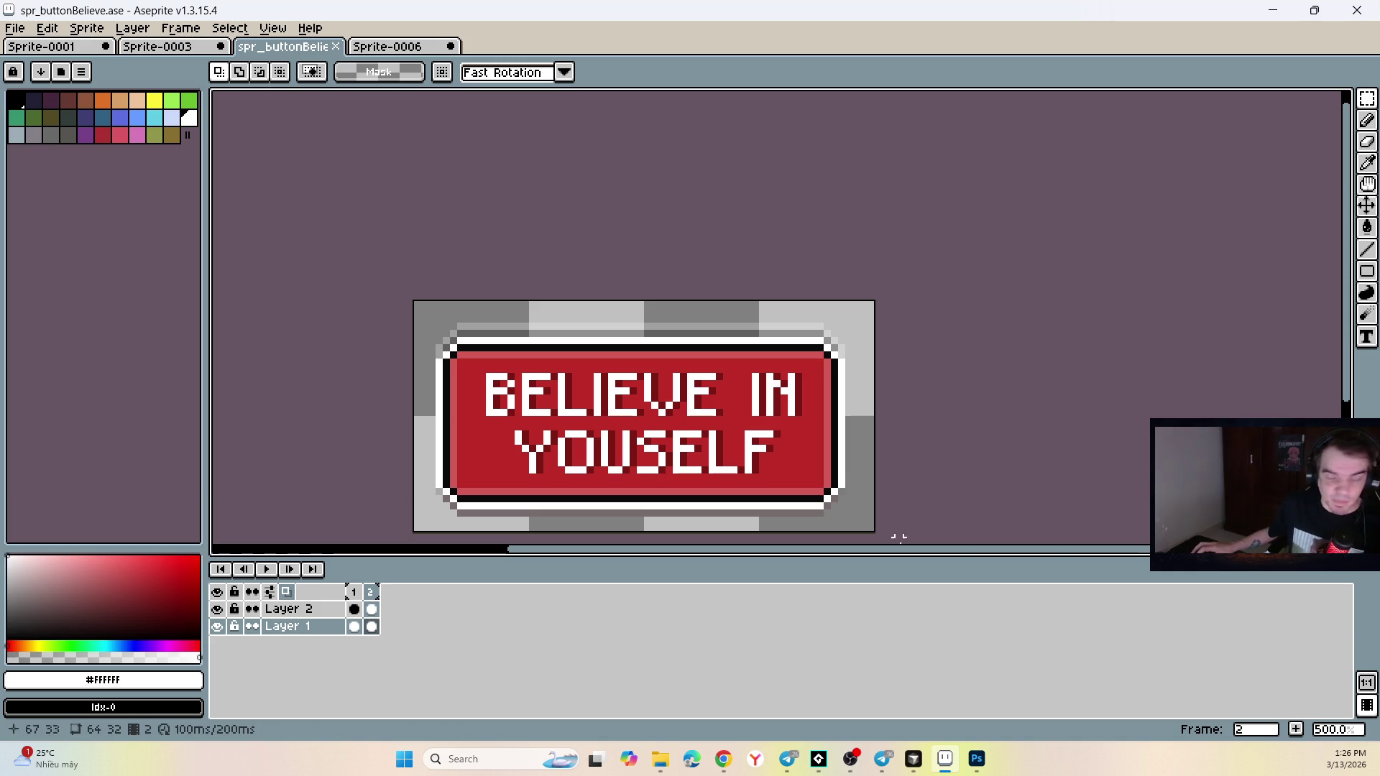
Open the spr_buttonBelieve sprite file from the Sprites folder.
{"action": "left_click", "coordinate": [660, 759]}
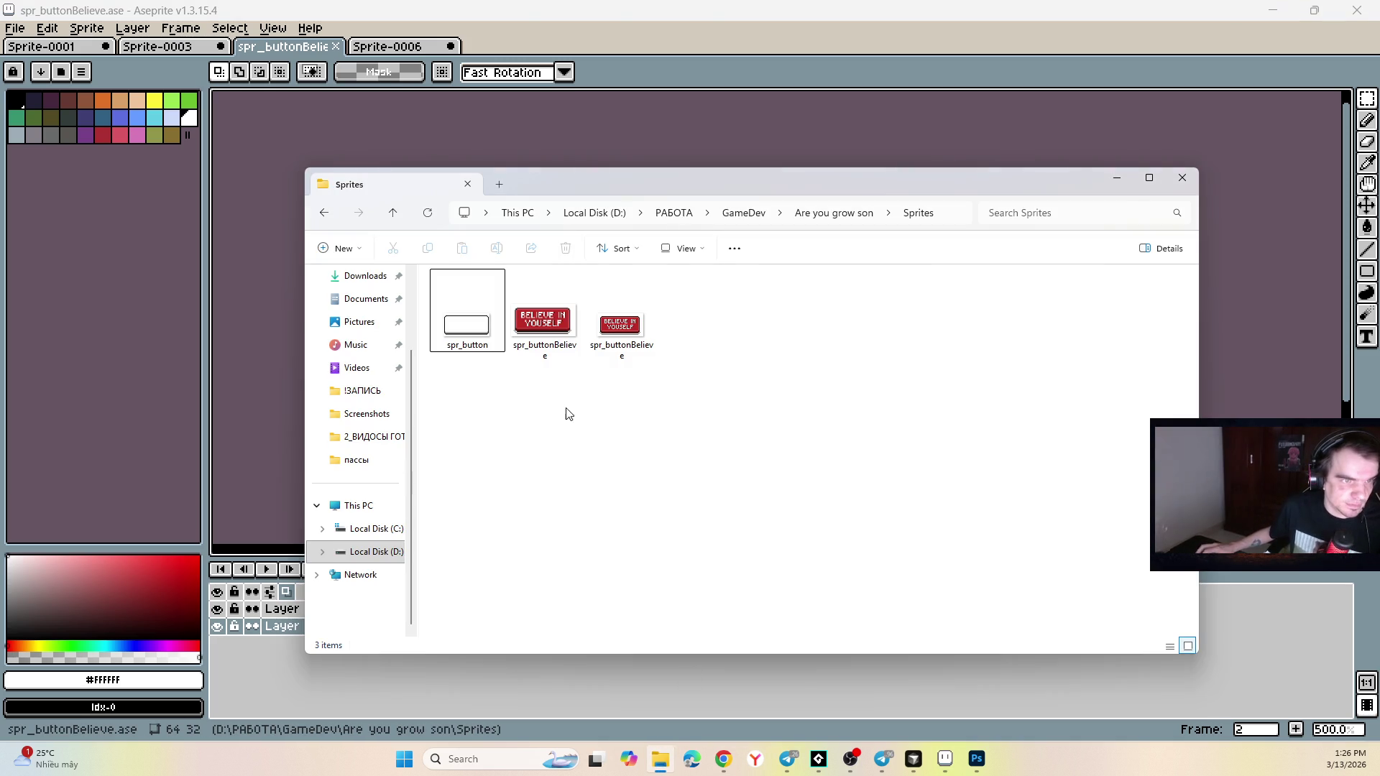
{"action": "left_click", "coordinate": [622, 329]}
{"action": "left_click", "coordinate": [567, 324]}
{"action": "left_click", "coordinate": [620, 325]}
{"action": "left_click", "coordinate": [564, 325]}
{"action": "double_click", "coordinate": [564, 325]}
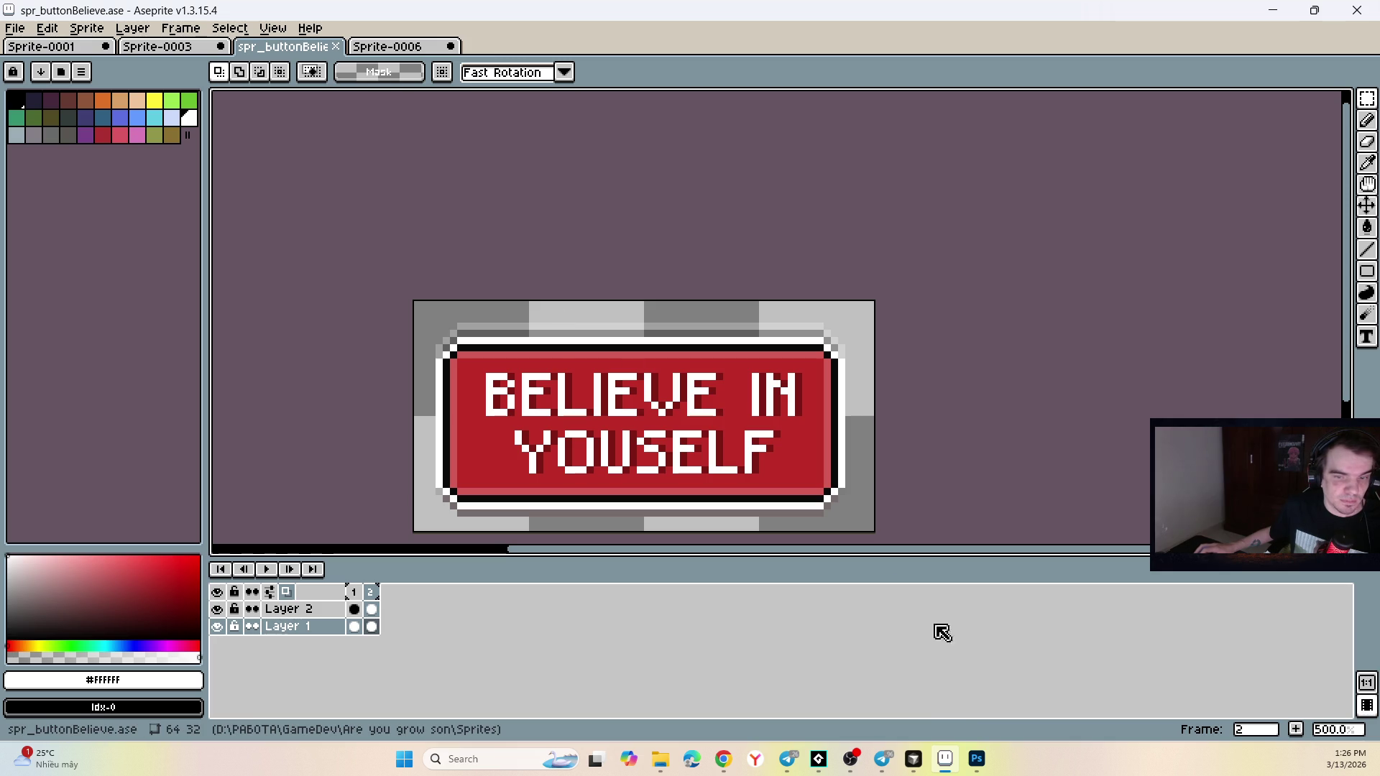
Preview the exported spr_buttonBelieve.gif in Photos, then close it and reselect the GIF.
{"action": "key", "text": "alt+Tab"}
{"action": "left_click", "coordinate": [637, 329]}
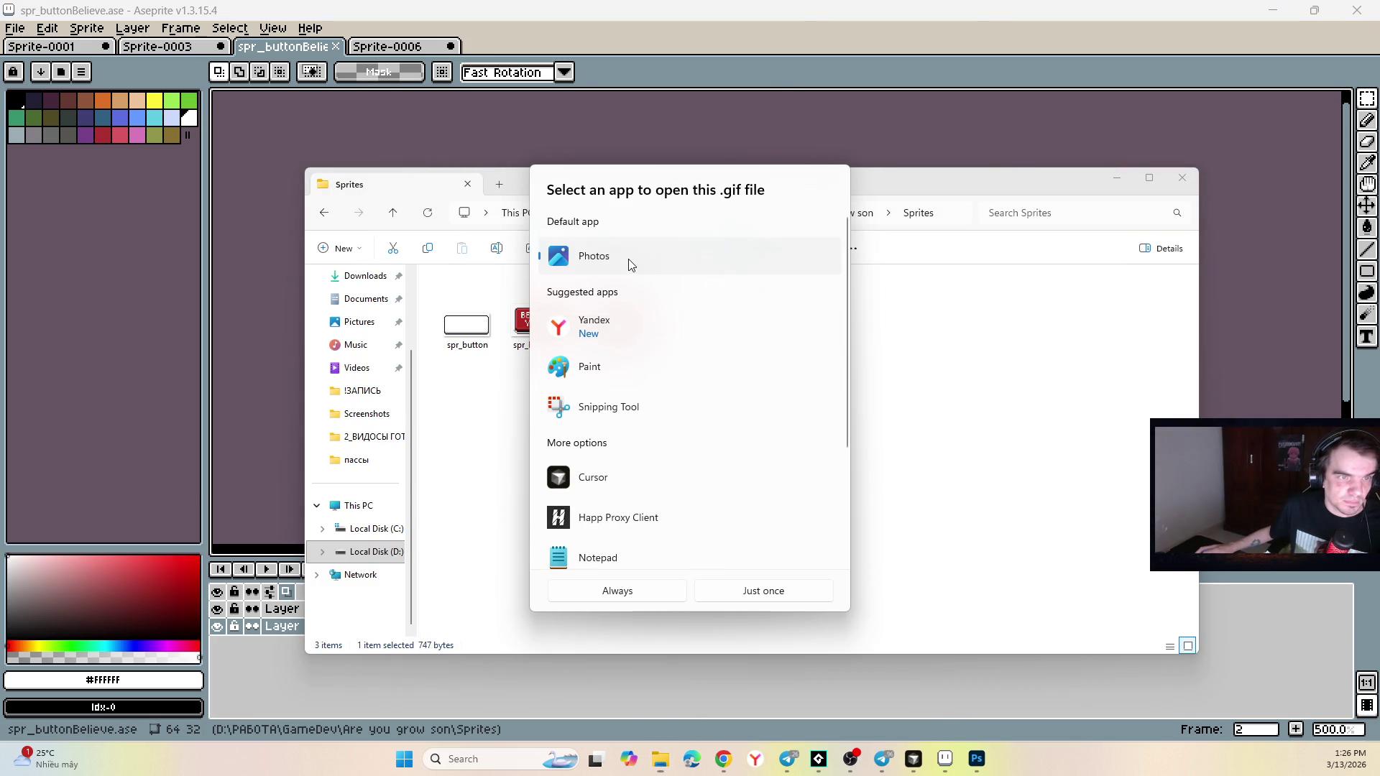
{"action": "double_click", "coordinate": [628, 259]}
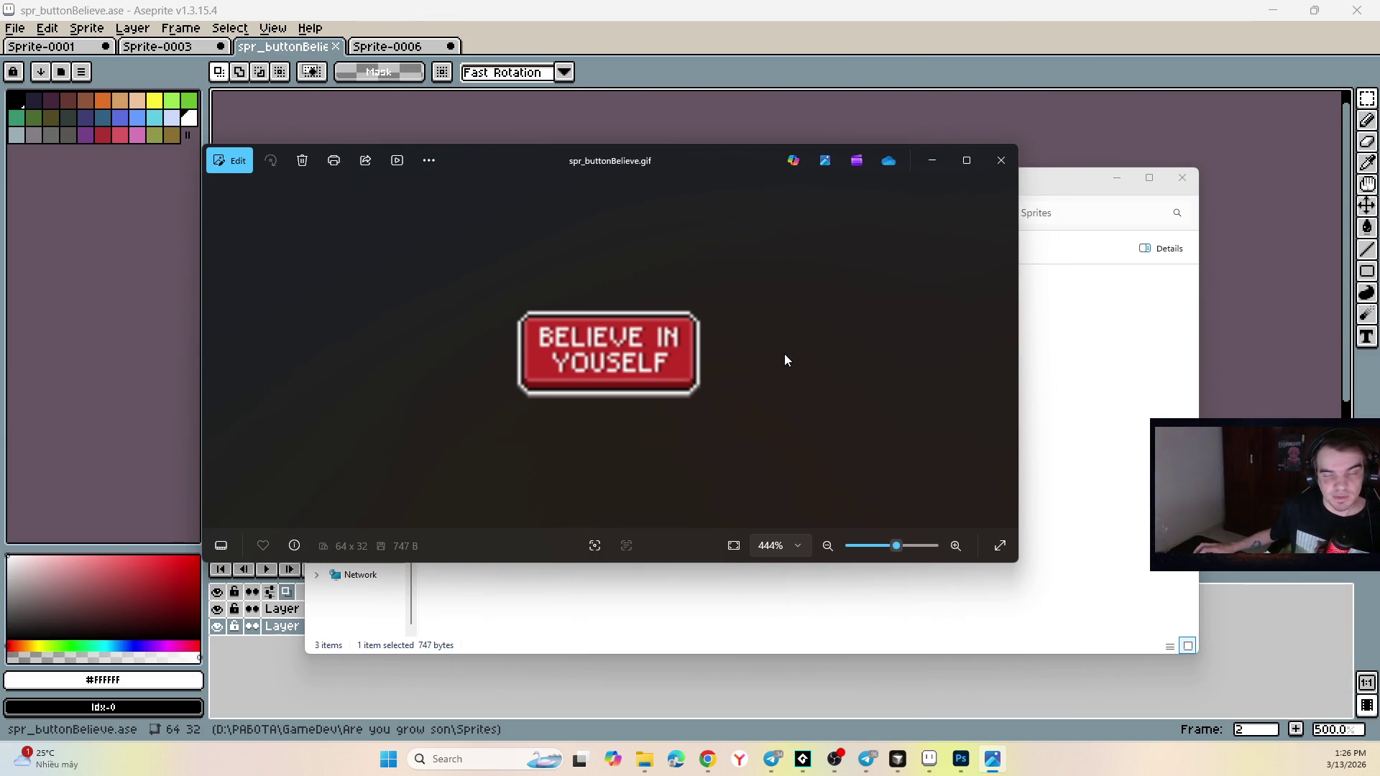
{"action": "left_click", "coordinate": [1001, 160]}
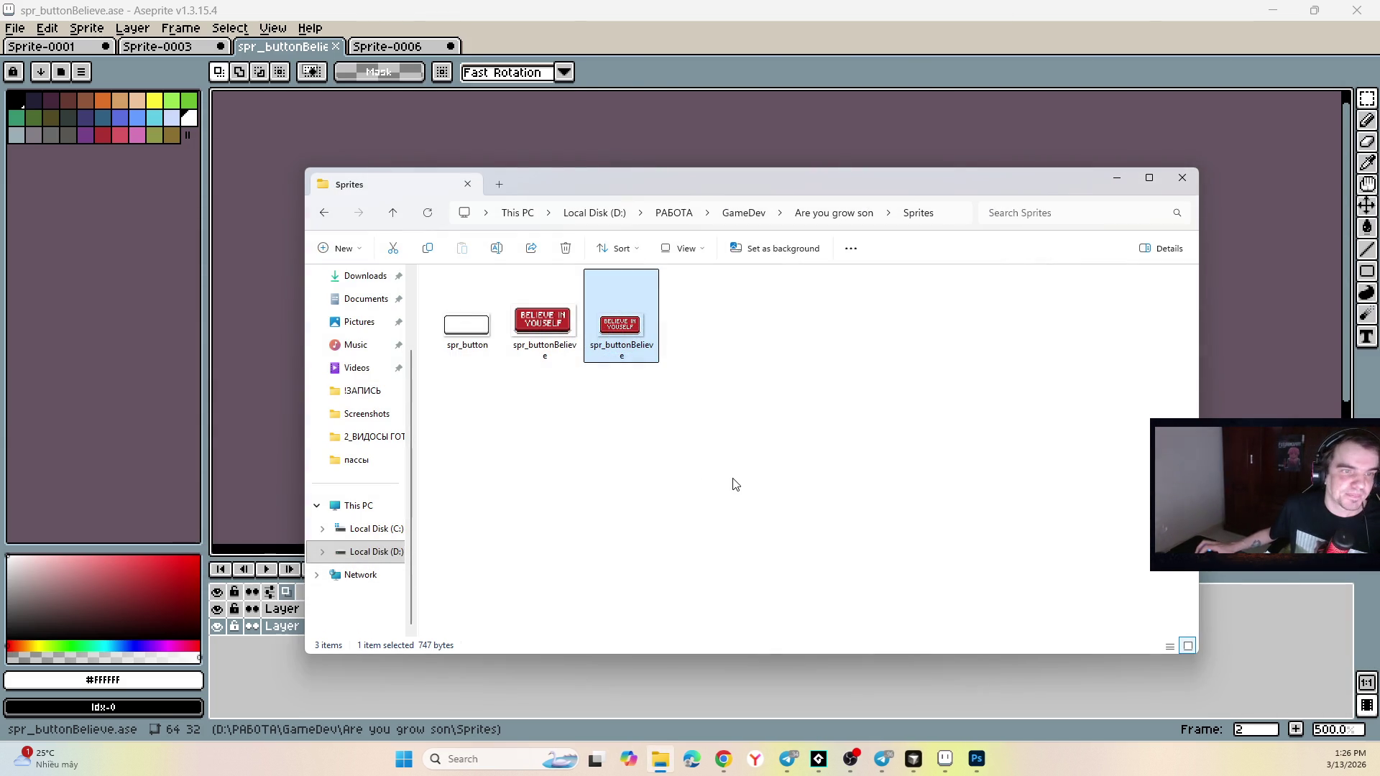
{"action": "left_click_drag", "start_coordinate": [627, 309], "coordinate": [725, 434]}
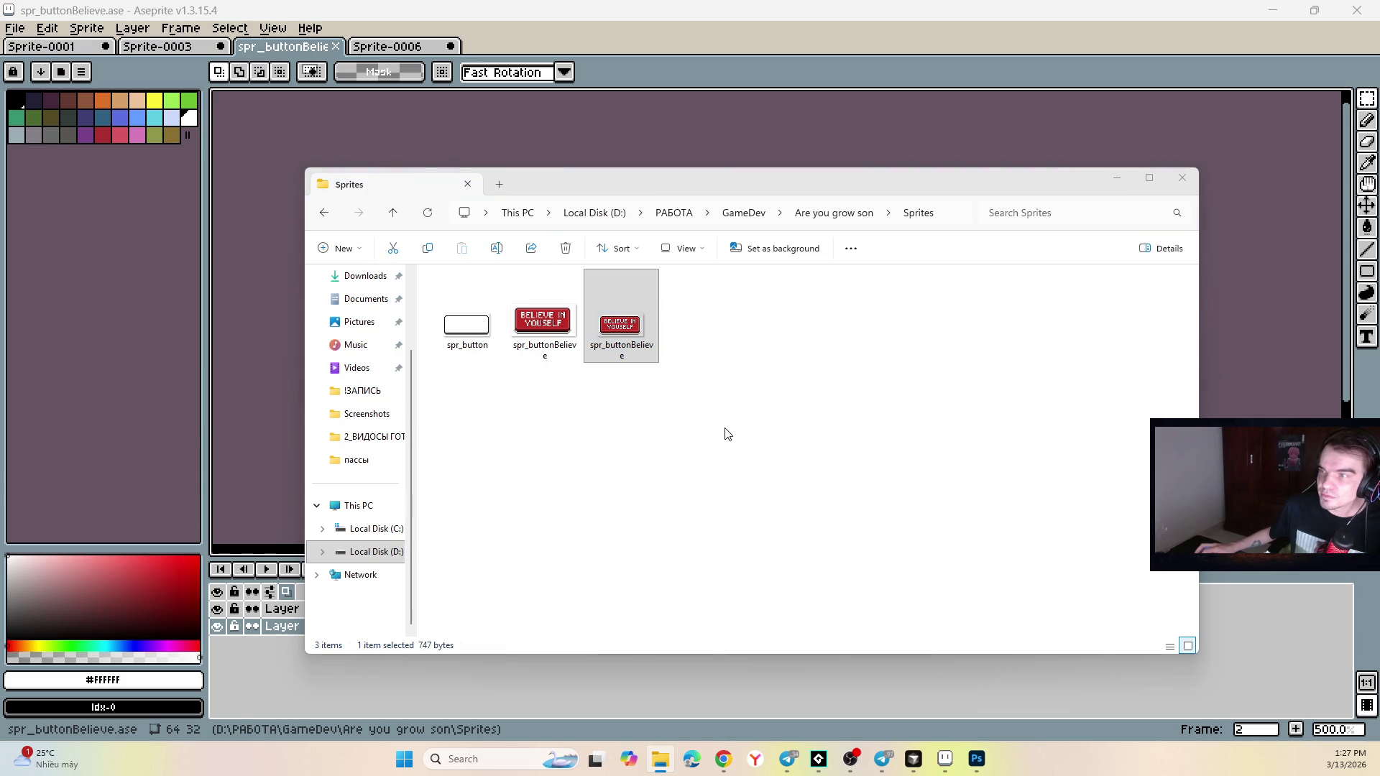
{"action": "key", "text": "alt+Tab"}
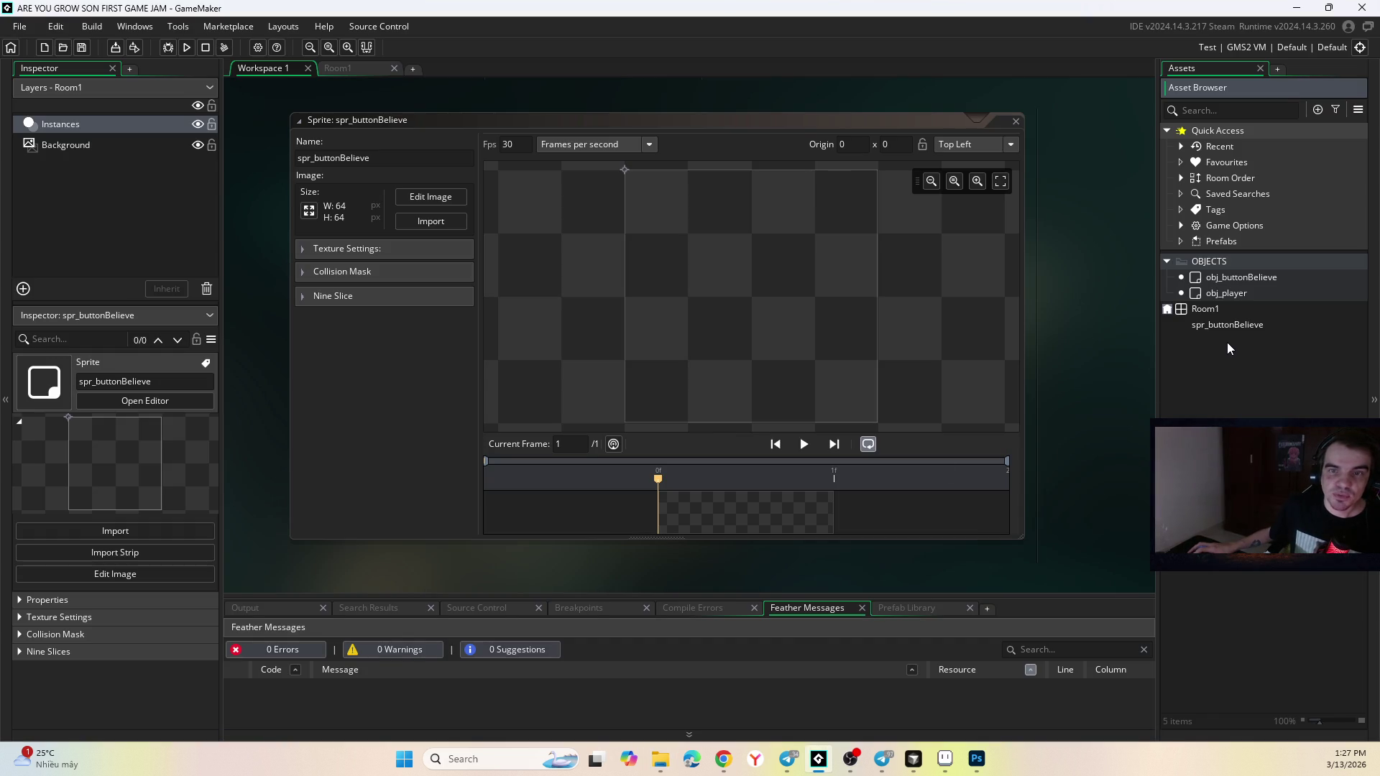
Import the GIF into GameMaker as spr_buttonBelieve2 and delete the old empty spr_buttonBelieve.
{"action": "left_click", "coordinate": [657, 760]}
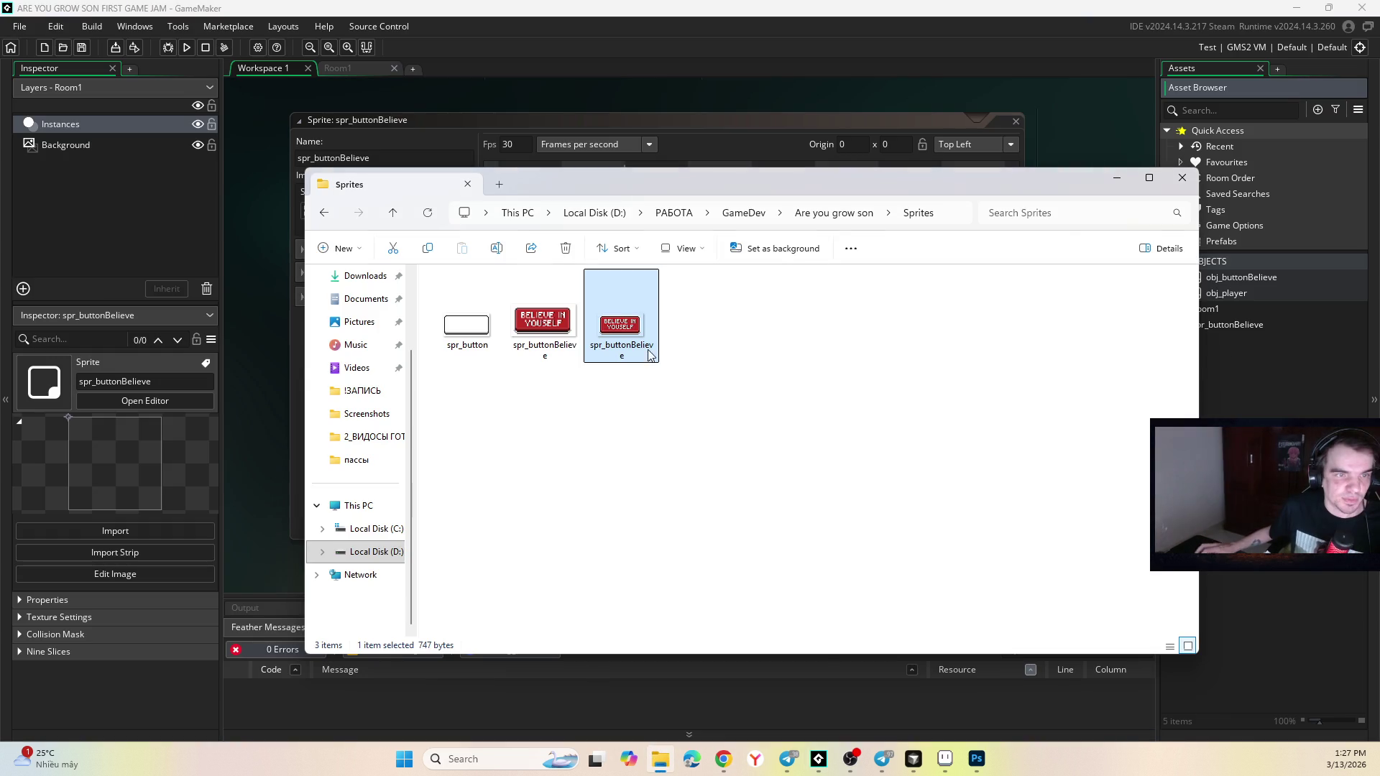
{"action": "left_click_drag", "start_coordinate": [1310, 371], "coordinate": [1288, 338]}
{"action": "left_click", "coordinate": [1281, 340]}
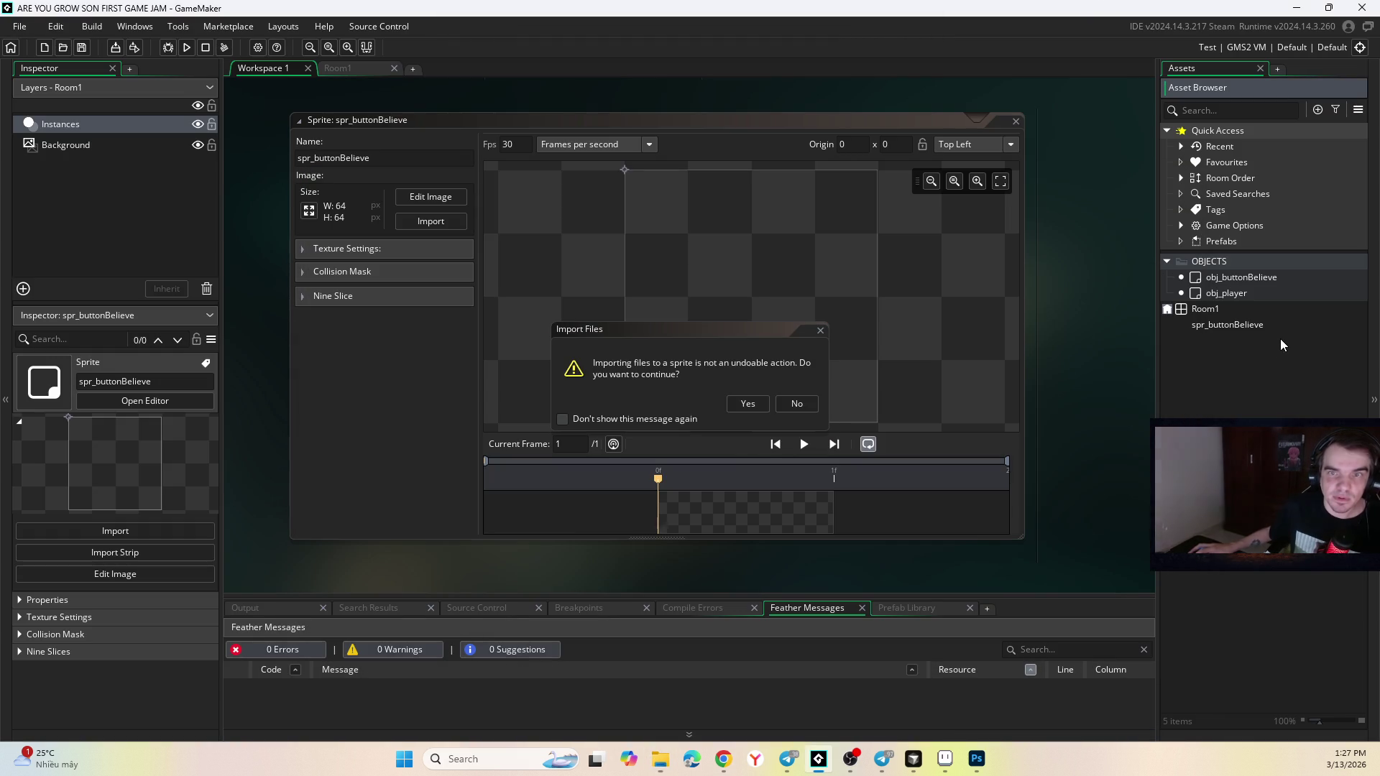
{"action": "left_click", "coordinate": [749, 404]}
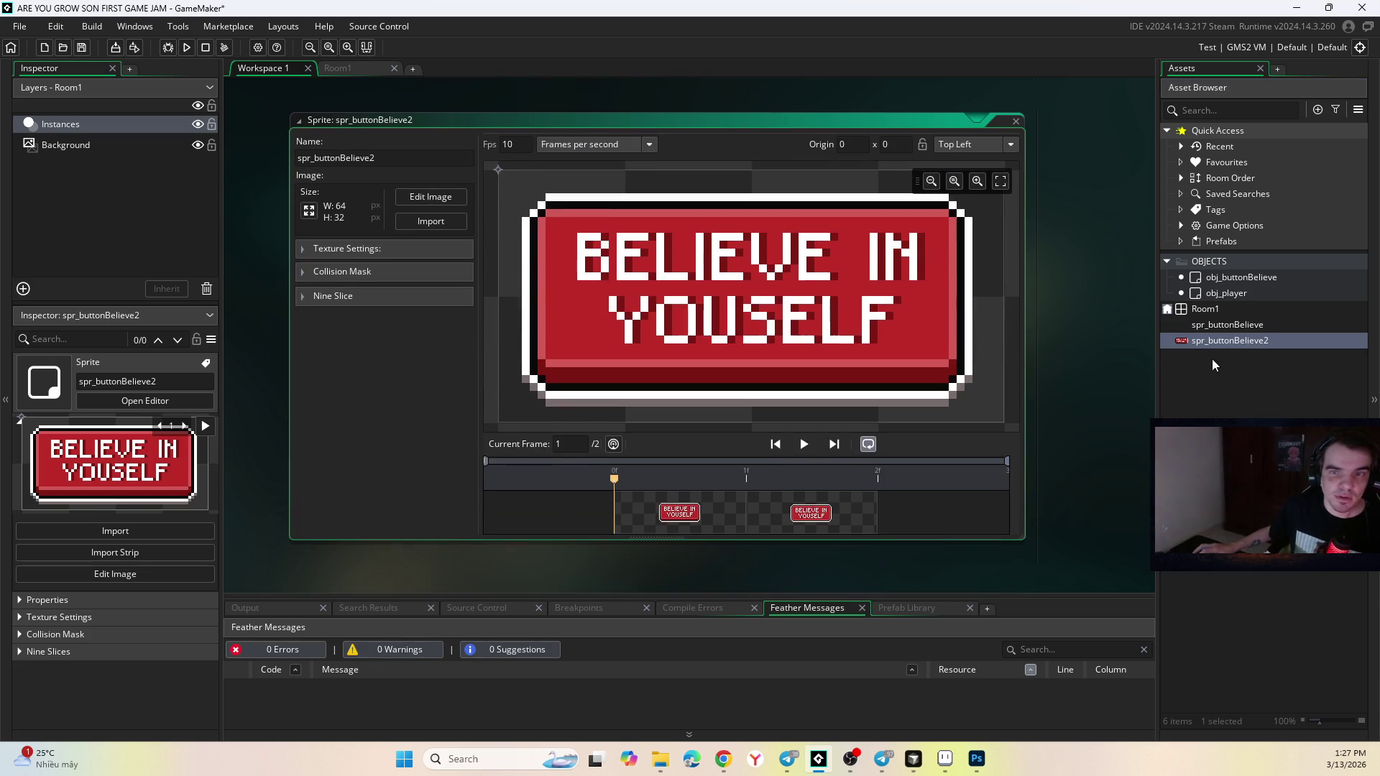
{"action": "left_click", "coordinate": [1240, 326]}
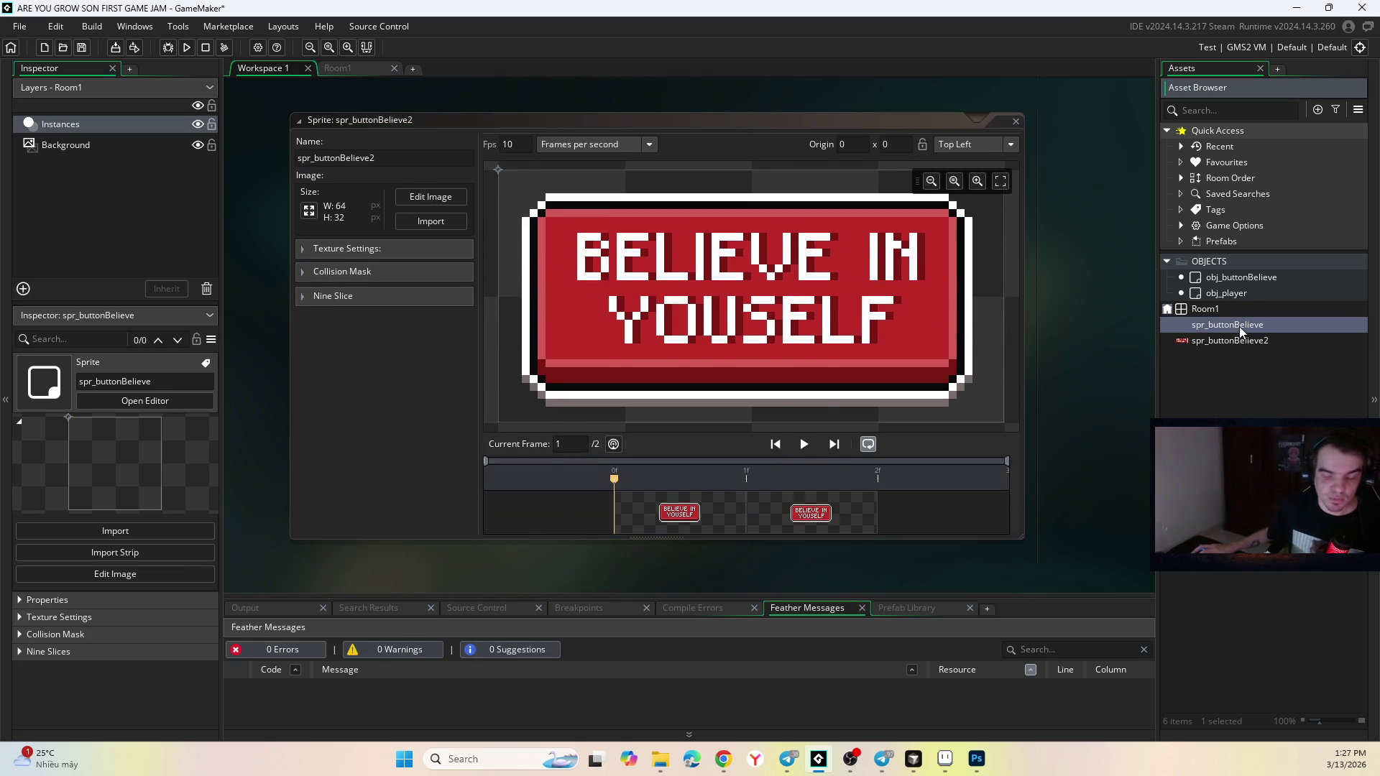
{"action": "key", "text": "Delete"}
{"action": "left_click", "coordinate": [727, 403]}
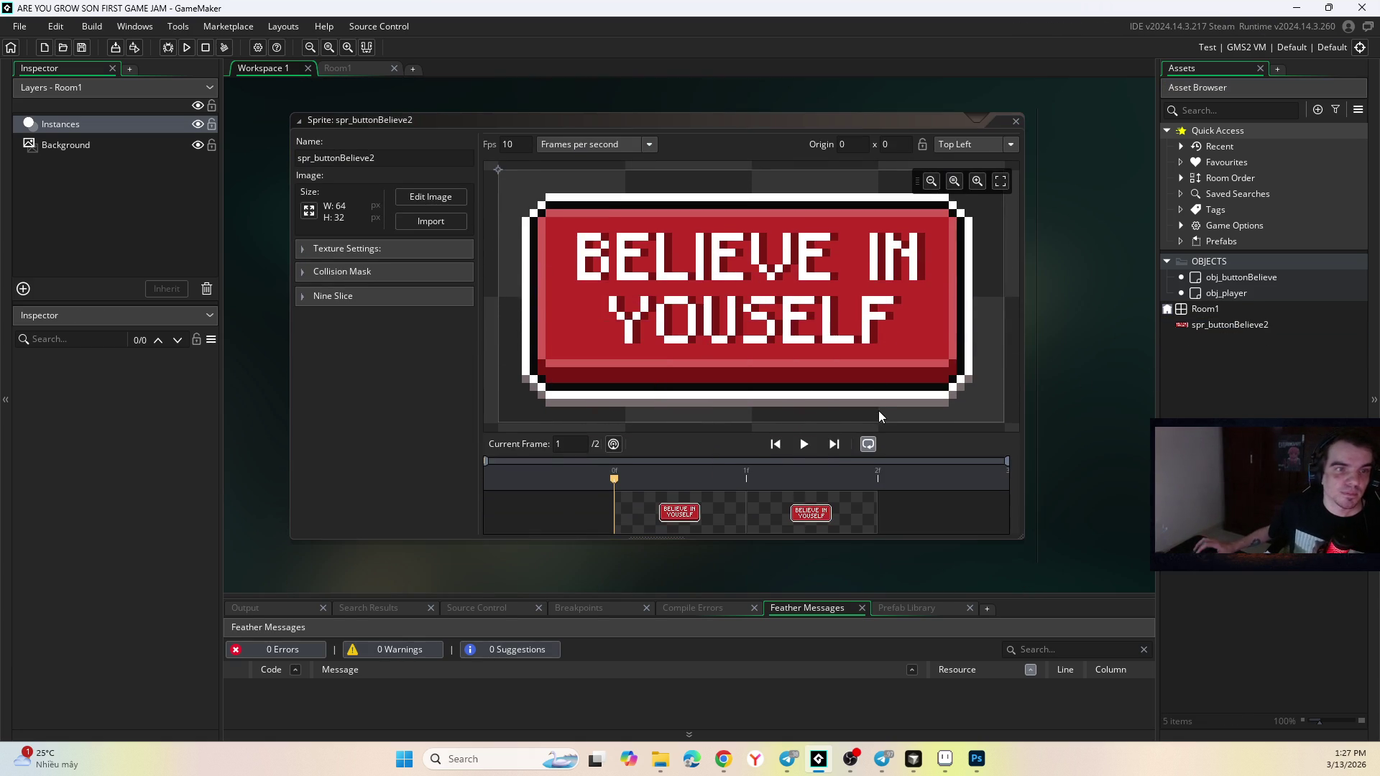
Set spr_buttonBelieve2 as obj_buttonBelieve's sprite and return to Room1.
{"action": "left_click", "coordinate": [335, 67]}
{"action": "mouse_move", "coordinate": [1222, 325]}
{"action": "left_mouse_down"}
{"action": "mouse_move", "coordinate": [702, 376]}
{"action": "mouse_move", "coordinate": [1252, 332]}
{"action": "left_mouse_up"}
{"action": "double_click", "coordinate": [1252, 276]}
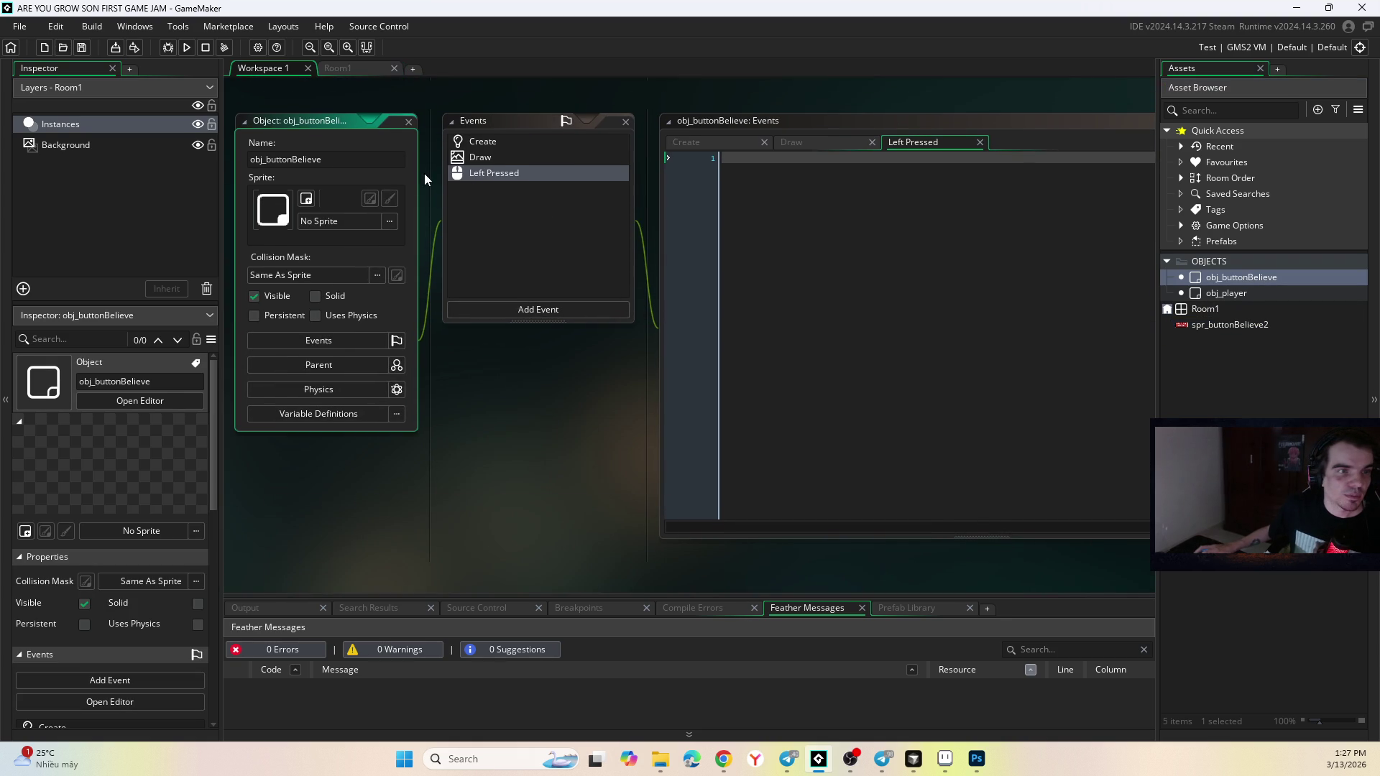
{"action": "left_click", "coordinate": [328, 223]}
{"action": "left_click", "coordinate": [495, 261]}
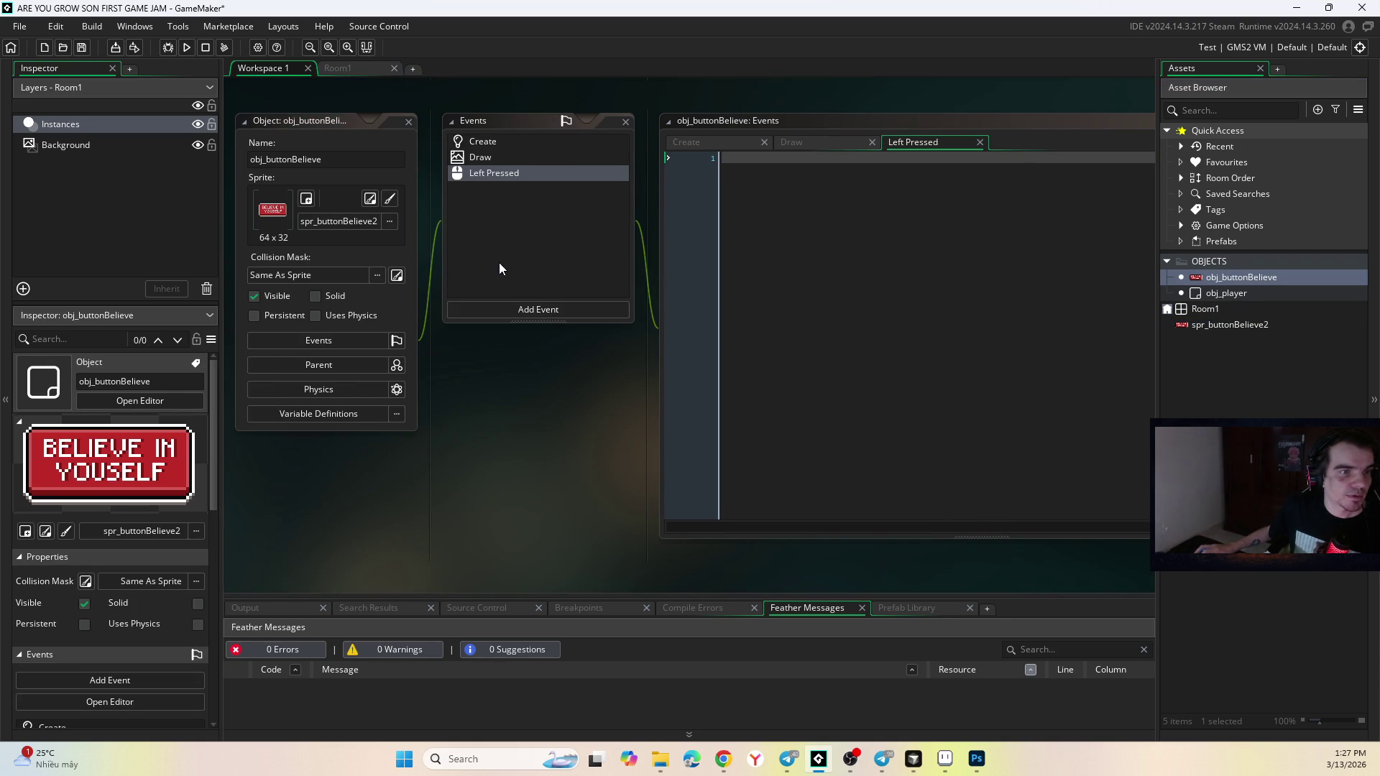
{"action": "left_click", "coordinate": [345, 68]}
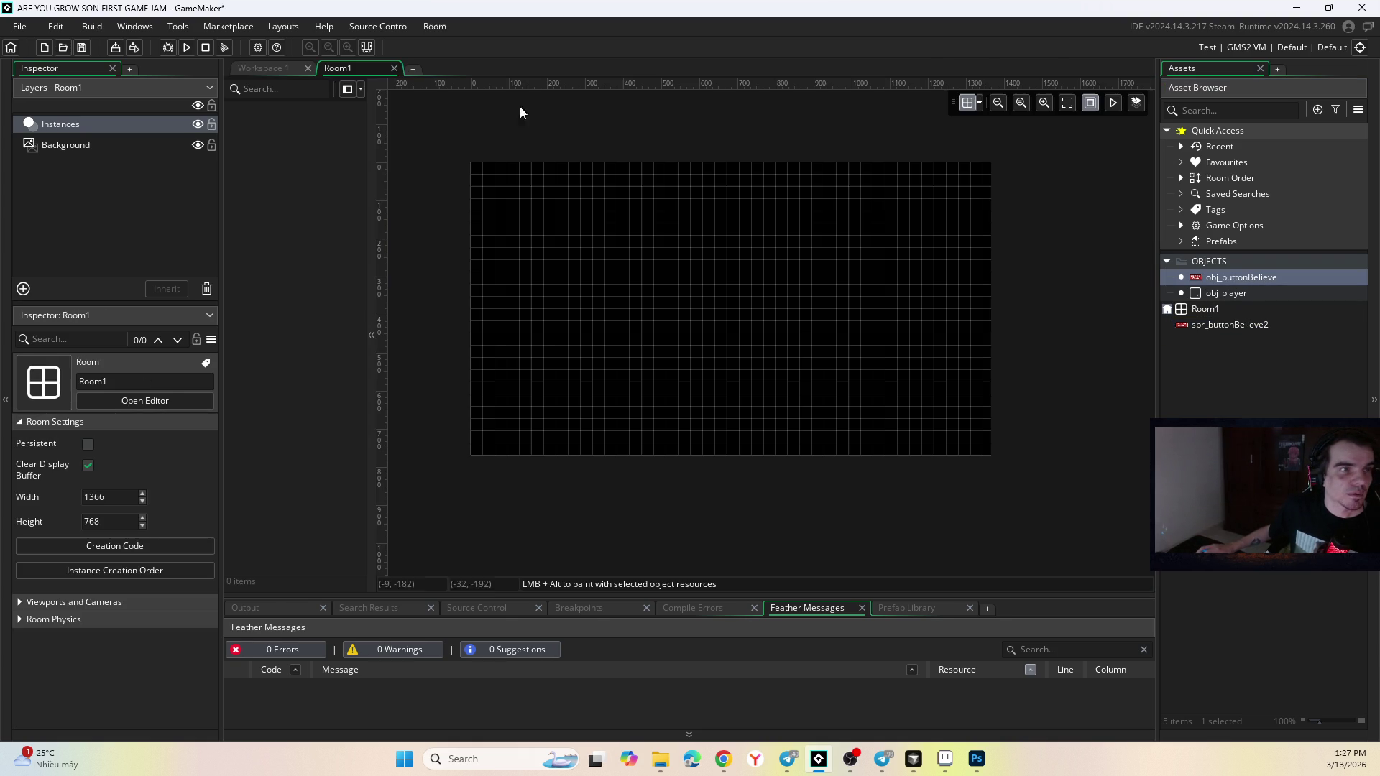
Drop an obj_buttonBelieve instance into Room1 and scale it to 2×2.
{"action": "left_click_drag", "start_coordinate": [1251, 277], "coordinate": [722, 388]}
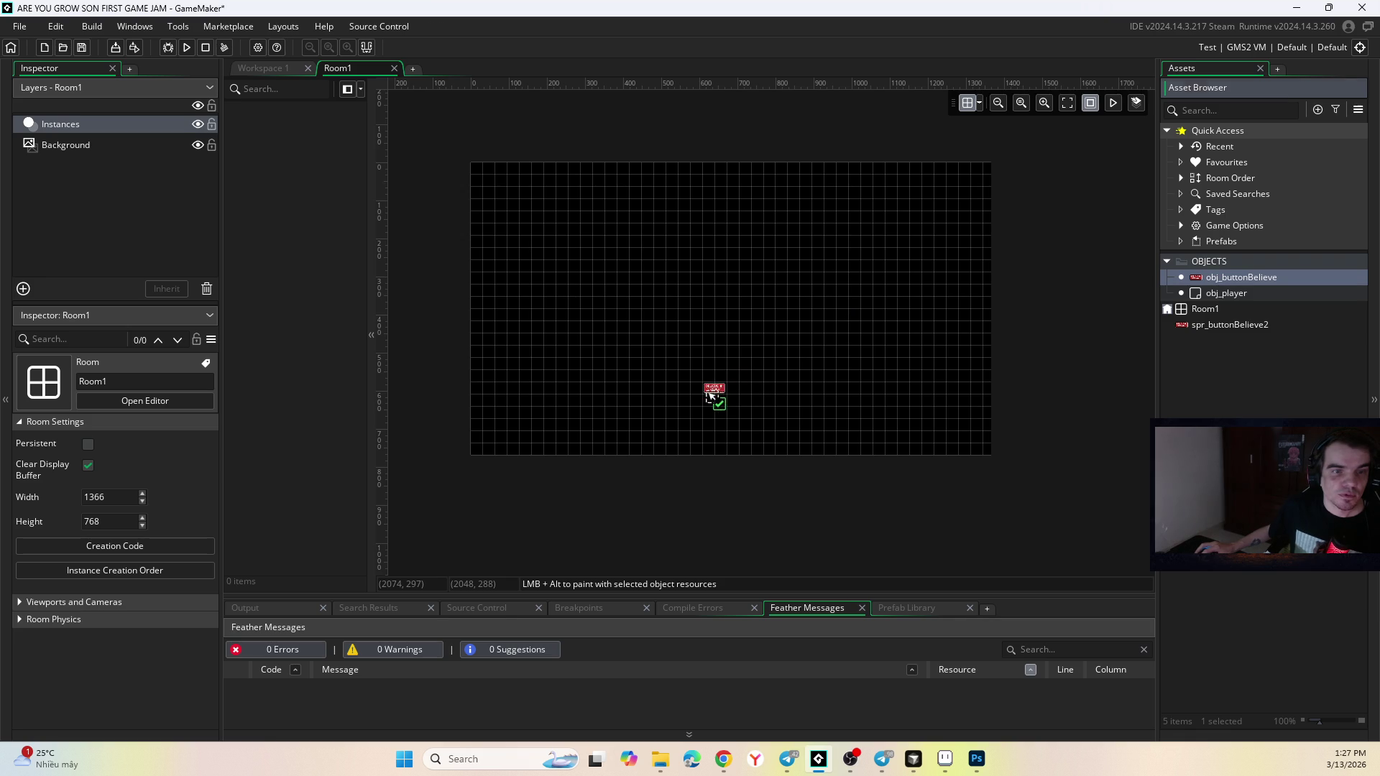
{"action": "scroll", "coordinate": [751, 389], "scroll_direction": "up", "scroll_amount": 3}
{"action": "scroll", "coordinate": [749, 390], "scroll_direction": "down", "scroll_amount": 3}
{"action": "scroll", "coordinate": [722, 413], "scroll_direction": "up", "scroll_amount": 4}
{"action": "scroll", "coordinate": [730, 392], "scroll_direction": "down", "scroll_amount": 4}
{"action": "scroll", "coordinate": [728, 406], "scroll_direction": "up", "scroll_amount": 3}
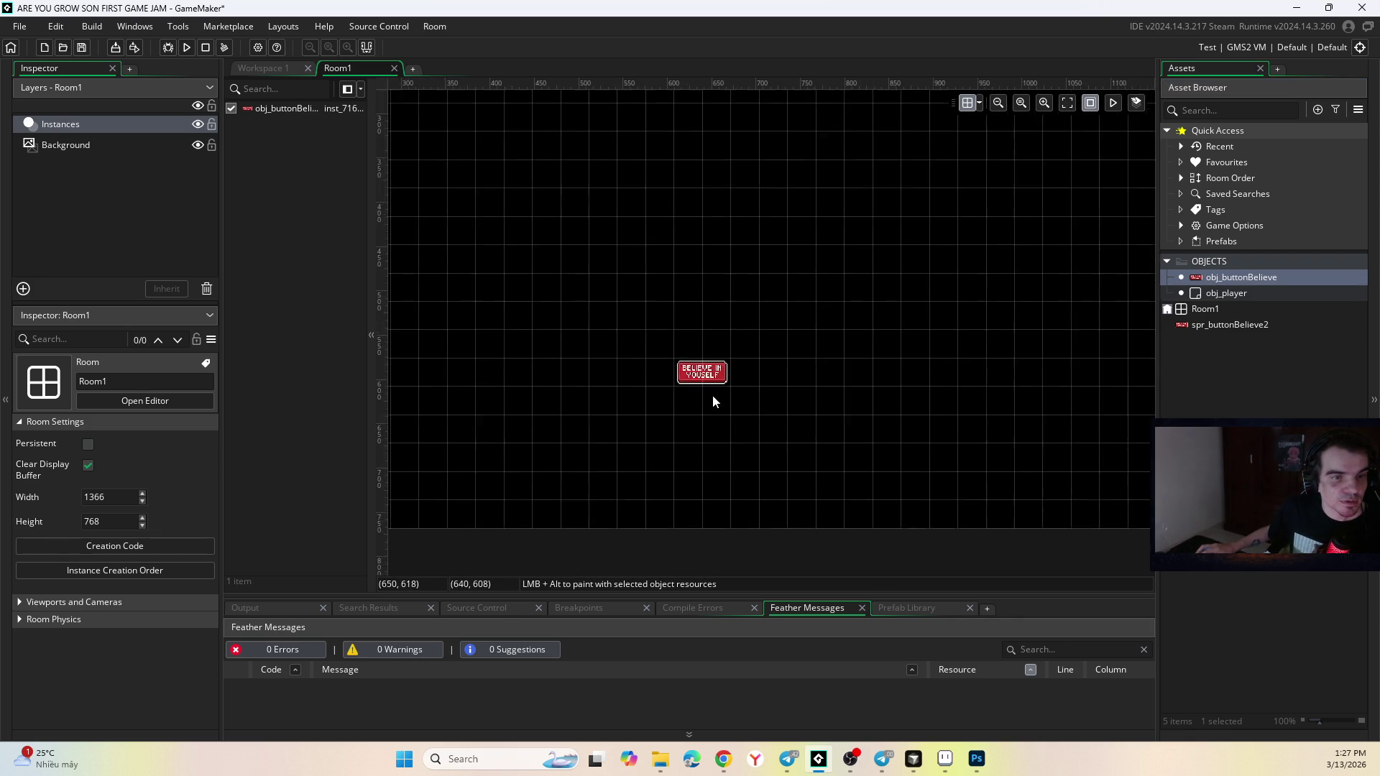
{"action": "left_click", "coordinate": [723, 375]}
{"action": "mouse_move", "coordinate": [734, 386]}
{"action": "left_mouse_down"}
{"action": "mouse_move", "coordinate": [826, 435]}
{"action": "mouse_move", "coordinate": [750, 392]}
{"action": "mouse_move", "coordinate": [748, 375]}
{"action": "left_mouse_up"}
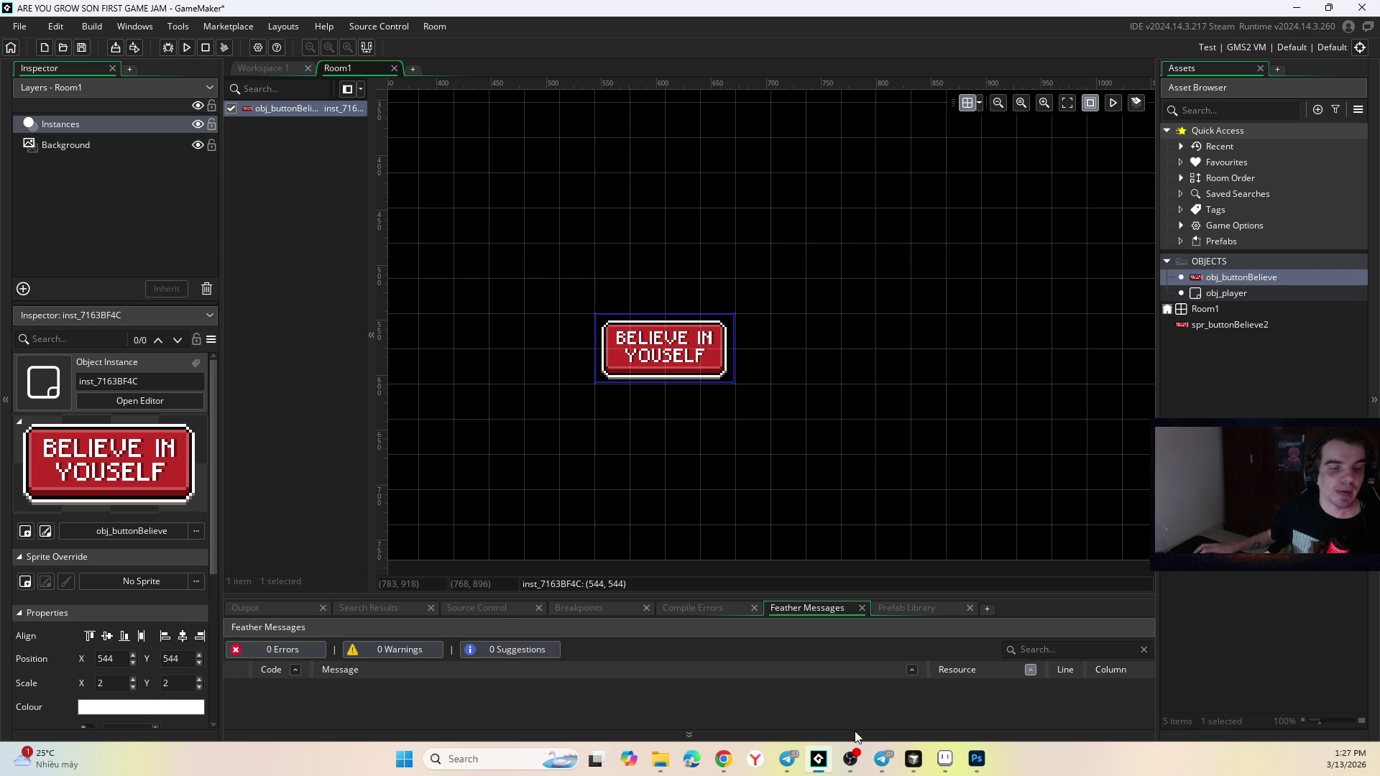
Move the button instance to position 640, 576.
{"action": "mouse_move", "coordinate": [877, 769]}
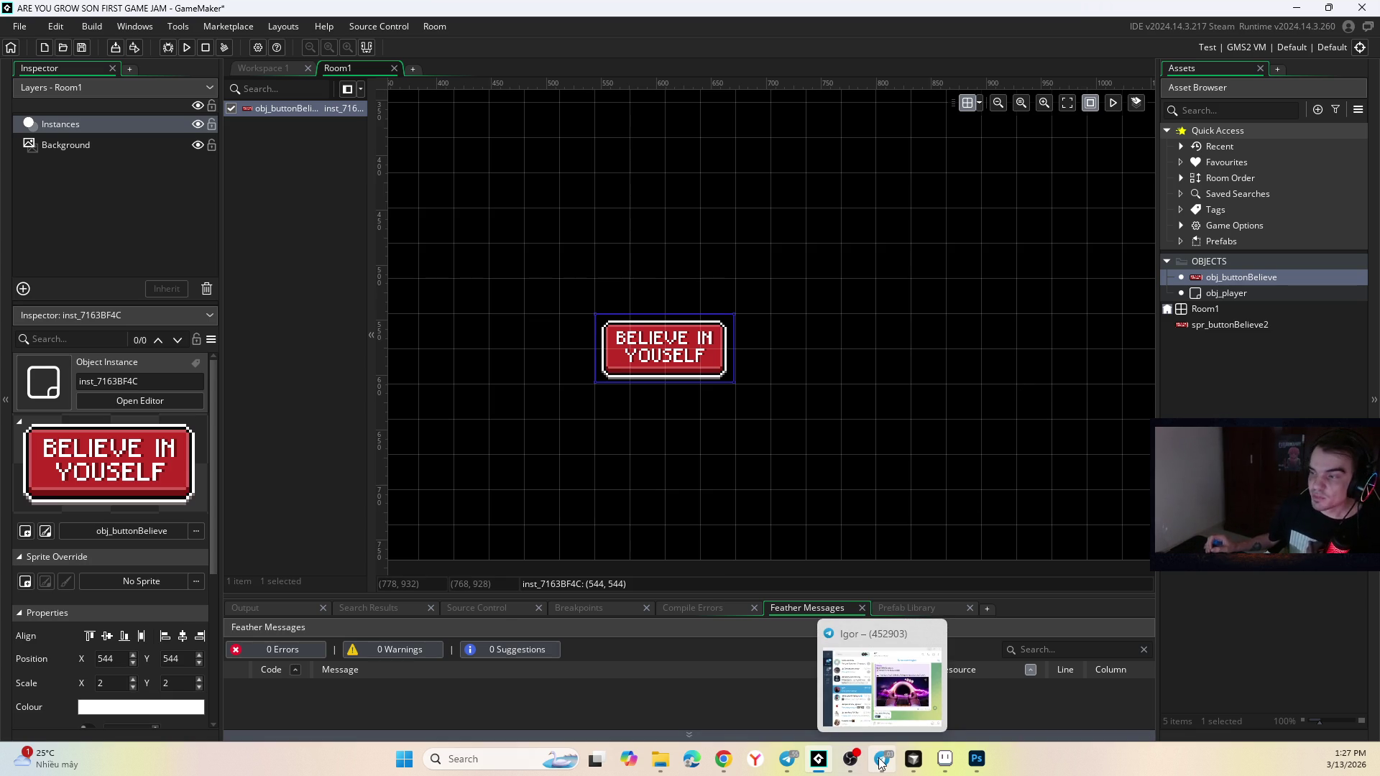
{"action": "left_click", "coordinate": [850, 759]}
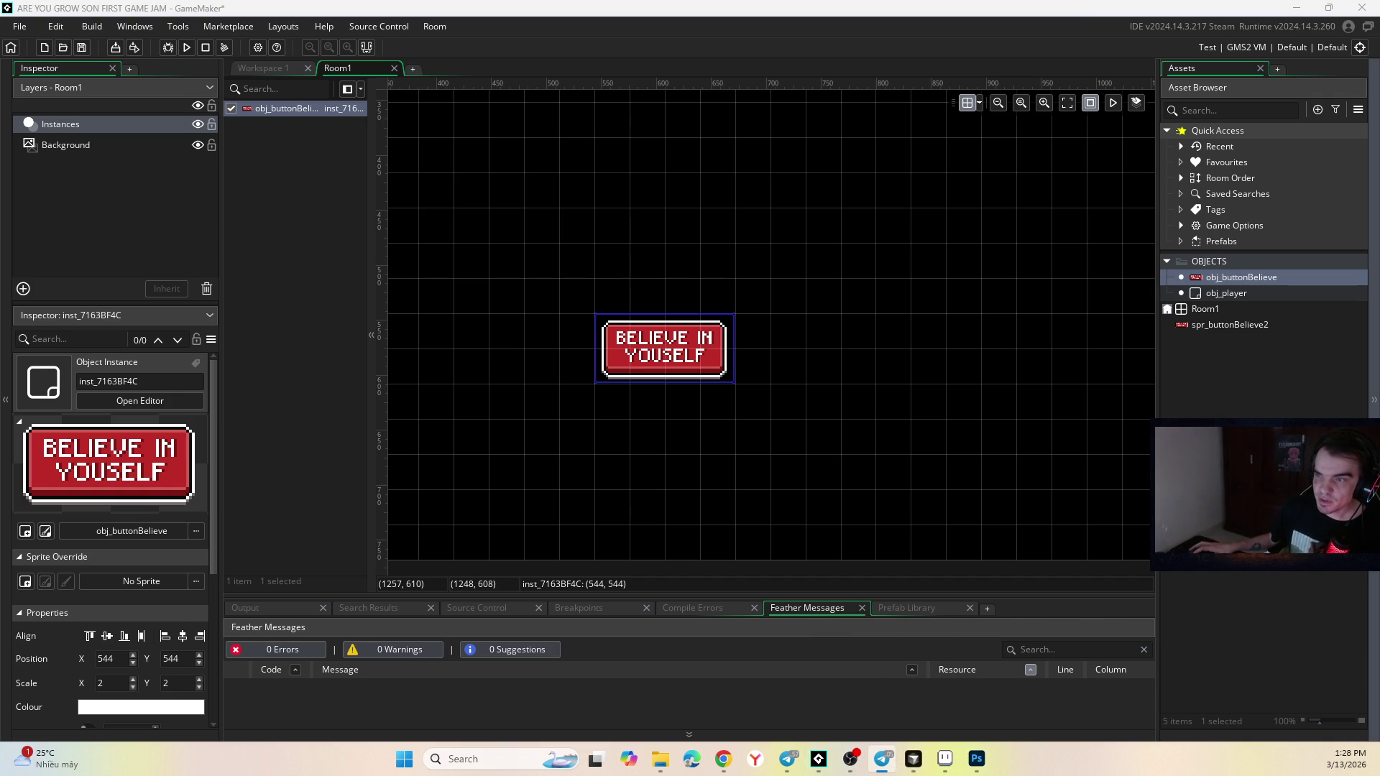
{"action": "scroll", "coordinate": [766, 283], "scroll_direction": "down", "scroll_amount": 5}
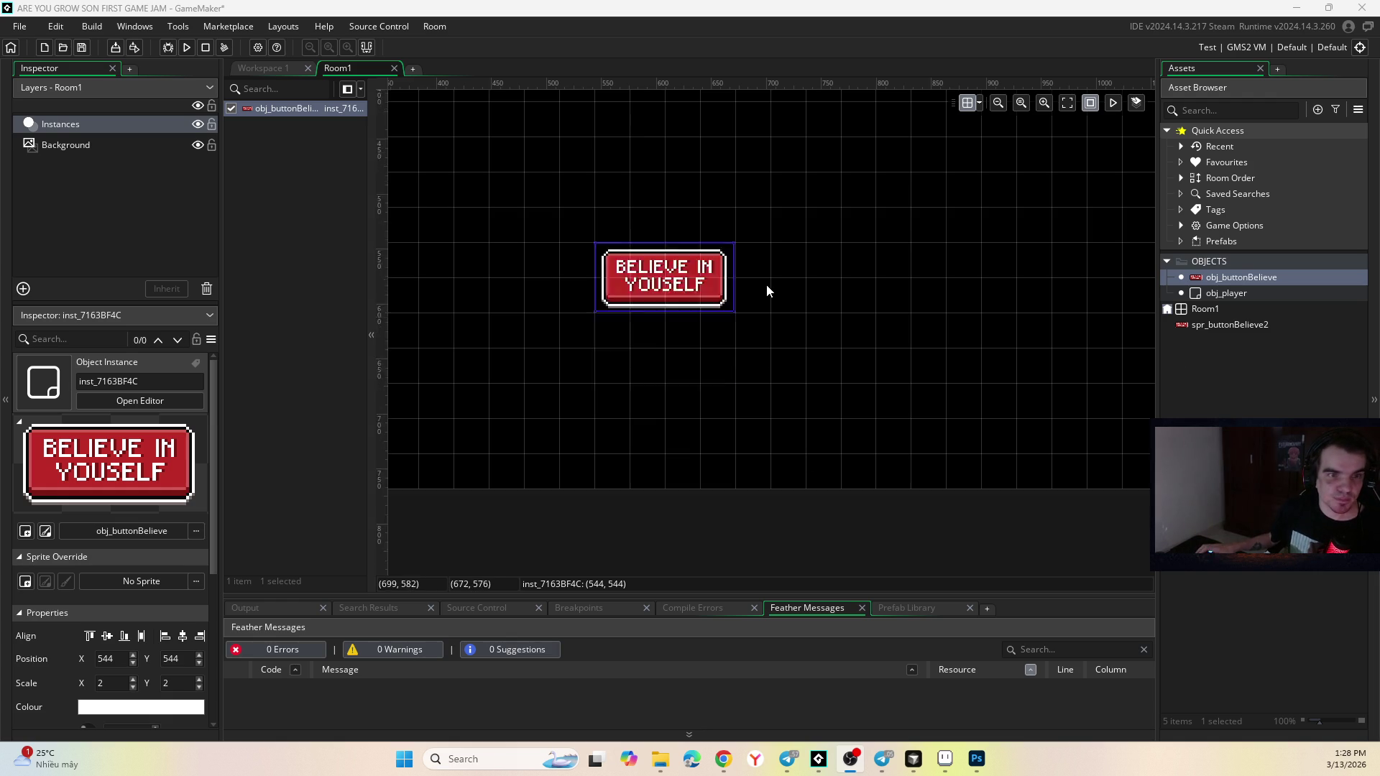
{"action": "scroll", "coordinate": [766, 287], "scroll_direction": "up", "scroll_amount": 5}
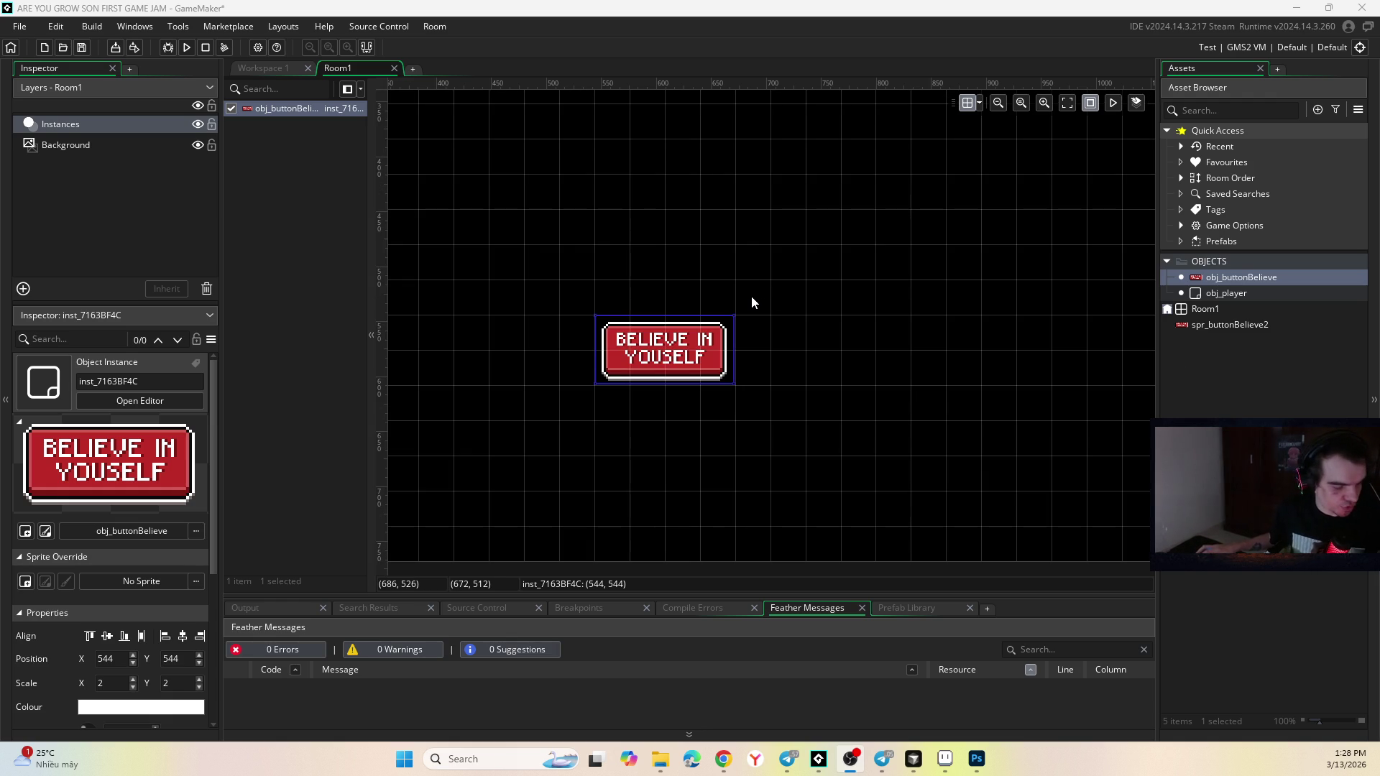
{"action": "scroll", "coordinate": [749, 302], "scroll_direction": "down", "scroll_amount": 5}
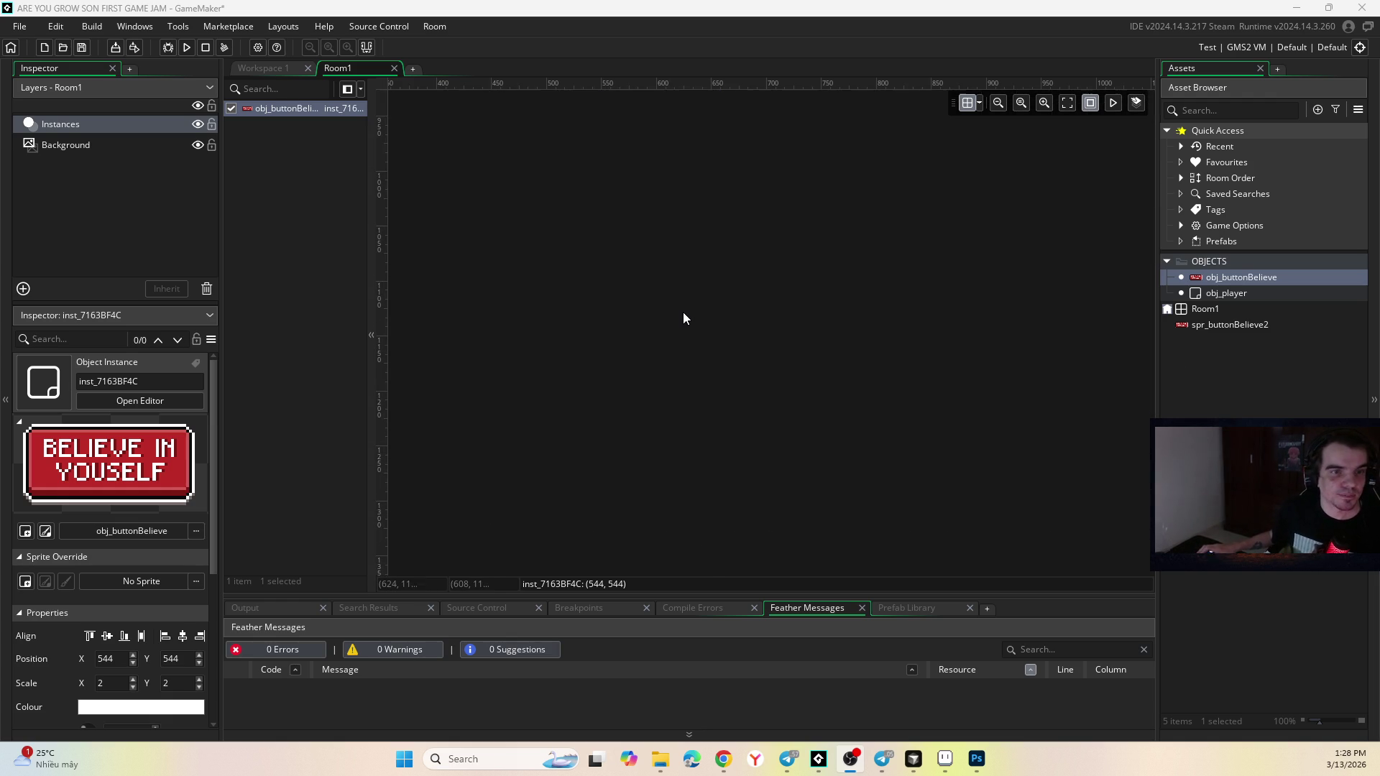
{"action": "left_click", "coordinate": [682, 312]}
{"action": "scroll", "coordinate": [683, 312], "scroll_direction": "up", "scroll_amount": 5}
{"action": "scroll", "coordinate": [661, 312], "scroll_direction": "down", "scroll_amount": 5}
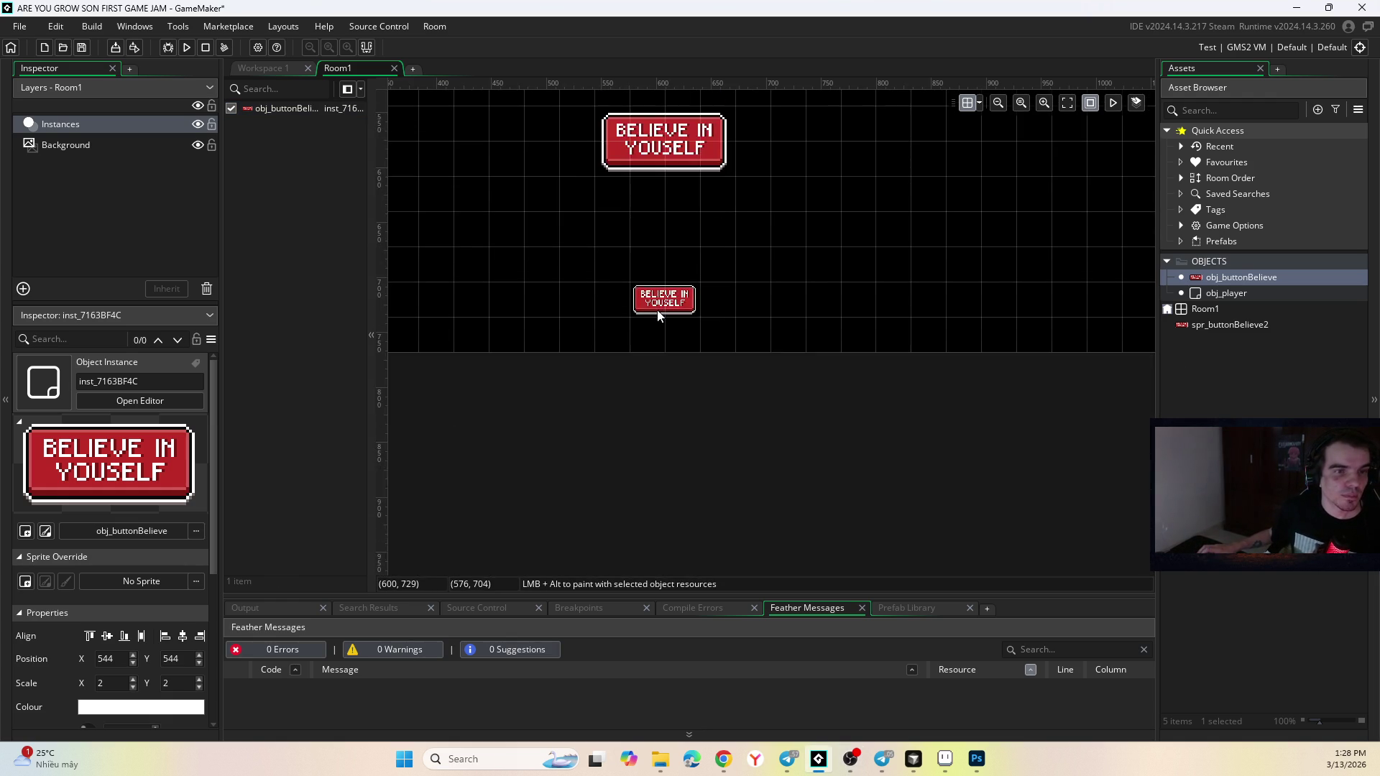
{"action": "mouse_move", "coordinate": [658, 336]}
{"action": "left_mouse_down"}
{"action": "mouse_move", "coordinate": [705, 340]}
{"action": "mouse_move", "coordinate": [684, 348]}
{"action": "left_mouse_up"}
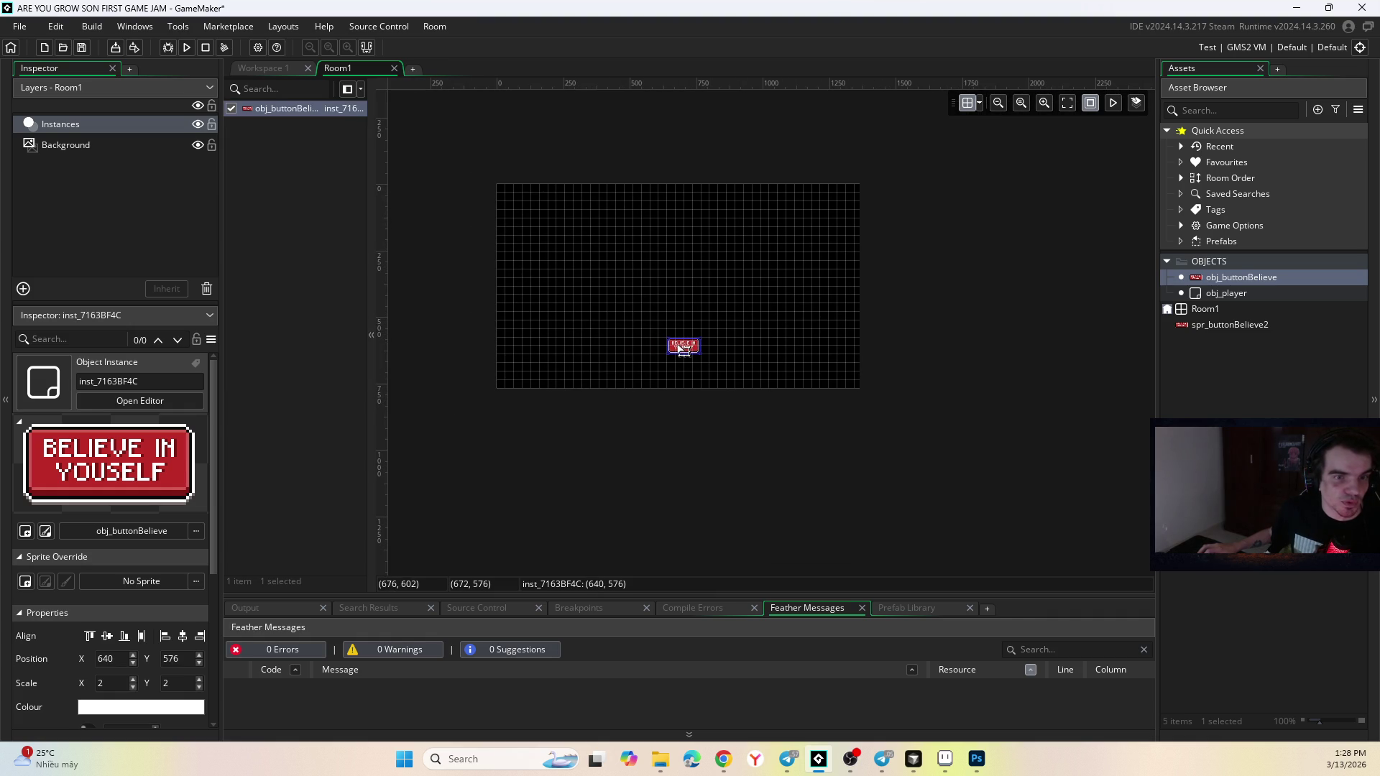
{"action": "left_click", "coordinate": [713, 293]}
{"action": "scroll", "coordinate": [681, 314], "scroll_direction": "up", "scroll_amount": 2}
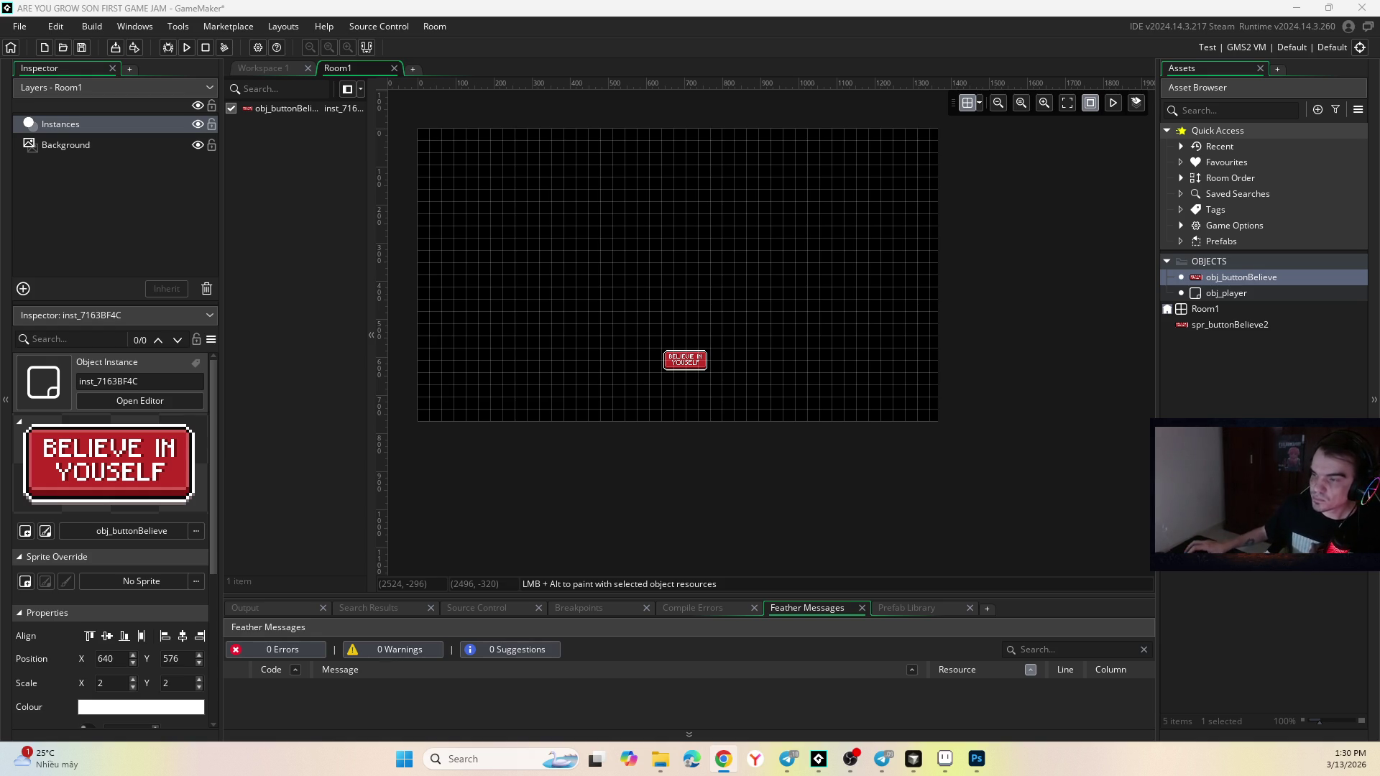
{"action": "left_click", "coordinate": [976, 759]}
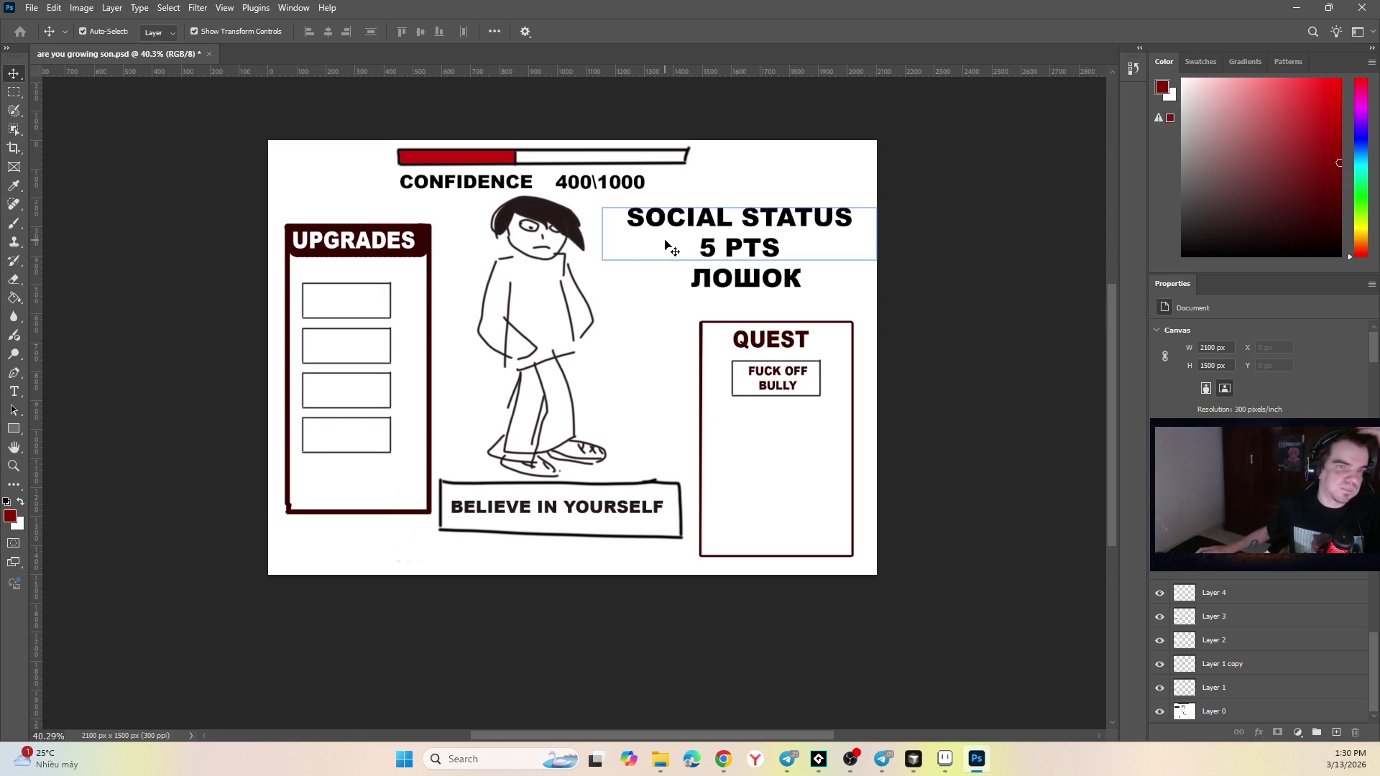
{"action": "left_click", "coordinate": [825, 762]}
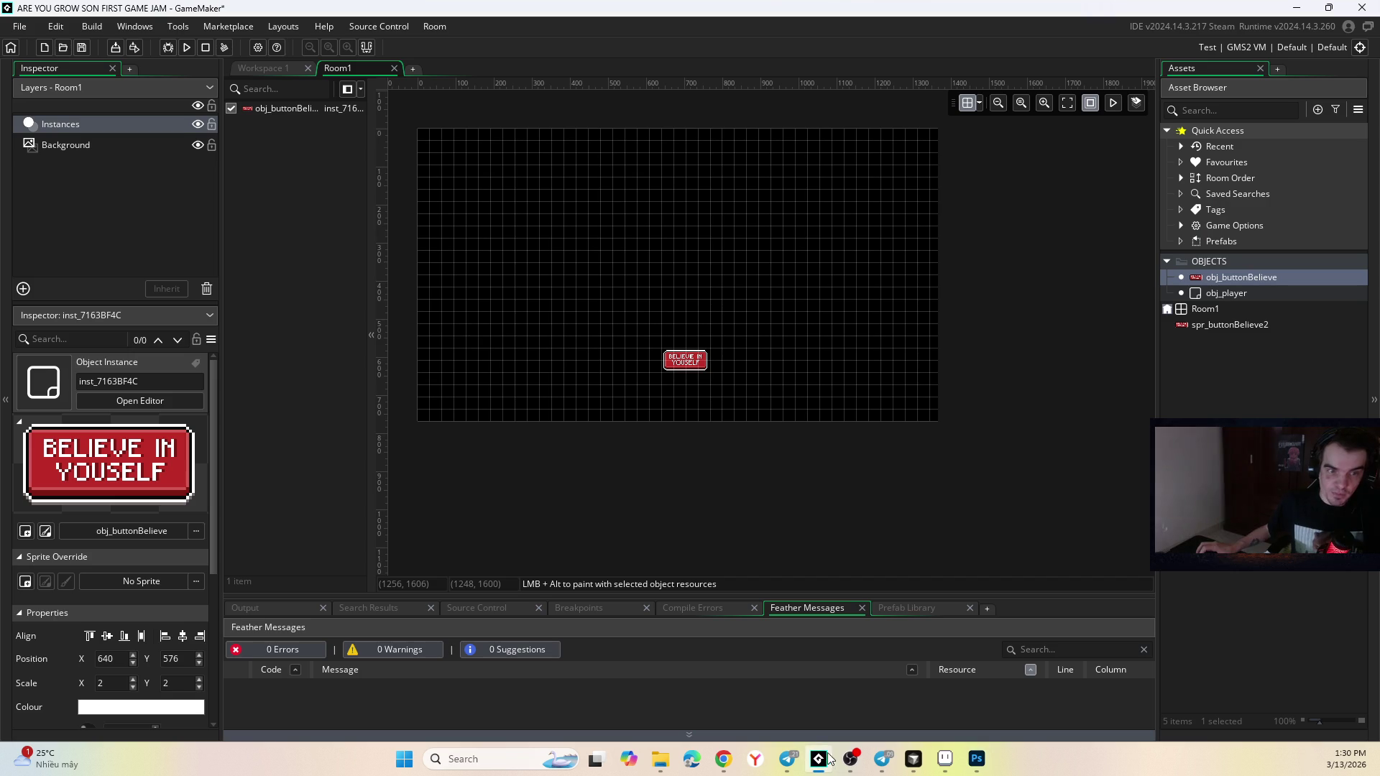
Type and erase a draft 'Can' in Cursor's chat, then move the Cursor window aside.
{"action": "mouse_move", "coordinate": [913, 759]}
{"action": "left_click", "coordinate": [930, 701]}
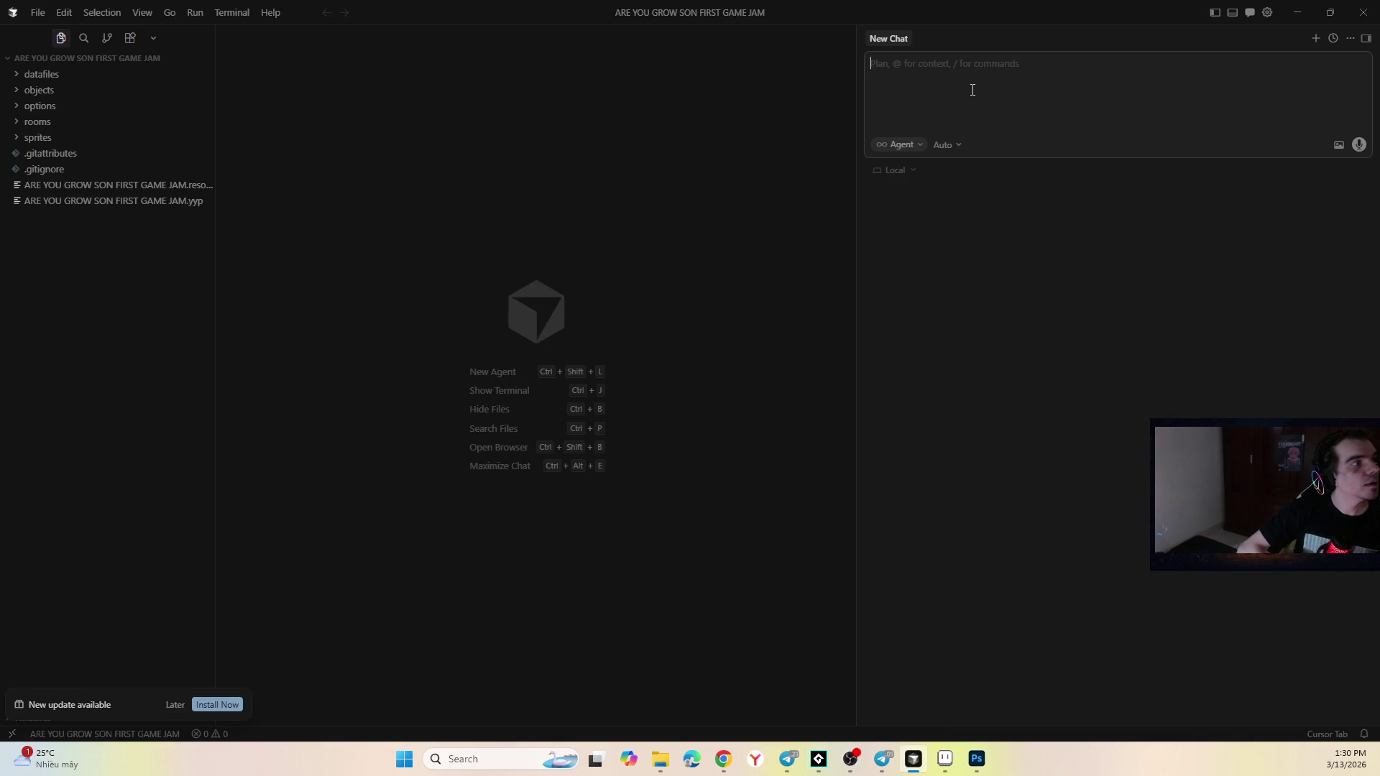
{"action": "type", "text": "Ca"}
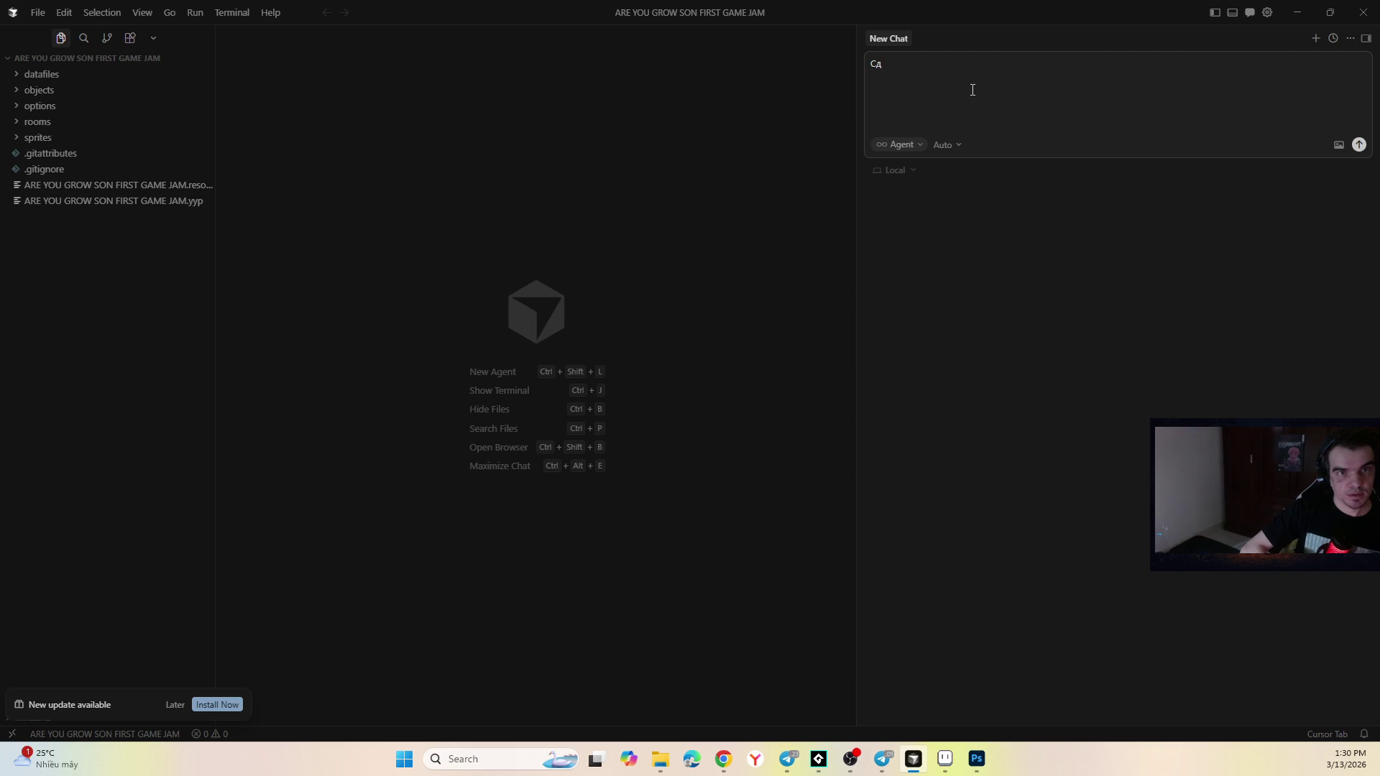
{"action": "key", "text": "BackSpace"}
{"action": "key", "text": "BackSpace"}
{"action": "type", "text": "Can"}
{"action": "key", "text": "BackSpace"}
{"action": "key", "text": "BackSpace"}
{"action": "key", "text": "BackSpace"}
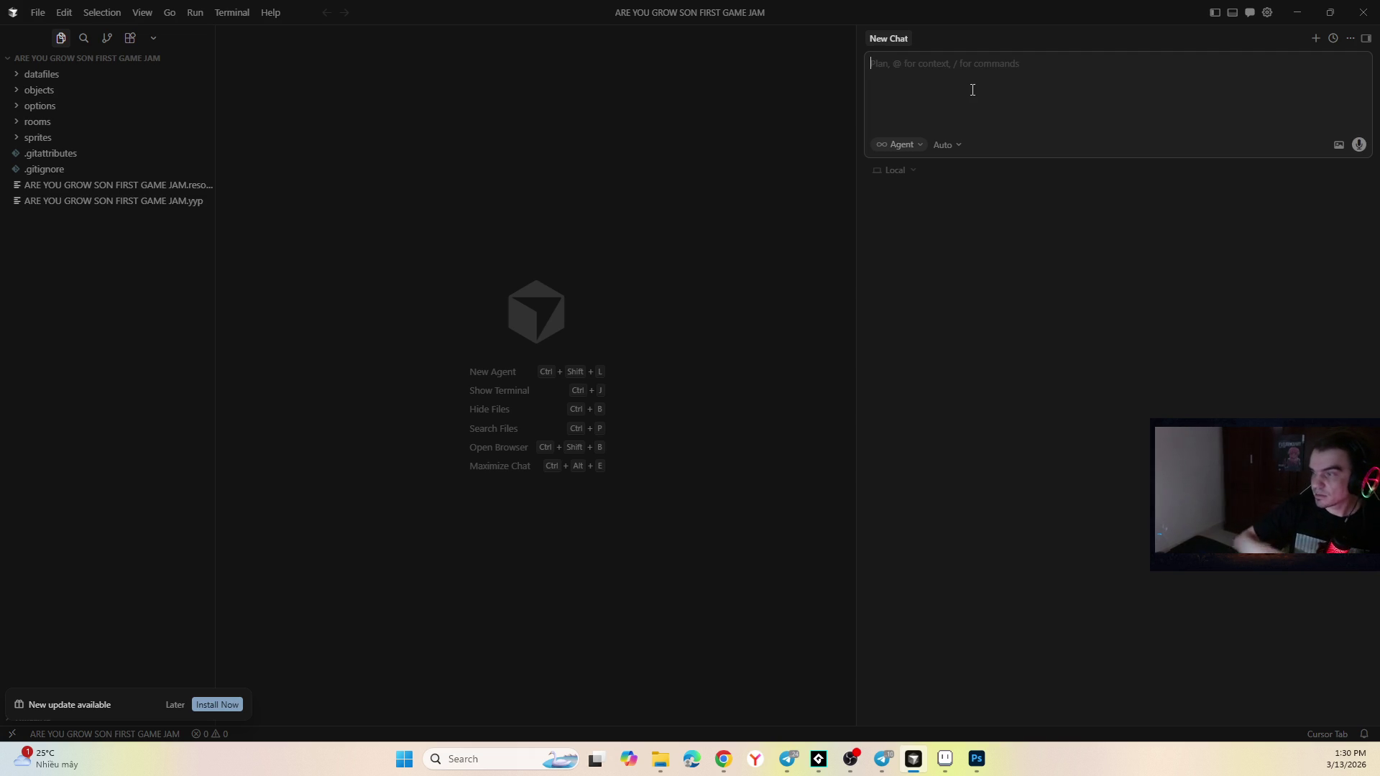
{"action": "key", "text": "alt+Tab"}
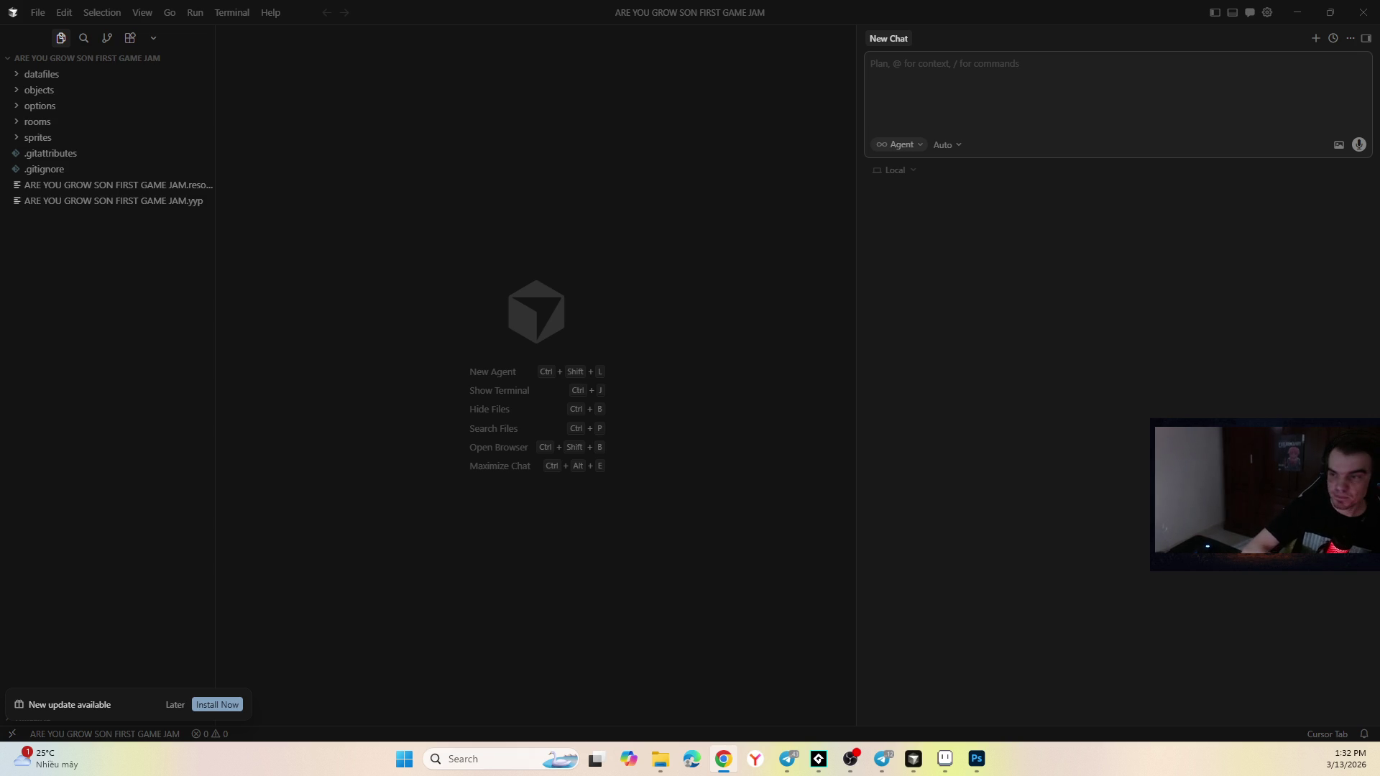
{"action": "left_click", "coordinate": [902, 63]}
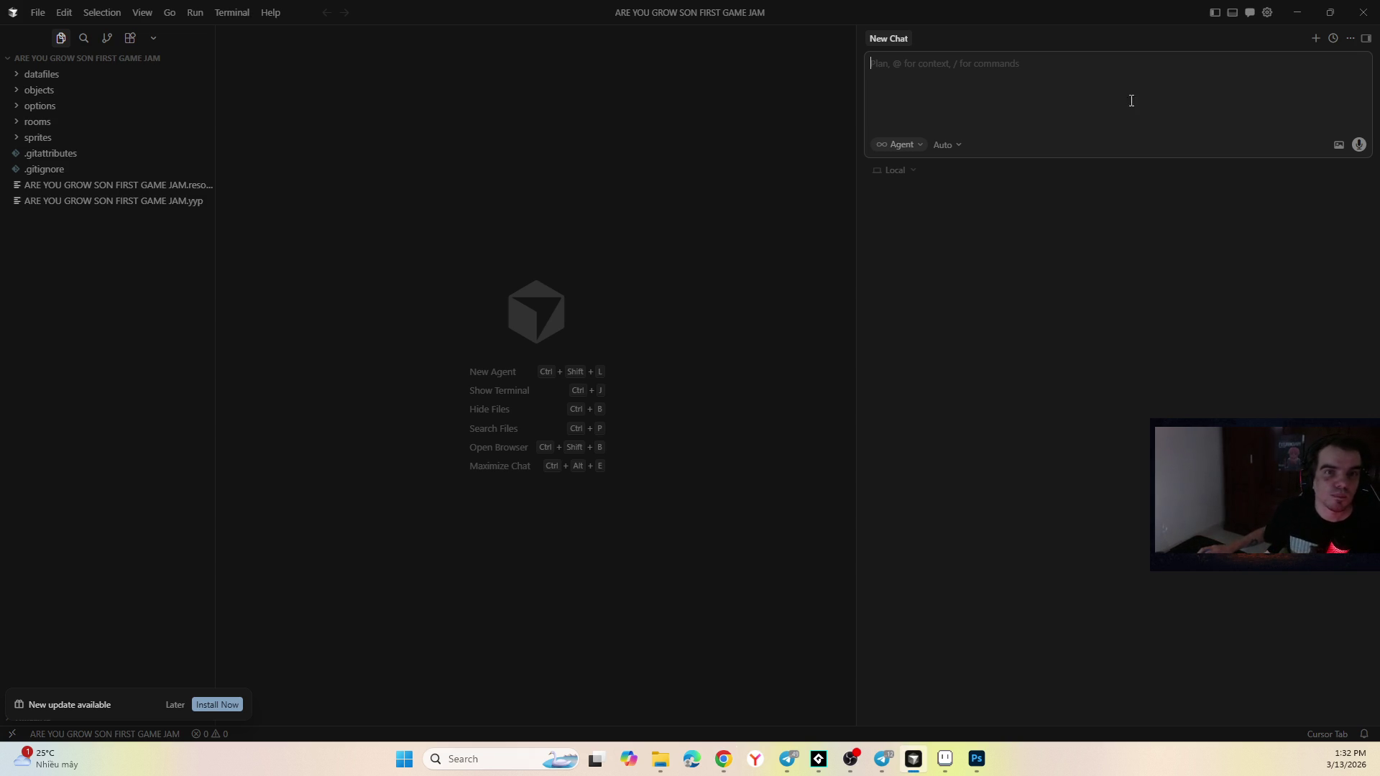
{"action": "key", "text": "alt+Tab"}
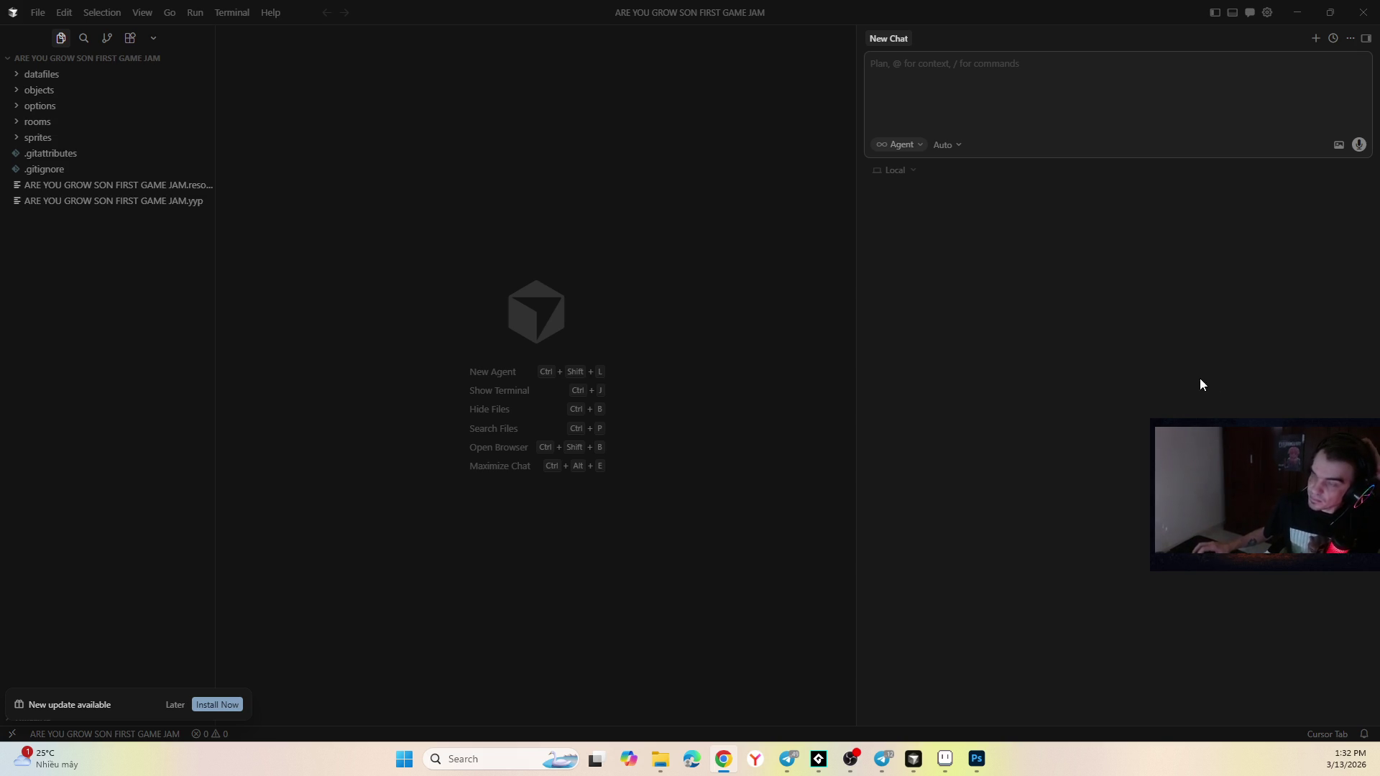
{"action": "left_click", "coordinate": [987, 79]}
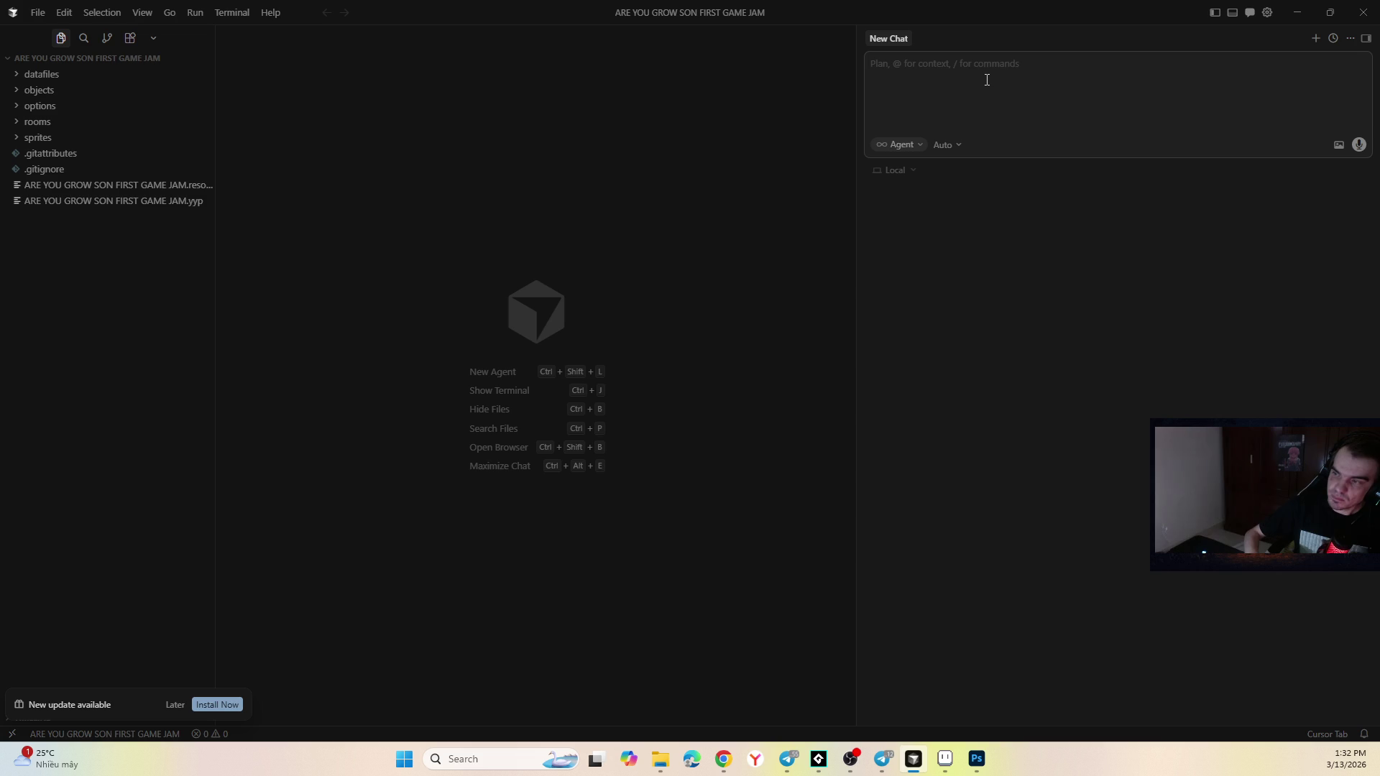
{"action": "mouse_move", "coordinate": [754, 5]}
{"action": "left_mouse_down"}
{"action": "mouse_move", "coordinate": [921, 34]}
{"action": "mouse_move", "coordinate": [1379, 44]}
{"action": "left_mouse_up"}
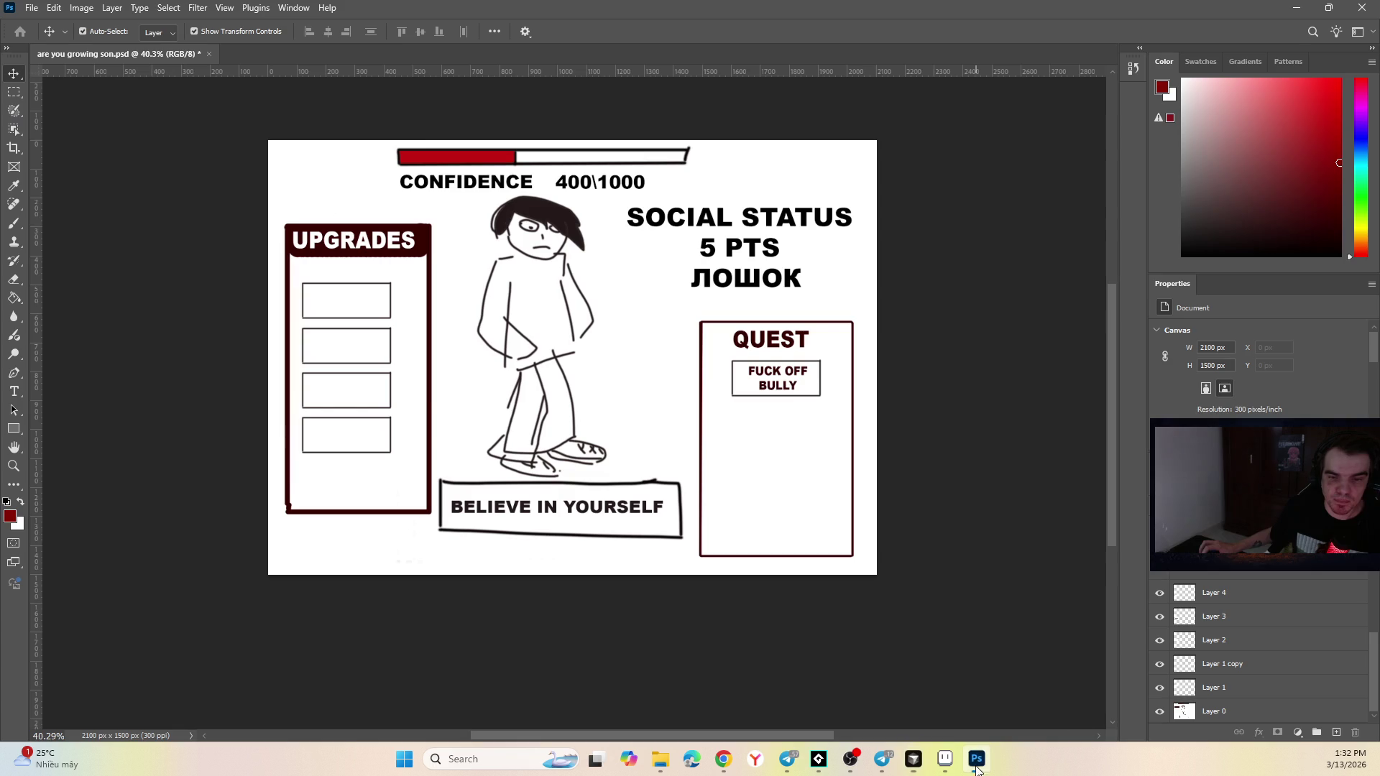
View the 'are you growing son.psd' mockup, then bring GameMaker's Room1 editor to front.
{"action": "left_click", "coordinate": [977, 759]}
{"action": "key", "text": "alt+Tab"}
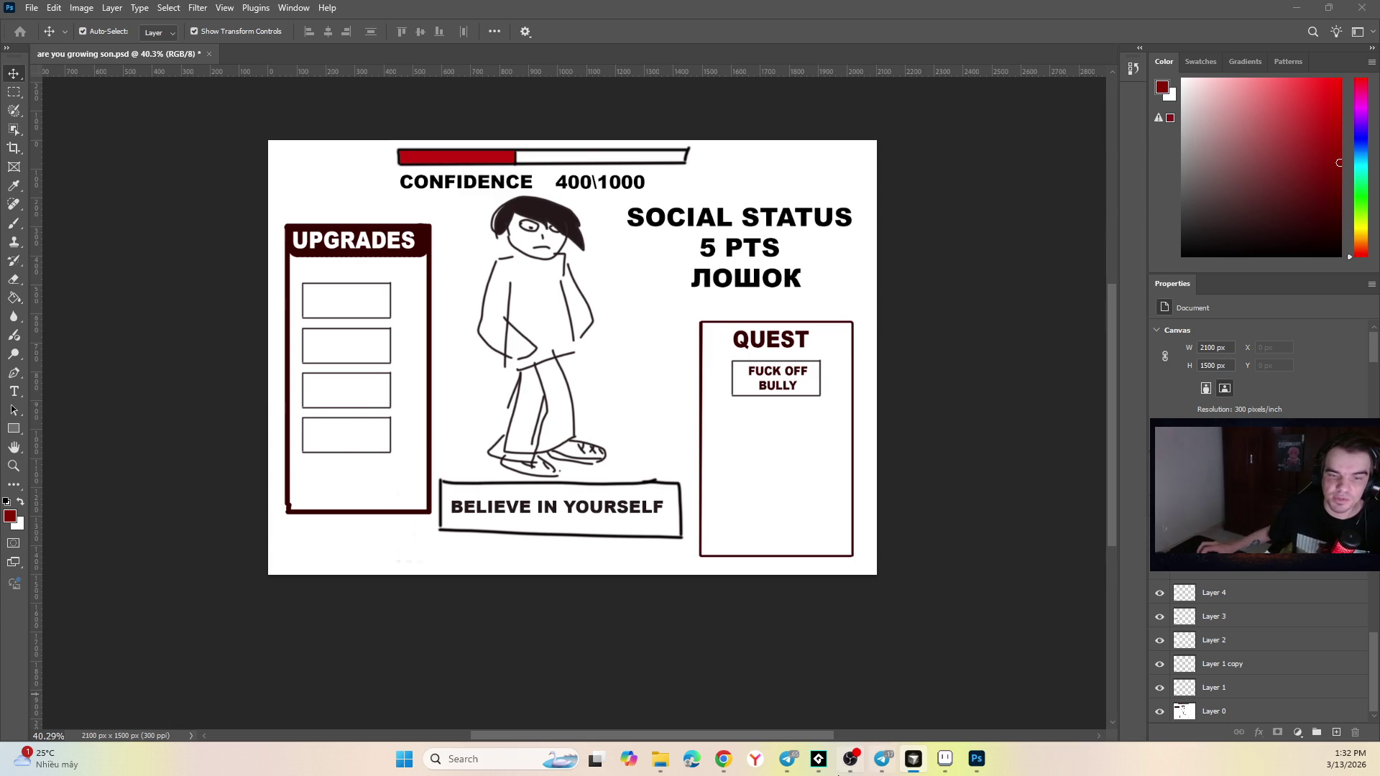
{"action": "mouse_move", "coordinate": [930, 760]}
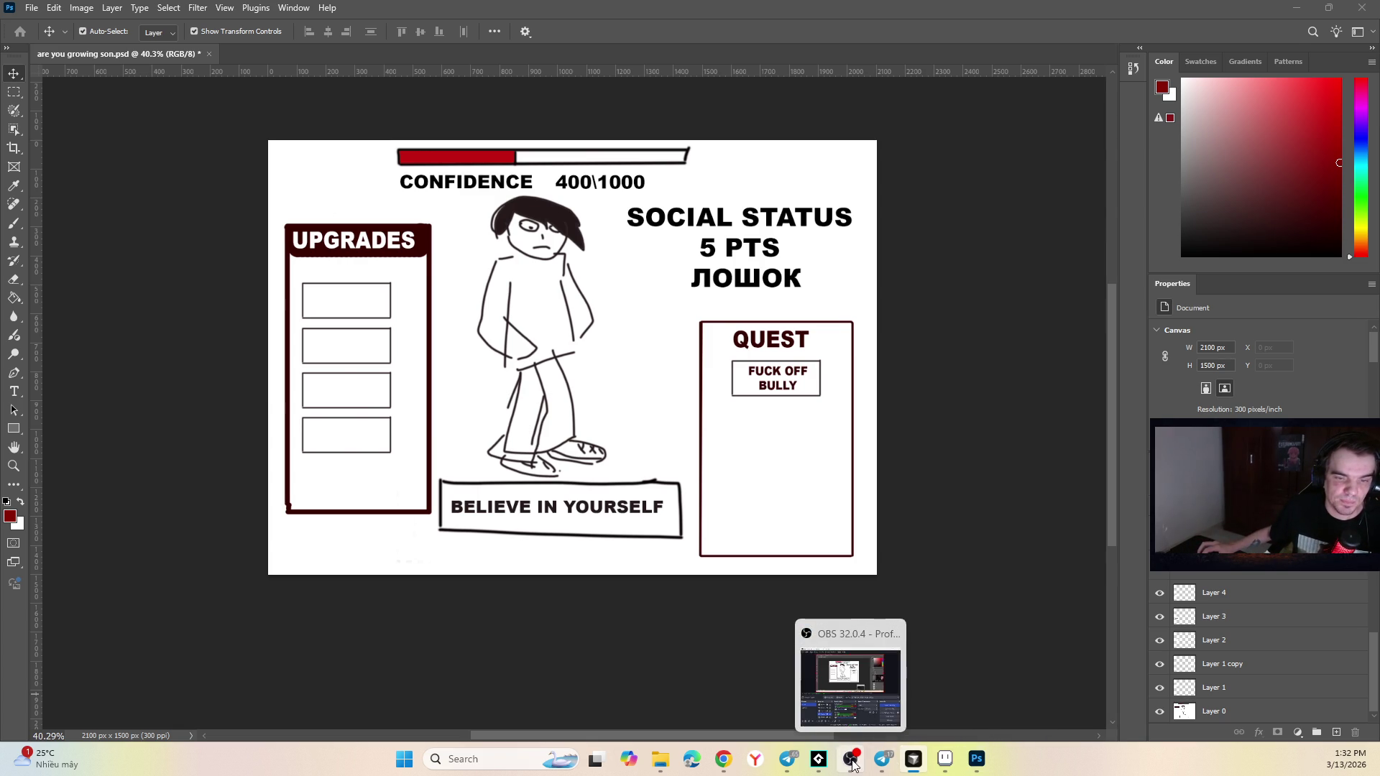
{"action": "left_click", "coordinate": [823, 755]}
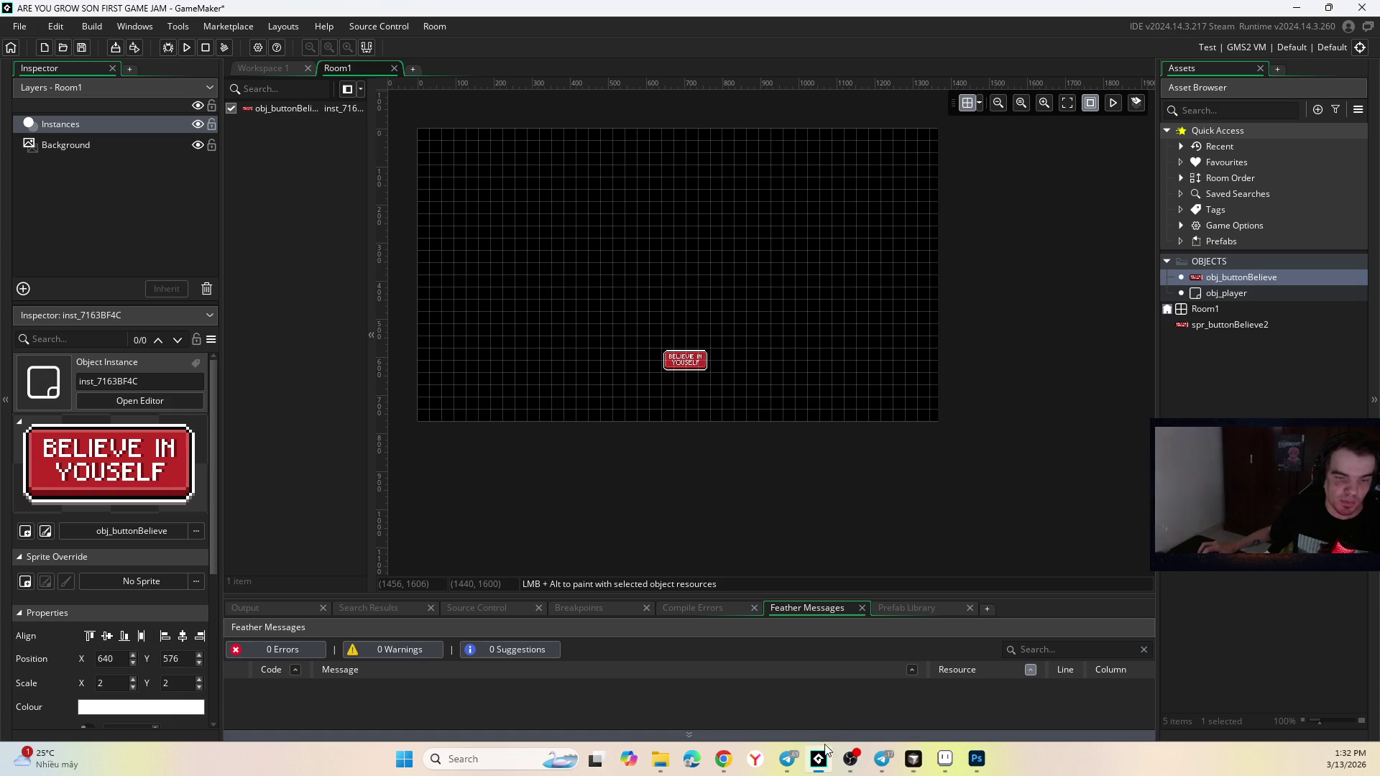
Create a new object in the OBJECTS group of the Asset Browser.
{"action": "left_click", "coordinate": [1190, 316]}
{"action": "scroll", "coordinate": [668, 151], "scroll_direction": "up", "scroll_amount": 3}
{"action": "scroll", "coordinate": [666, 228], "scroll_direction": "up", "scroll_amount": 5}
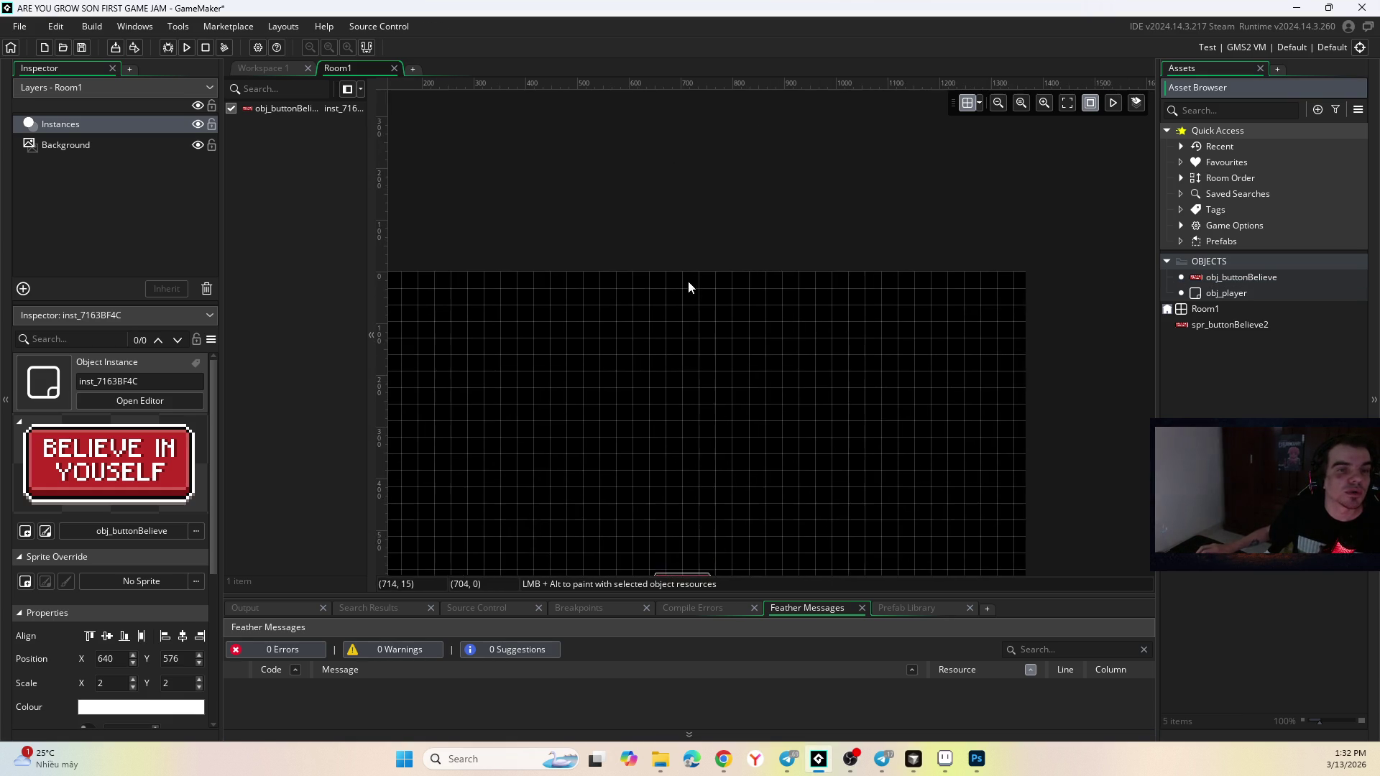
{"action": "right_click", "coordinate": [1215, 262]}
{"action": "mouse_move", "coordinate": [1227, 270]}
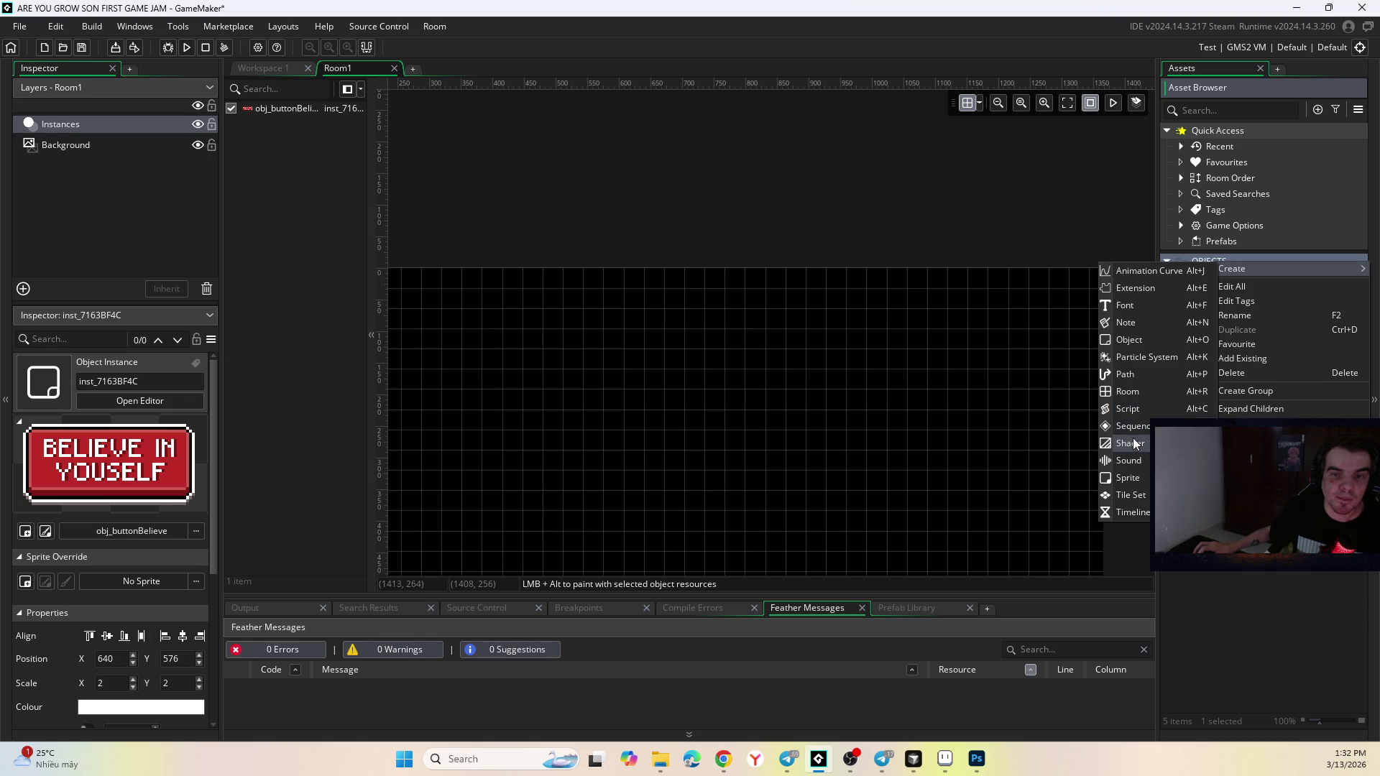
{"action": "left_click", "coordinate": [1143, 339]}
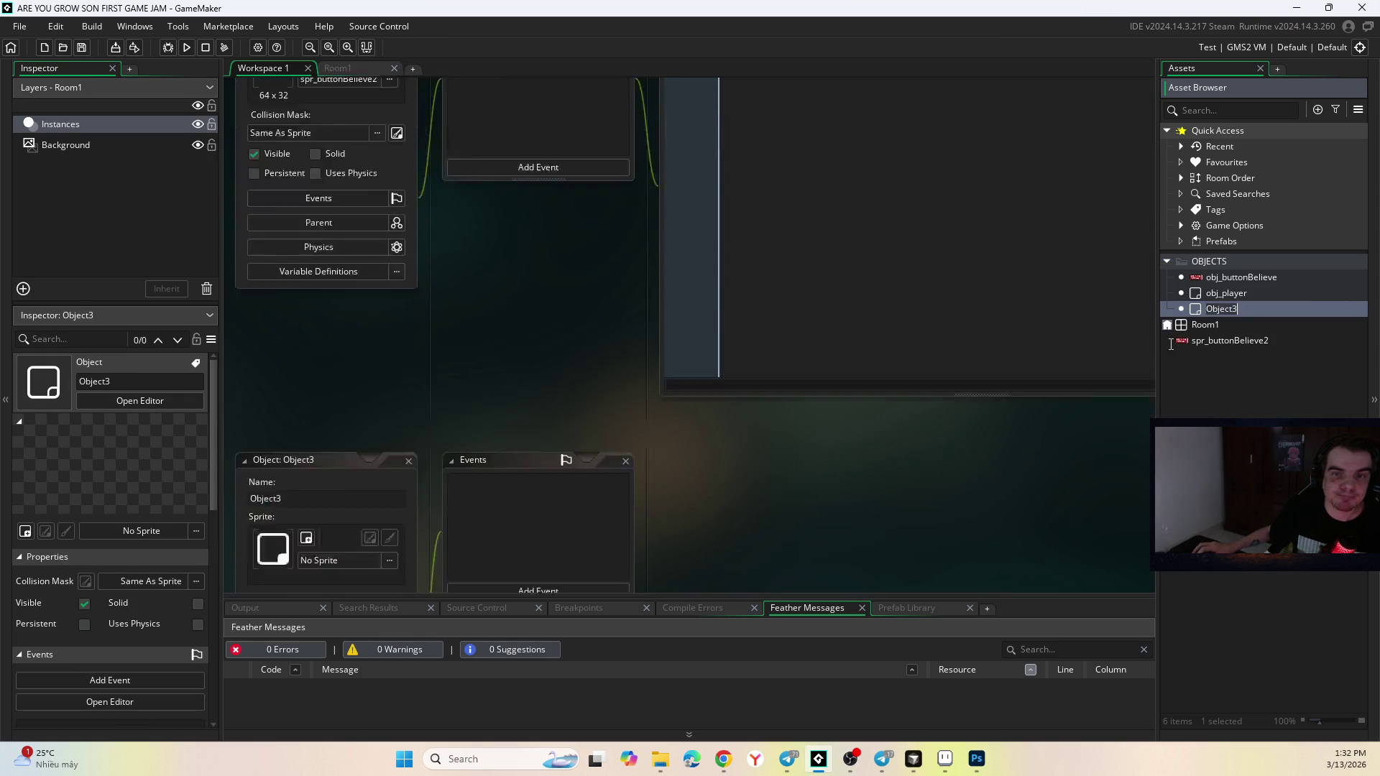
Name the new object obj_confidenceBar, checking the Photoshop mockup midway.
{"action": "key", "text": "BackSpace"}
{"action": "key", "text": "BackSpace"}
{"action": "key", "text": "BackSpace"}
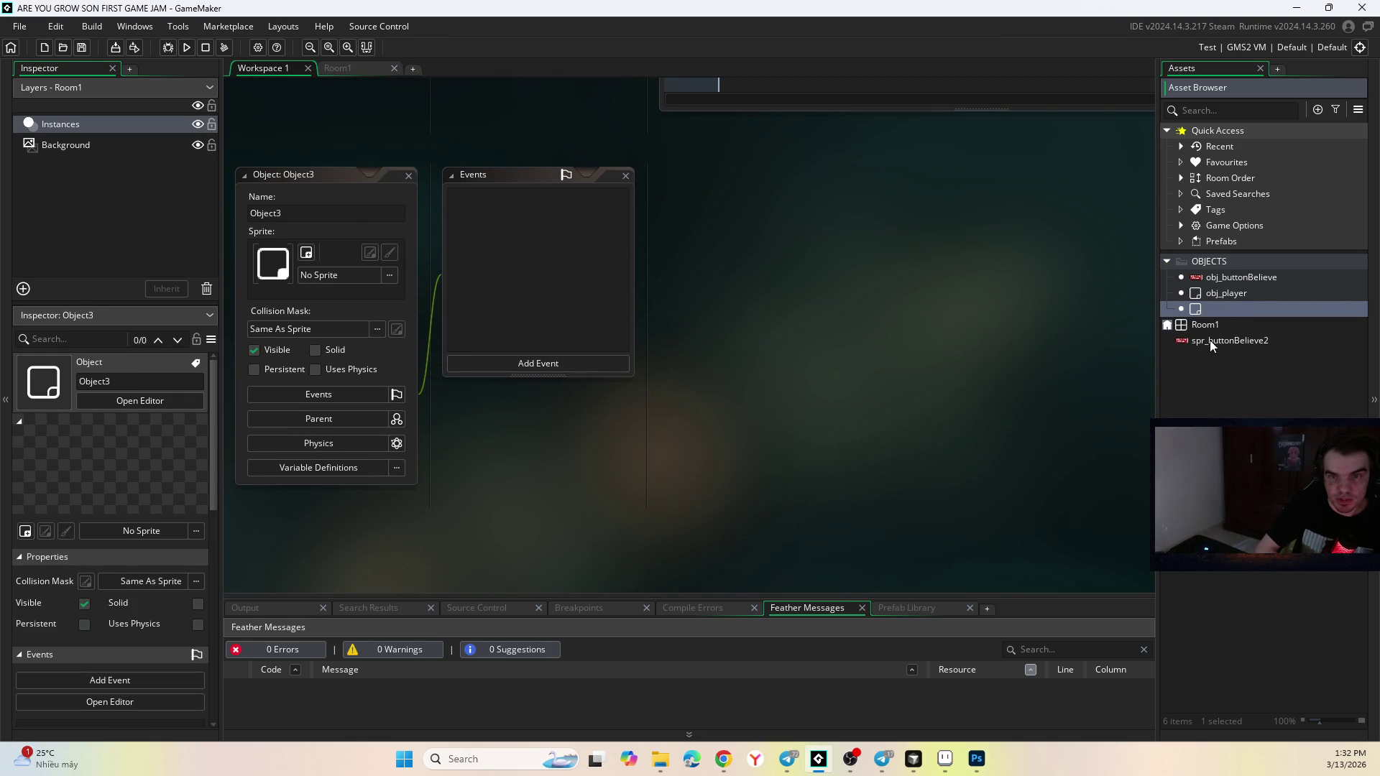
{"action": "type", "text": "obj_confi"}
{"action": "type", "text": "dence"}
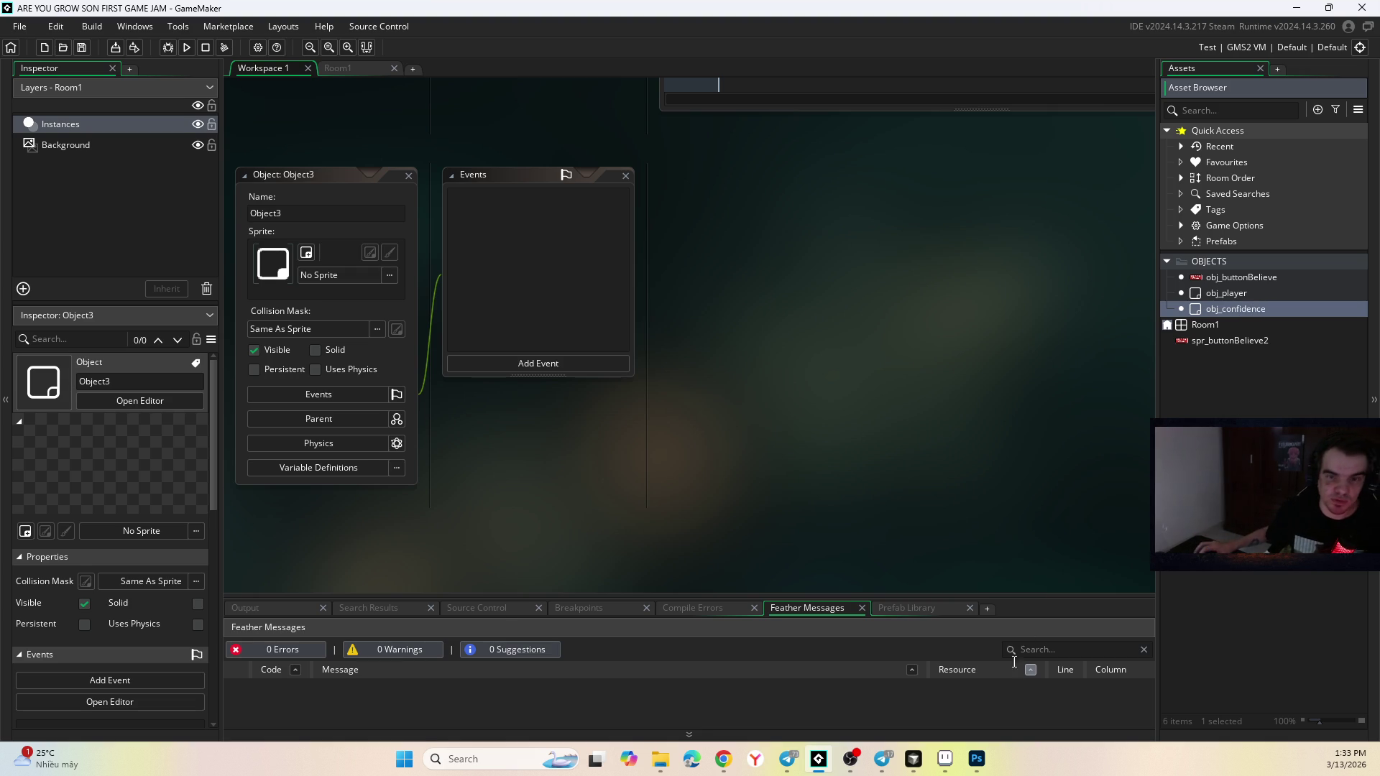
{"action": "left_click", "coordinate": [975, 761]}
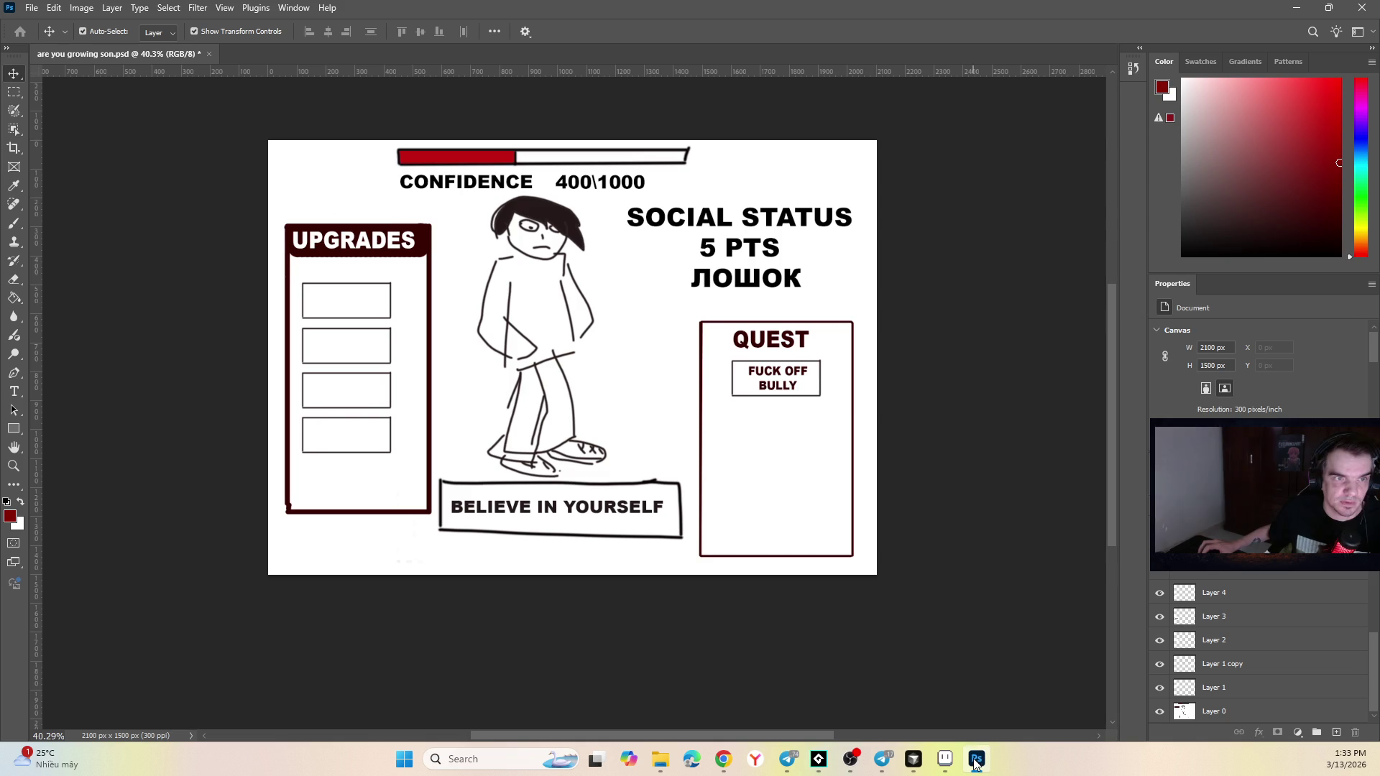
{"action": "left_click", "coordinate": [974, 760]}
{"action": "type", "text": "obj_confidenceB"}
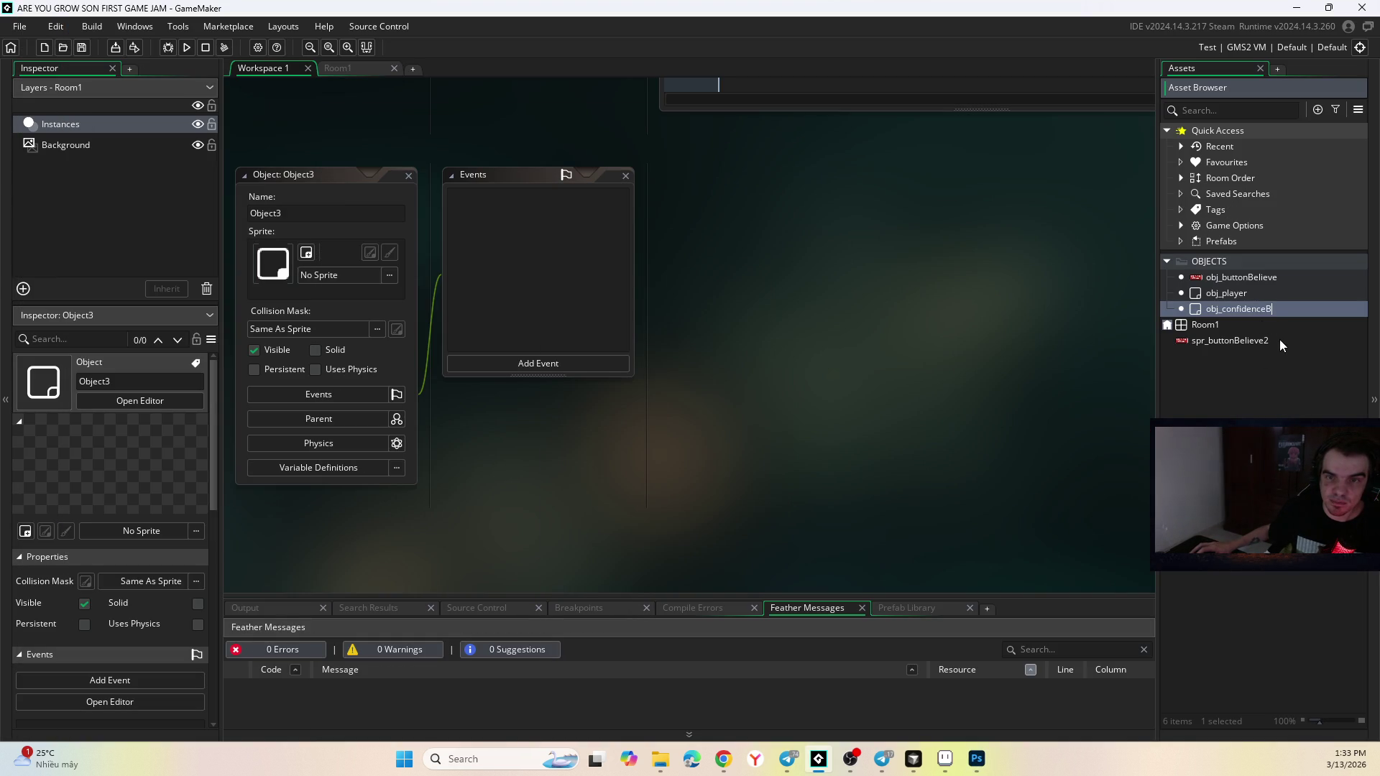
{"action": "type", "text": "ar"}
{"action": "key", "text": "Return"}
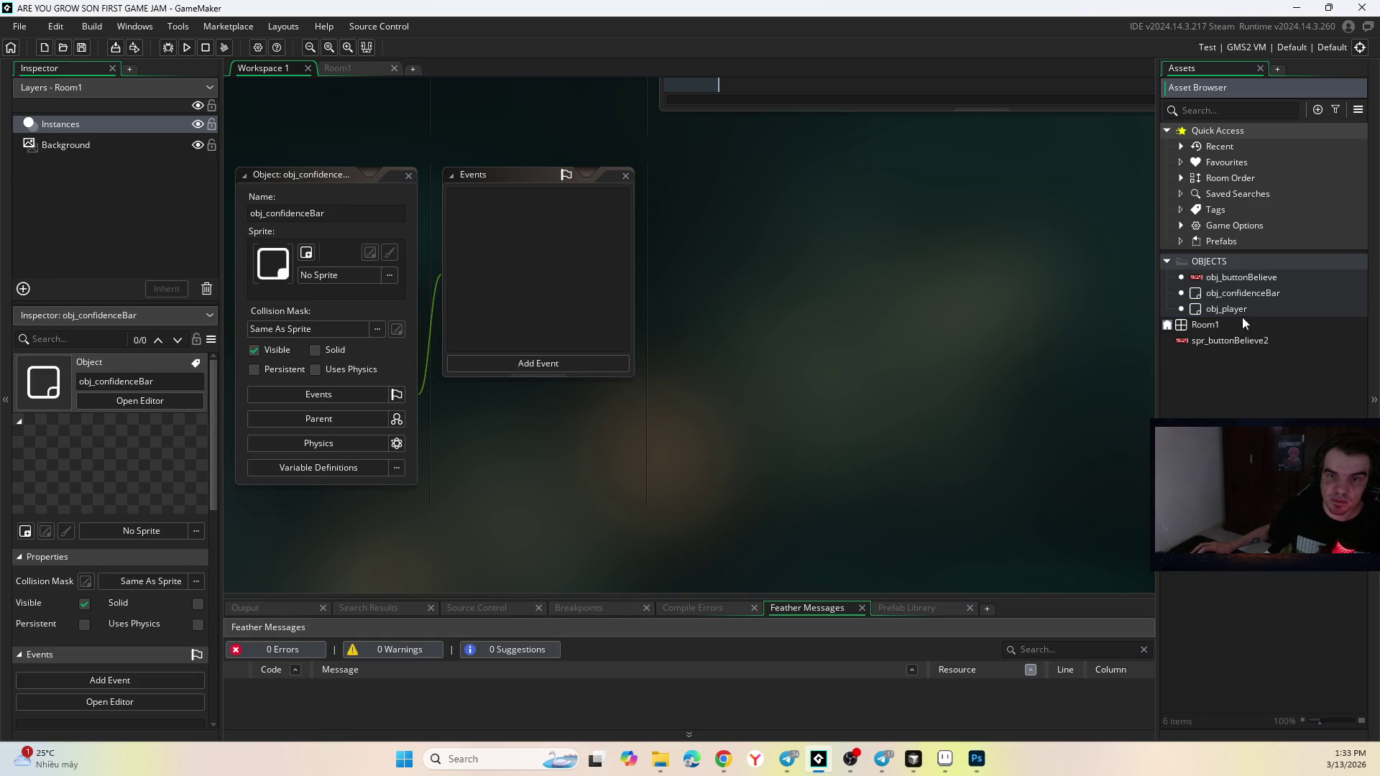
Add Create, Step and Draw events to obj_confidenceBar, then return to Room1.
{"action": "left_click", "coordinate": [558, 365]}
{"action": "left_click", "coordinate": [597, 386]}
{"action": "left_click", "coordinate": [588, 368]}
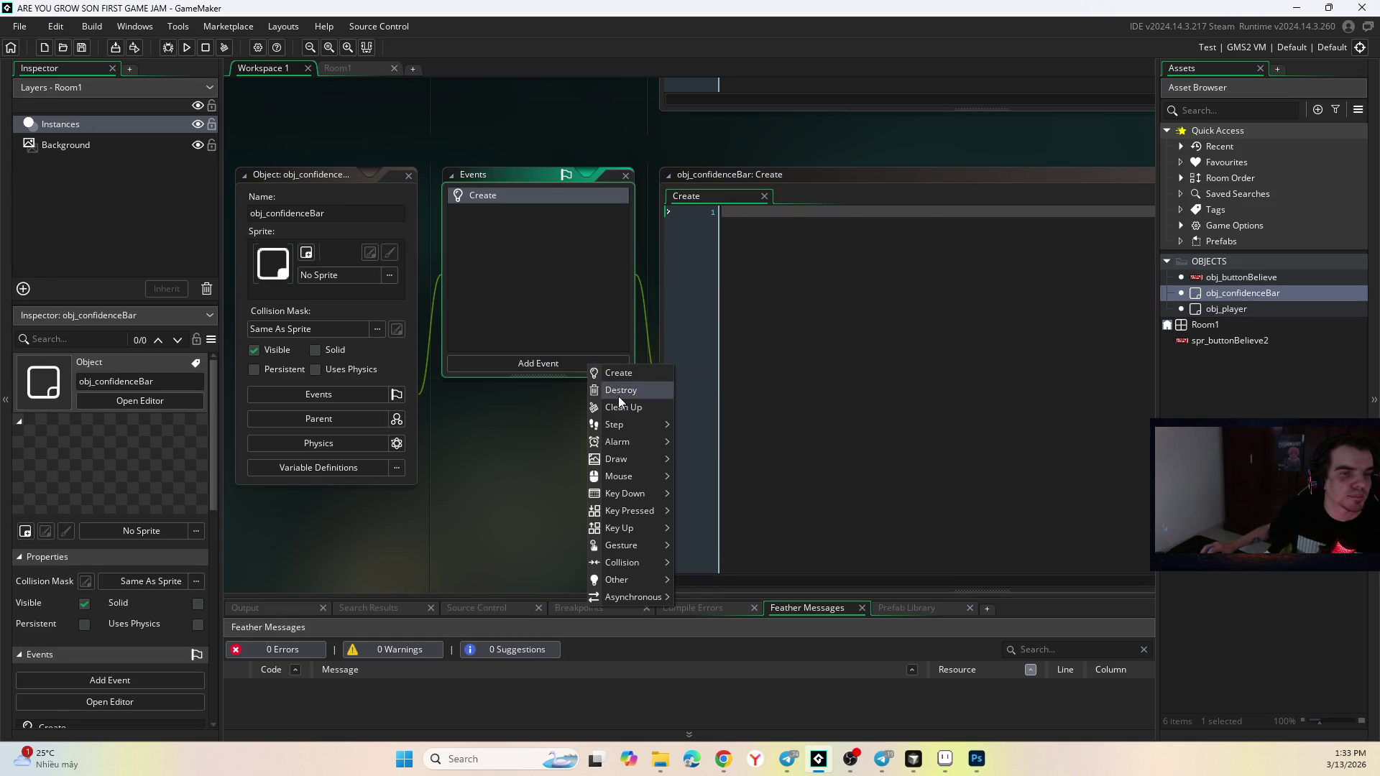
{"action": "left_click", "coordinate": [646, 426]}
{"action": "left_click", "coordinate": [575, 364]}
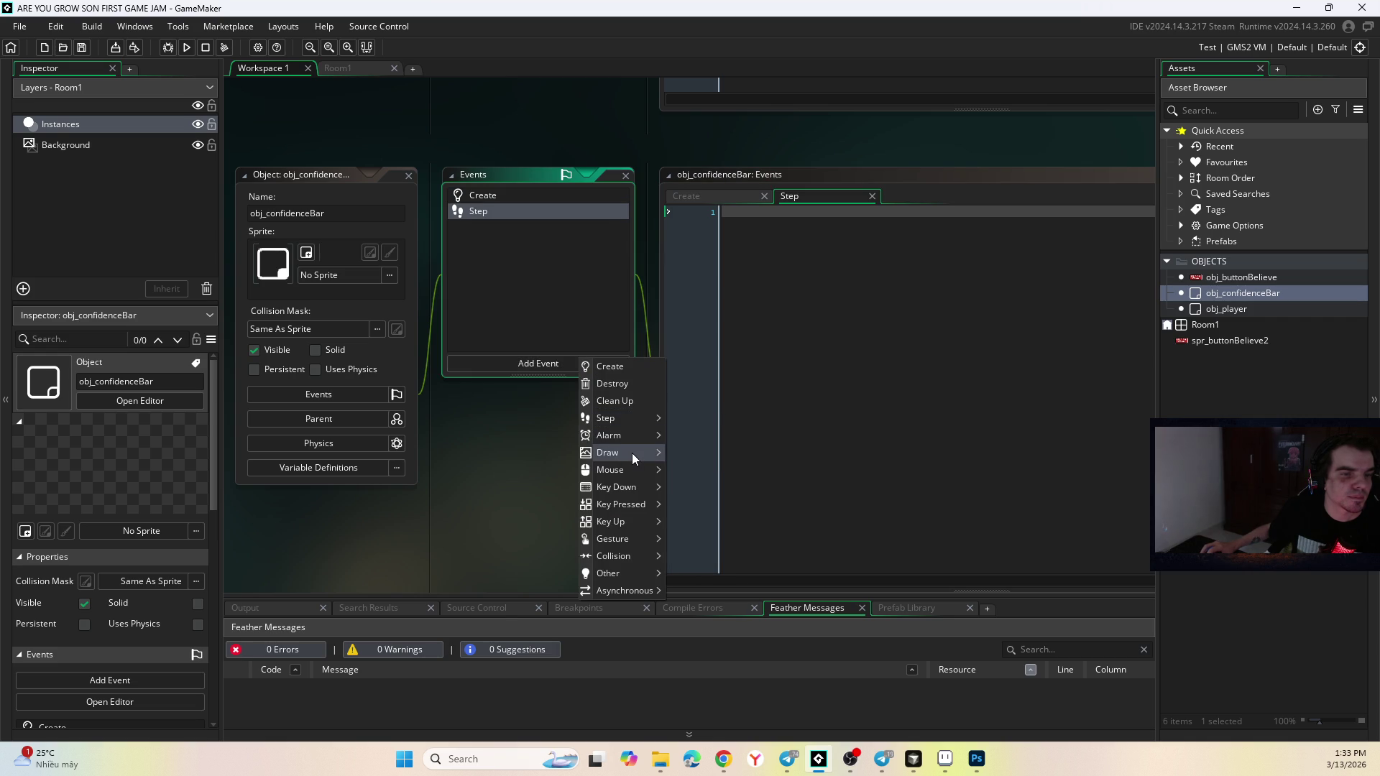
{"action": "left_click", "coordinate": [687, 451]}
{"action": "key", "text": "alt+Tab"}
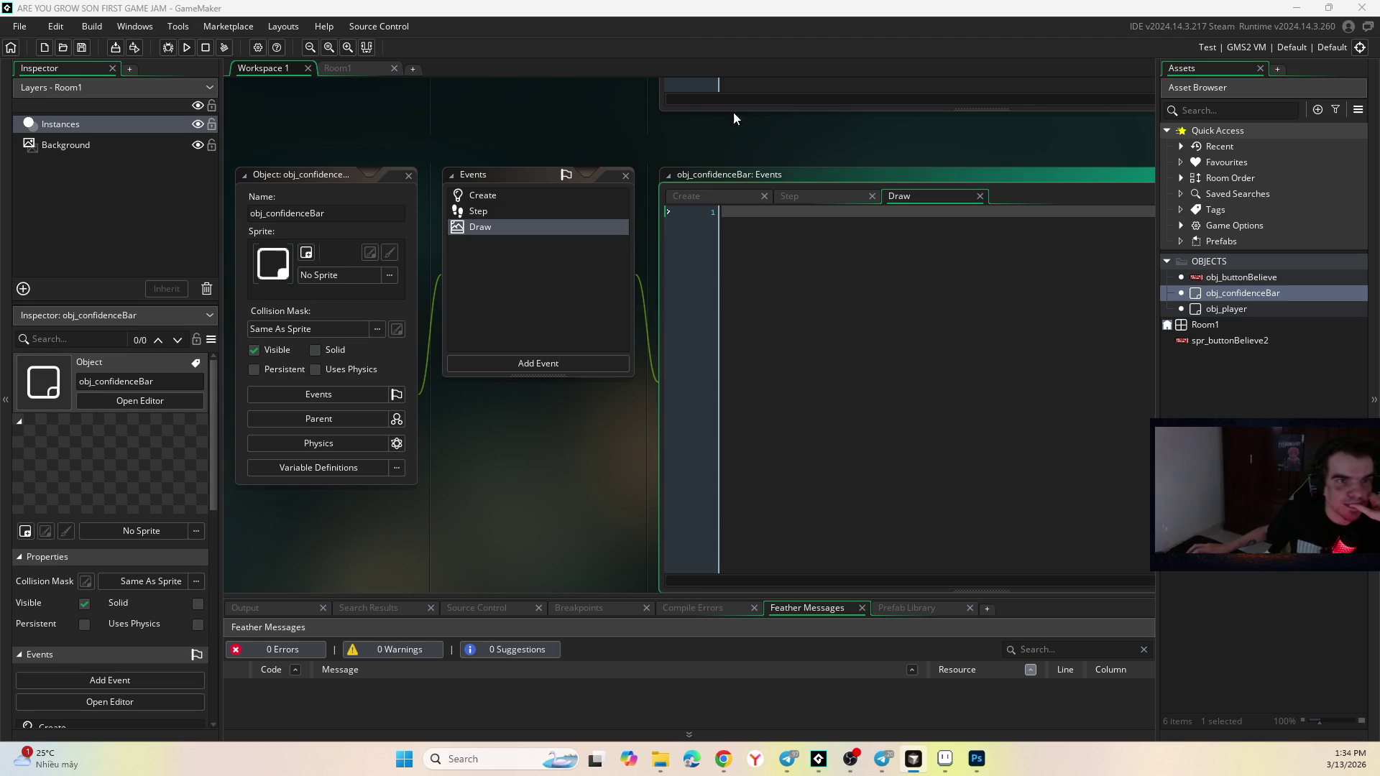
{"action": "left_click", "coordinate": [335, 67]}
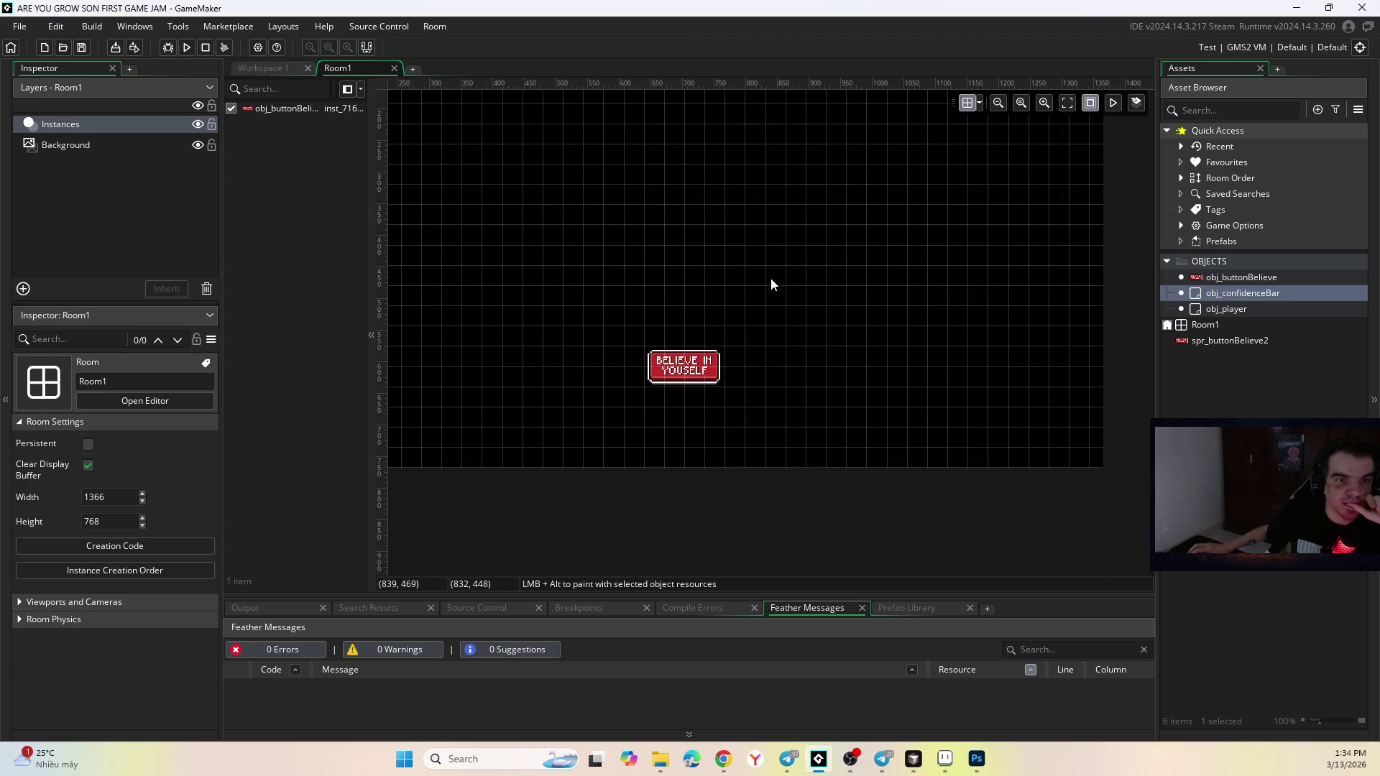
Drop an obj_confidenceBar instance near the top of Room1 and stretch it vertically.
{"action": "mouse_move", "coordinate": [1243, 292]}
{"action": "left_mouse_down"}
{"action": "mouse_move", "coordinate": [746, 200]}
{"action": "mouse_move", "coordinate": [630, 138]}
{"action": "left_mouse_up"}
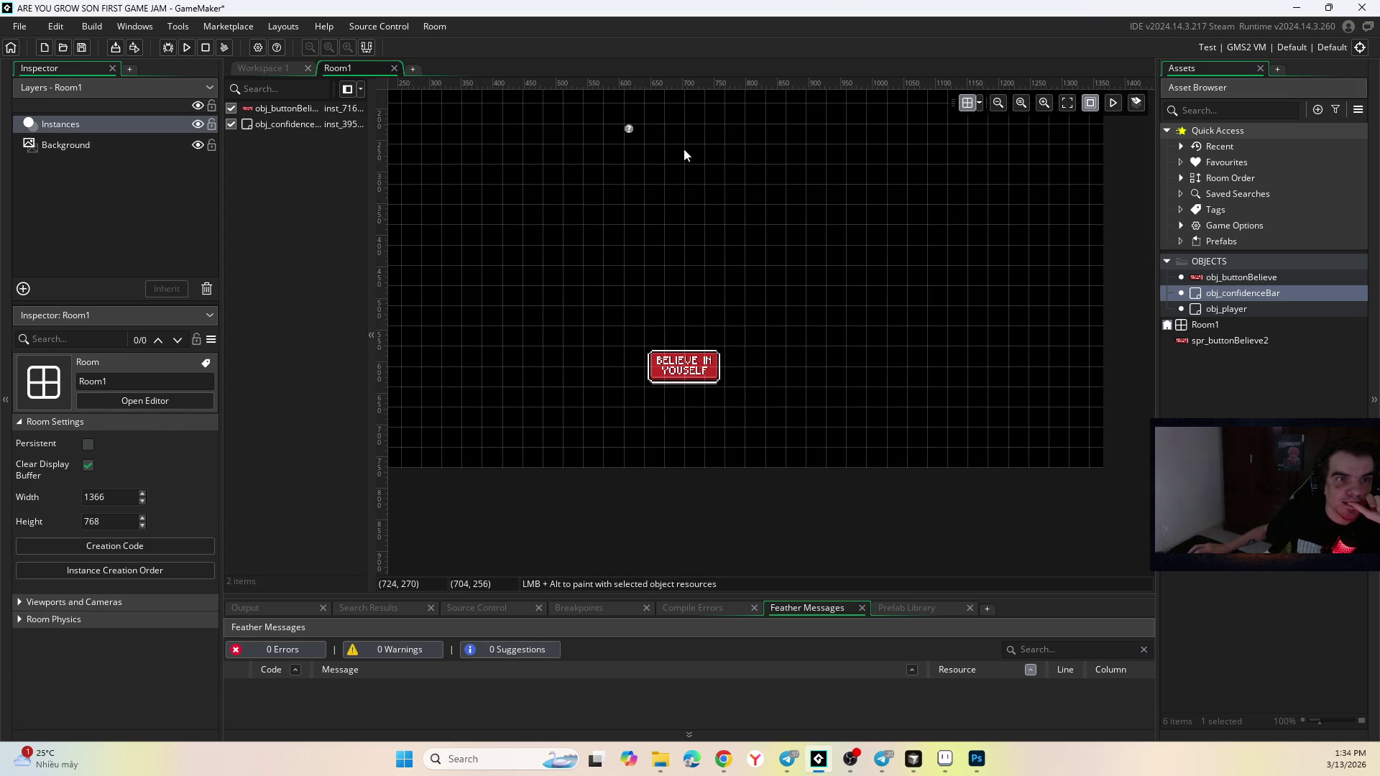
{"action": "scroll", "coordinate": [658, 144], "scroll_direction": "down", "scroll_amount": 4}
{"action": "scroll", "coordinate": [639, 231], "scroll_direction": "up", "scroll_amount": 4}
{"action": "scroll", "coordinate": [635, 210], "scroll_direction": "down", "scroll_amount": 4, "text": "ctrl"}
{"action": "scroll", "coordinate": [617, 170], "scroll_direction": "up", "scroll_amount": 2}
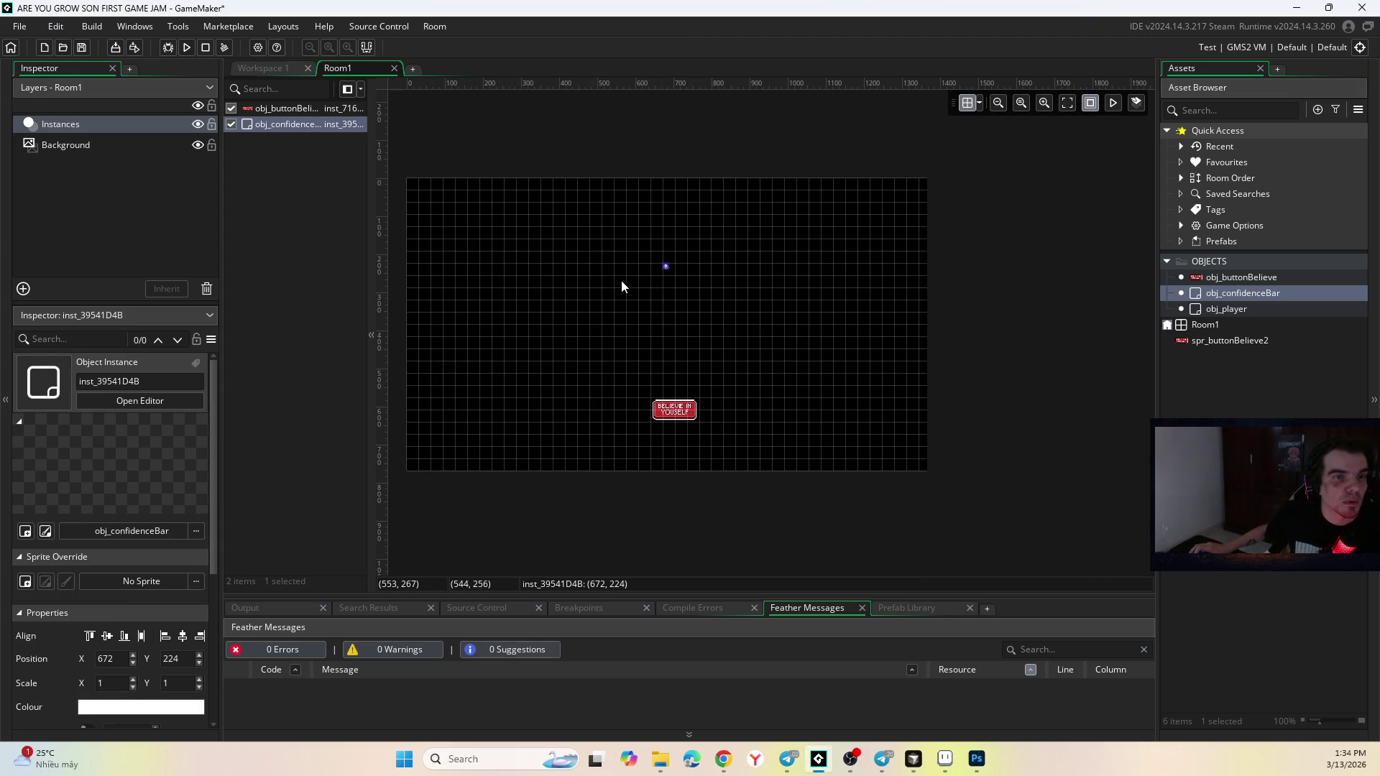
{"action": "mouse_move", "coordinate": [666, 265]}
{"action": "left_mouse_down"}
{"action": "mouse_move", "coordinate": [667, 223]}
{"action": "mouse_move", "coordinate": [662, 256]}
{"action": "left_mouse_up"}
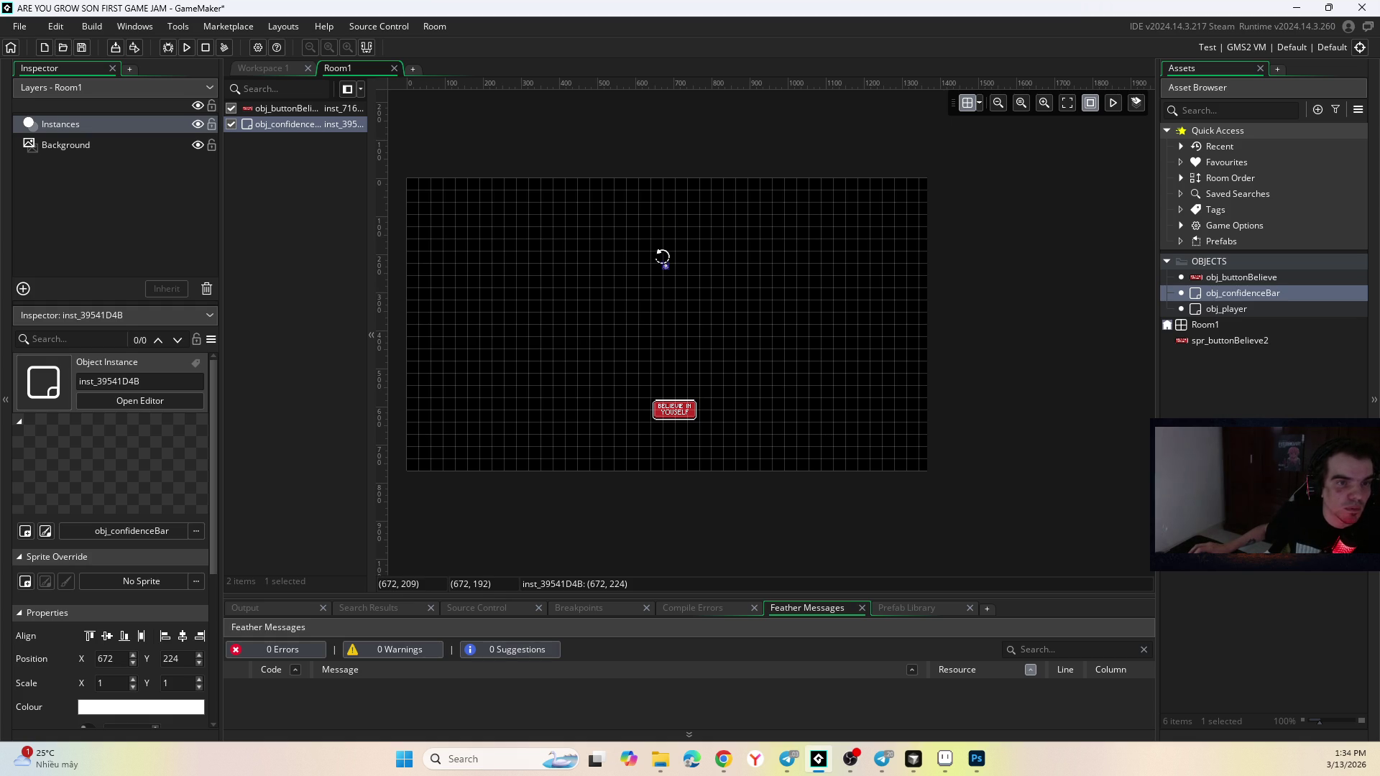
Shift the BELIEVE IN YOUSELF button instance left to 608, 576.
{"action": "scroll", "coordinate": [663, 262], "scroll_direction": "up", "scroll_amount": 6}
{"action": "scroll", "coordinate": [665, 277], "scroll_direction": "down", "scroll_amount": 6}
{"action": "scroll", "coordinate": [669, 280], "scroll_direction": "up", "scroll_amount": 3}
{"action": "scroll", "coordinate": [672, 324], "scroll_direction": "down", "scroll_amount": 4}
{"action": "left_click", "coordinate": [683, 345]}
{"action": "left_click_drag", "start_coordinate": [685, 347], "coordinate": [673, 347]}
{"action": "scroll", "coordinate": [675, 288], "scroll_direction": "down", "scroll_amount": 3}
{"action": "scroll", "coordinate": [679, 231], "scroll_direction": "up", "scroll_amount": 4}
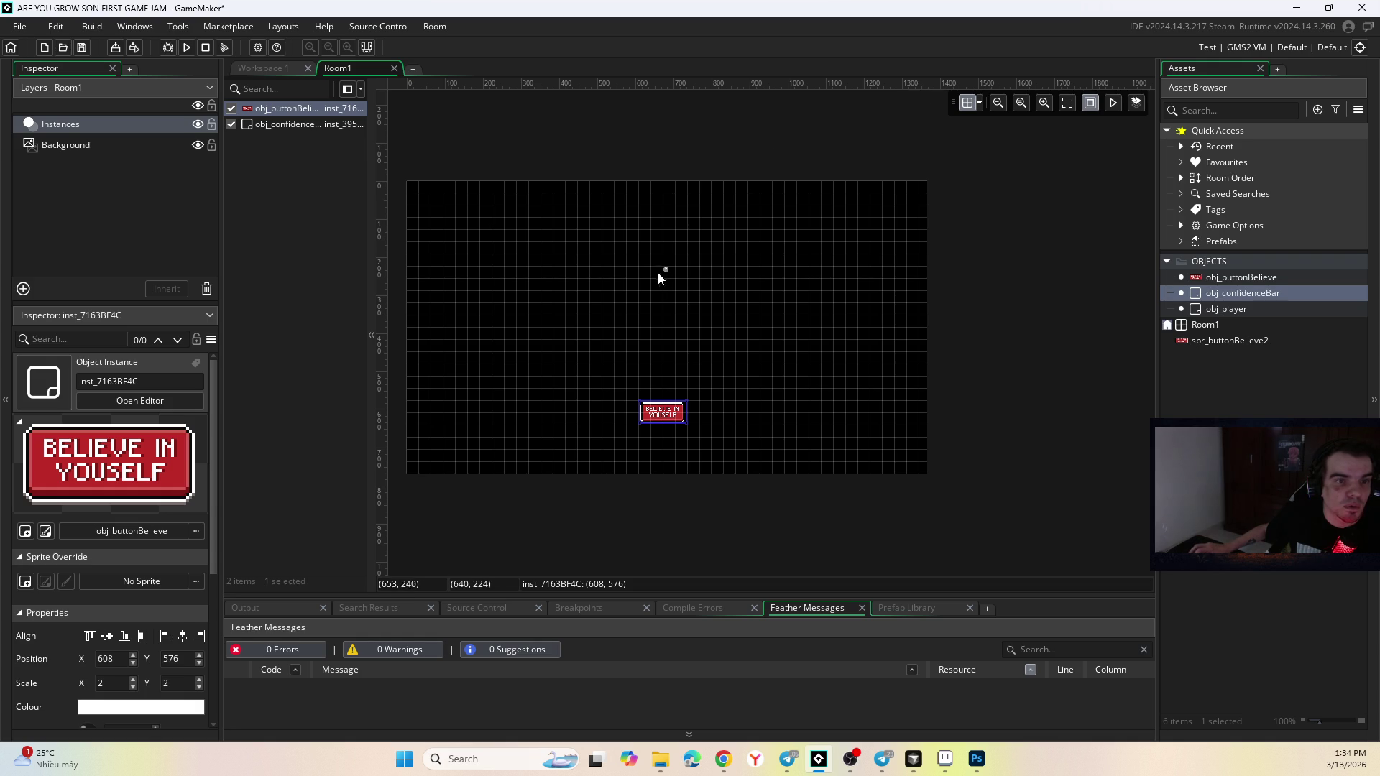
Move the confidence bar instance up to 640, 128 and clear the selection.
{"action": "left_click_drag", "start_coordinate": [666, 271], "coordinate": [652, 235]}
{"action": "left_click", "coordinate": [662, 413]}
{"action": "left_click", "coordinate": [850, 302]}
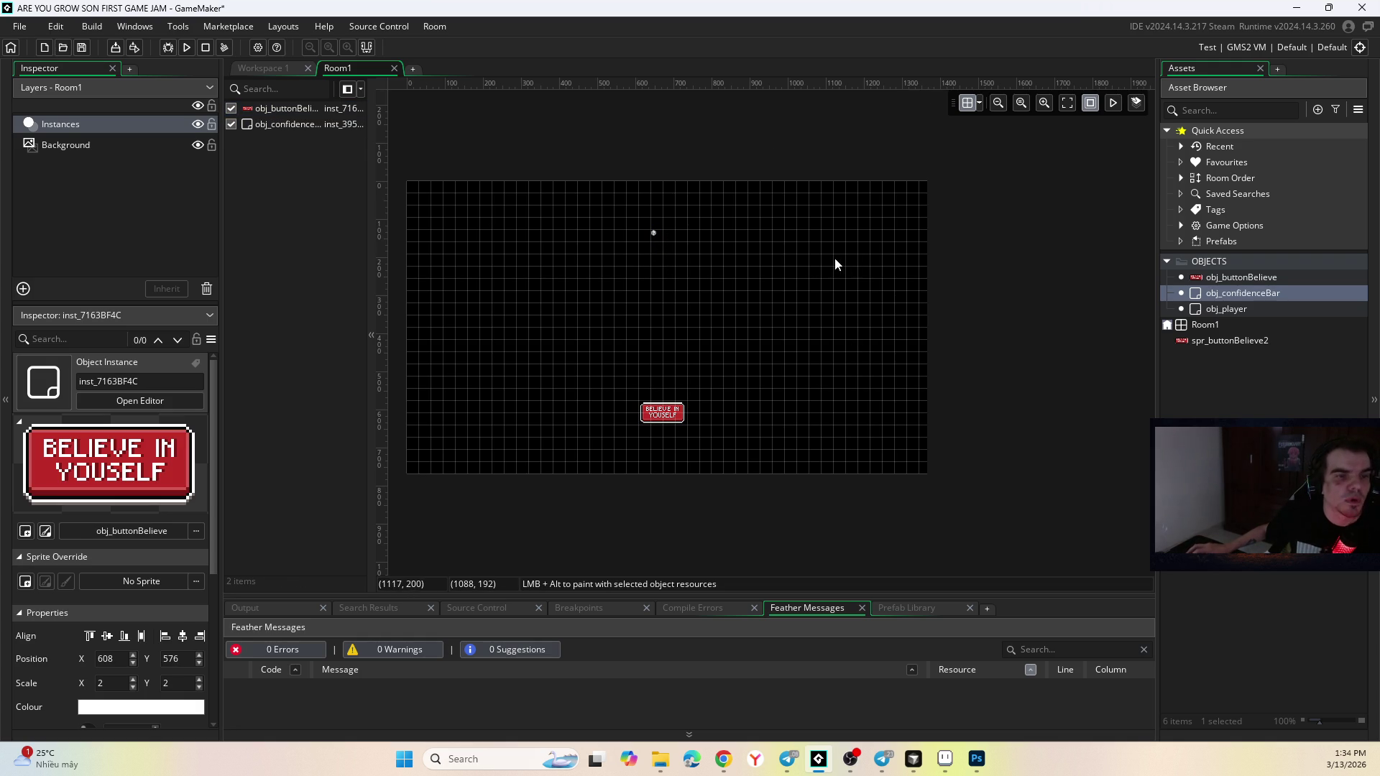
{"action": "key", "text": "alt+Tab"}
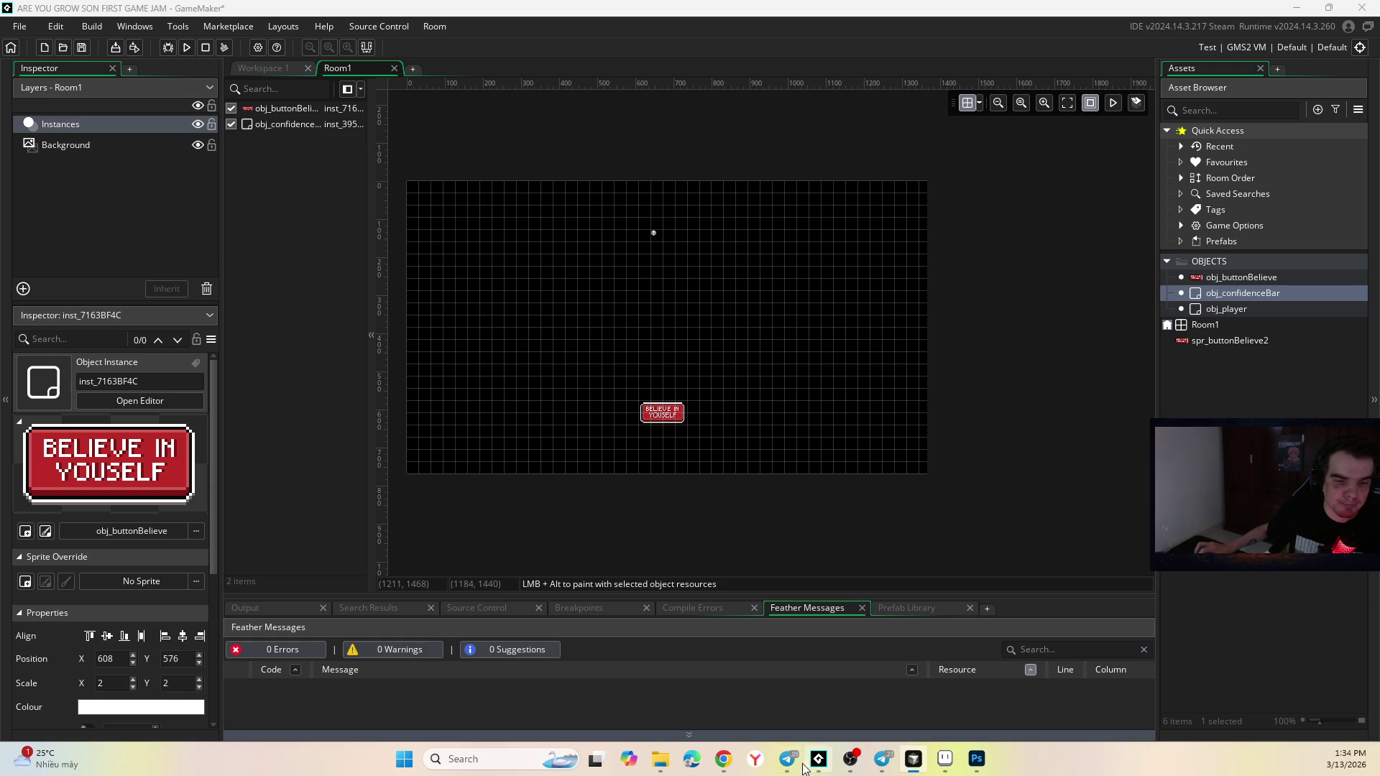
{"action": "left_click", "coordinate": [723, 759]}
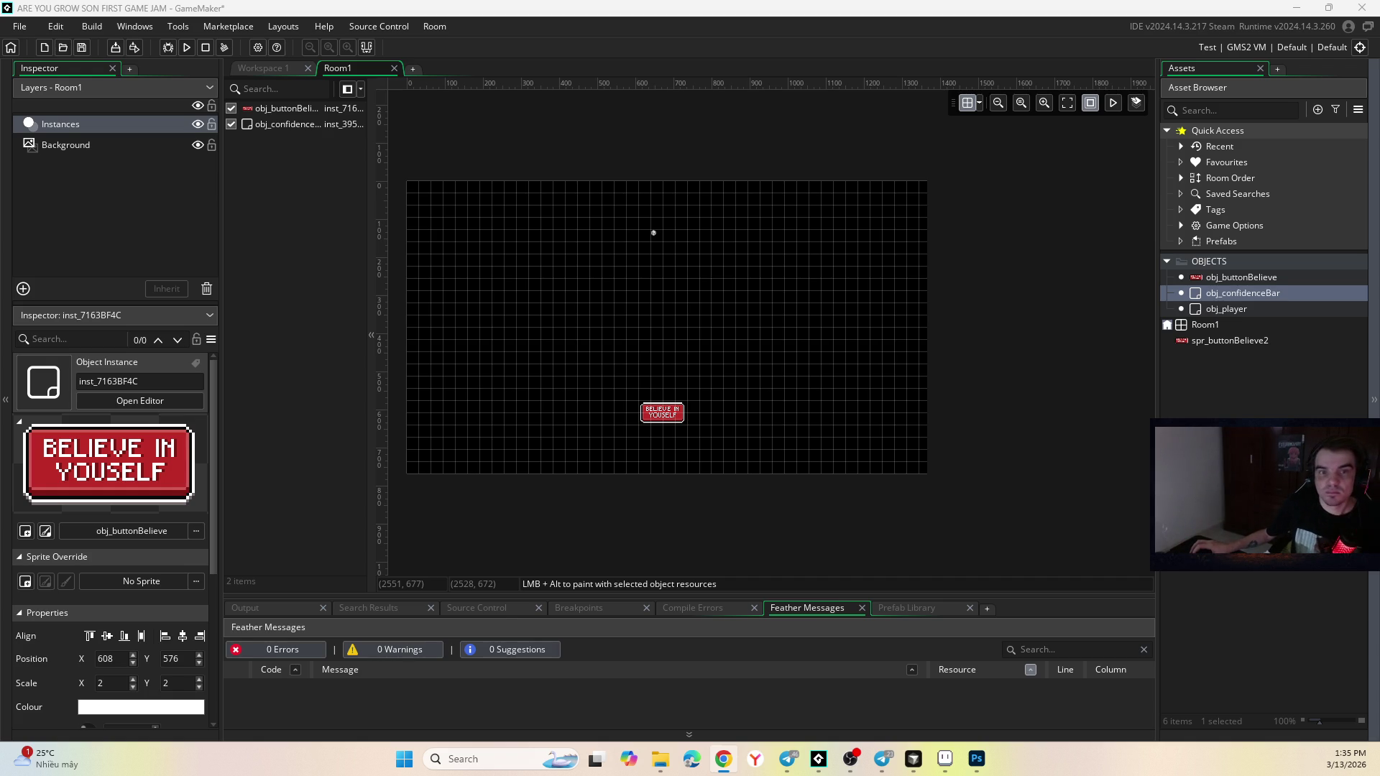
Switch to Aseprite to view spr_buttonBelieve.ase showing the button on frame 2.
{"action": "key", "text": "alt+Tab"}
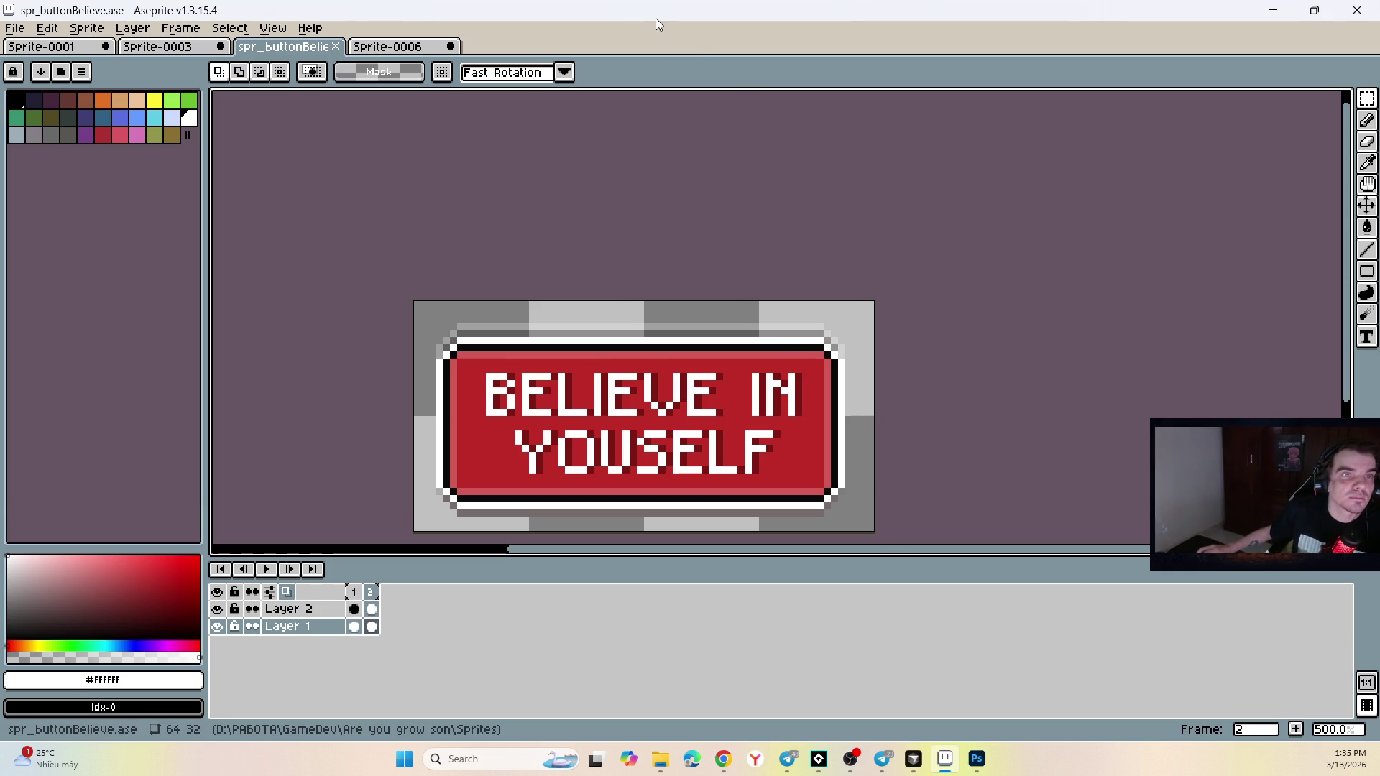
Switch from Aseprite back to GameMaker's Room1 editor.
{"action": "key", "text": "alt+Tab"}
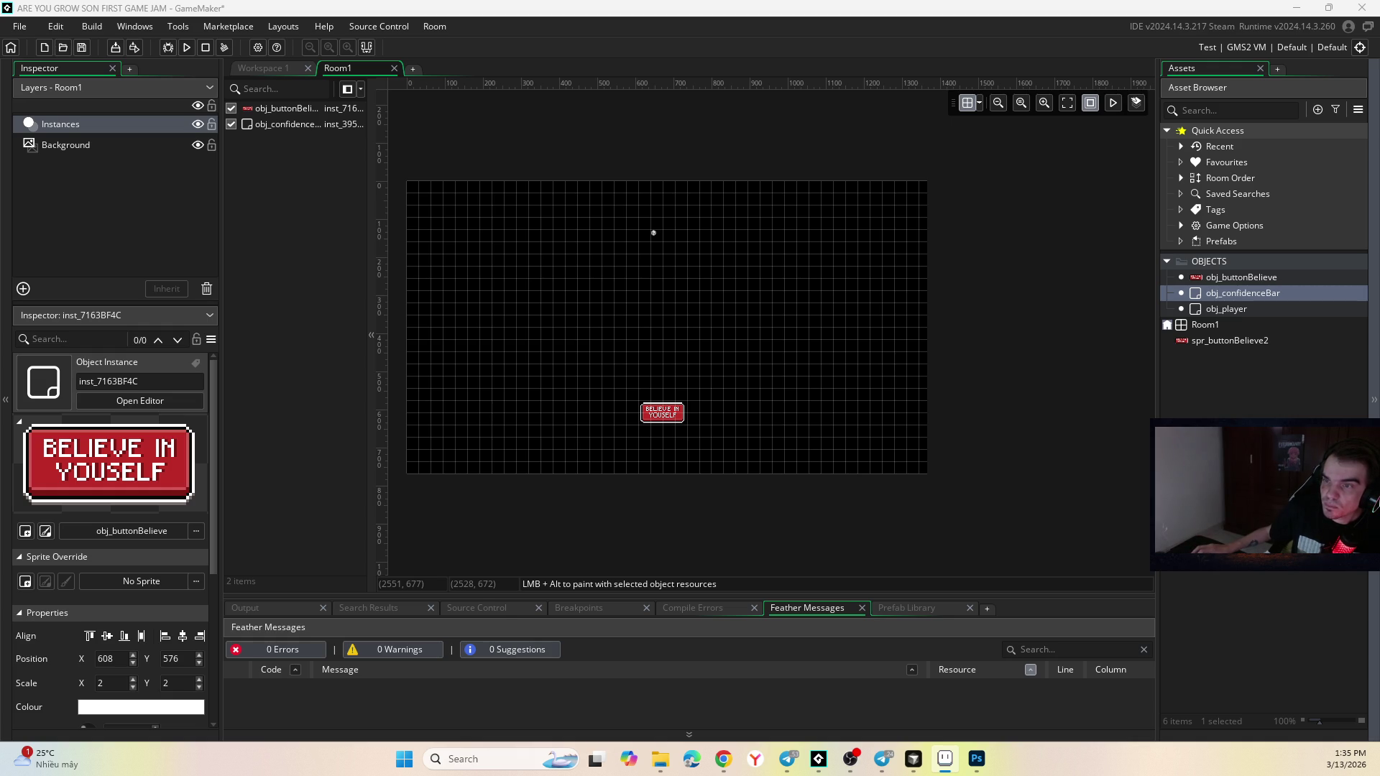
Bring up the Photoshop 'are you growing son.psd' game-screen mockup from GameMaker.
{"action": "left_click", "coordinate": [860, 277]}
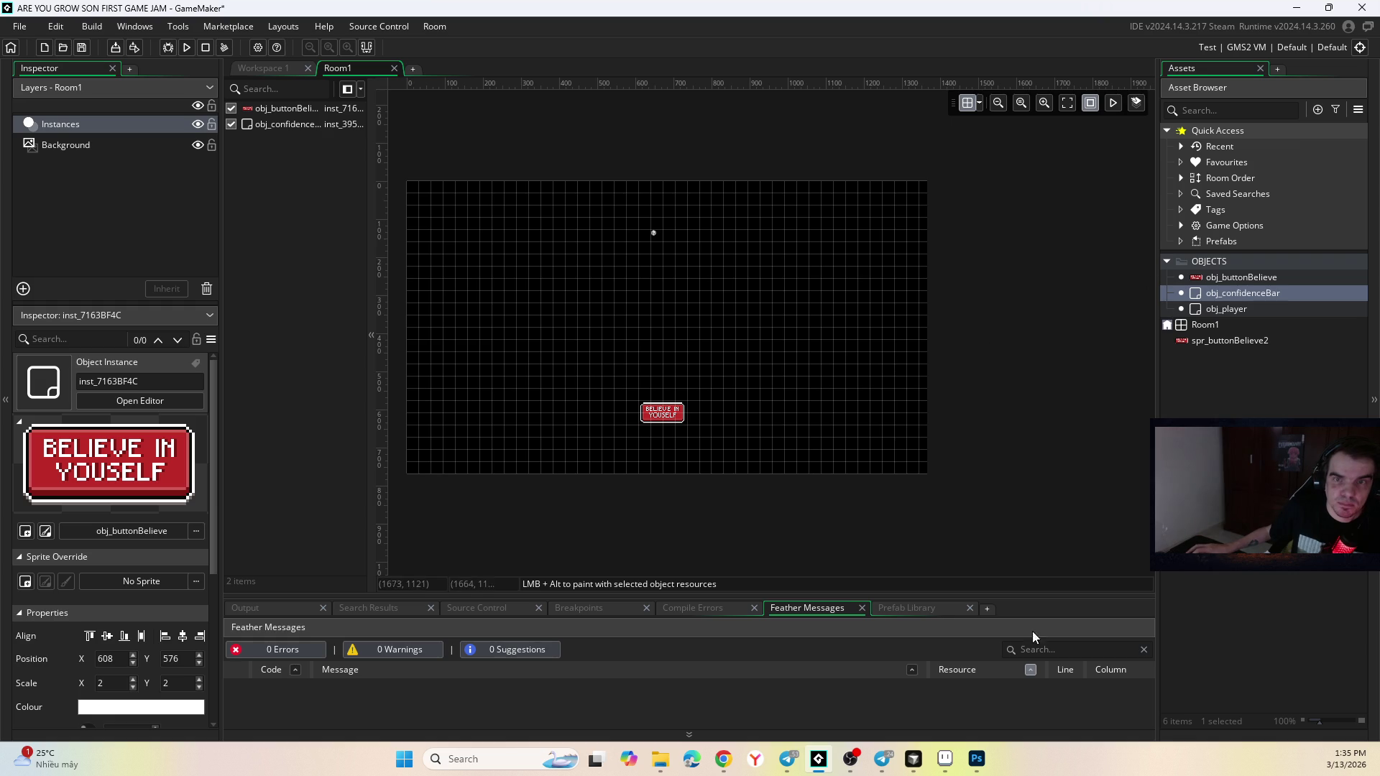
{"action": "left_click", "coordinate": [914, 760]}
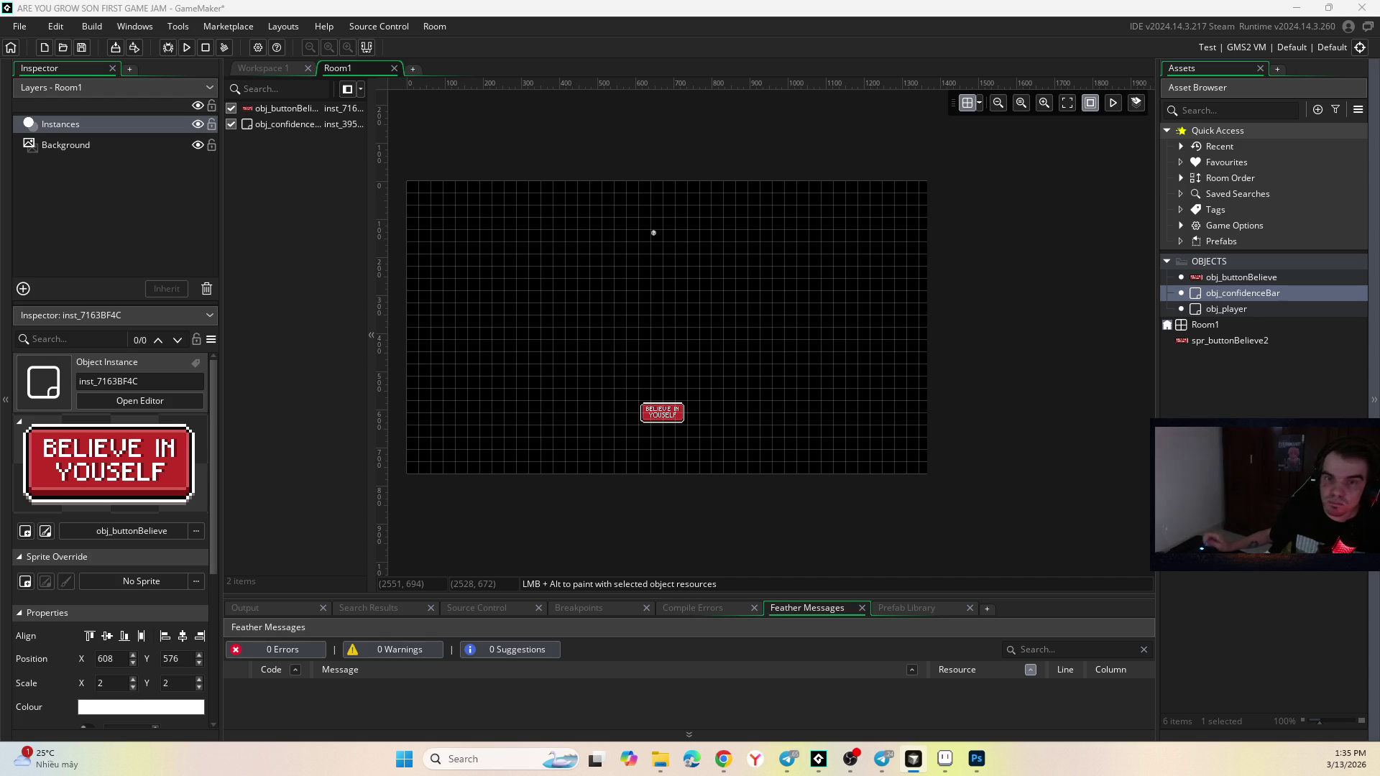
{"action": "mouse_move", "coordinate": [850, 760]}
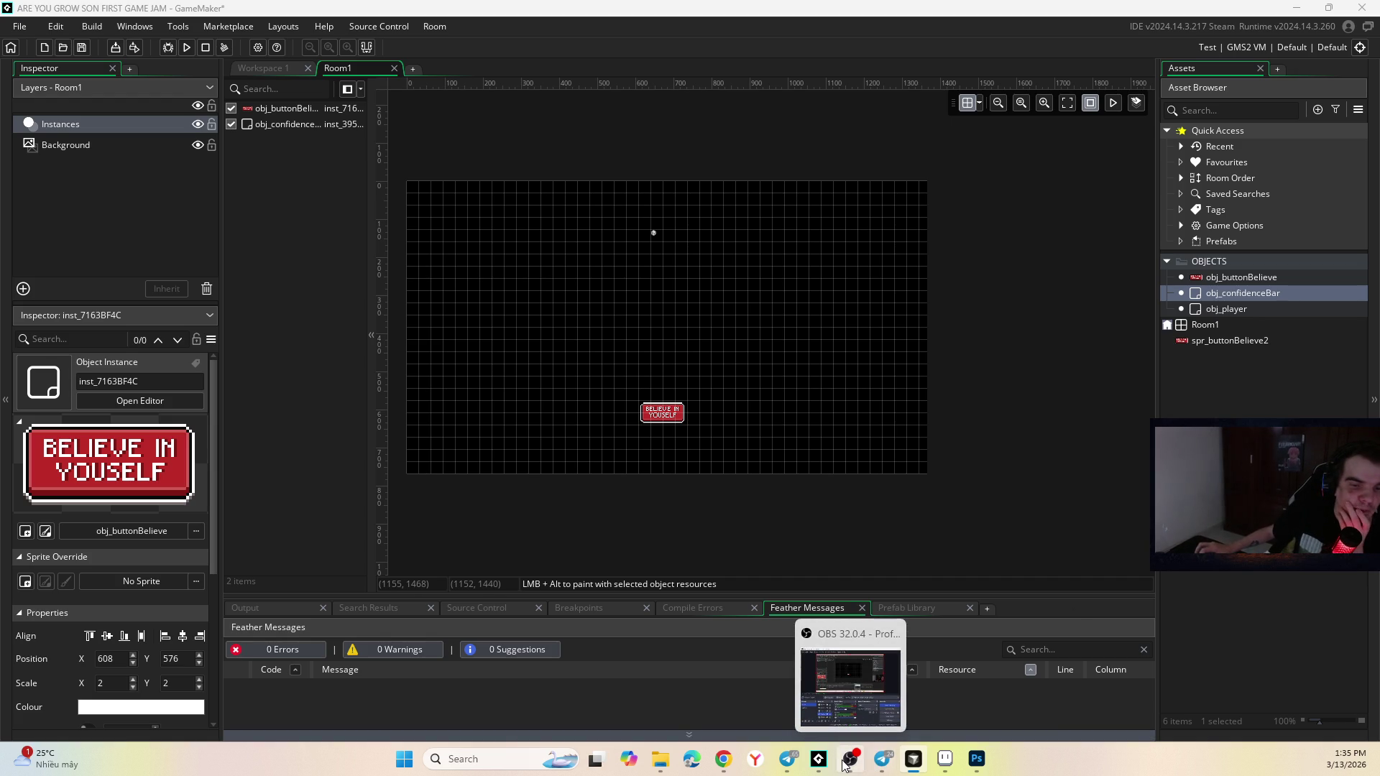
{"action": "left_click", "coordinate": [605, 349]}
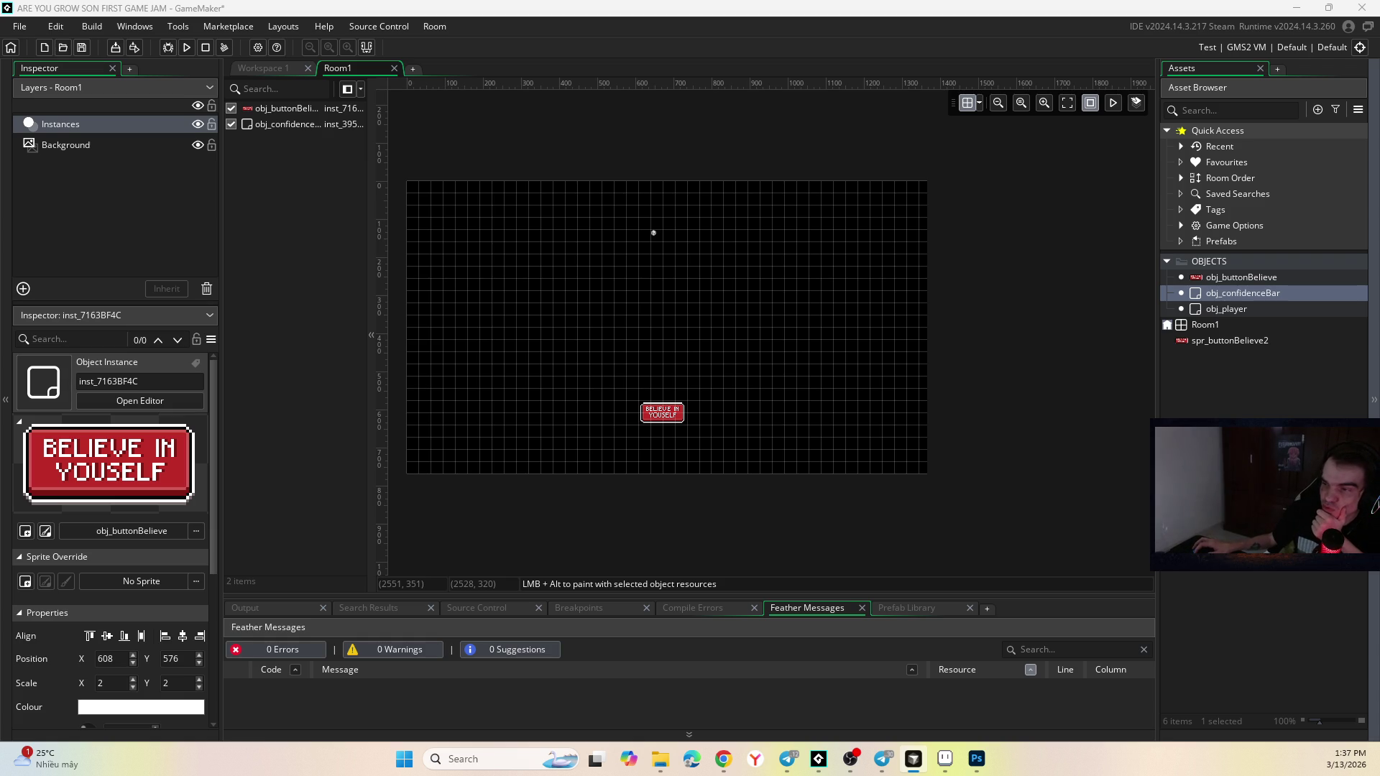
{"action": "key", "text": "alt+Tab"}
{"action": "key", "text": "alt+Tab"}
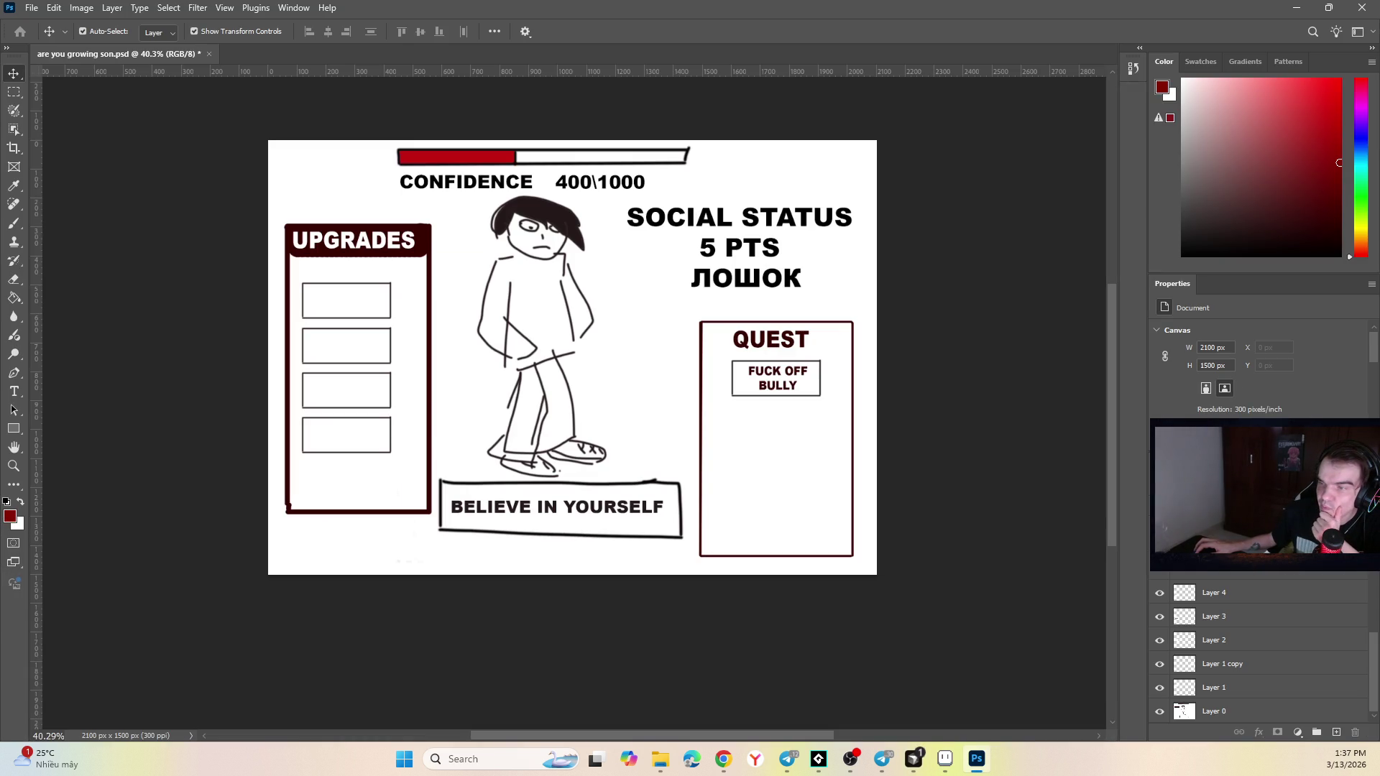
{"action": "key", "text": "alt+Tab"}
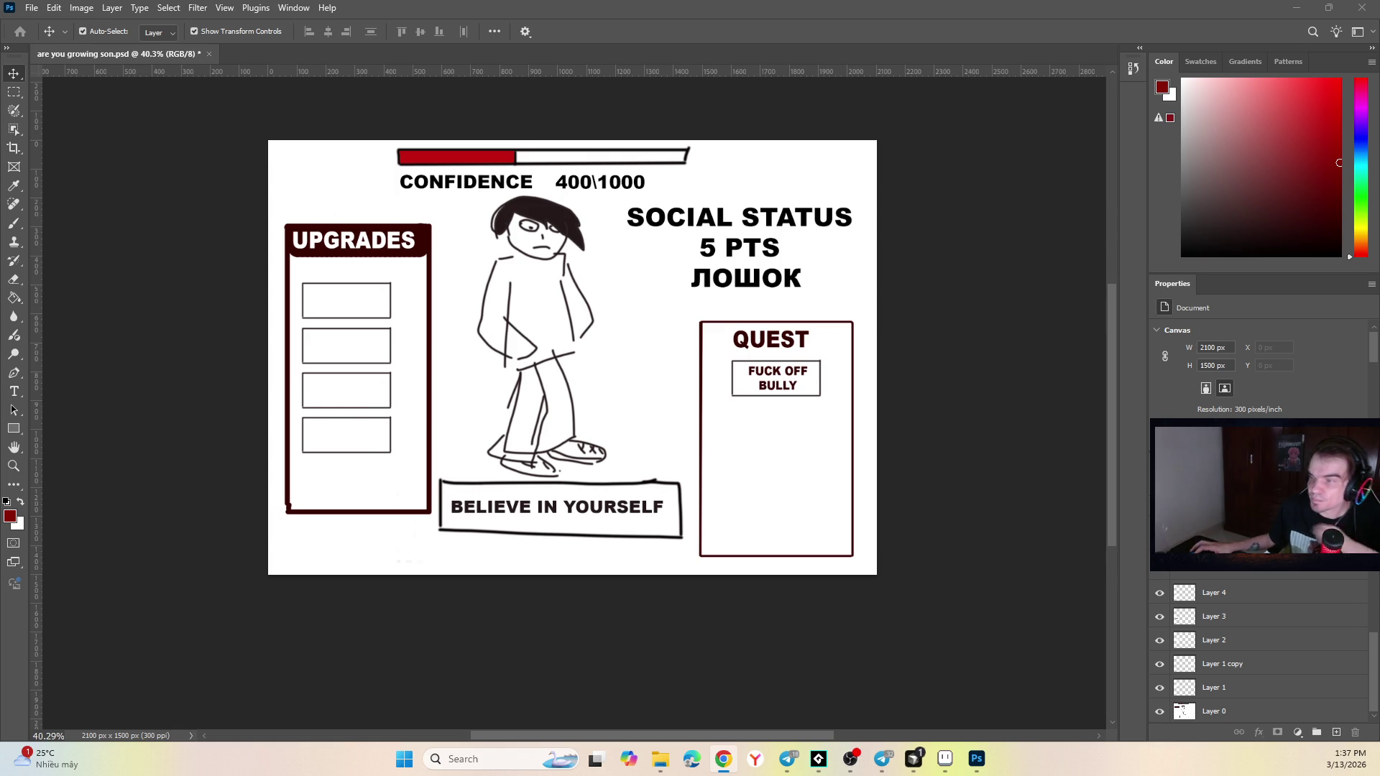
{"action": "key", "text": "alt+Tab"}
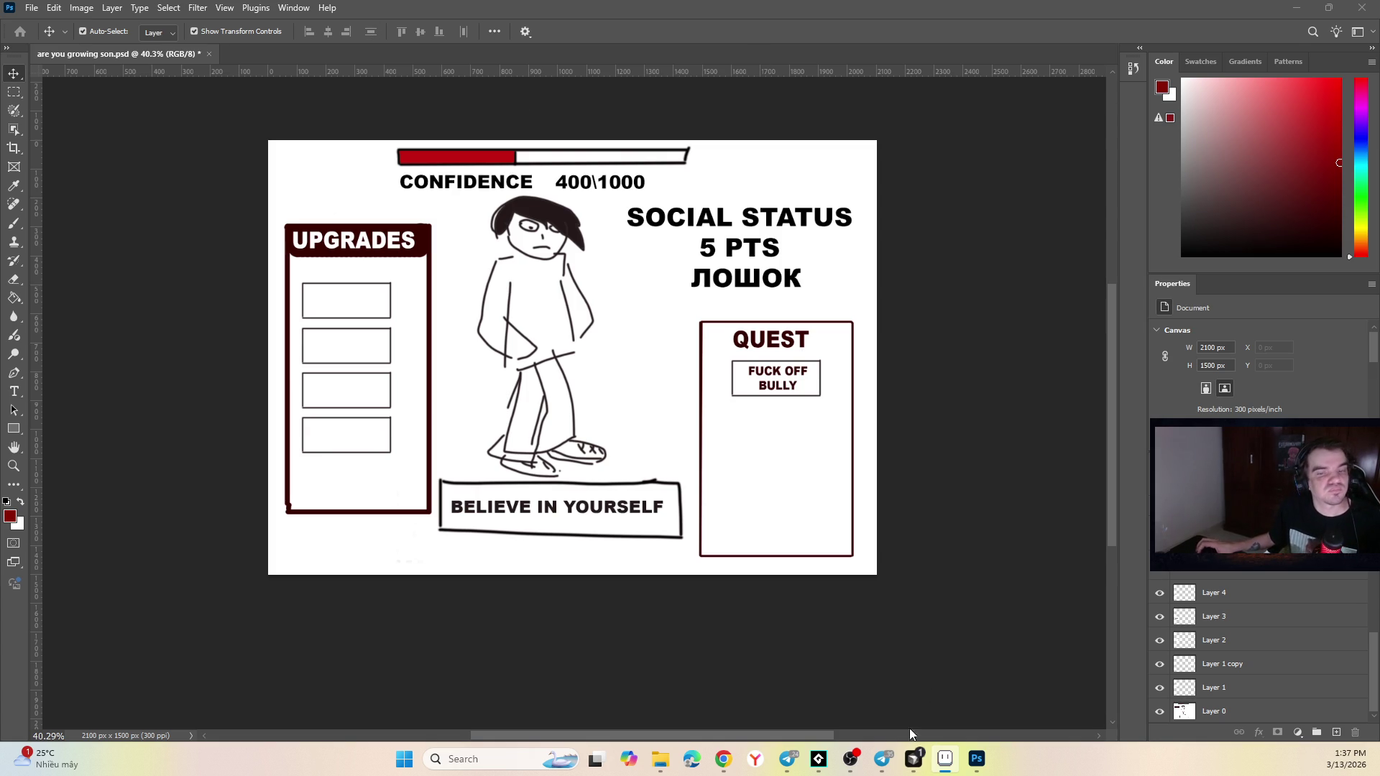
{"action": "left_click", "coordinate": [942, 762]}
{"action": "left_click", "coordinate": [941, 764]}
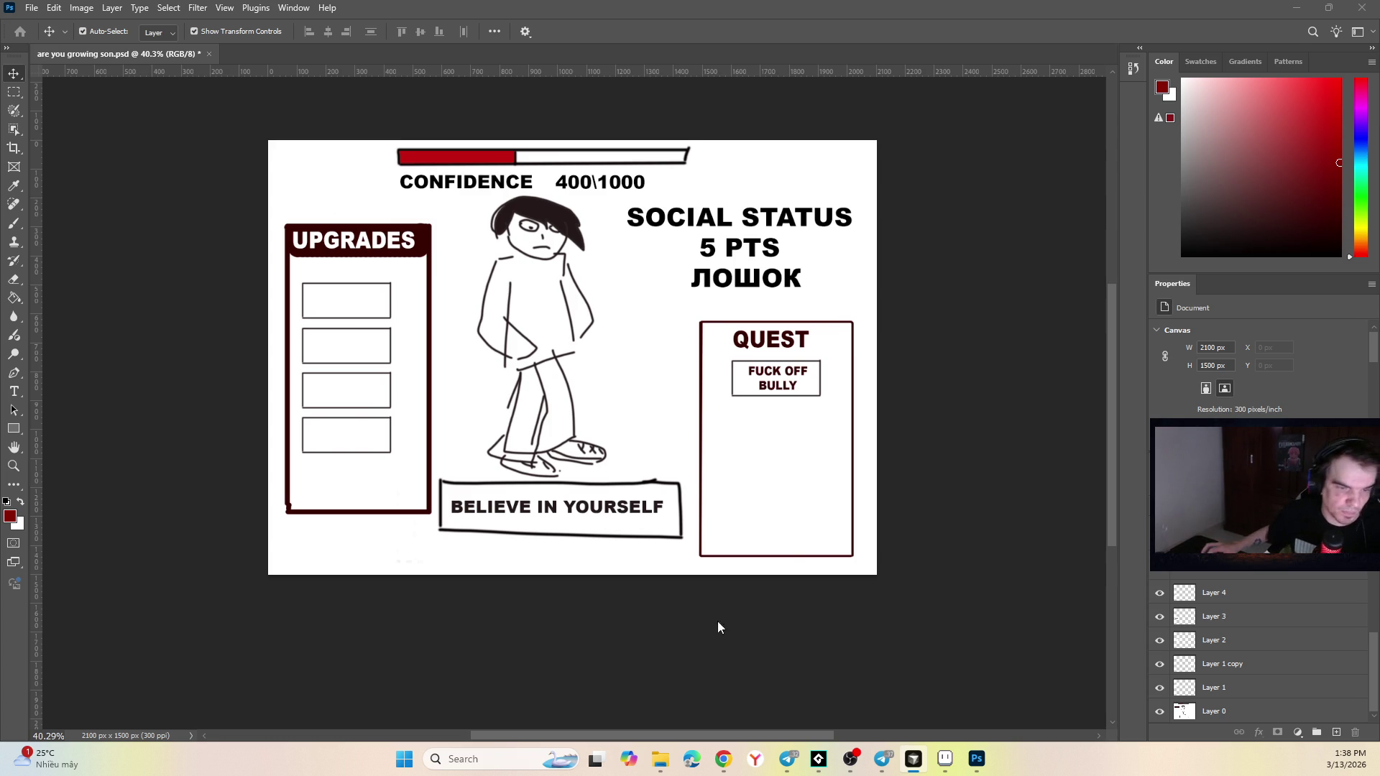
{"action": "left_click", "coordinate": [660, 760]}
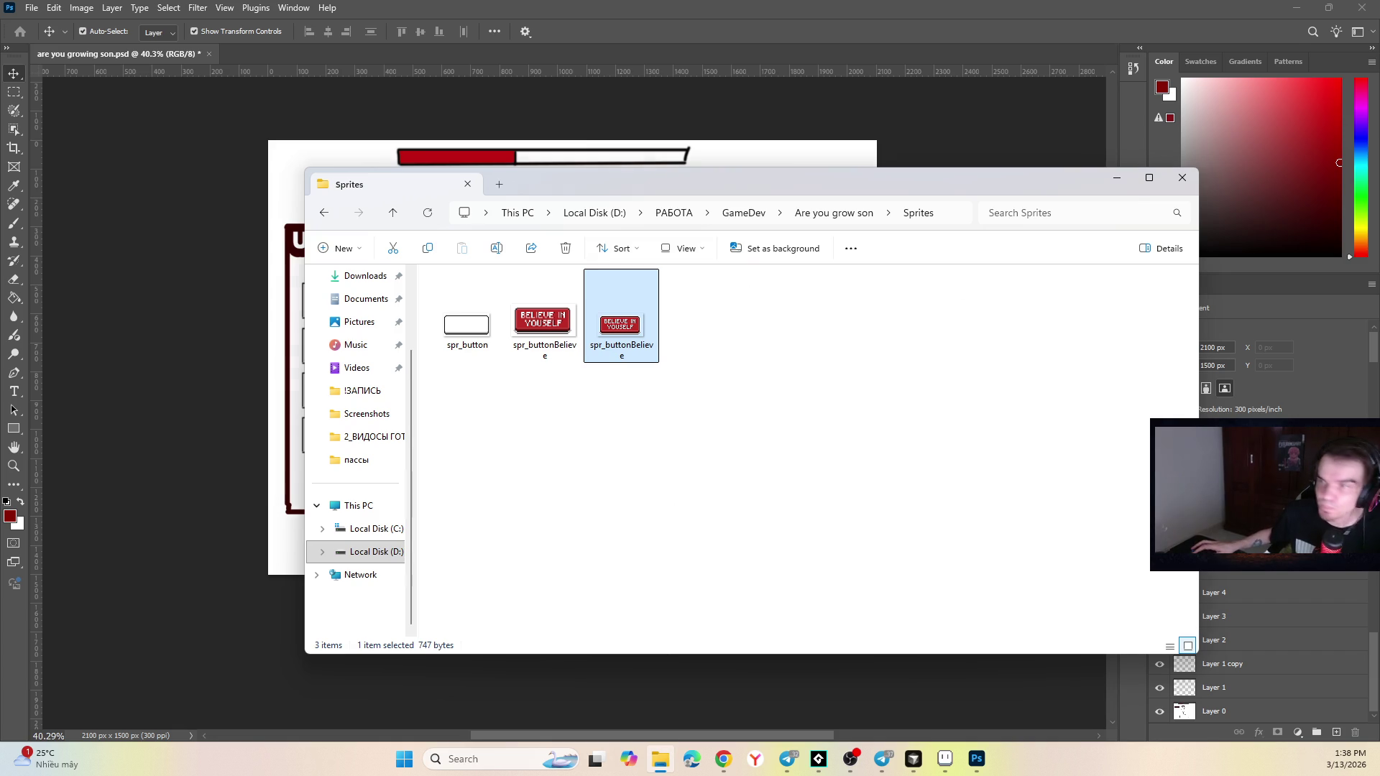
{"action": "key", "text": "alt+Tab"}
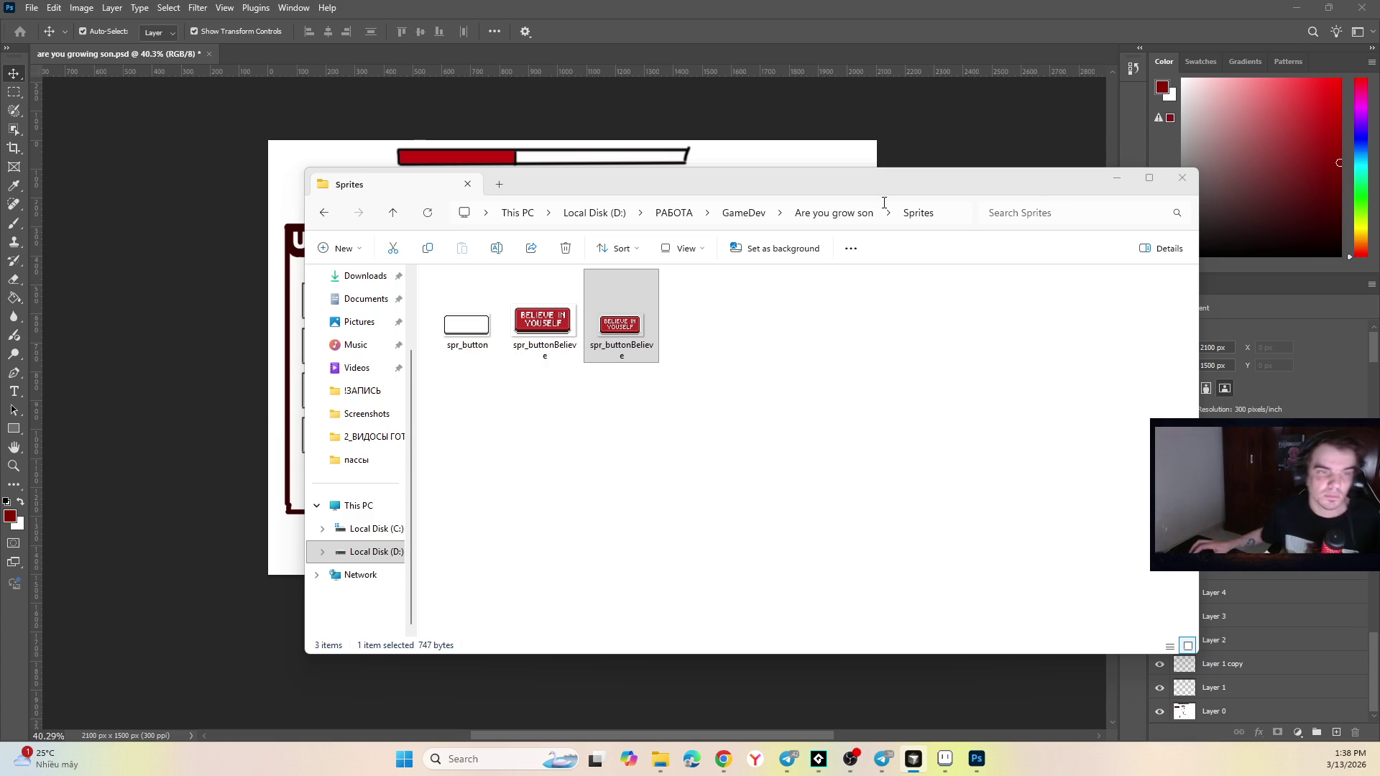
{"action": "left_click", "coordinate": [1116, 180]}
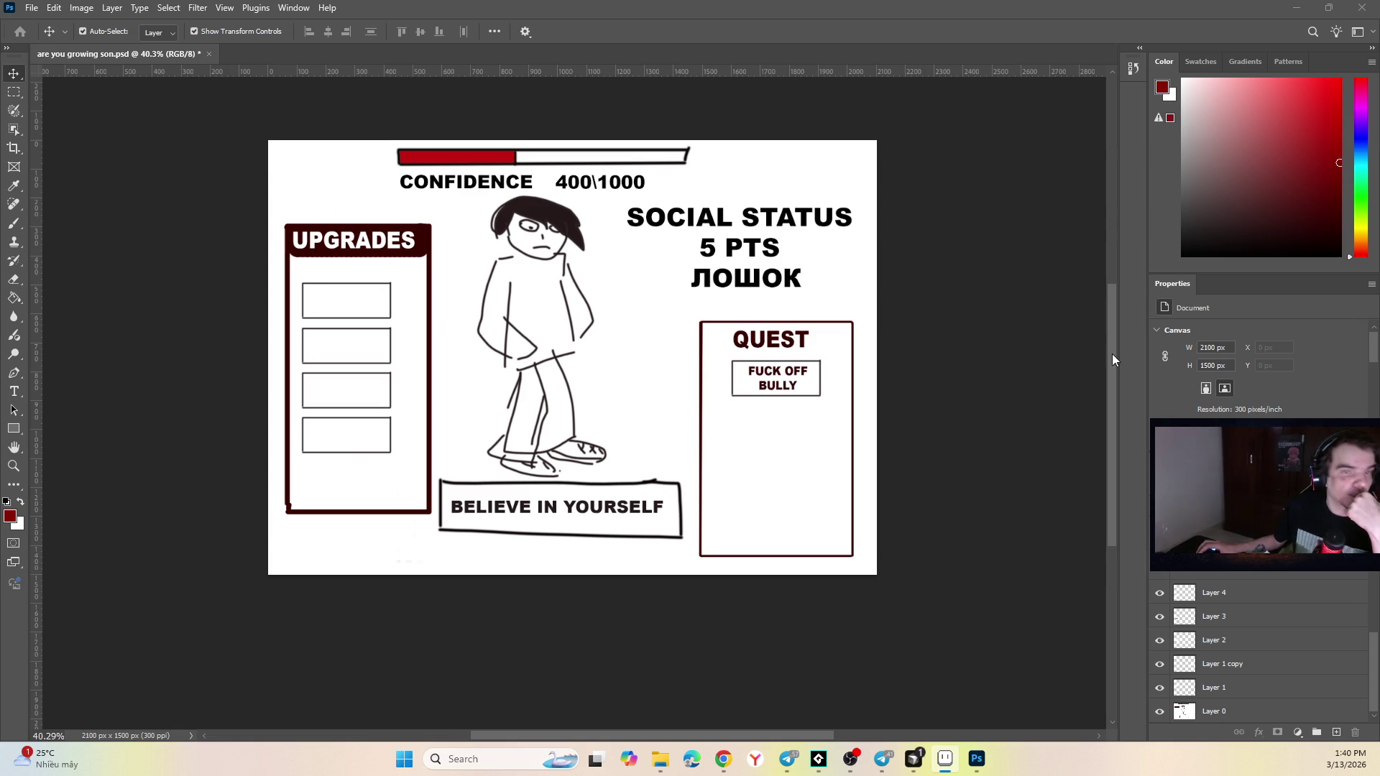
{"action": "mouse_move", "coordinate": [883, 760]}
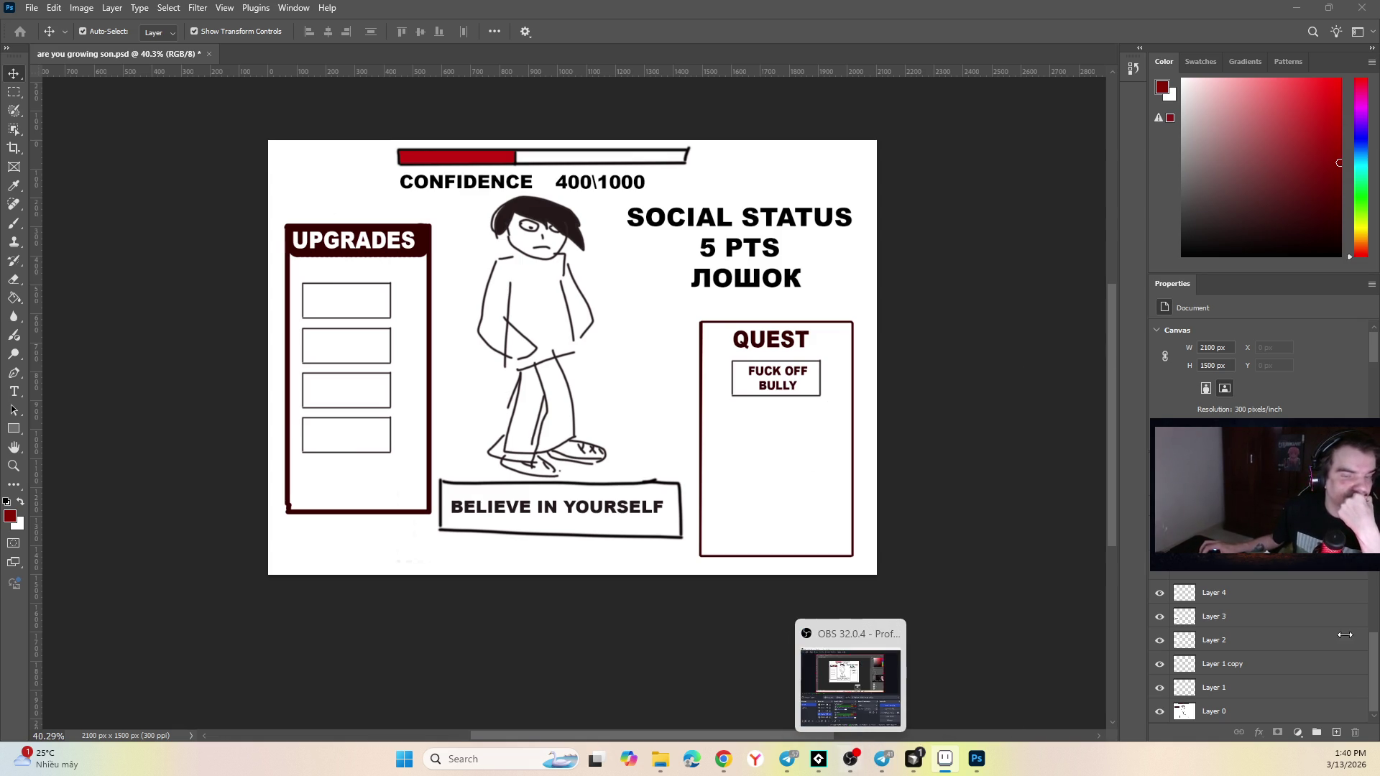
{"action": "key", "text": "alt+Tab"}
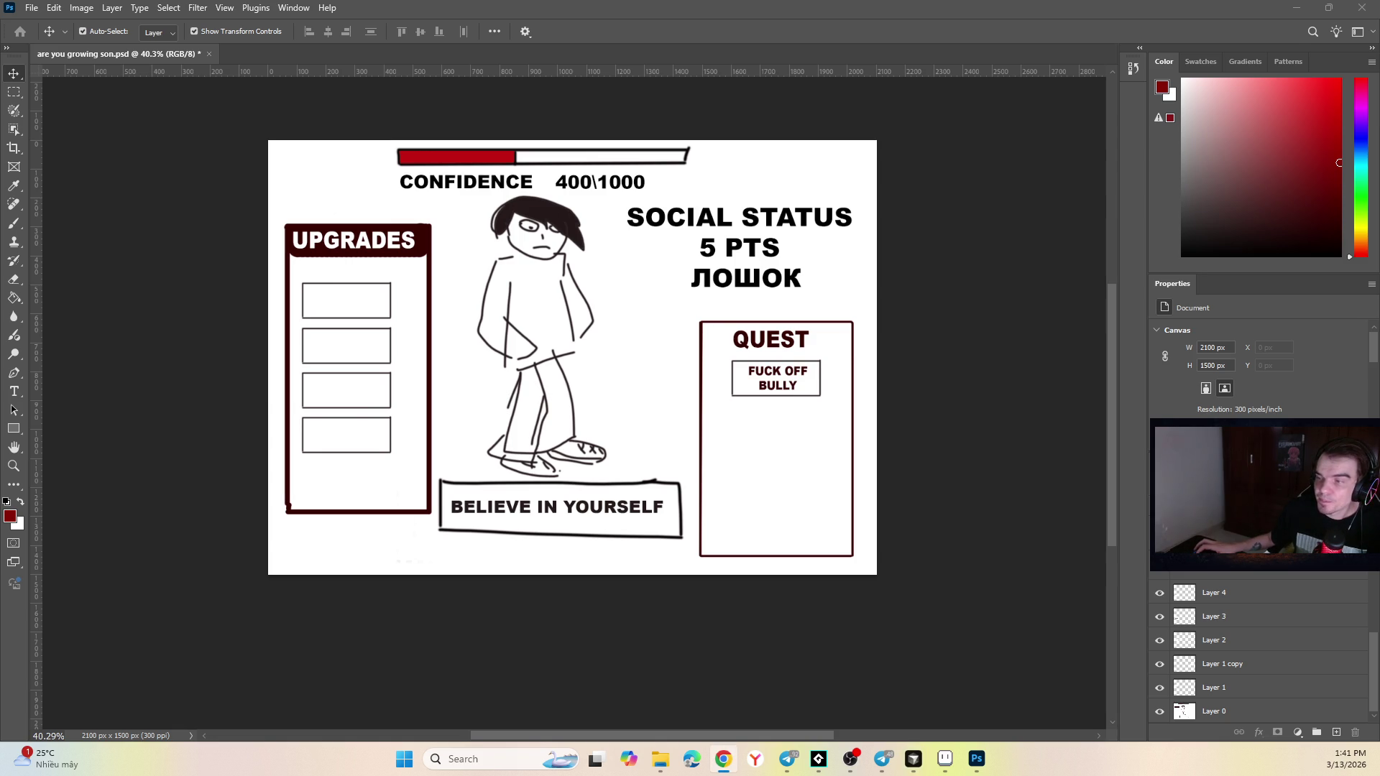
Set Room1's width to 1280 and height to 720 in Room Settings.
{"action": "left_click", "coordinate": [819, 759]}
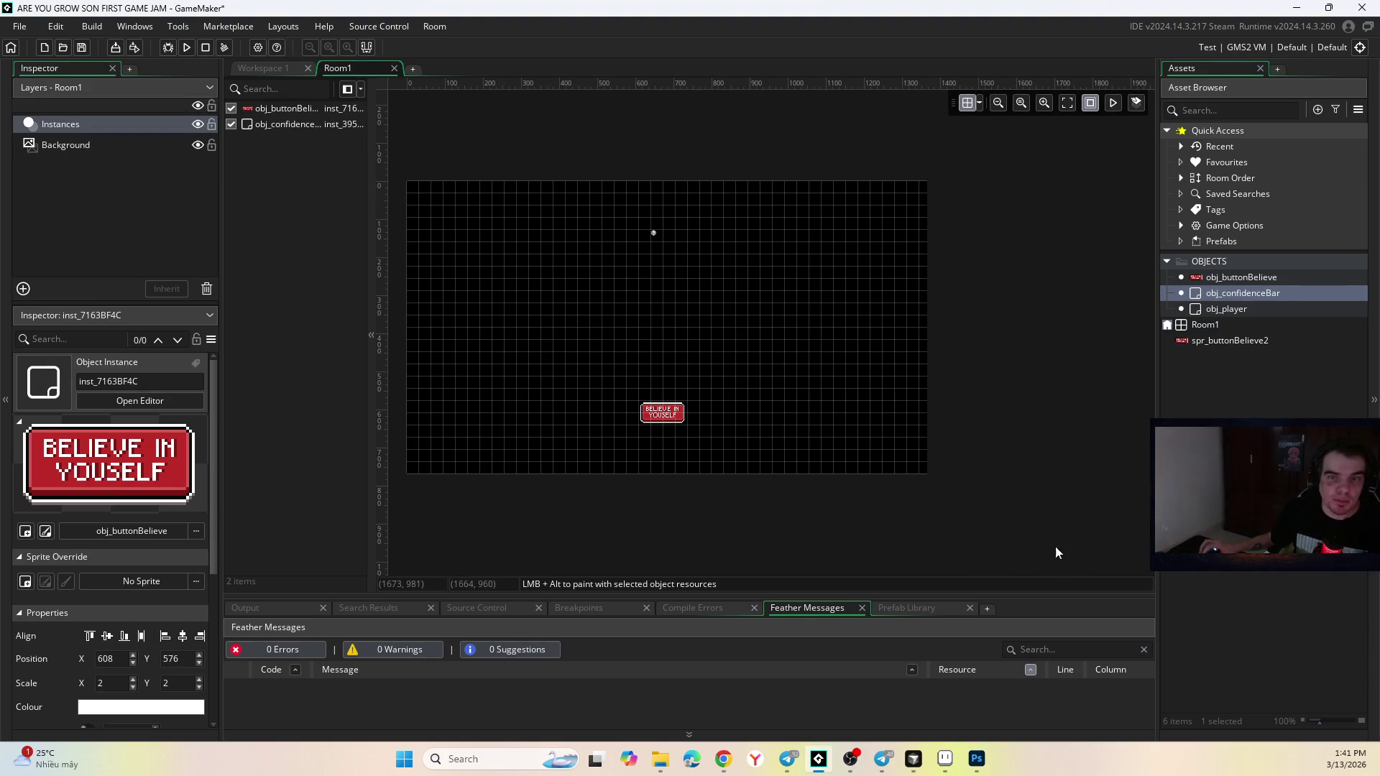
{"action": "left_click", "coordinate": [1208, 325]}
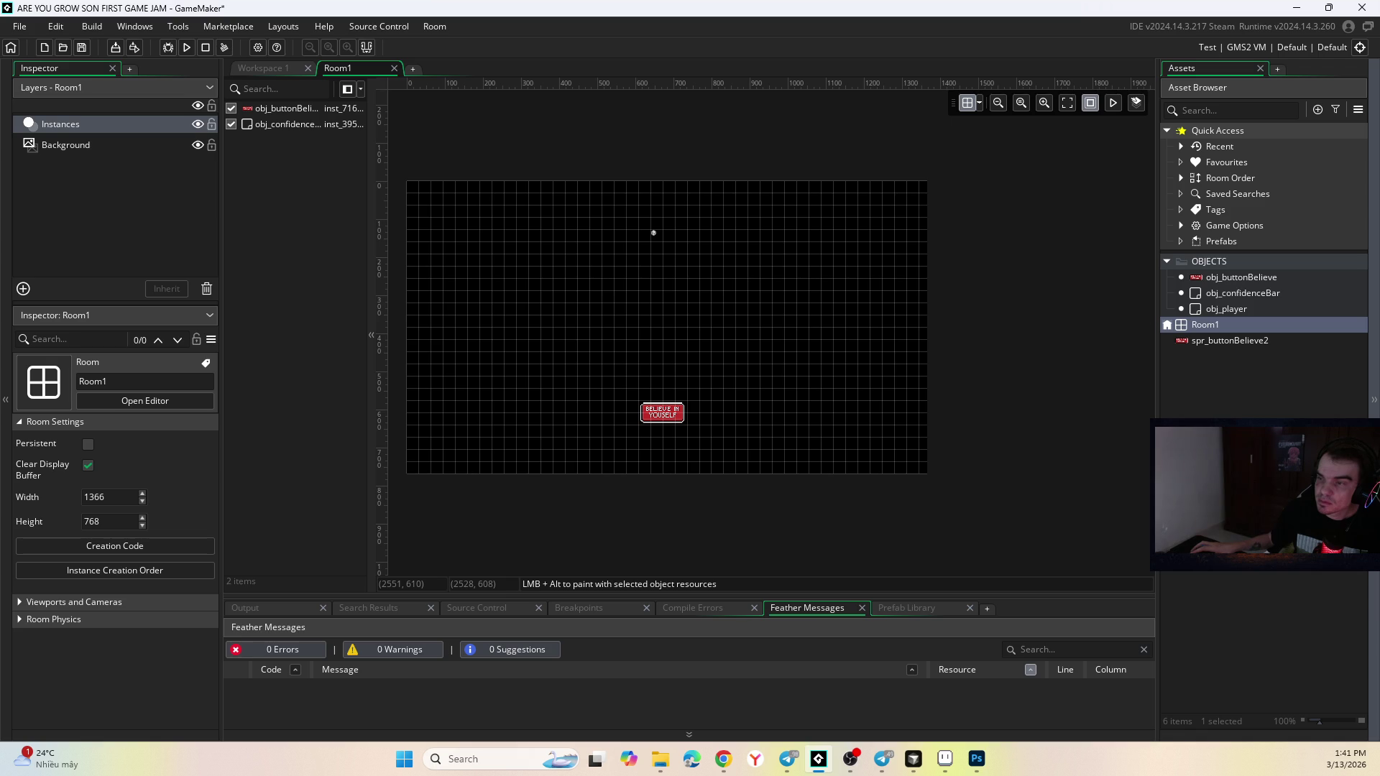
{"action": "key", "text": "alt+Tab"}
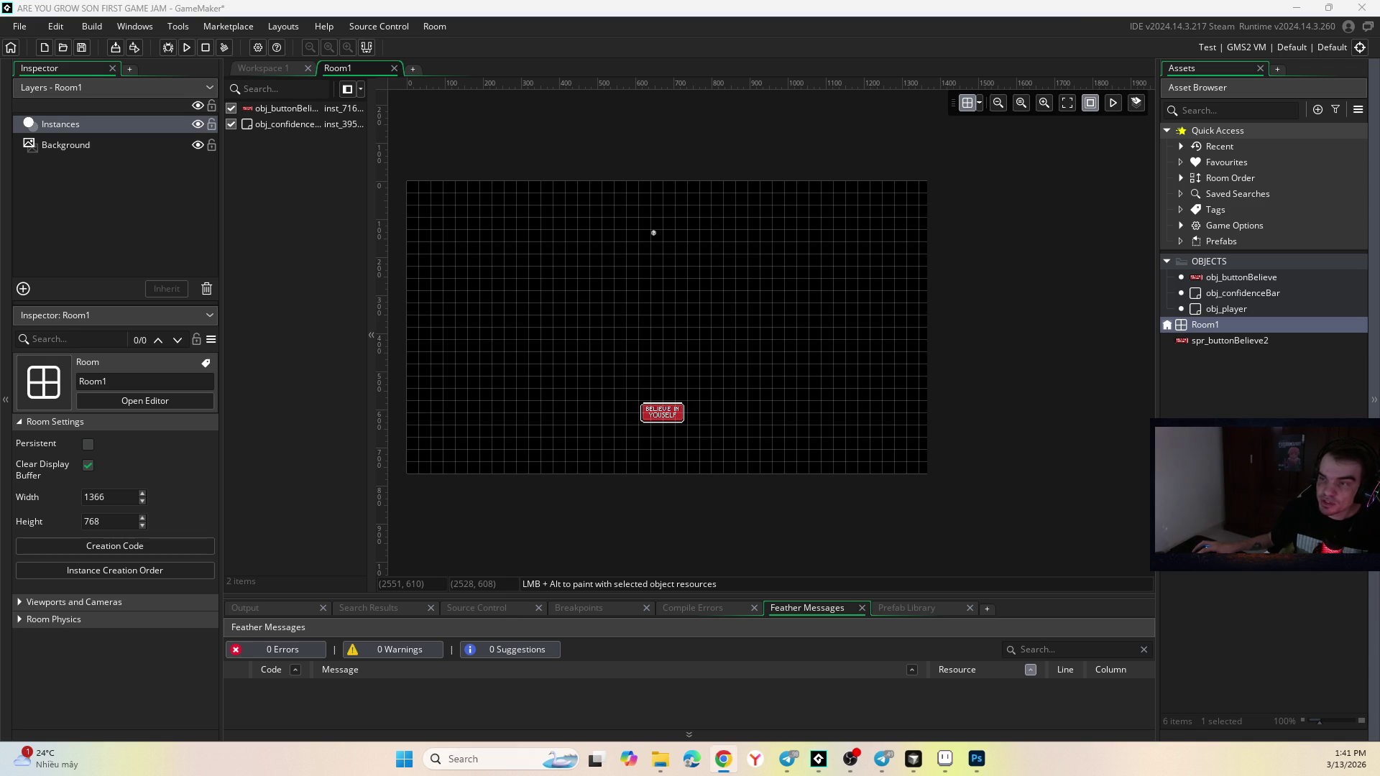
{"action": "left_click", "coordinate": [108, 497]}
{"action": "key", "text": "BackSpace"}
{"action": "key", "text": "BackSpace"}
{"action": "type", "text": "280"}
{"action": "key", "text": "Delete"}
{"action": "key", "text": "Return"}
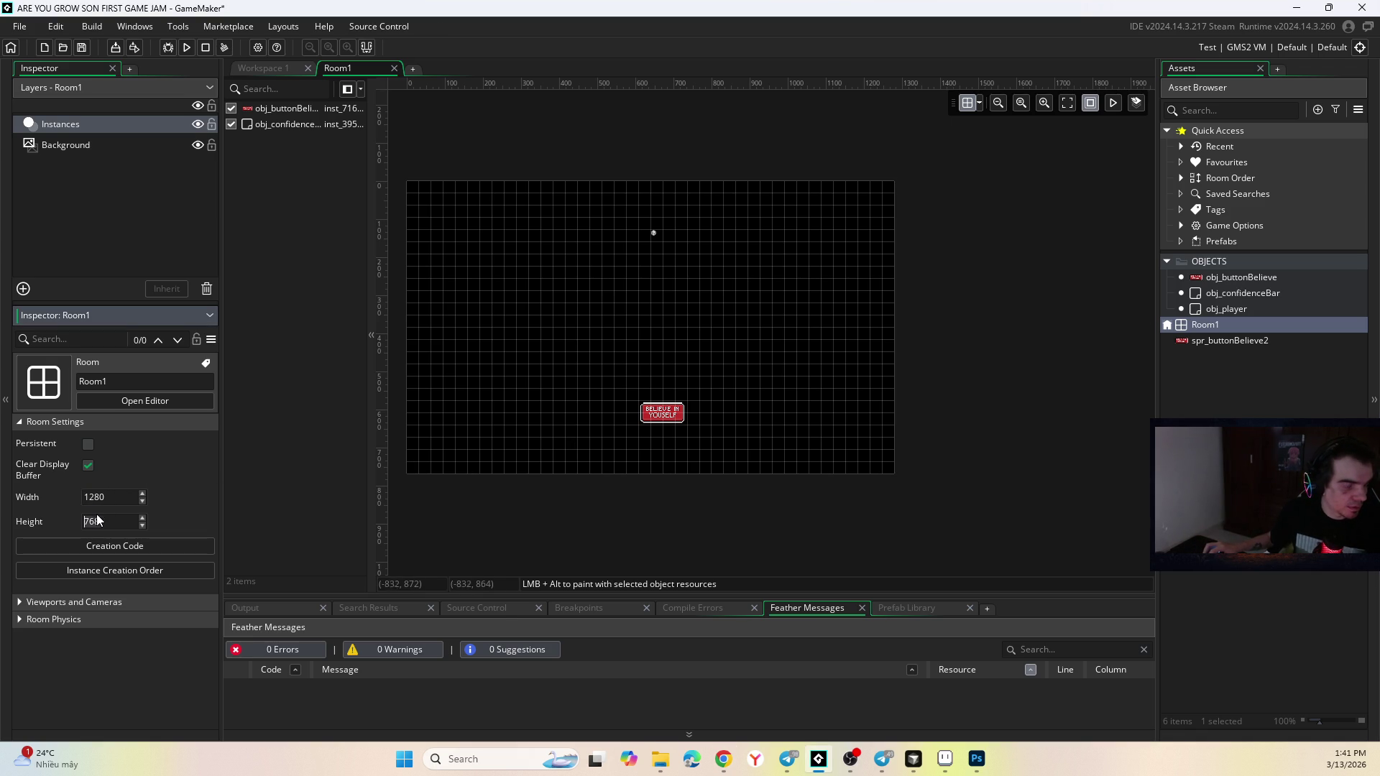
{"action": "type", "text": "720"}
{"action": "key", "text": "Return"}
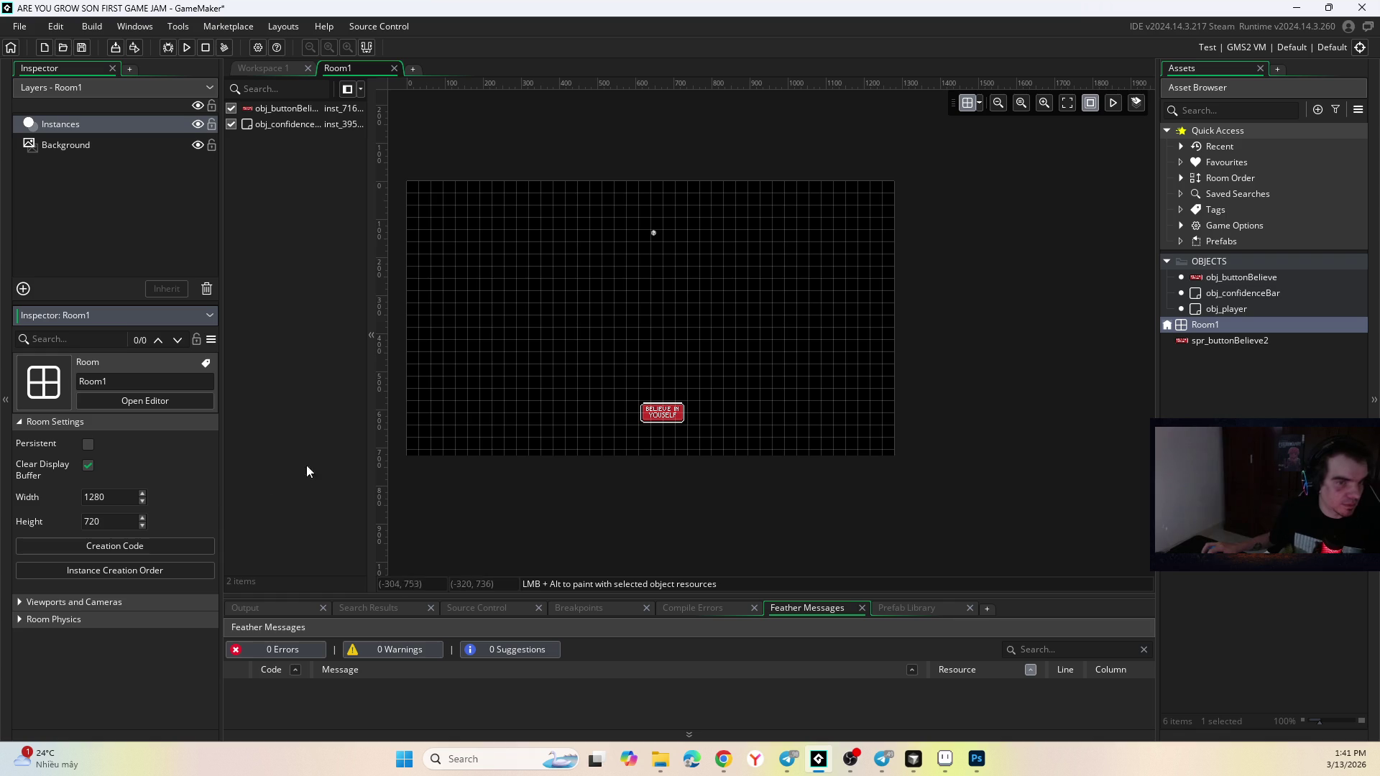
Drag the BELIEVE IN YOUSELF button instance left to 576, 576.
{"action": "left_click", "coordinate": [662, 412]}
{"action": "mouse_move", "coordinate": [668, 414]}
{"action": "left_mouse_down"}
{"action": "mouse_move", "coordinate": [654, 401]}
{"action": "mouse_move", "coordinate": [658, 413]}
{"action": "left_mouse_up"}
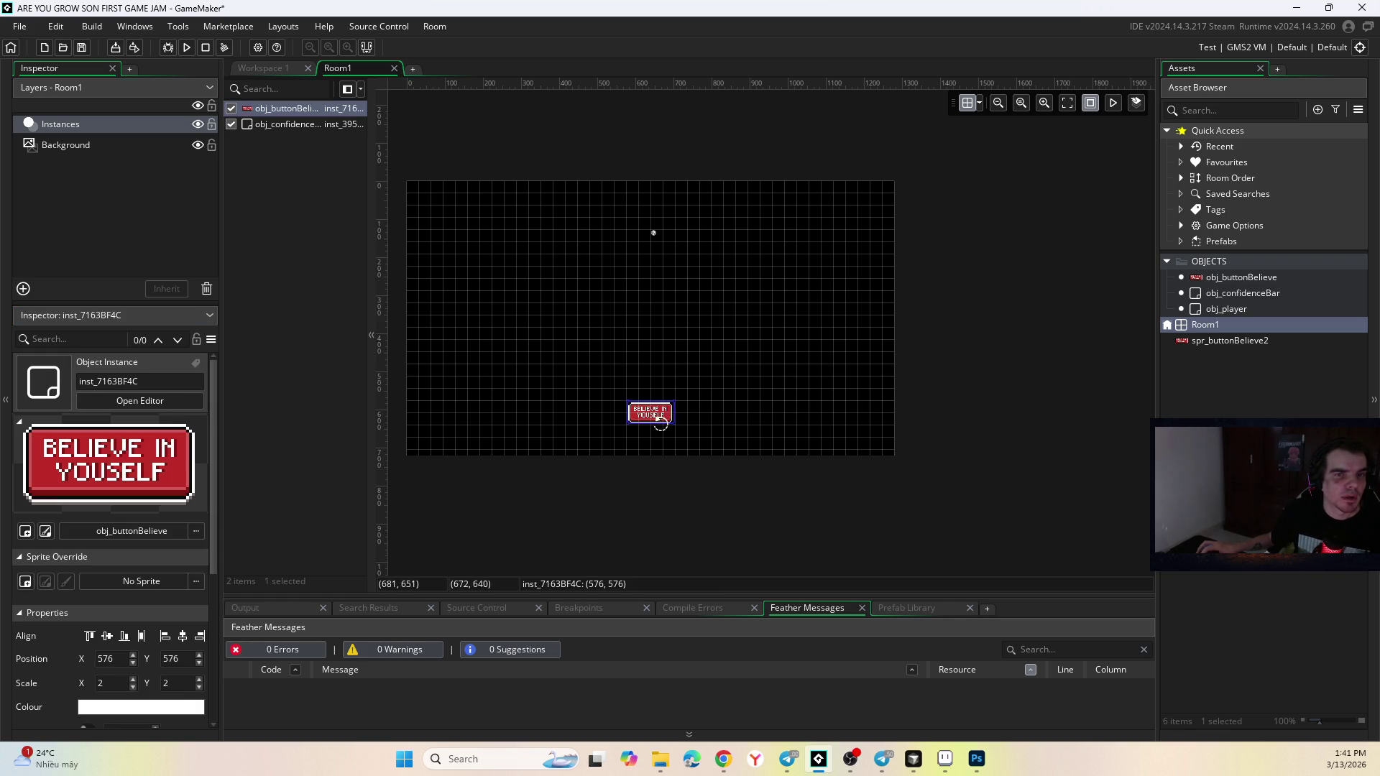
{"action": "left_click", "coordinate": [1045, 174]}
Lower the room grid alpha to 22 and zoom in on the confidence bar instance.
{"action": "left_click", "coordinate": [978, 103]}
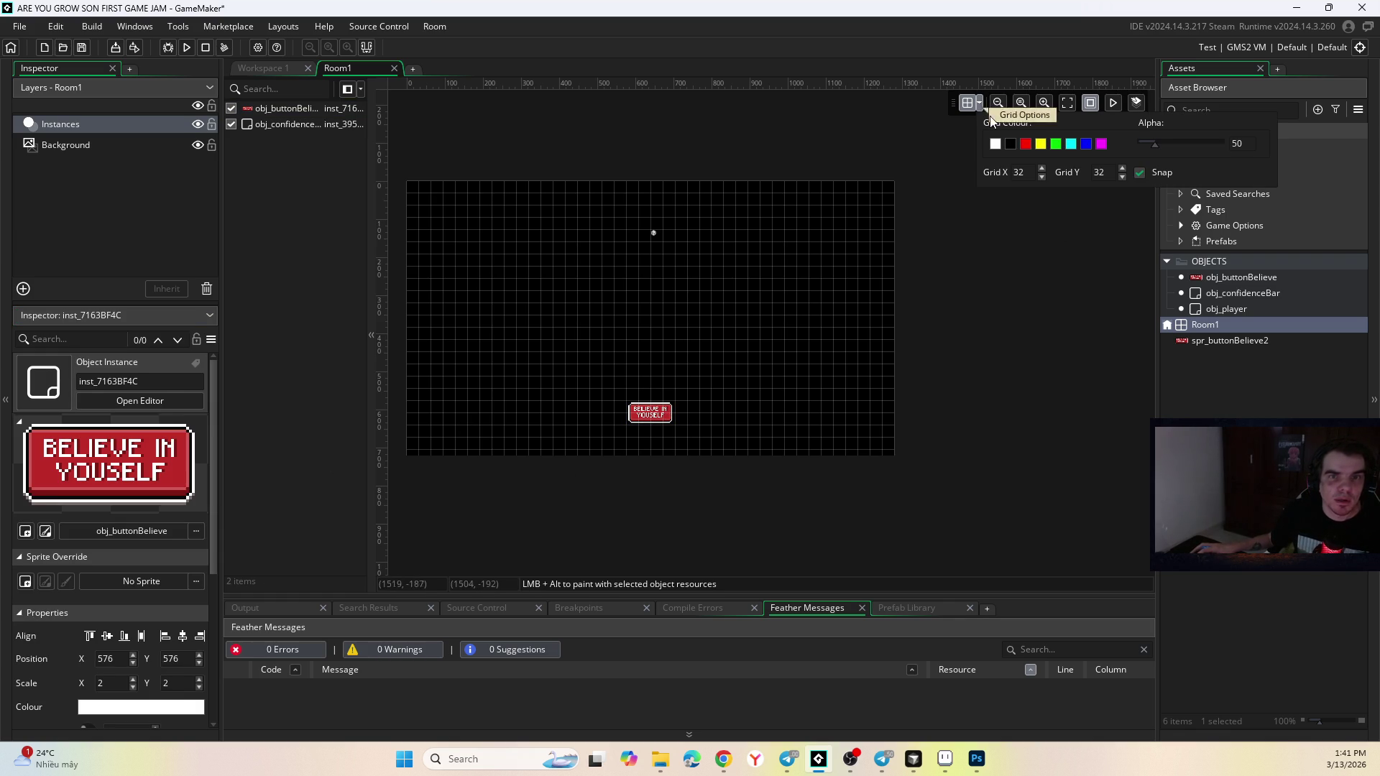
{"action": "left_click_drag", "start_coordinate": [1159, 145], "coordinate": [1149, 143]}
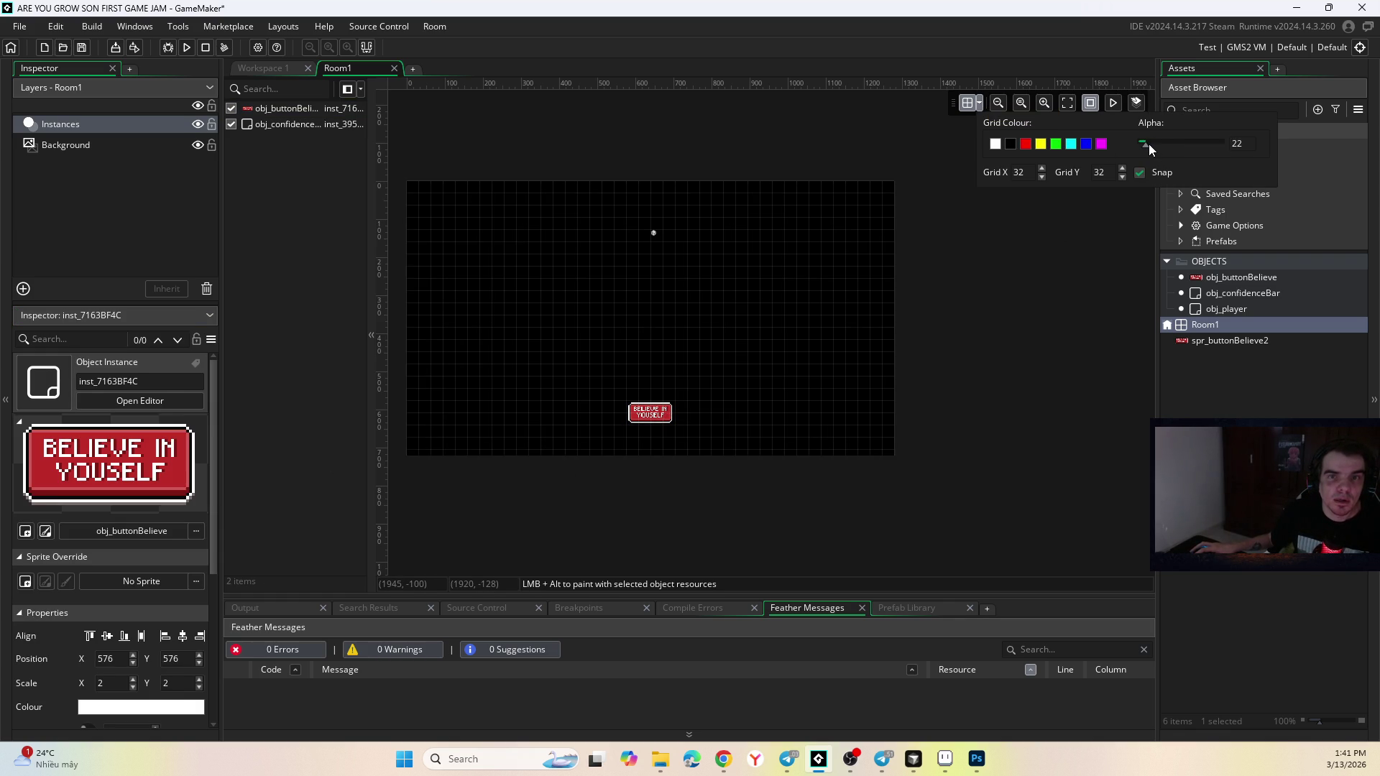
{"action": "left_click", "coordinate": [652, 232]}
{"action": "scroll", "coordinate": [647, 227], "scroll_direction": "up", "scroll_amount": 10}
{"action": "scroll", "coordinate": [642, 302], "scroll_direction": "down", "scroll_amount": 10}
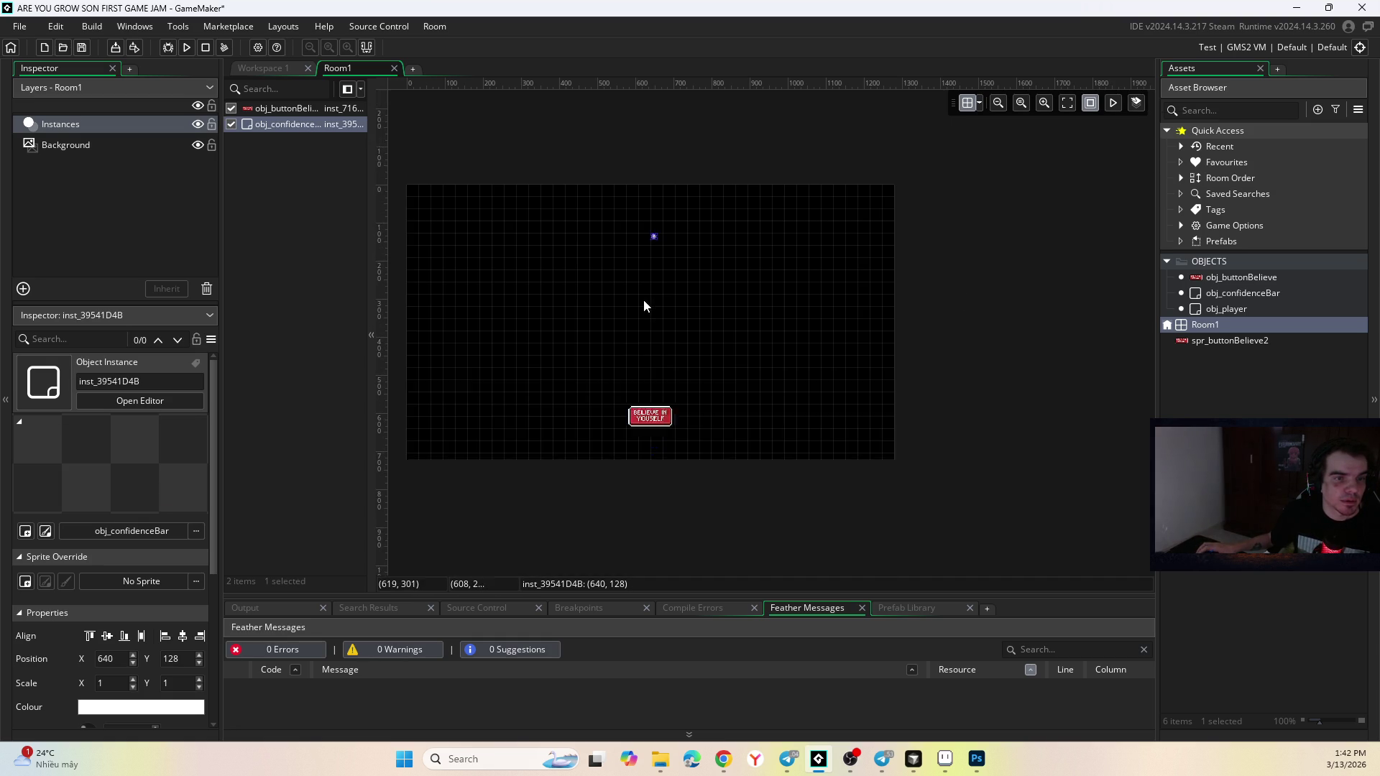
{"action": "scroll", "coordinate": [648, 162], "scroll_direction": "up", "scroll_amount": 5}
{"action": "scroll", "coordinate": [648, 171], "scroll_direction": "up", "scroll_amount": 4}
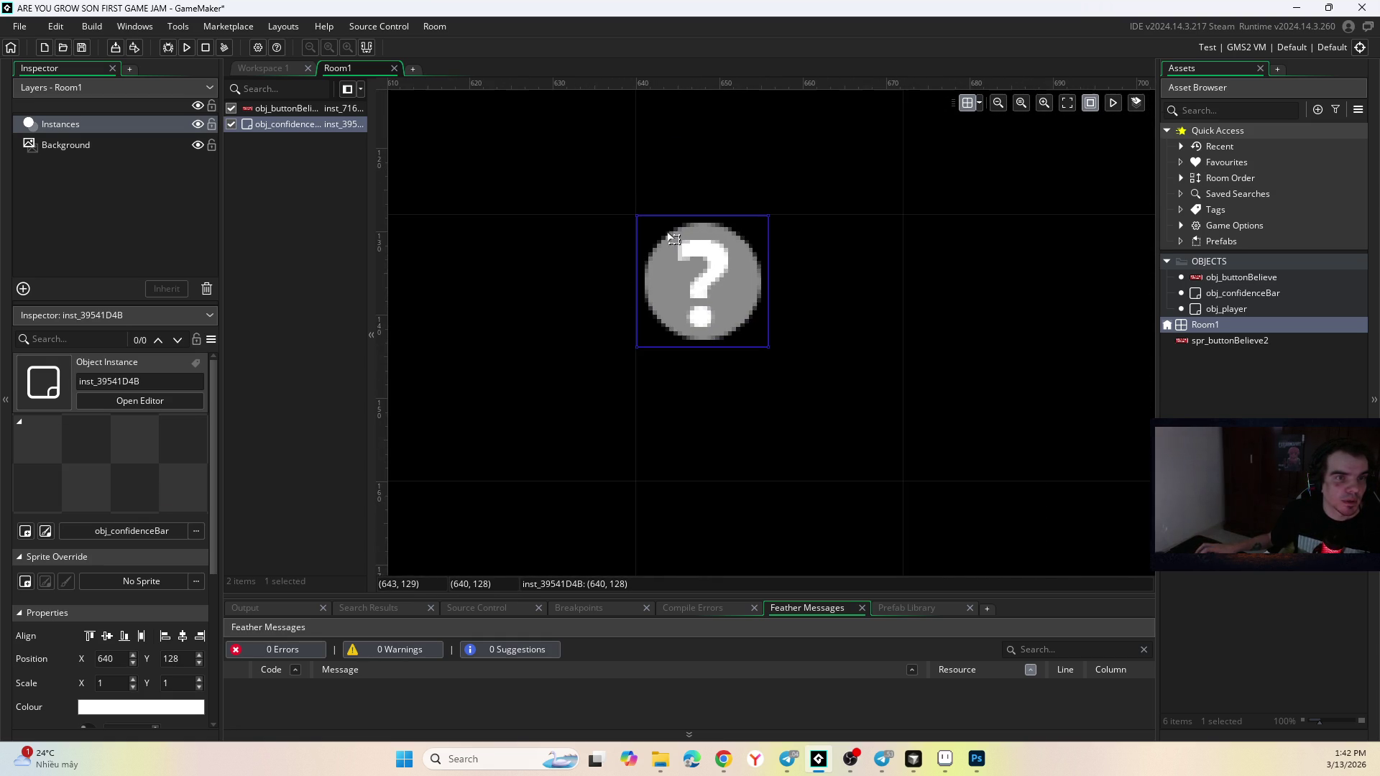
Drag the obj_confidenceBar instance into place at 632, 120.
{"action": "mouse_move", "coordinate": [638, 225]}
{"action": "left_mouse_down"}
{"action": "mouse_move", "coordinate": [508, 307]}
{"action": "mouse_move", "coordinate": [647, 225]}
{"action": "left_mouse_up"}
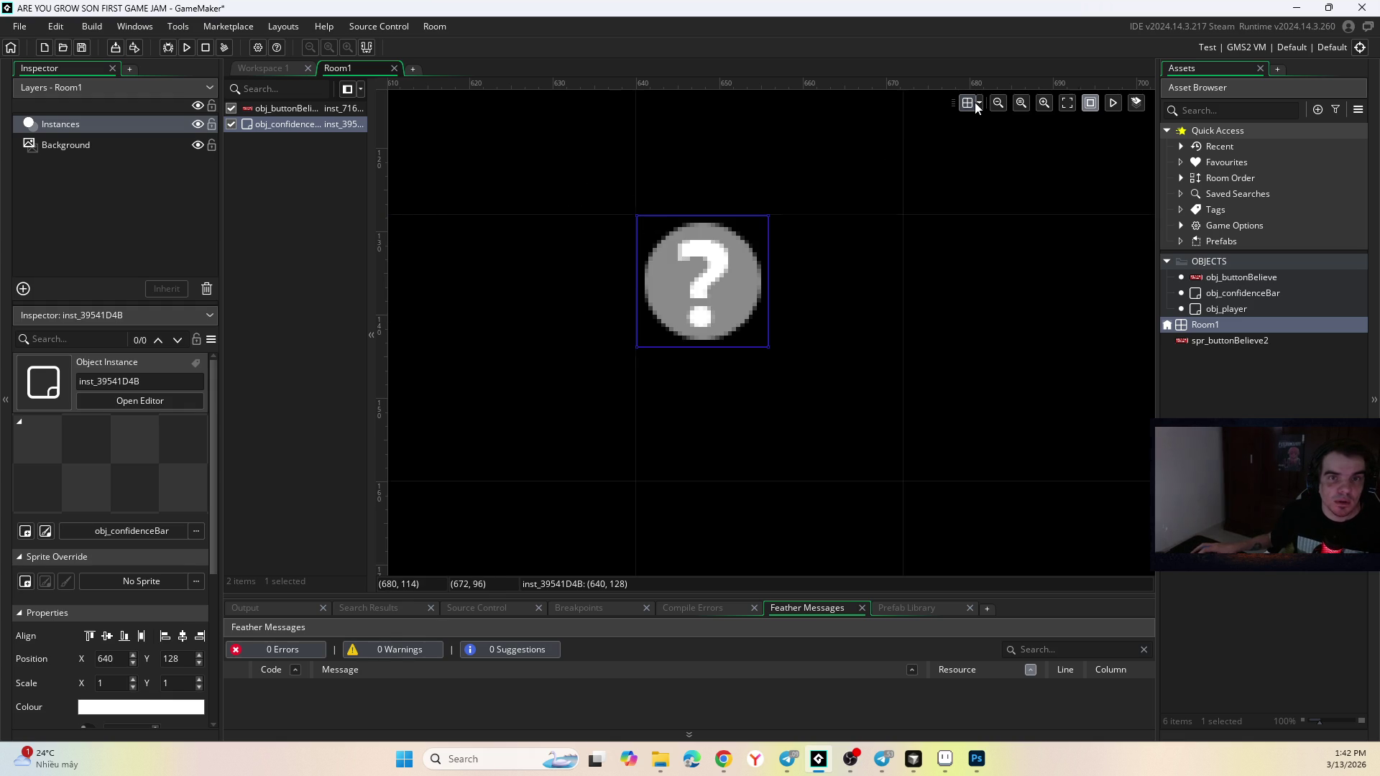
{"action": "mouse_move", "coordinate": [748, 258]}
{"action": "left_mouse_down"}
{"action": "mouse_move", "coordinate": [639, 215]}
{"action": "mouse_move", "coordinate": [657, 192]}
{"action": "left_mouse_up"}
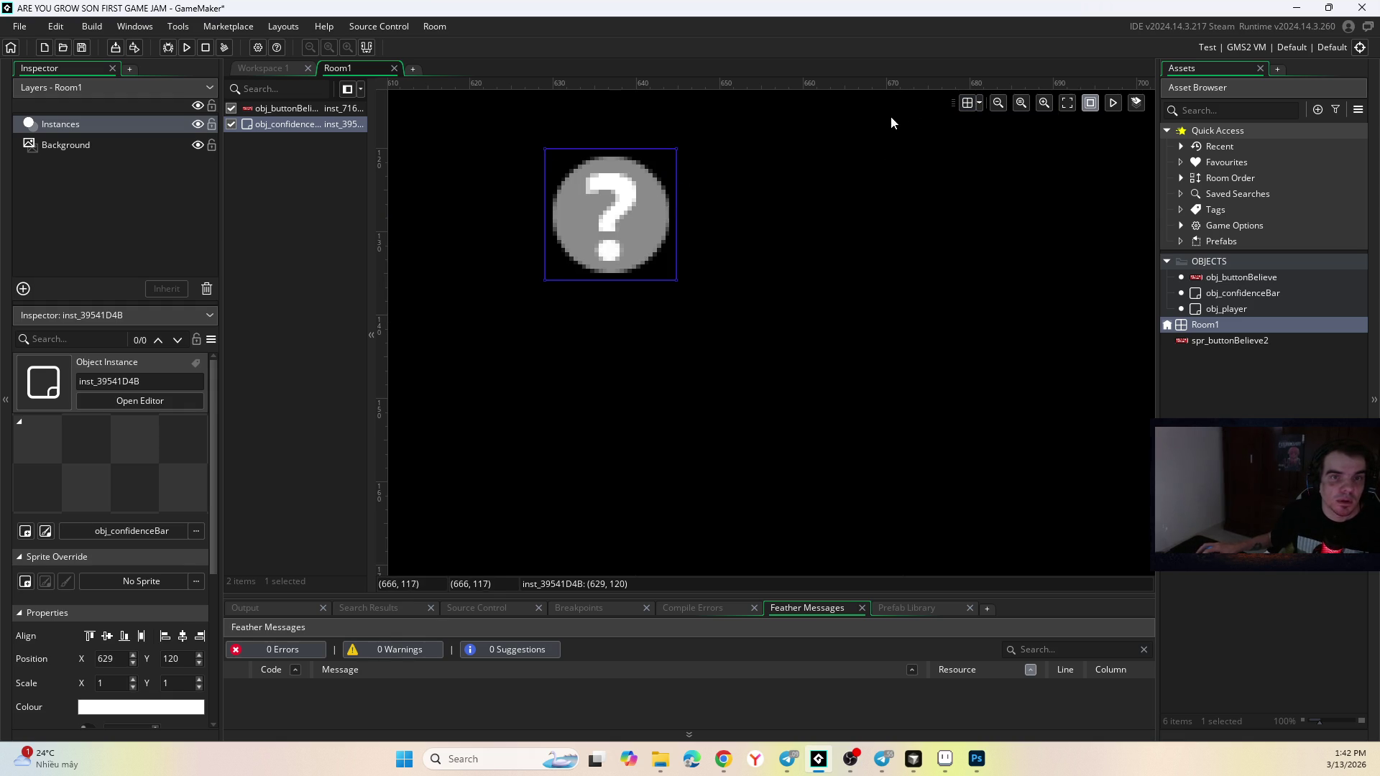
{"action": "left_click", "coordinate": [978, 102]}
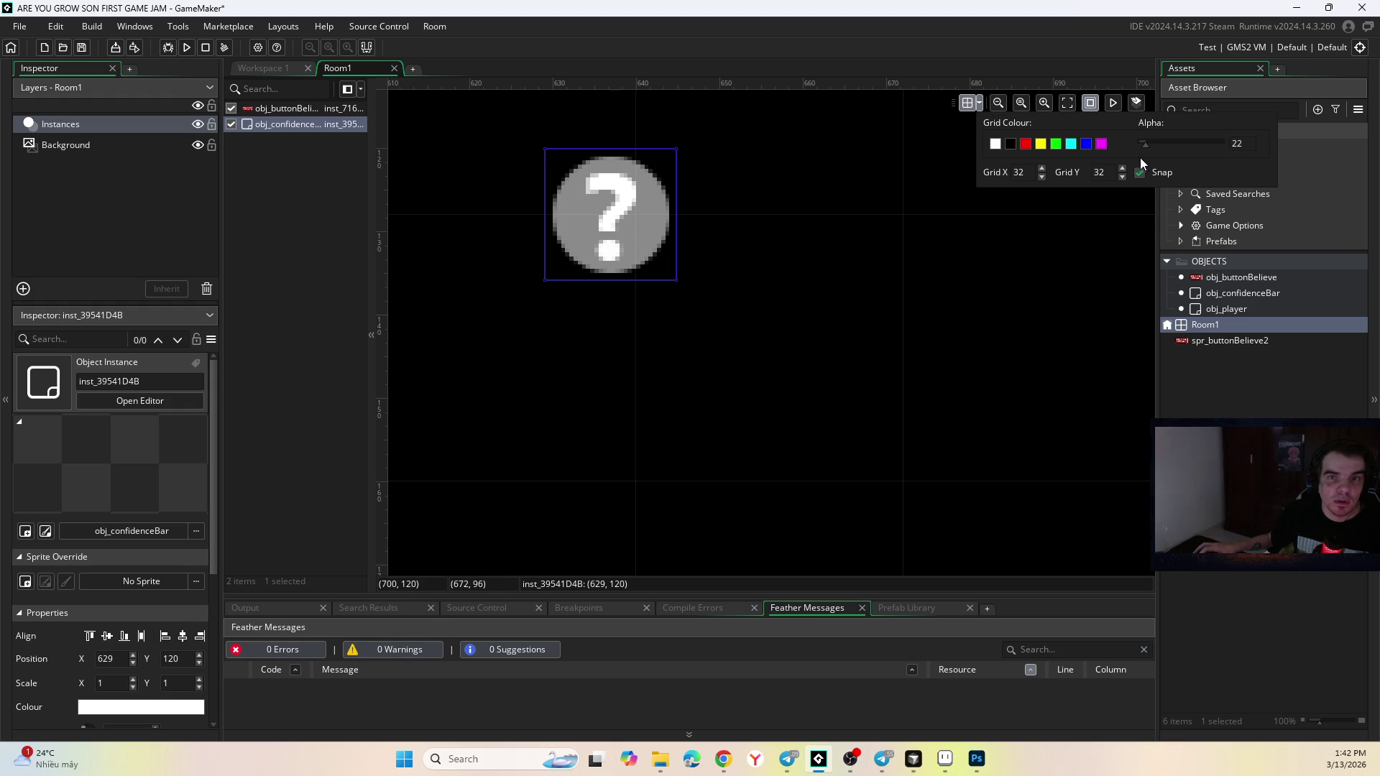
{"action": "left_click_drag", "start_coordinate": [592, 200], "coordinate": [616, 200]}
{"action": "scroll", "coordinate": [611, 216], "scroll_direction": "down", "scroll_amount": 10}
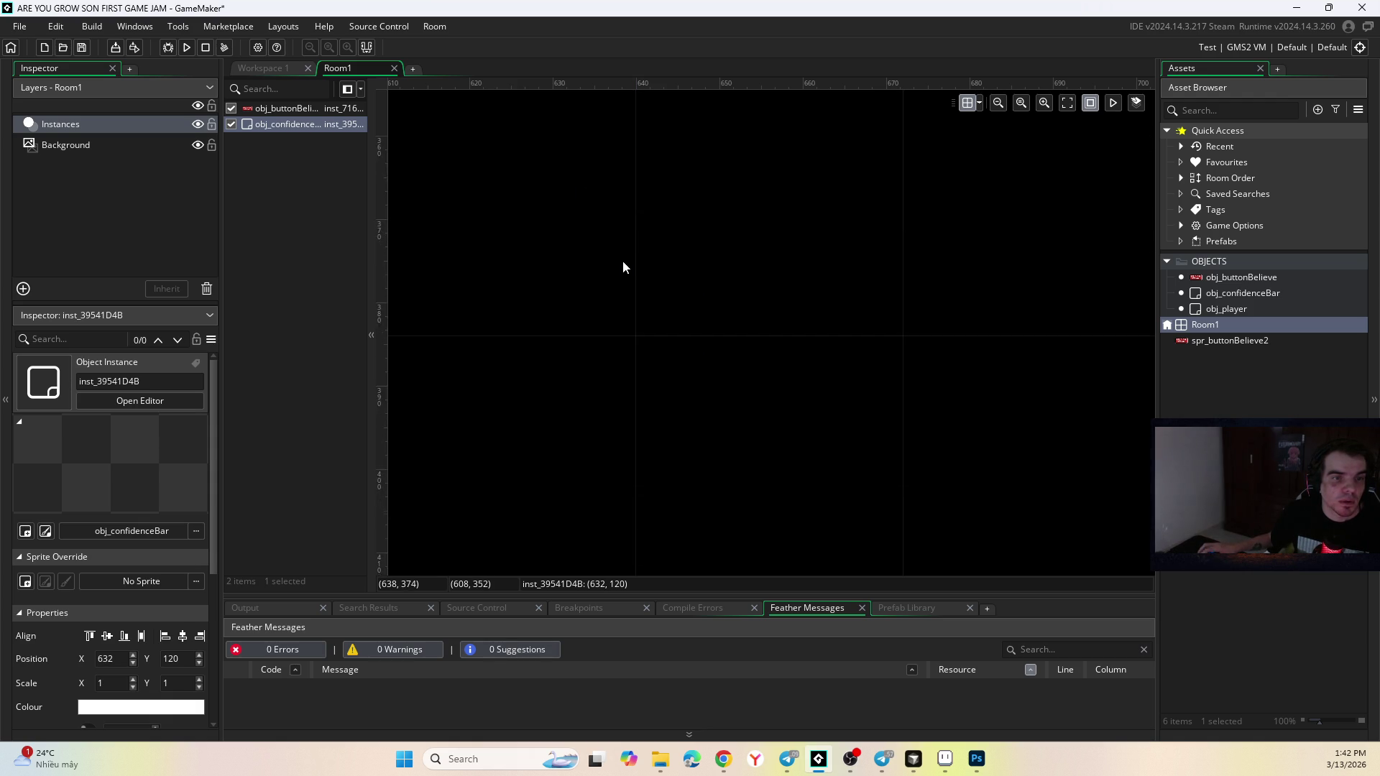
{"action": "scroll", "coordinate": [623, 267], "scroll_direction": "down", "scroll_amount": 5}
{"action": "left_click", "coordinate": [632, 389]}
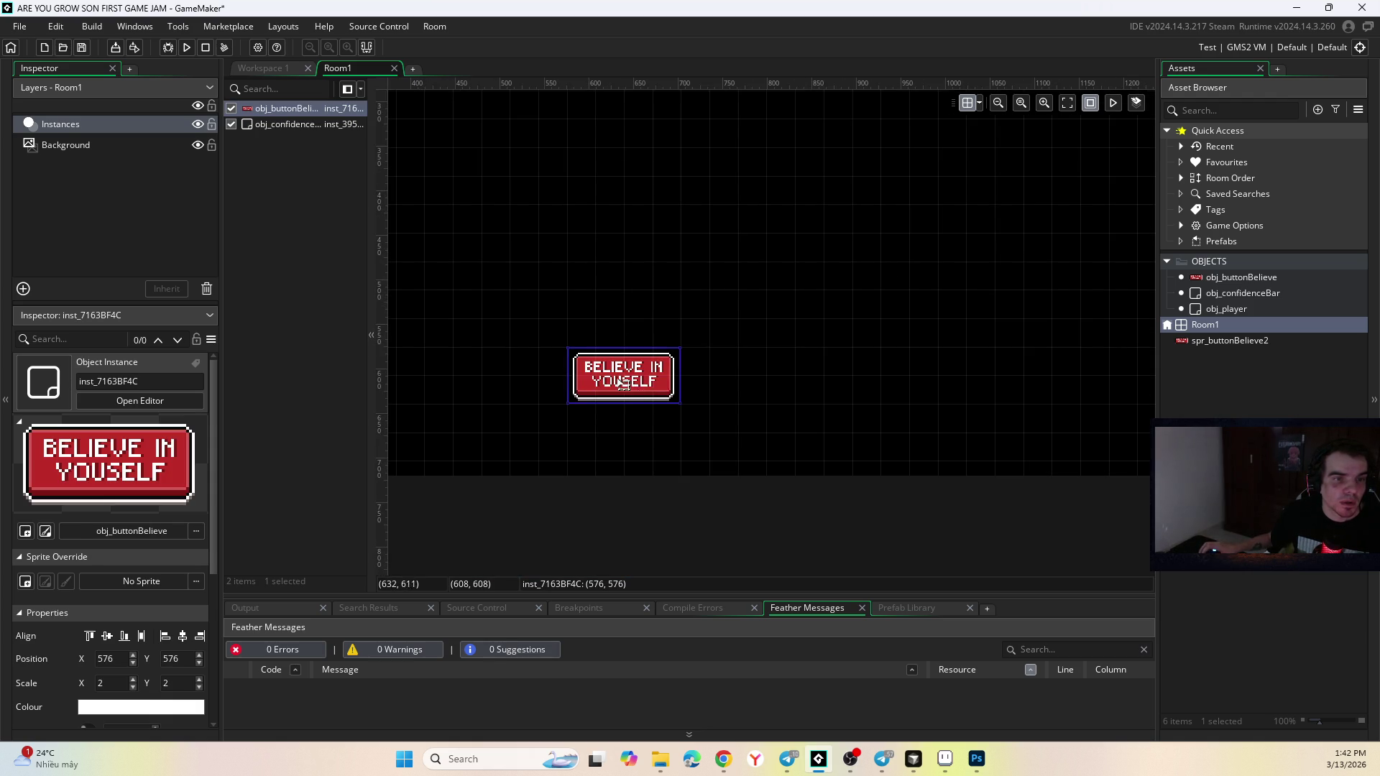
Drag the BELIEVE IN YOUSELF button up and left to 584, 570.
{"action": "scroll", "coordinate": [635, 412], "scroll_direction": "up", "scroll_amount": 5}
{"action": "scroll", "coordinate": [635, 411], "scroll_direction": "up", "scroll_amount": 6}
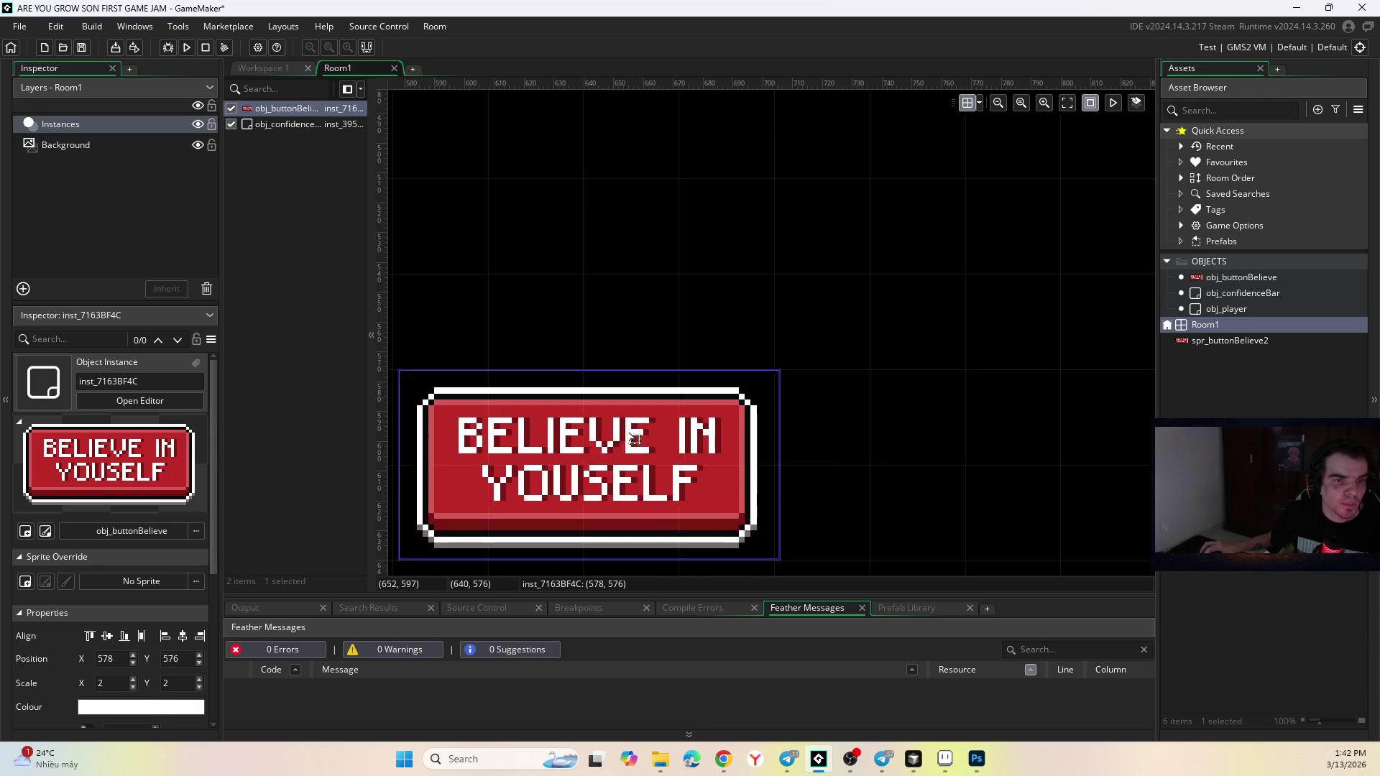
{"action": "left_click_drag", "start_coordinate": [667, 429], "coordinate": [642, 420]}
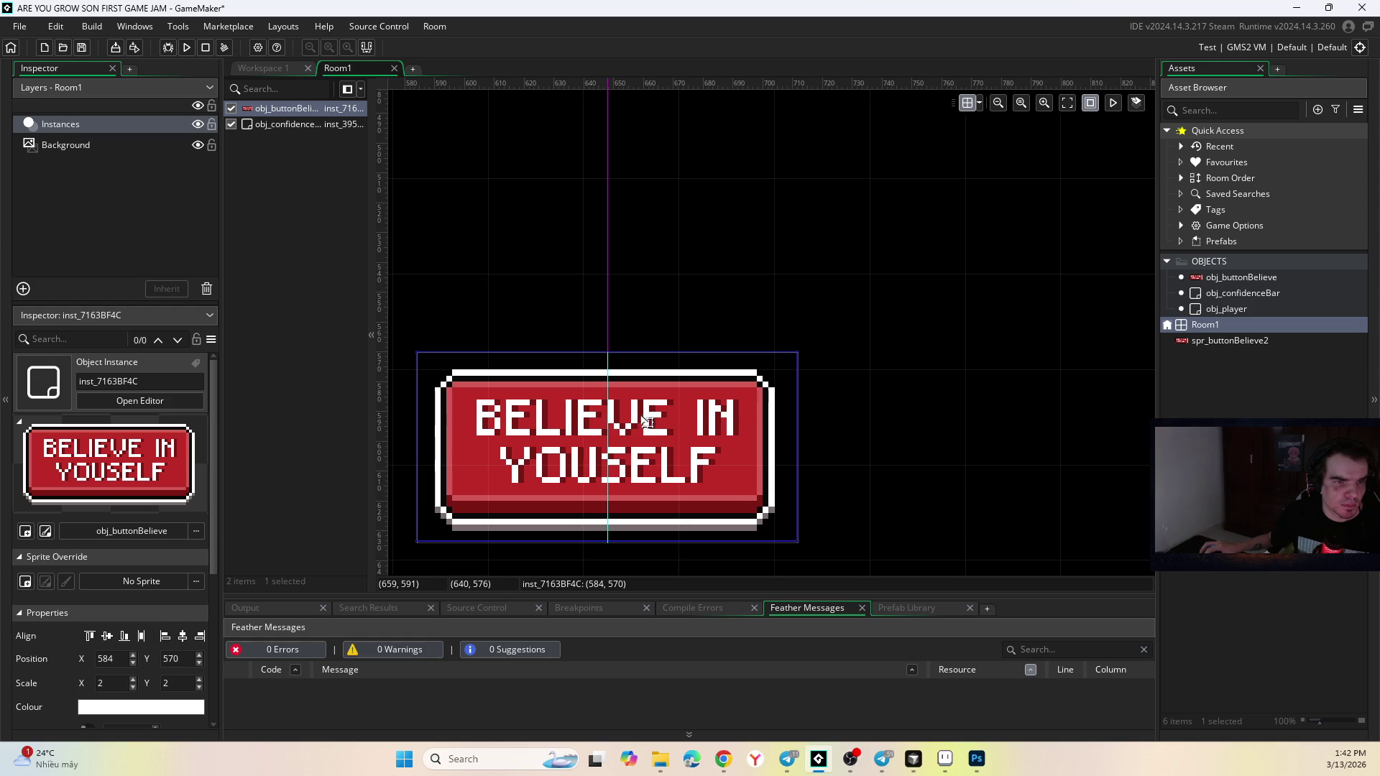
{"action": "scroll", "coordinate": [653, 257], "scroll_direction": "down", "scroll_amount": 4}
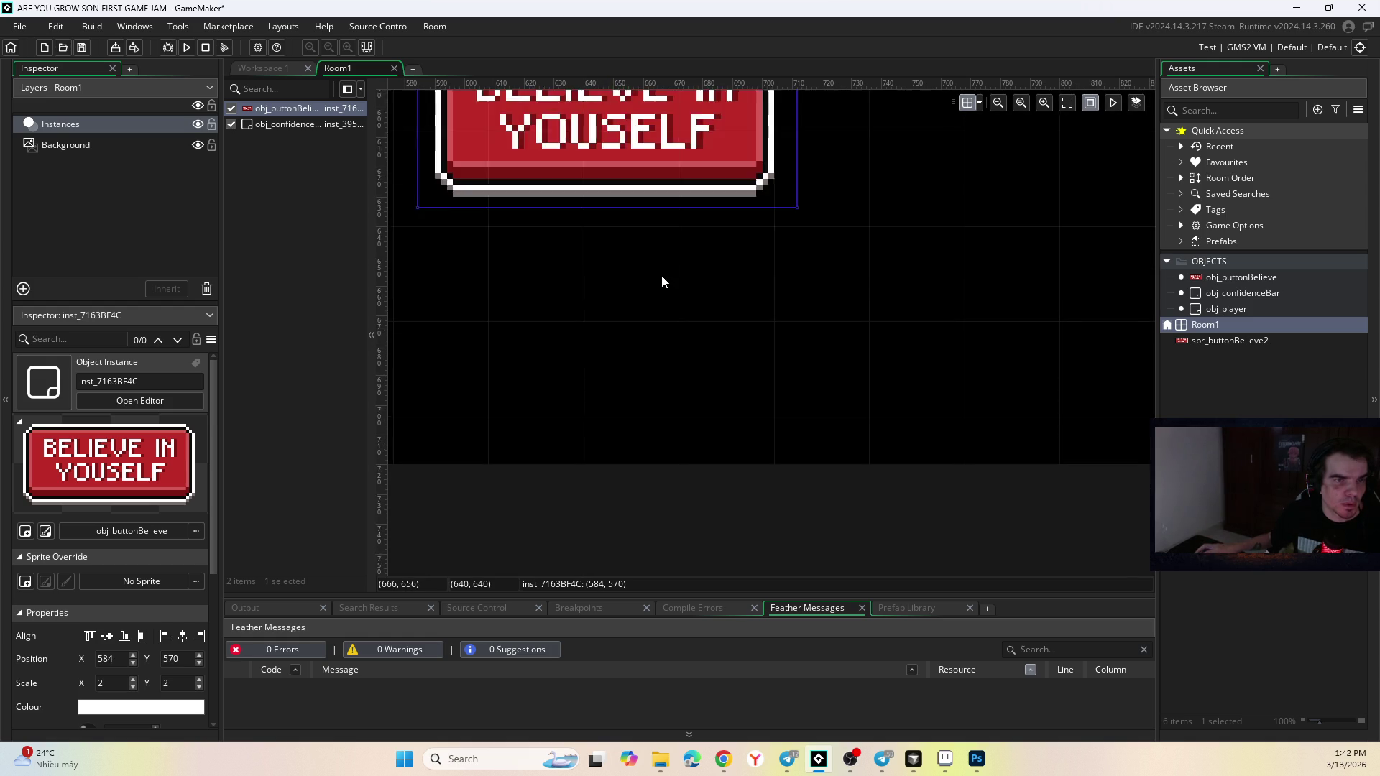
{"action": "scroll", "coordinate": [660, 268], "scroll_direction": "down", "scroll_amount": 3}
{"action": "left_click", "coordinate": [667, 329]}
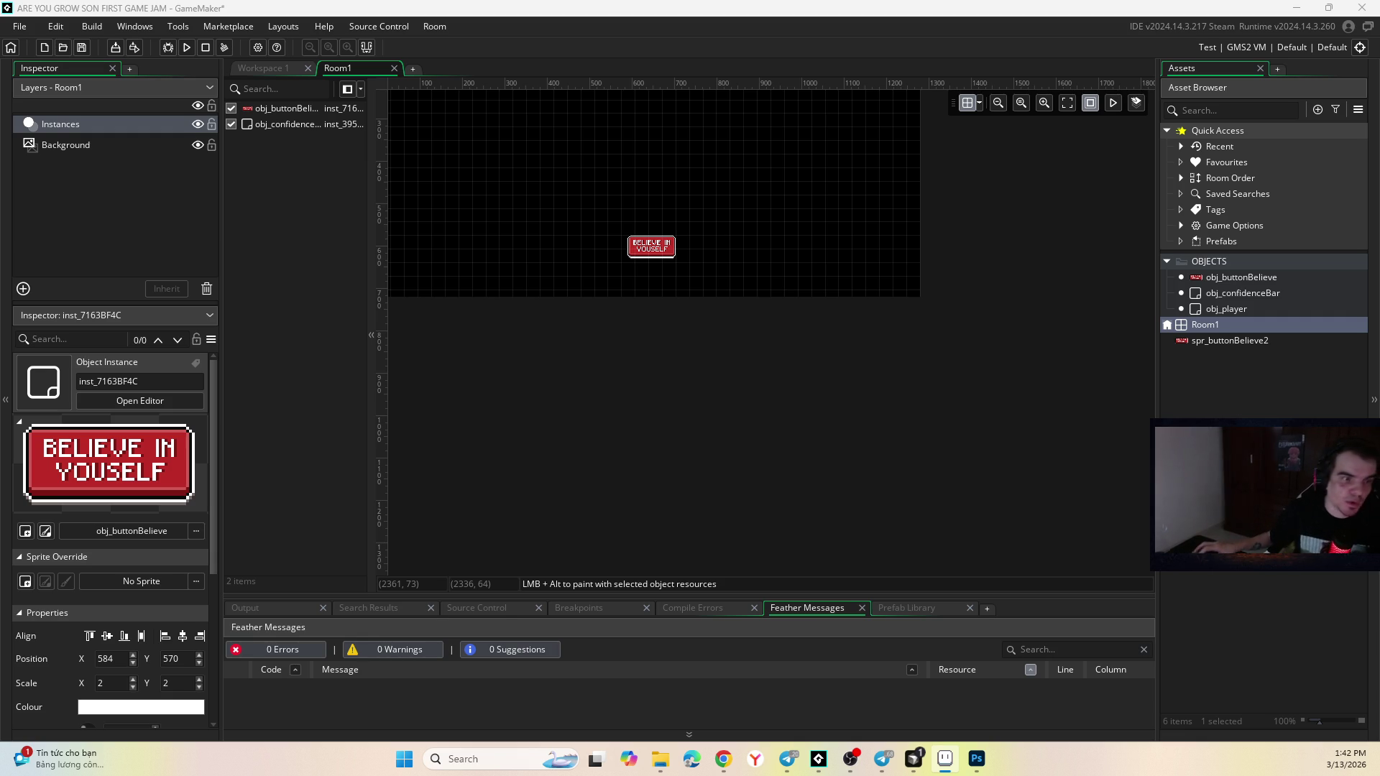
Review Room1's settings to confirm the 1280×720 size and two instances.
{"action": "left_click", "coordinate": [1205, 326]}
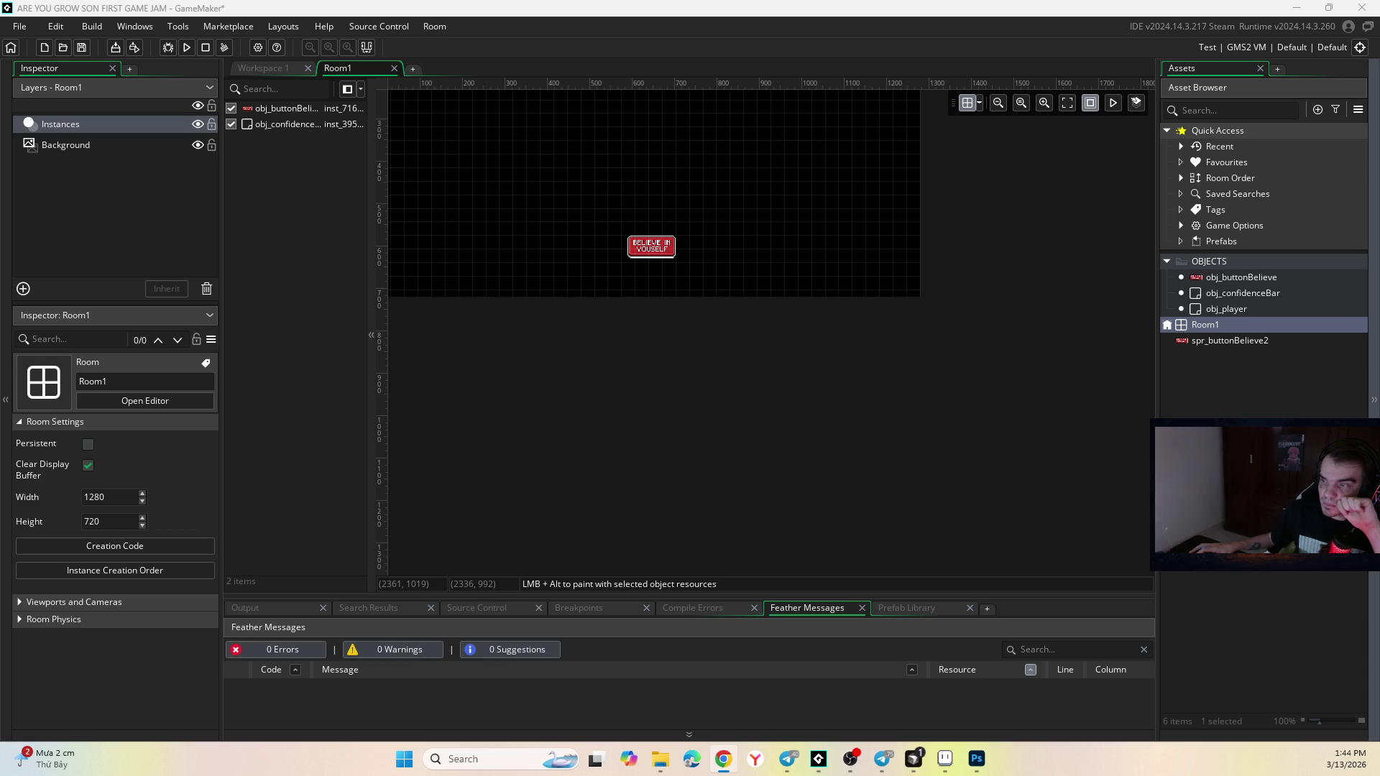
{"action": "scroll", "coordinate": [693, 210], "scroll_direction": "down", "scroll_amount": 5}
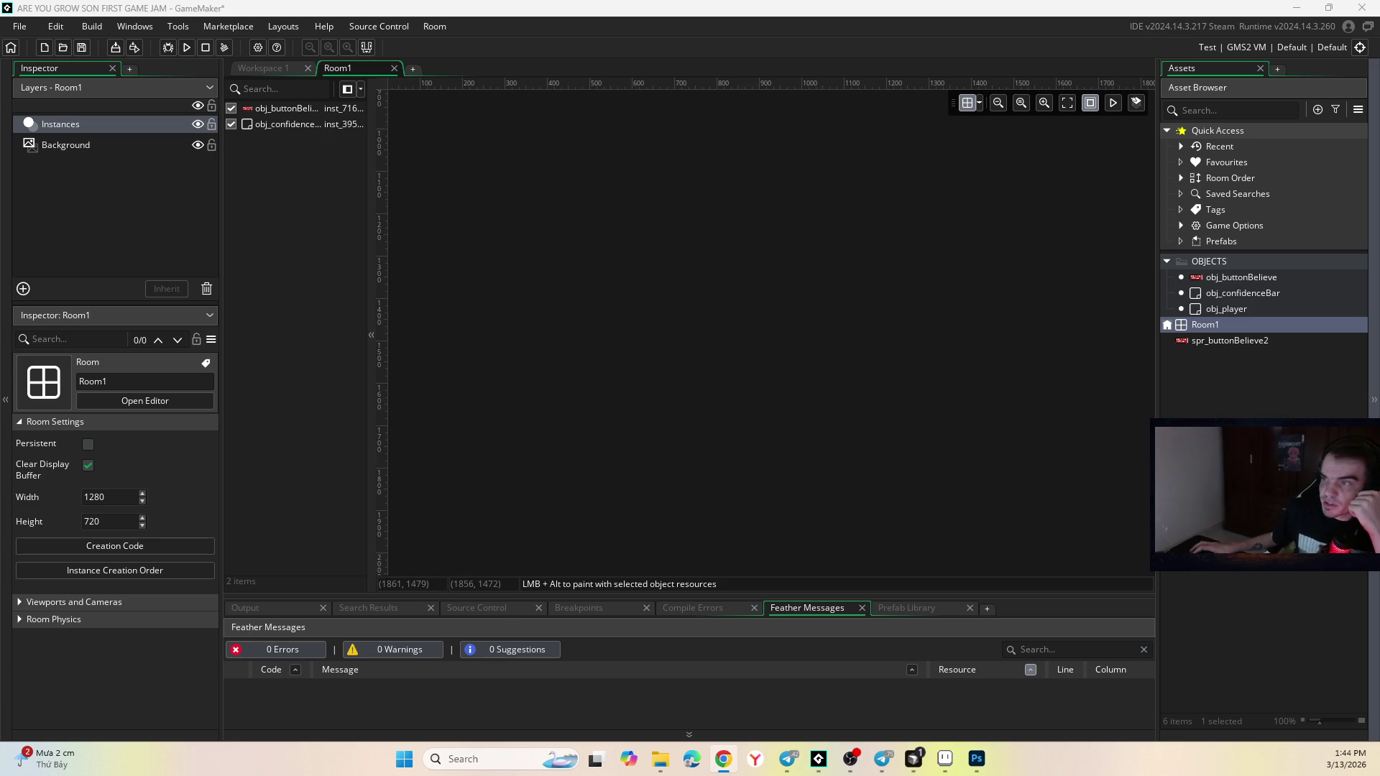
{"action": "scroll", "coordinate": [704, 269], "scroll_direction": "up", "scroll_amount": 10}
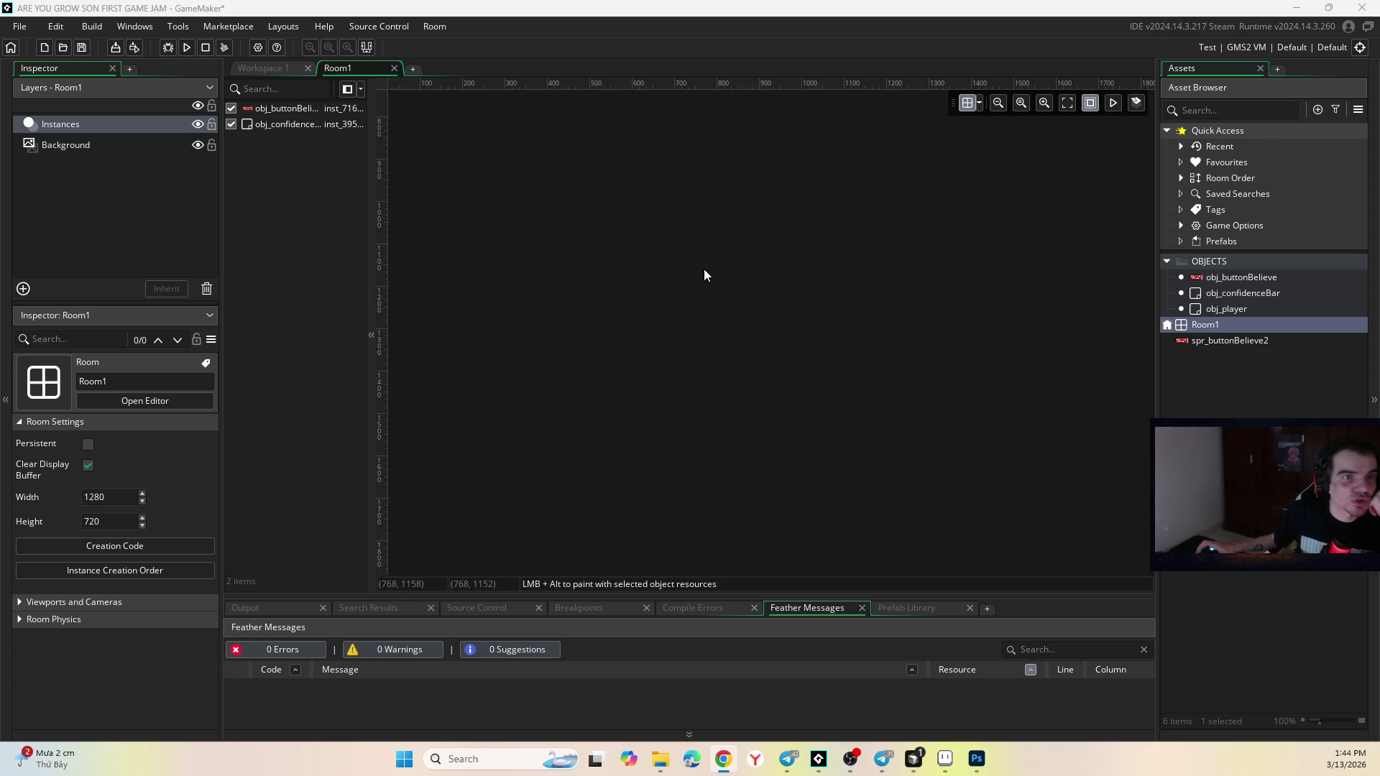
{"action": "scroll", "coordinate": [651, 289], "scroll_direction": "down", "scroll_amount": 3}
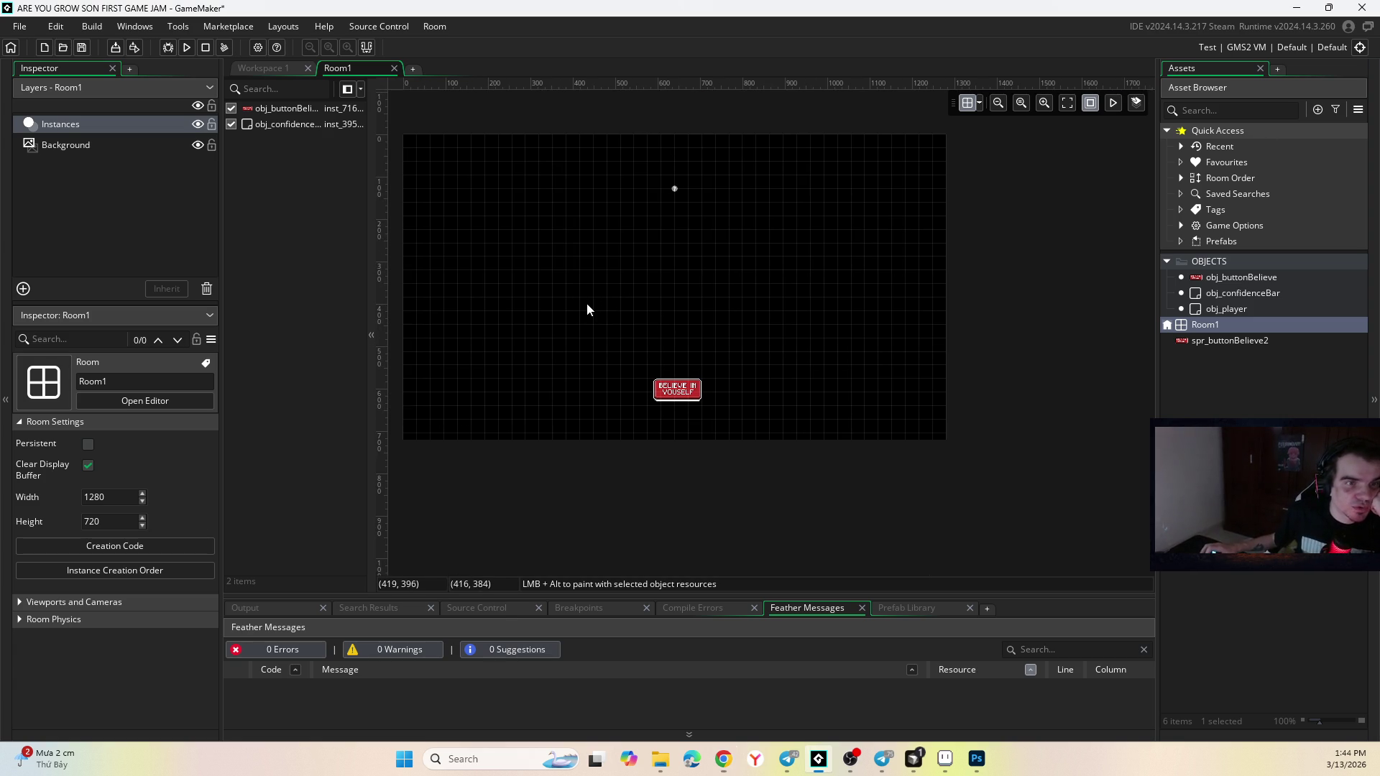
{"action": "scroll", "coordinate": [582, 305], "scroll_direction": "left", "scroll_amount": 1}
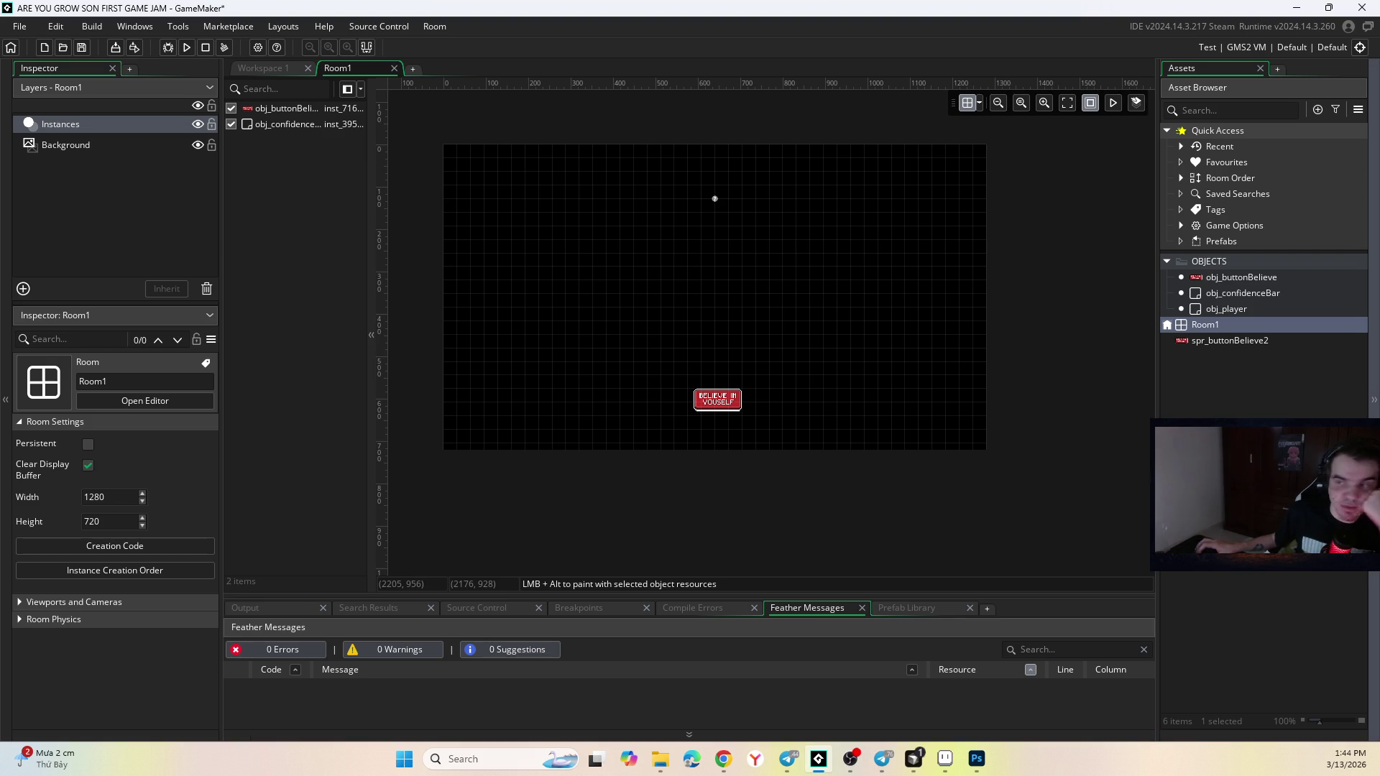
{"action": "key", "text": "alt+Tab"}
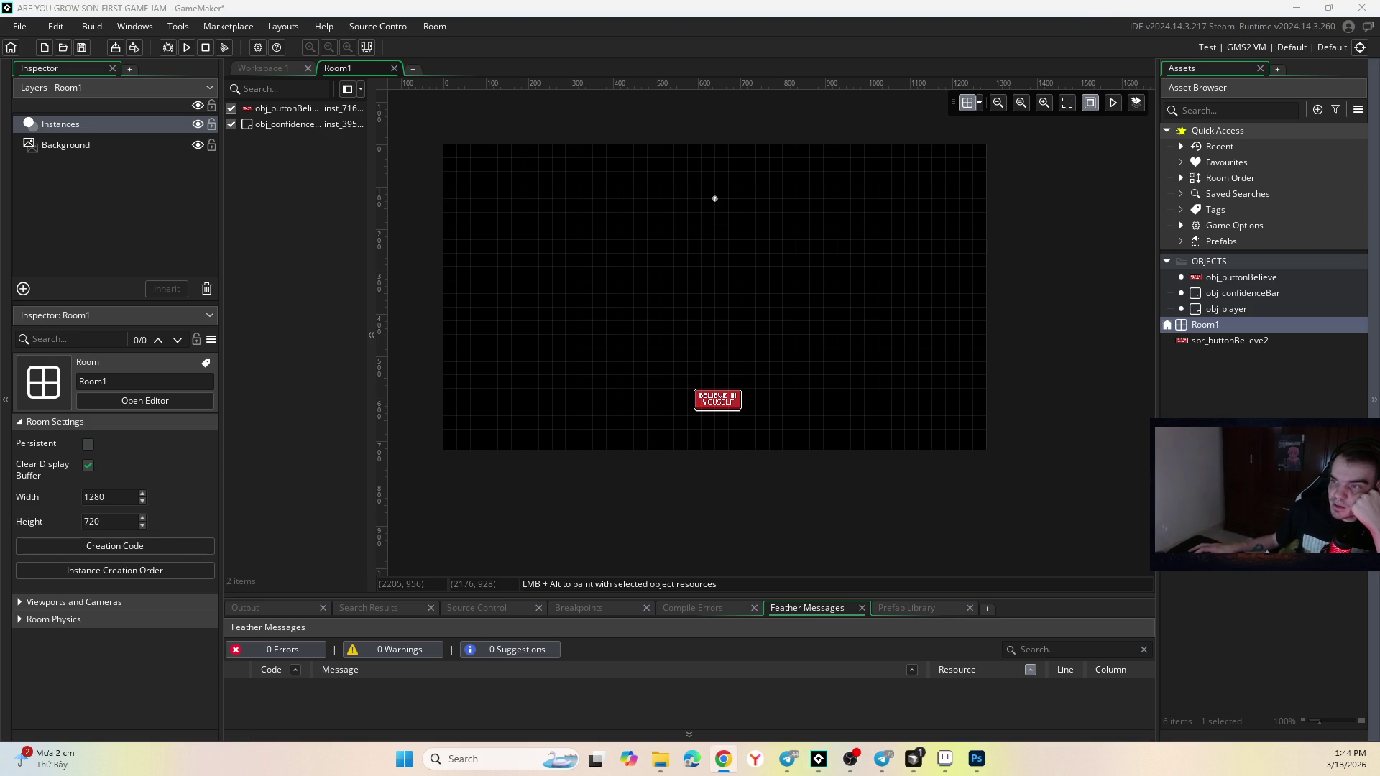
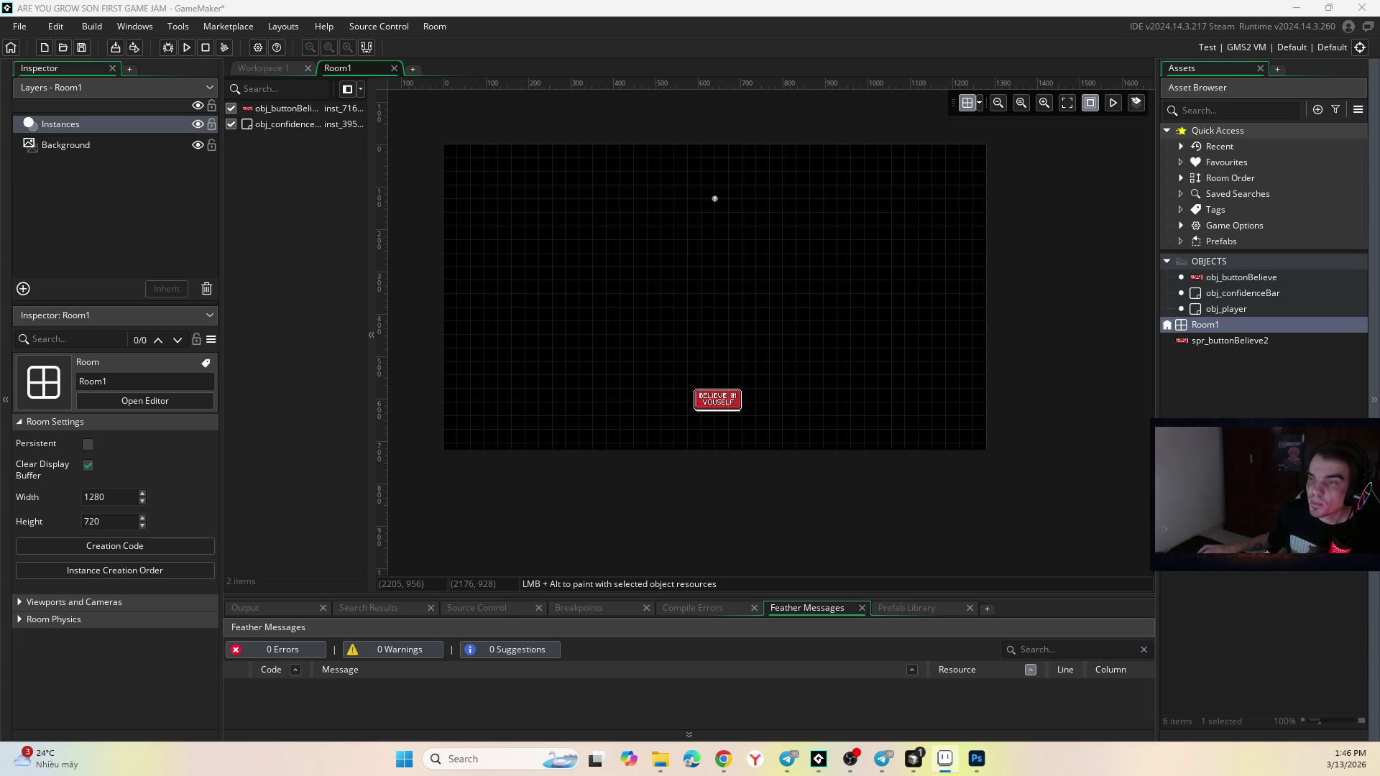
Switch to Aseprite and maximize its window showing Sprite-0008.
{"action": "key", "text": "alt+Tab"}
{"action": "double_click", "coordinate": [992, 45]}
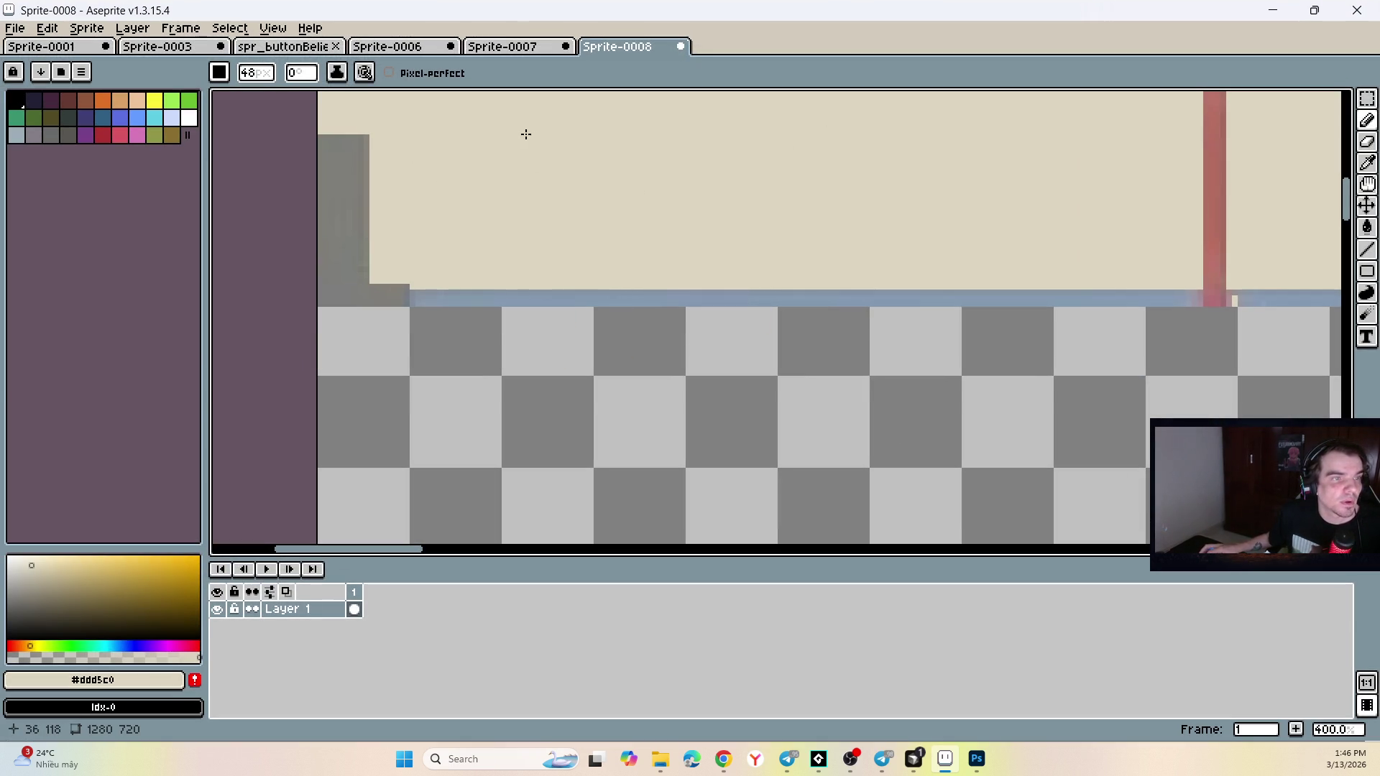
Paint cream over the grey block at the left of the wall.
{"action": "left_click", "coordinate": [505, 144]}
{"action": "left_click_drag", "start_coordinate": [506, 143], "coordinate": [447, 142]}
{"action": "scroll", "coordinate": [594, 176], "scroll_direction": "down", "scroll_amount": 4}
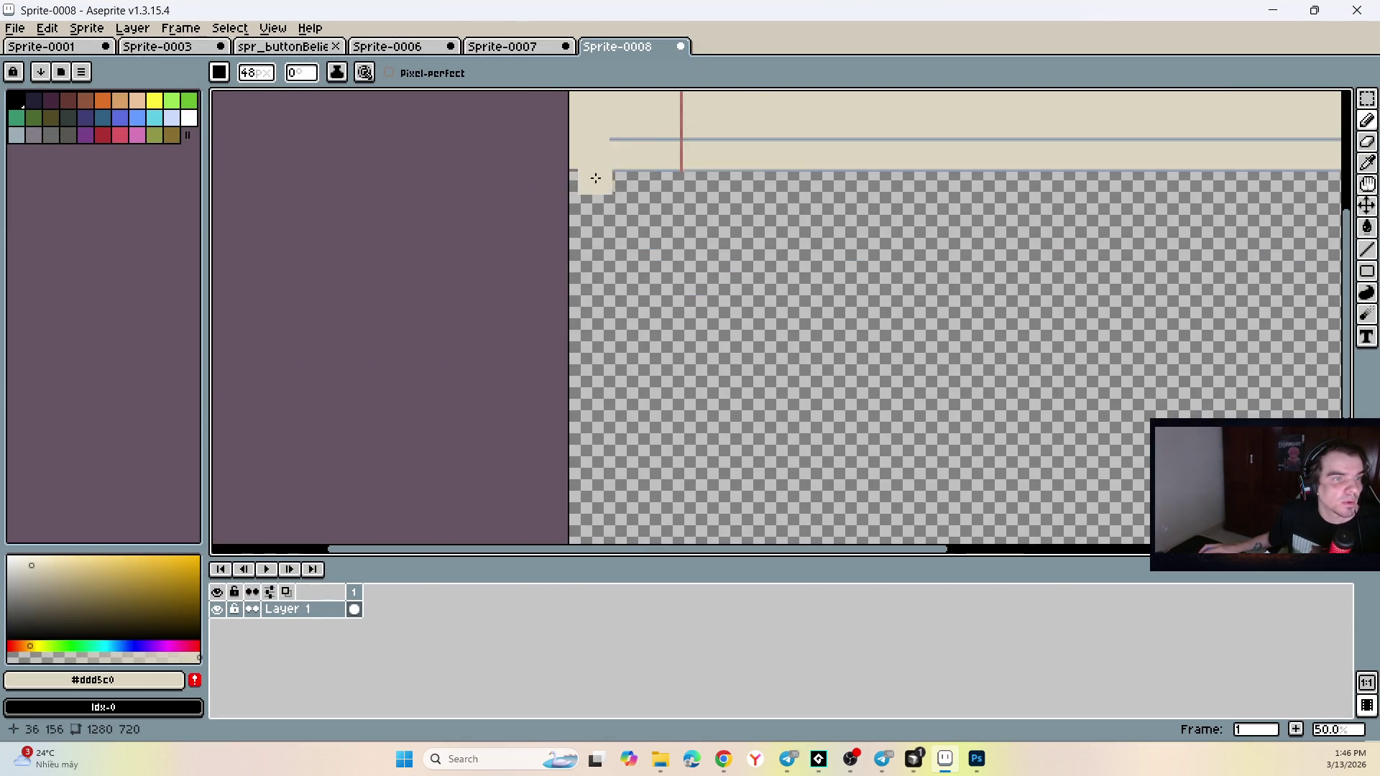
{"action": "scroll", "coordinate": [575, 335], "scroll_direction": "up", "scroll_amount": 3}
{"action": "scroll", "coordinate": [575, 336], "scroll_direction": "up", "scroll_amount": 2}
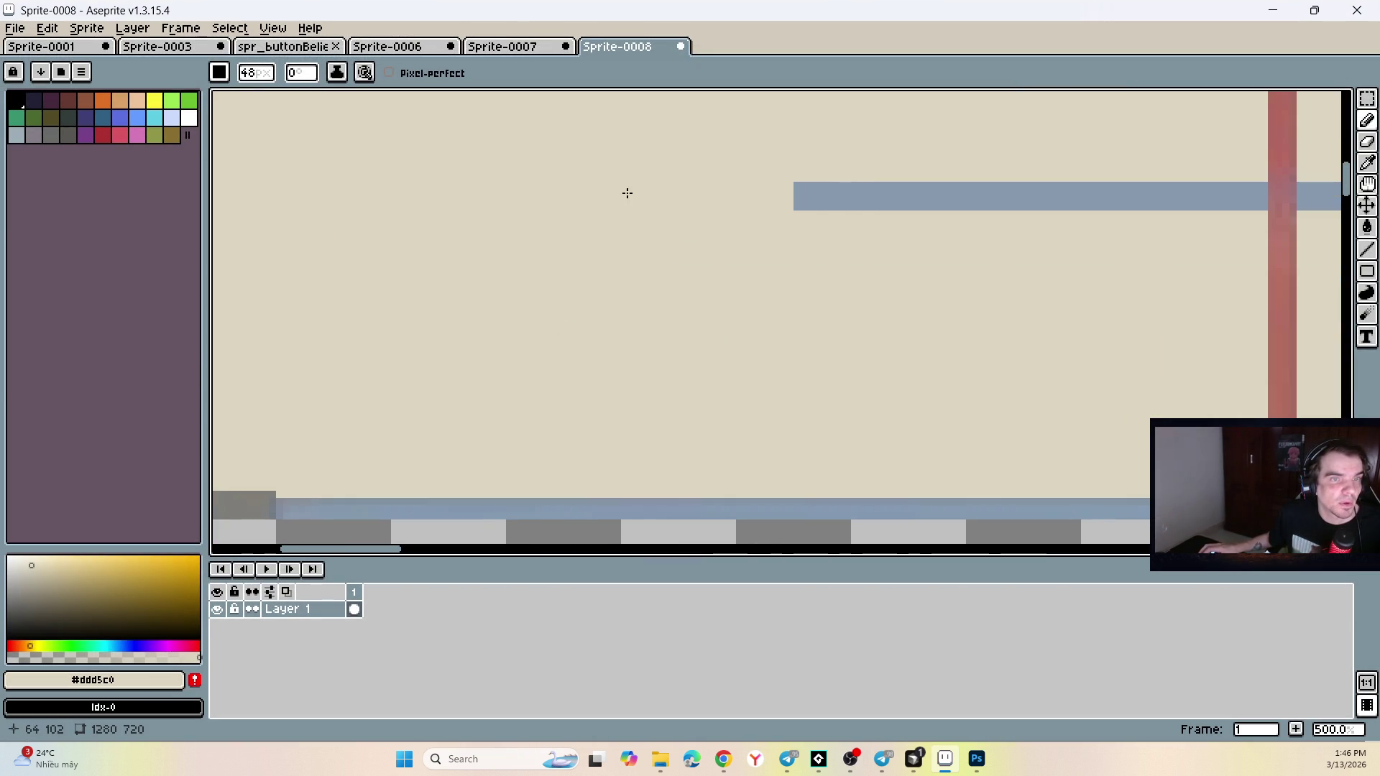
{"action": "key", "text": "ctrl+z"}
{"action": "key", "text": "ctrl+z"}
{"action": "key", "text": "ctrl+z"}
{"action": "left_click", "coordinate": [659, 200]}
{"action": "key", "text": "ctrl+z"}
Eyedrop the bar's blue and extend the blue line unbroken to the sprite's left edge.
{"action": "left_click", "coordinate": [662, 191], "text": "alt"}
{"action": "mouse_move", "coordinate": [323, 462]}
{"action": "left_mouse_down"}
{"action": "mouse_move", "coordinate": [481, 354]}
{"action": "mouse_move", "coordinate": [326, 389]}
{"action": "left_mouse_up"}
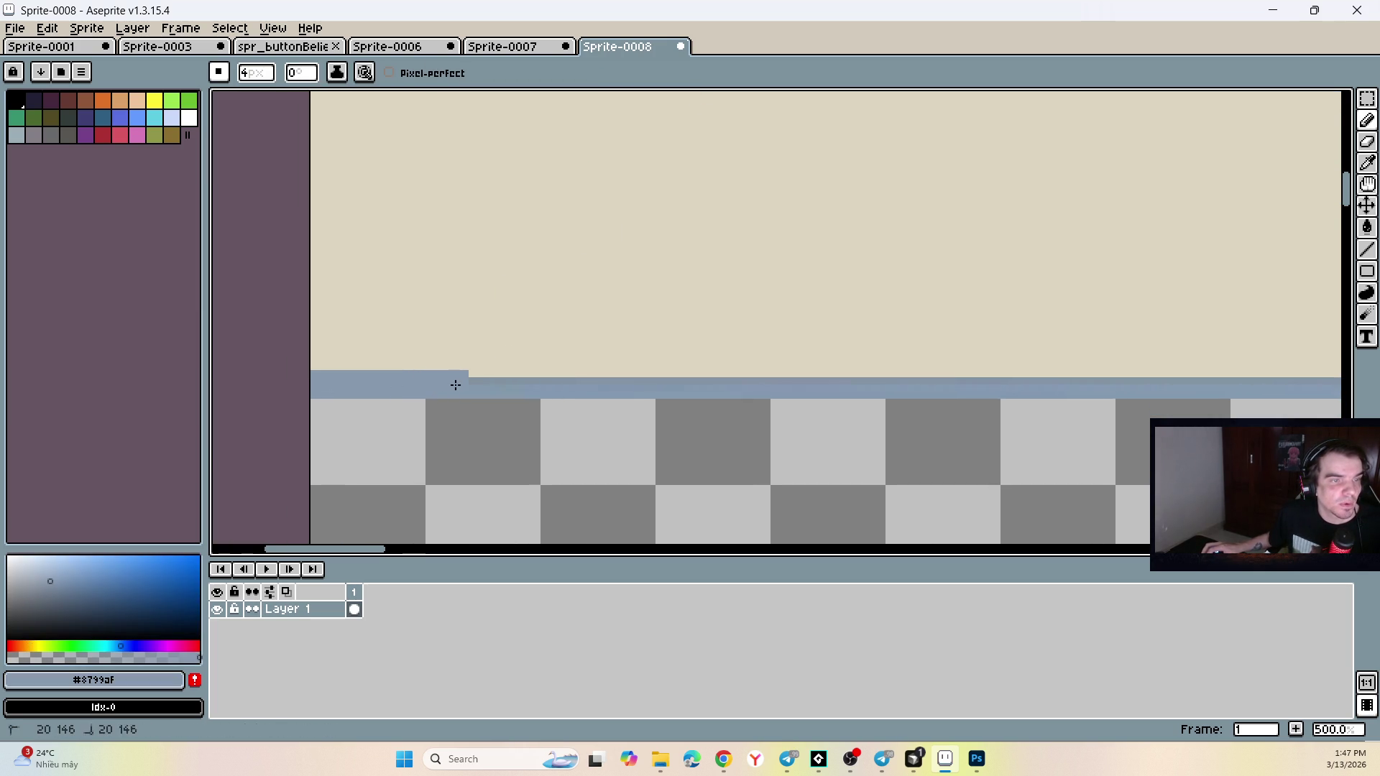
{"action": "scroll", "coordinate": [573, 354], "scroll_direction": "down", "scroll_amount": 8}
{"action": "scroll", "coordinate": [724, 360], "scroll_direction": "up", "scroll_amount": 10}
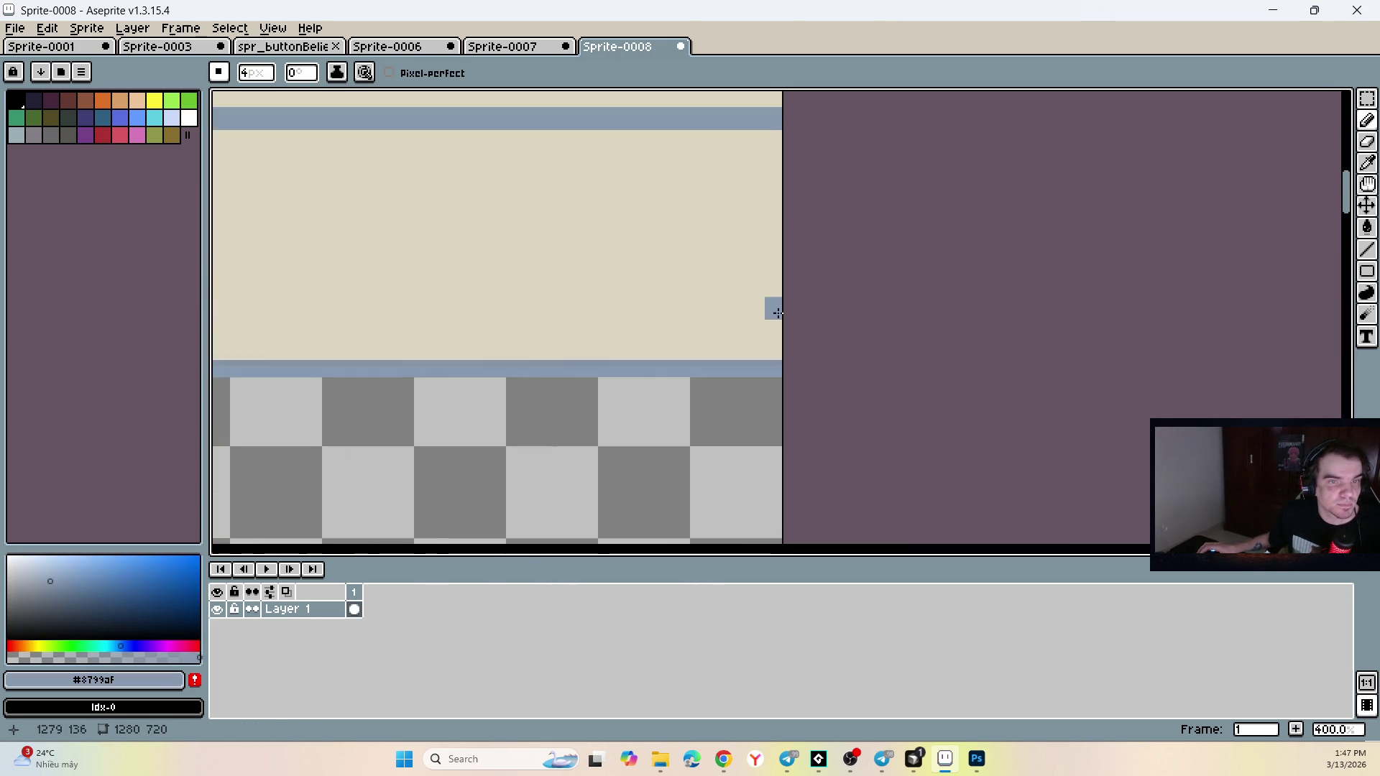
{"action": "left_click", "coordinate": [788, 389], "text": "shift"}
{"action": "scroll", "coordinate": [788, 390], "scroll_direction": "down", "scroll_amount": 6}
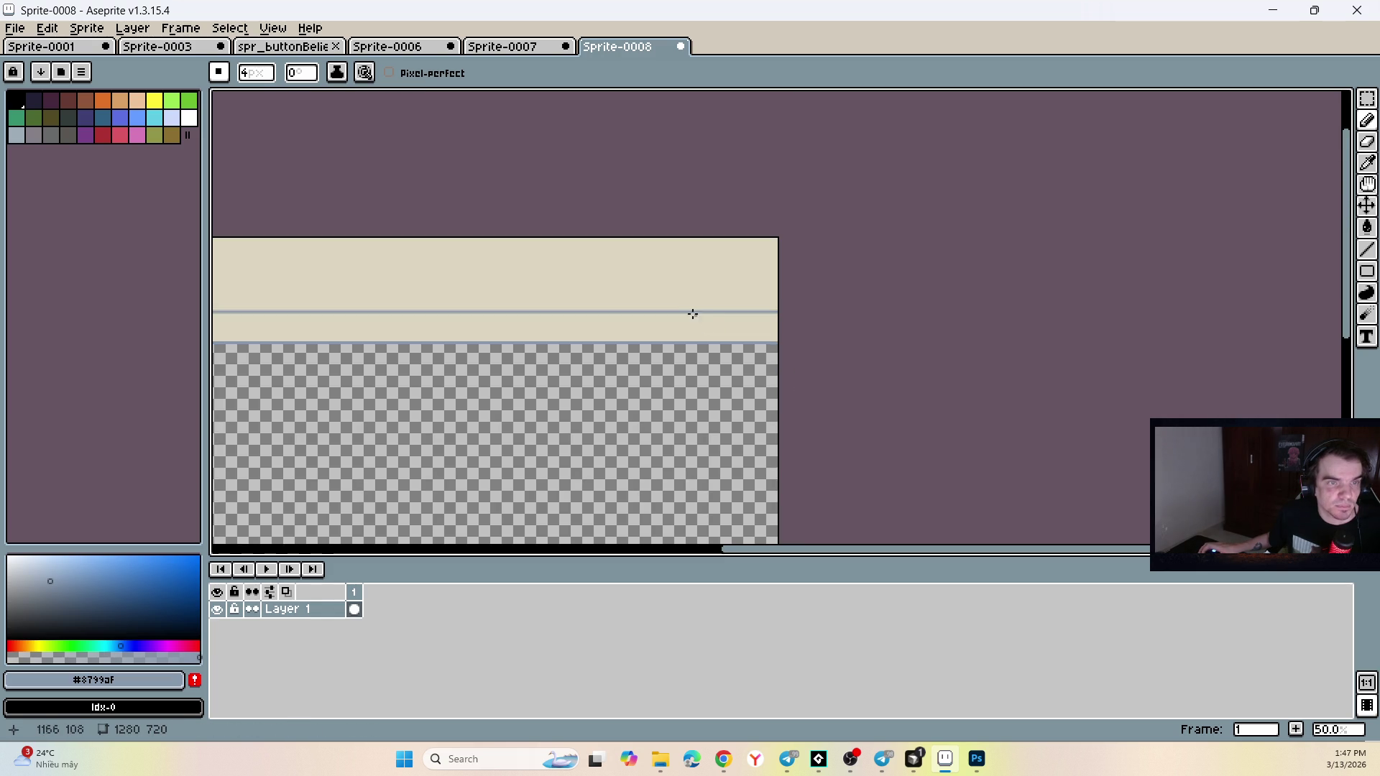
{"action": "scroll", "coordinate": [687, 262], "scroll_direction": "left", "scroll_amount": 5}
{"action": "scroll", "coordinate": [646, 265], "scroll_direction": "left", "scroll_amount": 2}
{"action": "scroll", "coordinate": [667, 327], "scroll_direction": "up", "scroll_amount": 4}
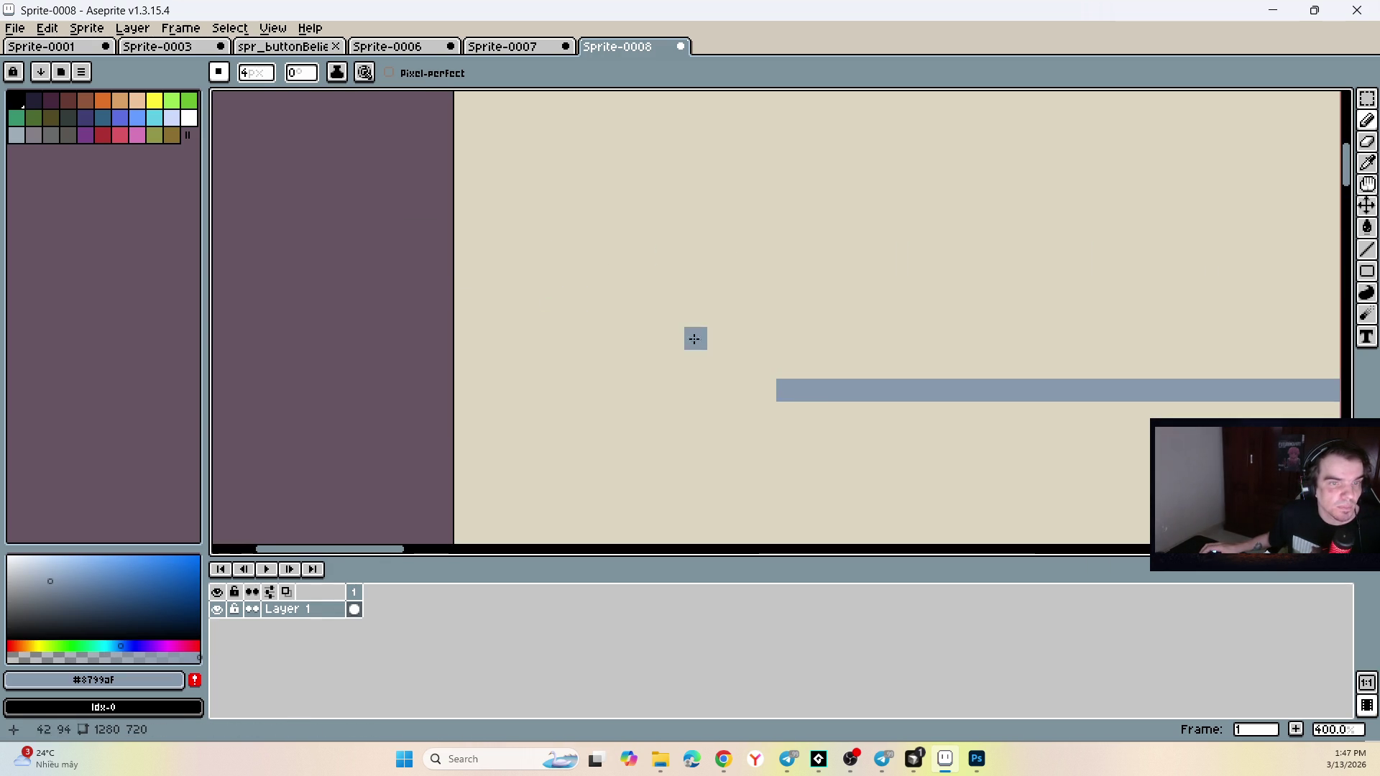
{"action": "left_click_drag", "start_coordinate": [768, 396], "coordinate": [460, 390]}
{"action": "scroll", "coordinate": [703, 342], "scroll_direction": "down", "scroll_amount": 5}
{"action": "scroll", "coordinate": [729, 289], "scroll_direction": "up", "scroll_amount": 5}
{"action": "scroll", "coordinate": [533, 339], "scroll_direction": "down", "scroll_amount": 3}
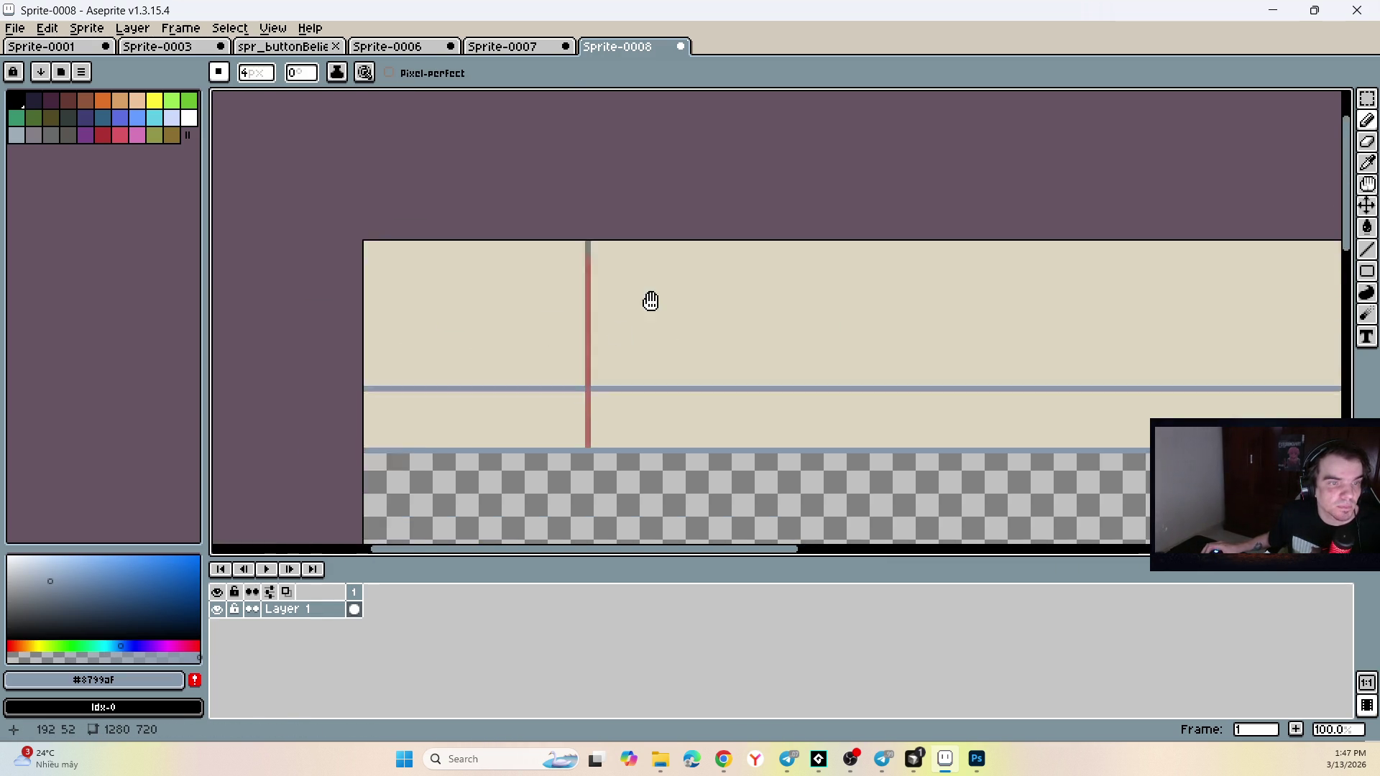
Eyedrop the red and paint the red stripe across the blue band.
{"action": "left_click", "coordinate": [626, 298], "text": "alt"}
{"action": "left_click_drag", "start_coordinate": [685, 290], "coordinate": [738, 280]}
{"action": "key", "text": "ctrl+z"}
{"action": "left_click", "coordinate": [627, 390]}
{"action": "scroll", "coordinate": [627, 391], "scroll_direction": "up", "scroll_amount": 4}
{"action": "scroll", "coordinate": [640, 352], "scroll_direction": "down", "scroll_amount": 8}
{"action": "scroll", "coordinate": [606, 312], "scroll_direction": "up", "scroll_amount": 4}
{"action": "scroll", "coordinate": [605, 312], "scroll_direction": "up", "scroll_amount": 2}
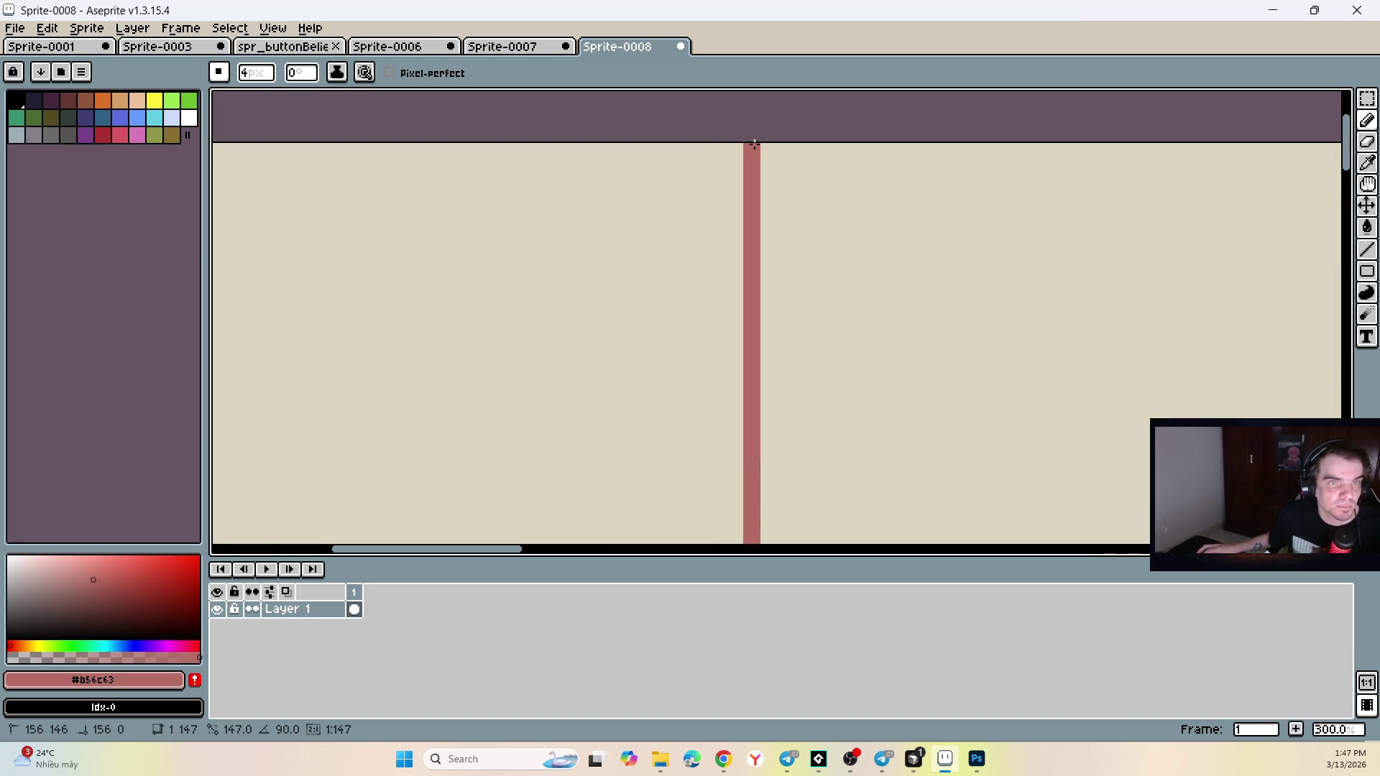
{"action": "scroll", "coordinate": [727, 191], "scroll_direction": "down", "scroll_amount": 5}
Switch to a selection tool and drag a selection across the wall band.
{"action": "key", "text": "w"}
{"action": "scroll", "coordinate": [703, 193], "scroll_direction": "up", "scroll_amount": 7}
{"action": "scroll", "coordinate": [749, 352], "scroll_direction": "down", "scroll_amount": 3}
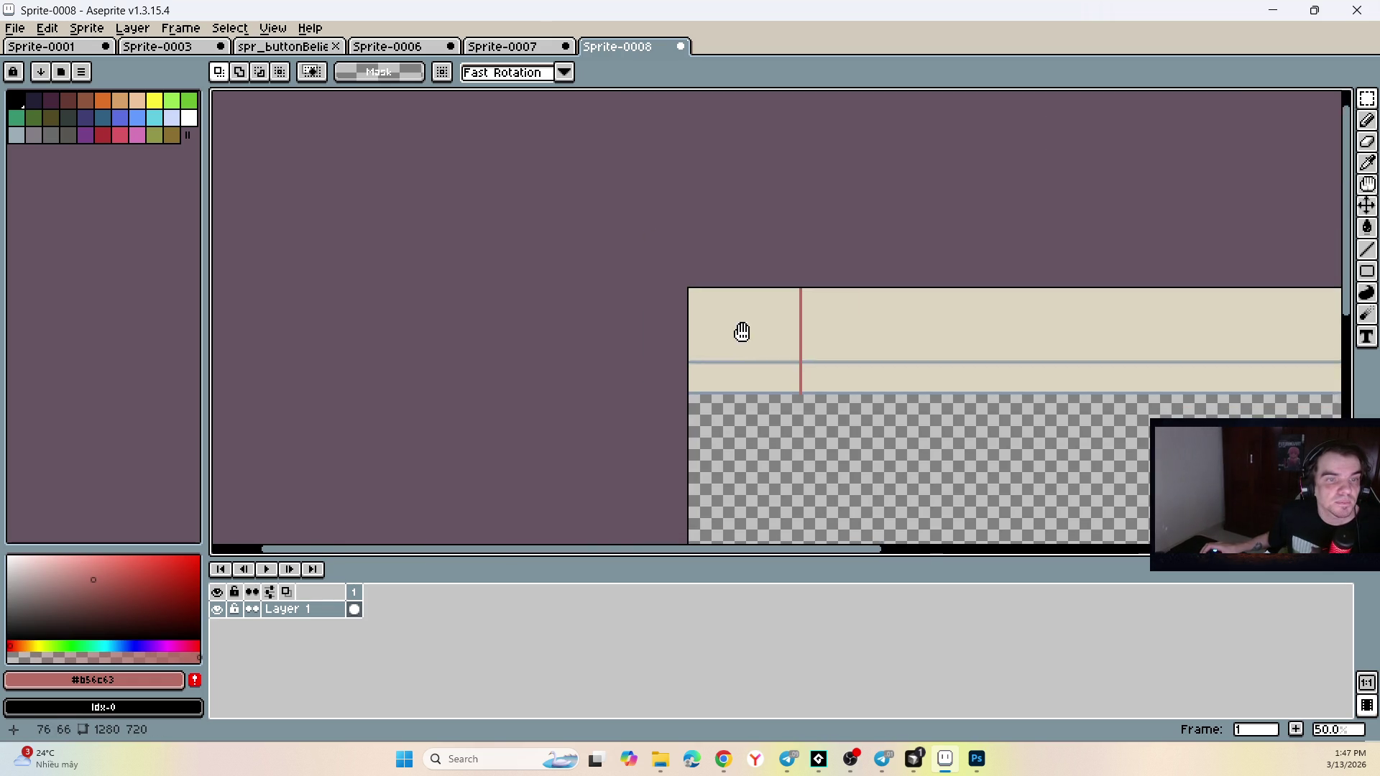
{"action": "scroll", "coordinate": [596, 286], "scroll_direction": "up", "scroll_amount": 3}
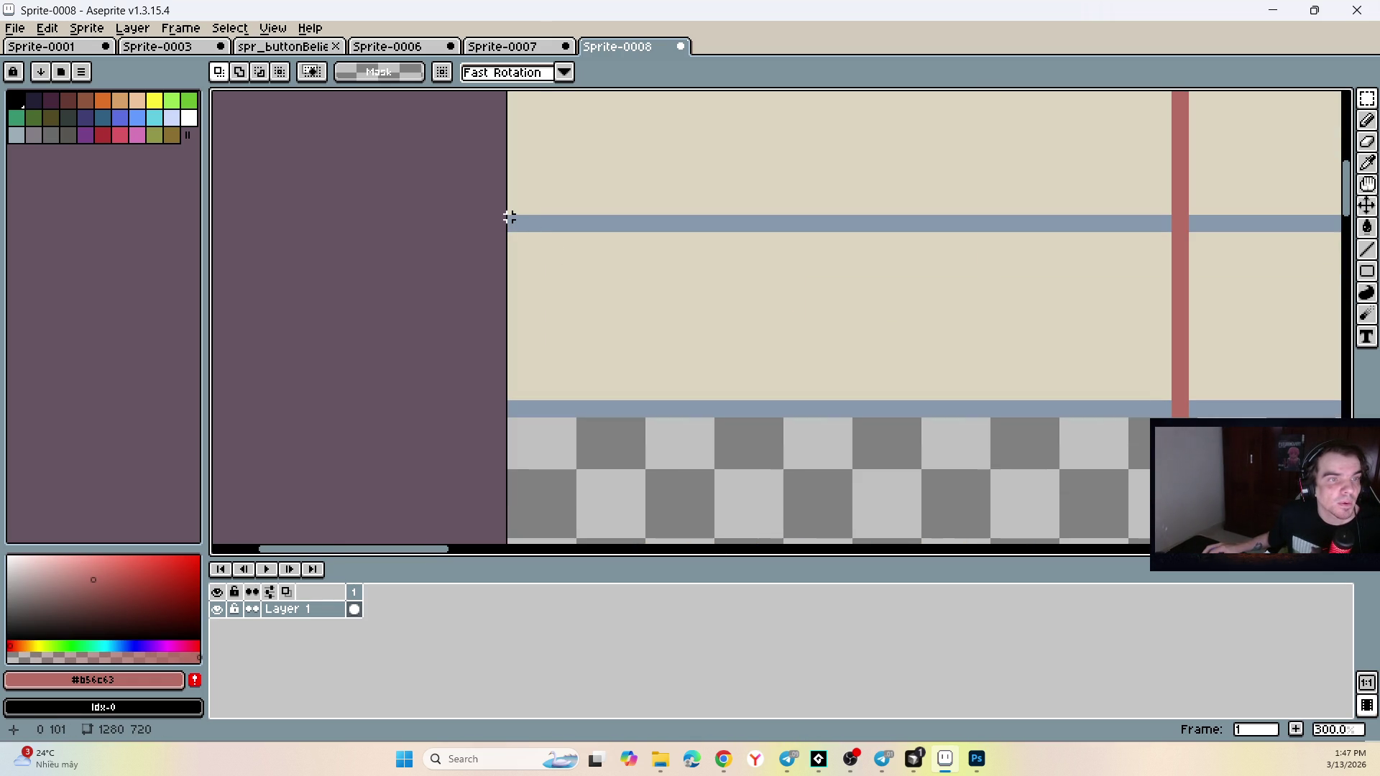
{"action": "mouse_move", "coordinate": [510, 217]}
{"action": "left_mouse_down"}
{"action": "mouse_move", "coordinate": [718, 343]}
{"action": "mouse_move", "coordinate": [964, 419]}
{"action": "mouse_move", "coordinate": [1333, 431]}
{"action": "mouse_move", "coordinate": [1326, 446]}
{"action": "mouse_move", "coordinate": [1294, 414]}
{"action": "left_mouse_up"}
Clear the previous selection and start a new one near the sprite's edge.
{"action": "scroll", "coordinate": [1187, 360], "scroll_direction": "down", "scroll_amount": 6}
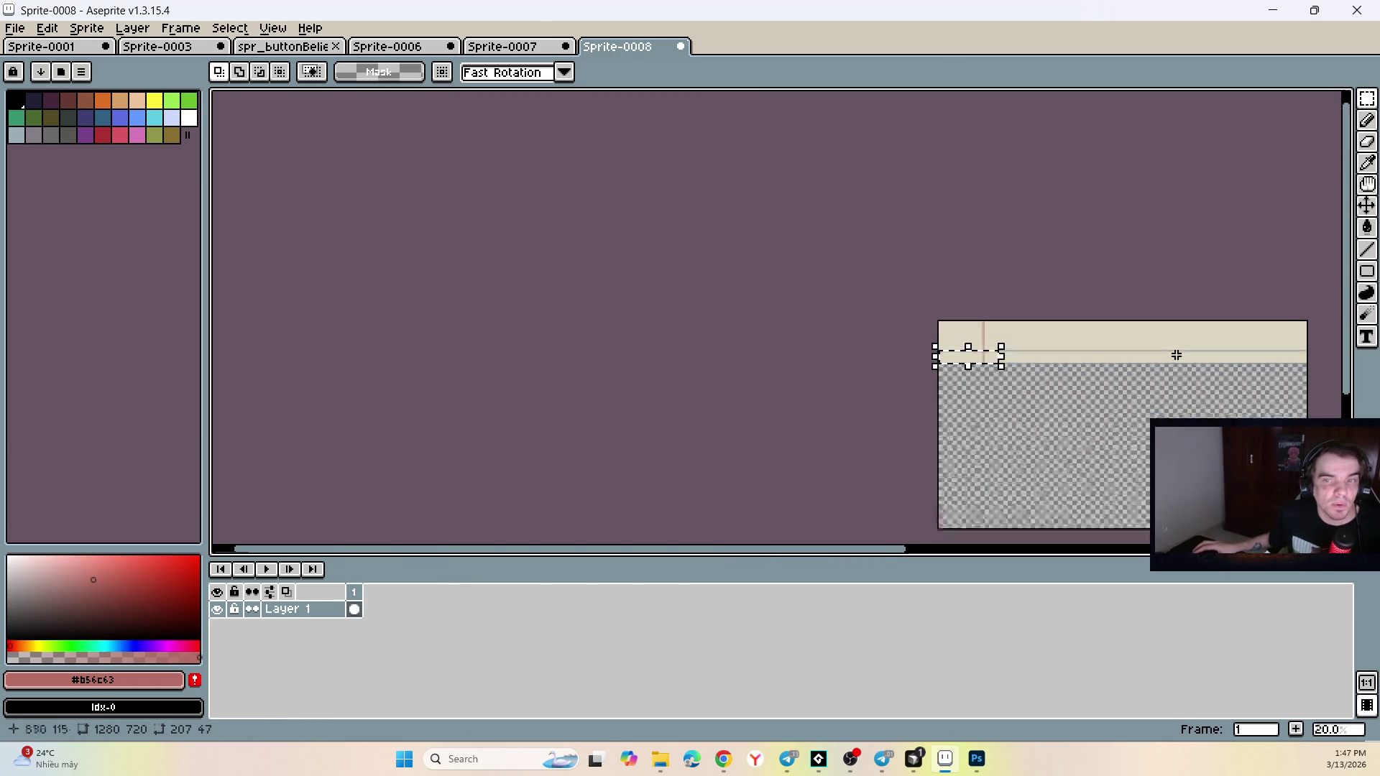
{"action": "scroll", "coordinate": [1262, 355], "scroll_direction": "up", "scroll_amount": 1}
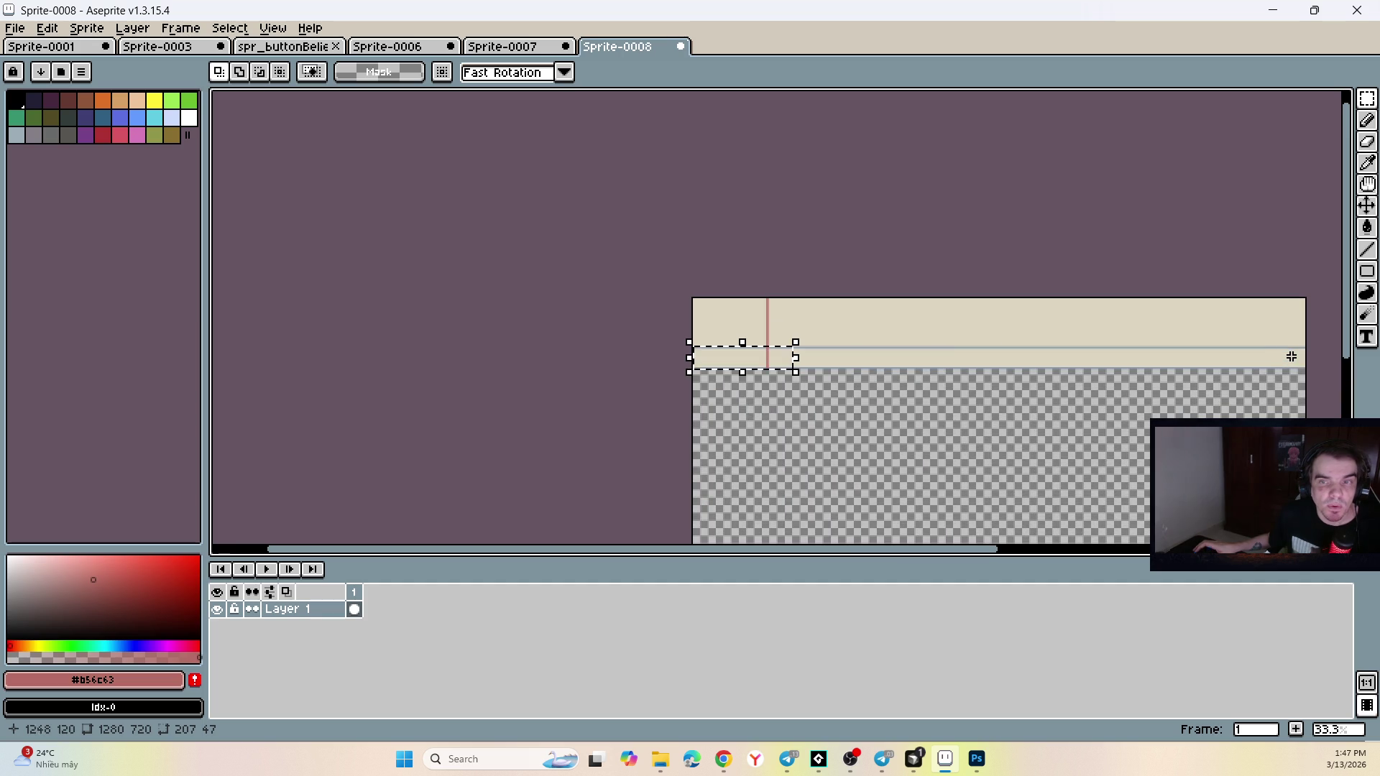
{"action": "mouse_move", "coordinate": [796, 357]}
{"action": "left_mouse_down"}
{"action": "mouse_move", "coordinate": [921, 348]}
{"action": "mouse_move", "coordinate": [797, 355]}
{"action": "left_mouse_up"}
{"action": "key", "text": "ctrl+d"}
{"action": "mouse_move", "coordinate": [710, 401]}
{"action": "left_mouse_down"}
{"action": "mouse_move", "coordinate": [696, 369]}
{"action": "mouse_move", "coordinate": [1337, 410]}
{"action": "mouse_move", "coordinate": [1338, 374]}
{"action": "left_mouse_up"}
{"action": "left_click", "coordinate": [702, 348]}
{"action": "scroll", "coordinate": [703, 348], "scroll_direction": "up", "scroll_amount": 1}
{"action": "mouse_move", "coordinate": [1339, 376]}
{"action": "left_mouse_down"}
{"action": "mouse_move", "coordinate": [1174, 357]}
{"action": "mouse_move", "coordinate": [1190, 376]}
{"action": "left_mouse_up"}
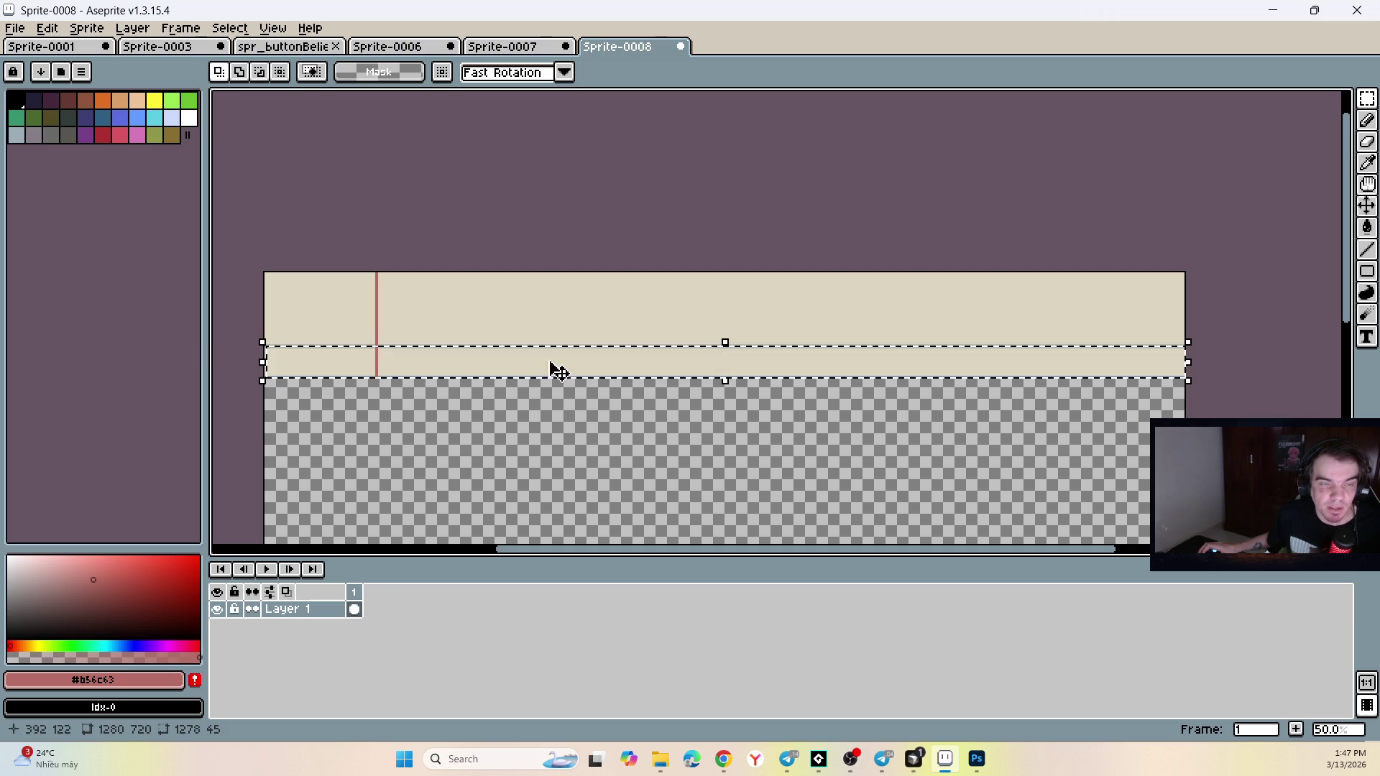
{"action": "scroll", "coordinate": [383, 338], "scroll_direction": "up", "scroll_amount": 4}
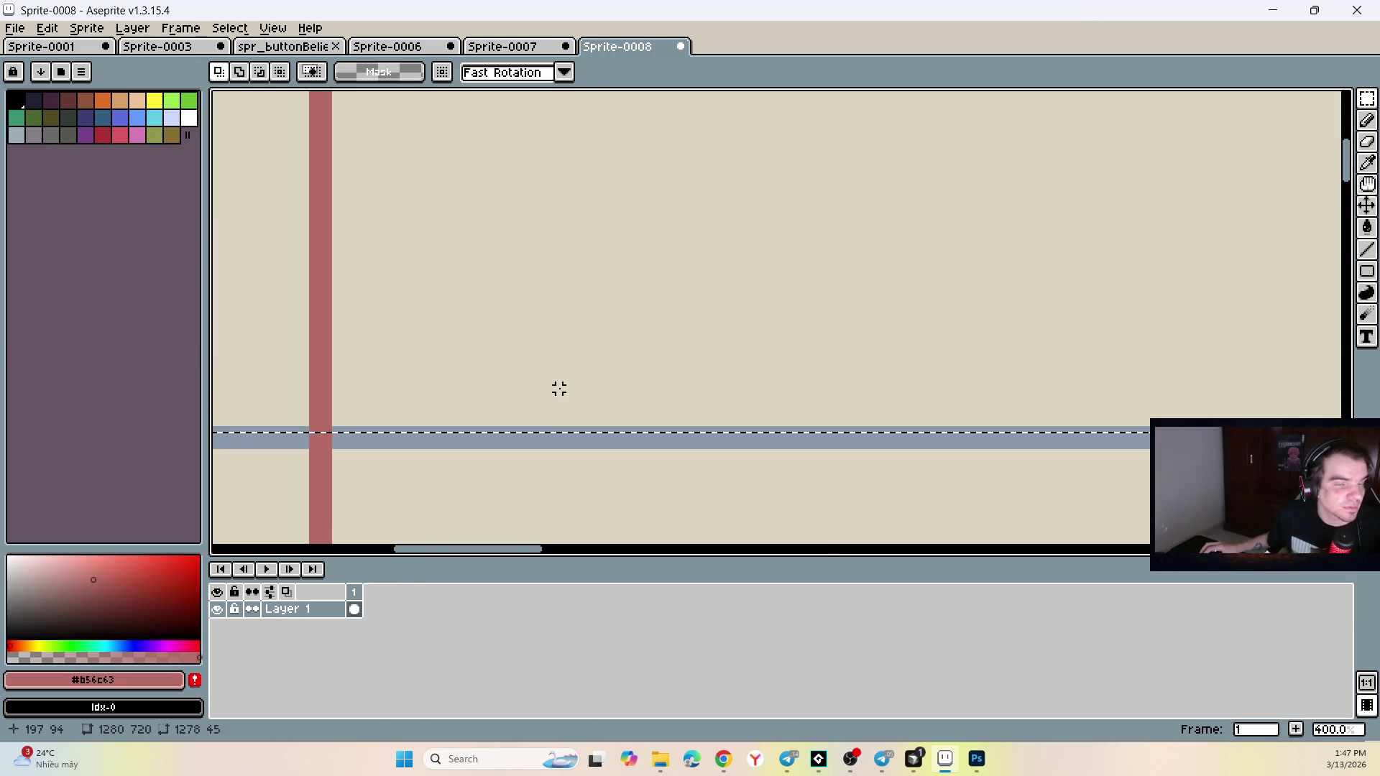
{"action": "scroll", "coordinate": [559, 389], "scroll_direction": "down", "scroll_amount": 3}
{"action": "scroll", "coordinate": [1199, 385], "scroll_direction": "up", "scroll_amount": 3}
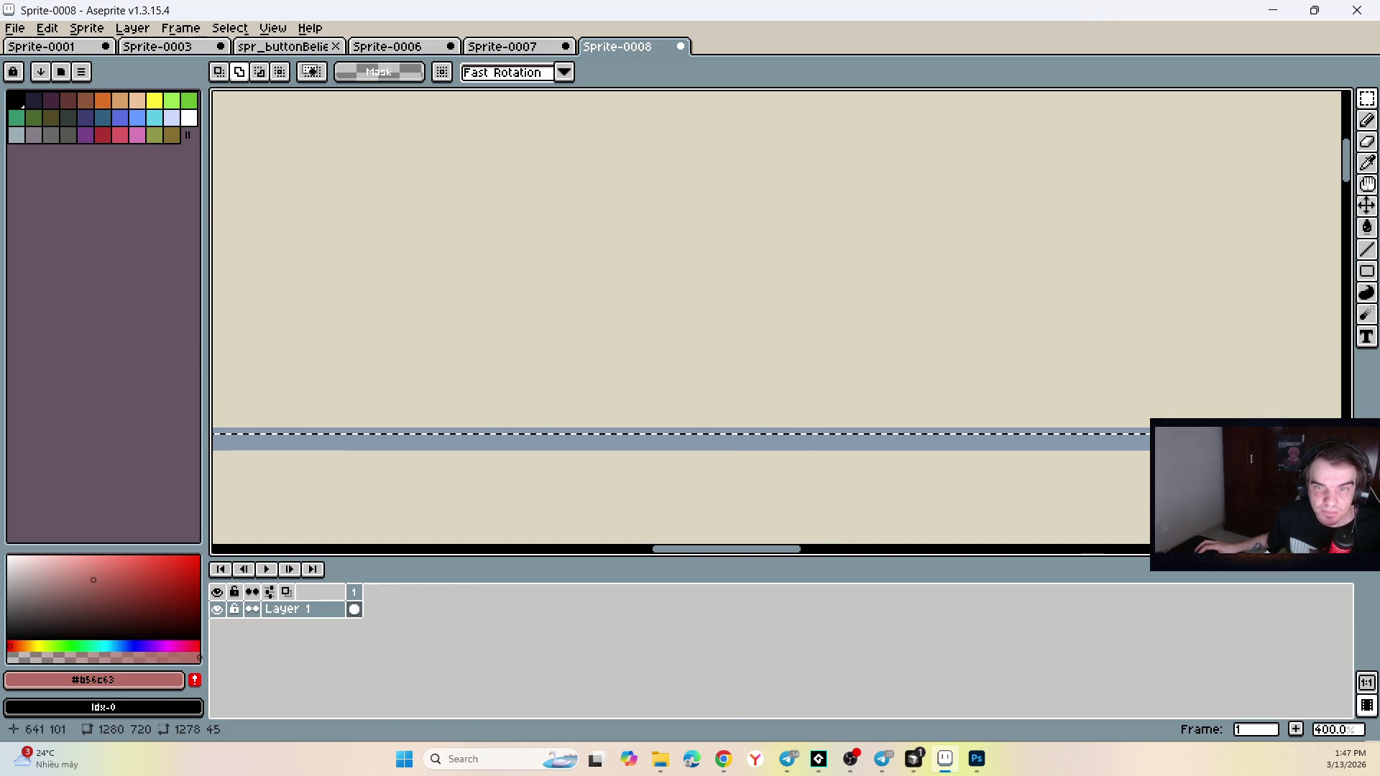
{"action": "left_click_drag", "start_coordinate": [1159, 416], "coordinate": [1160, 419]}
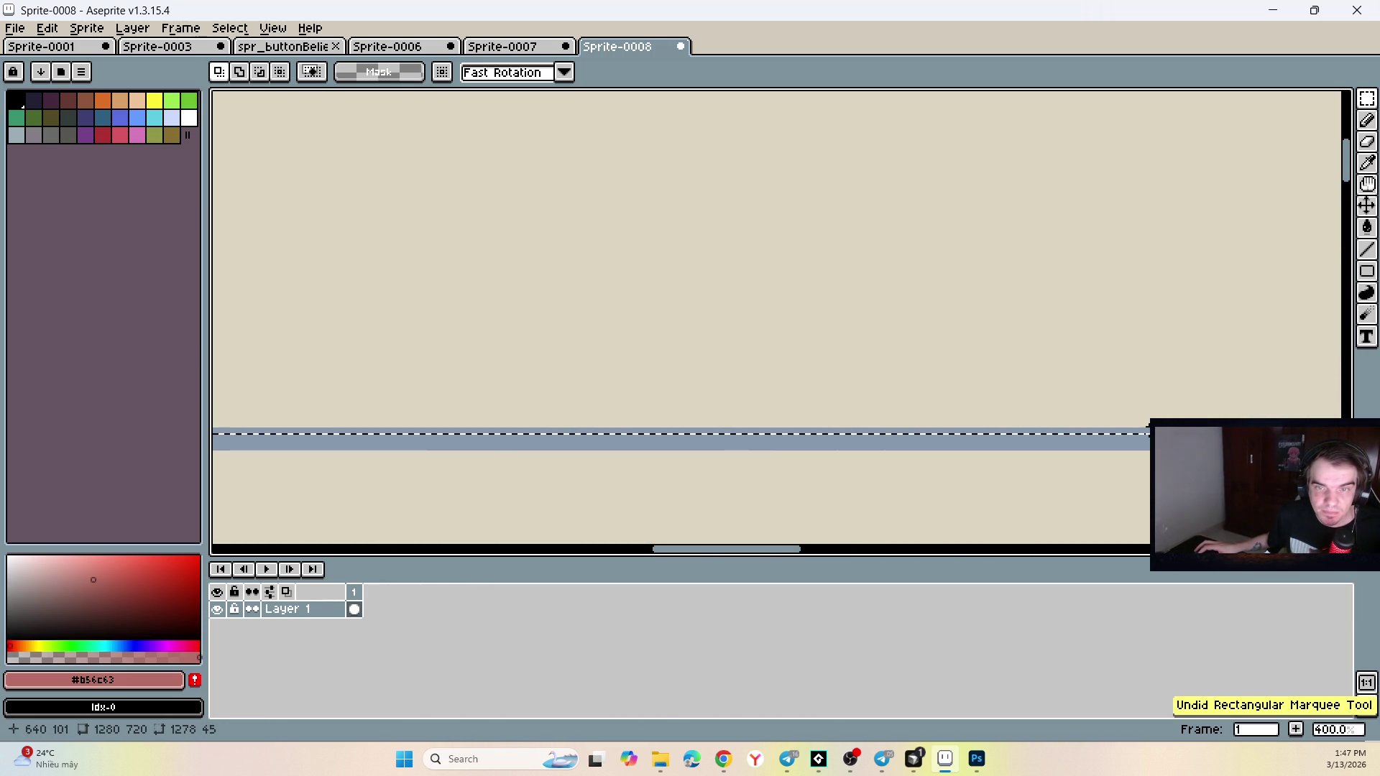
{"action": "scroll", "coordinate": [1121, 413], "scroll_direction": "down", "scroll_amount": 1}
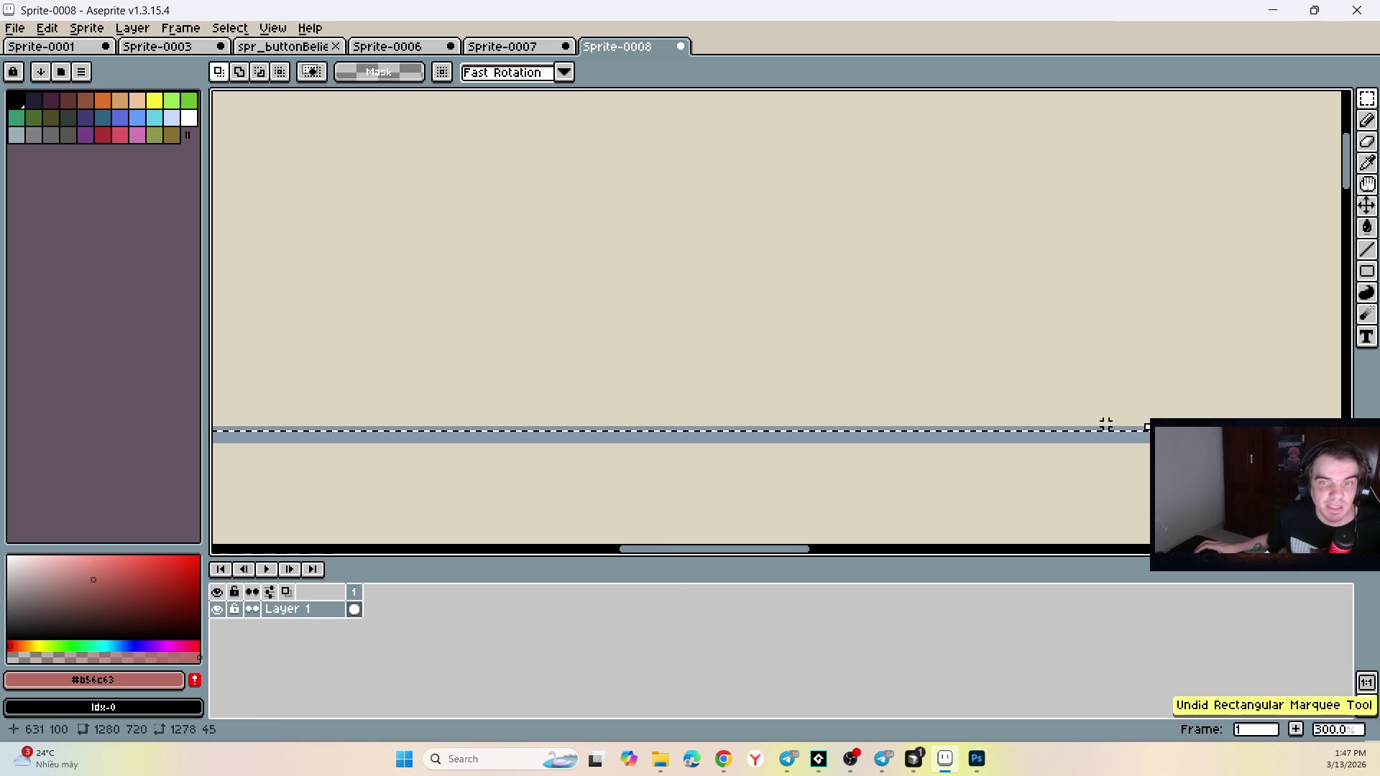
Stretch the selection into a band running between the two blue lines, edge to edge.
{"action": "mouse_move", "coordinate": [1091, 428]}
{"action": "left_mouse_down"}
{"action": "mouse_move", "coordinate": [911, 430]}
{"action": "mouse_move", "coordinate": [876, 444]}
{"action": "left_mouse_up"}
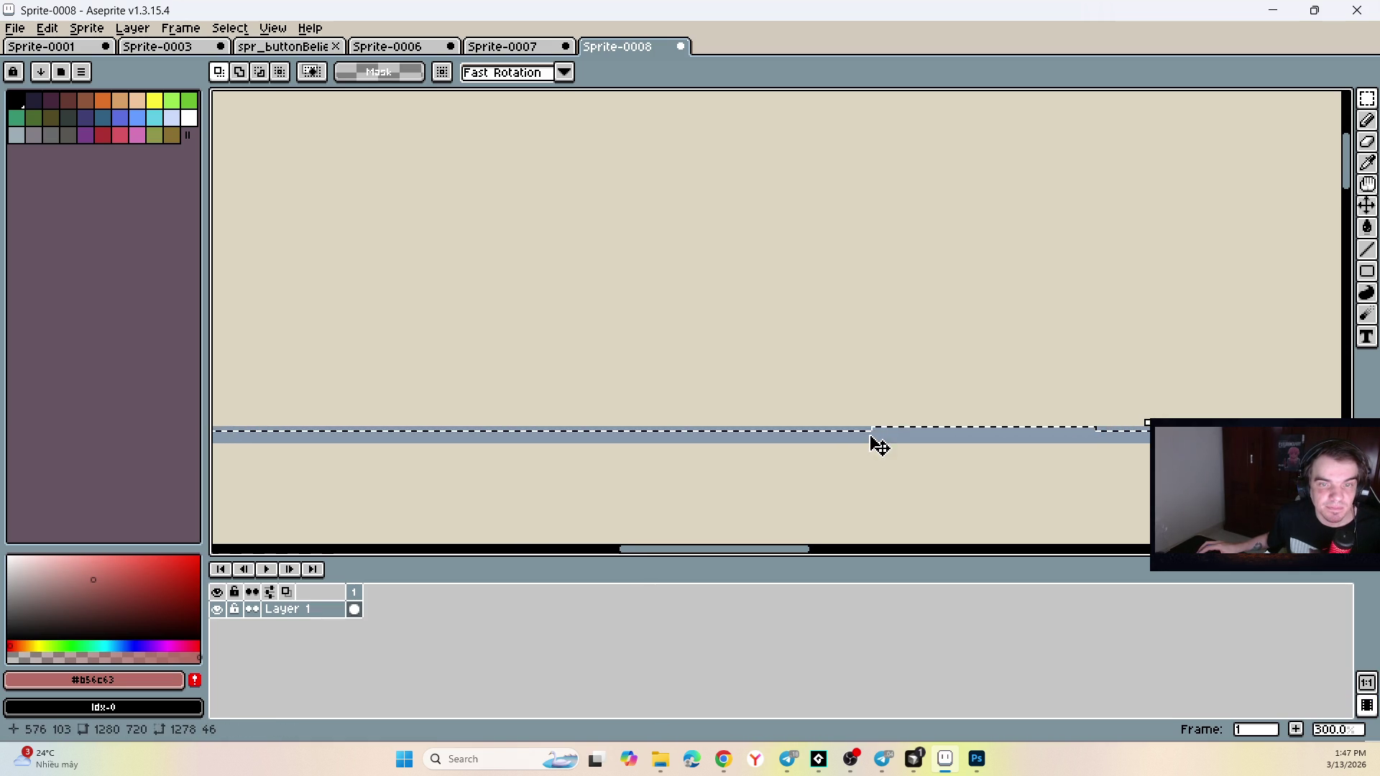
{"action": "scroll", "coordinate": [874, 435], "scroll_direction": "down", "scroll_amount": 3}
{"action": "scroll", "coordinate": [678, 375], "scroll_direction": "up", "scroll_amount": 4}
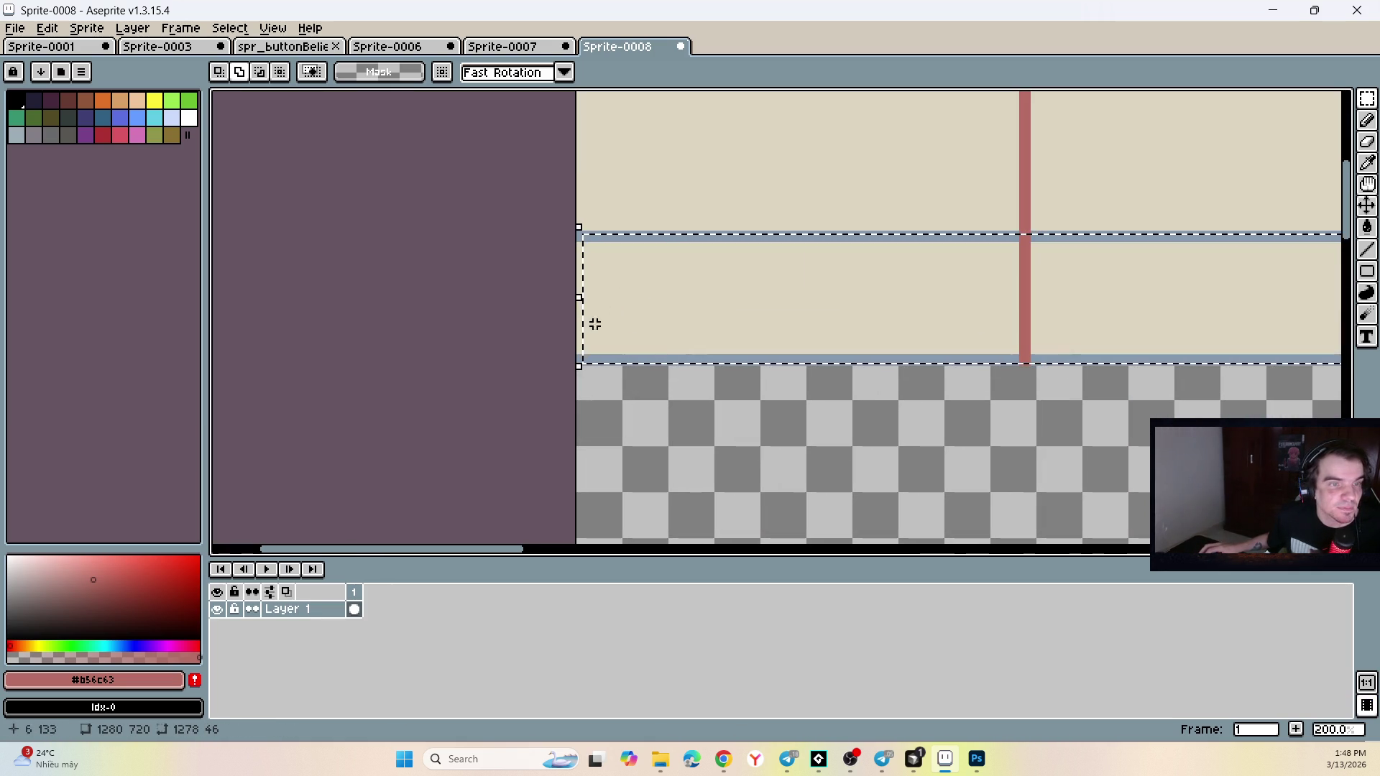
{"action": "mouse_move", "coordinate": [581, 237]}
{"action": "left_mouse_down"}
{"action": "mouse_move", "coordinate": [569, 238]}
{"action": "mouse_move", "coordinate": [578, 266]}
{"action": "mouse_move", "coordinate": [595, 238]}
{"action": "mouse_move", "coordinate": [579, 237]}
{"action": "mouse_move", "coordinate": [508, 345]}
{"action": "mouse_move", "coordinate": [505, 364]}
{"action": "mouse_move", "coordinate": [524, 364]}
{"action": "left_mouse_up"}
{"action": "scroll", "coordinate": [597, 368], "scroll_direction": "up", "scroll_amount": 4}
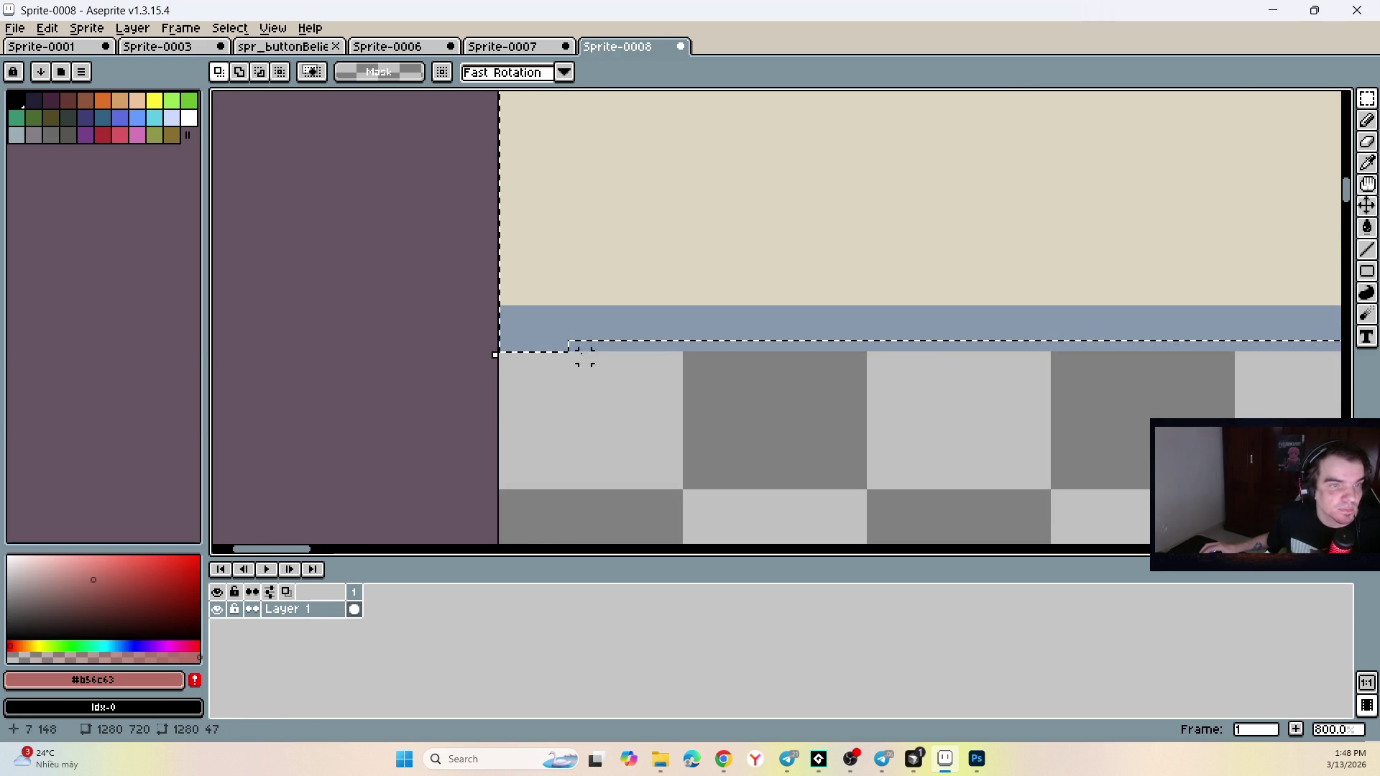
{"action": "scroll", "coordinate": [570, 320], "scroll_direction": "down", "scroll_amount": 5}
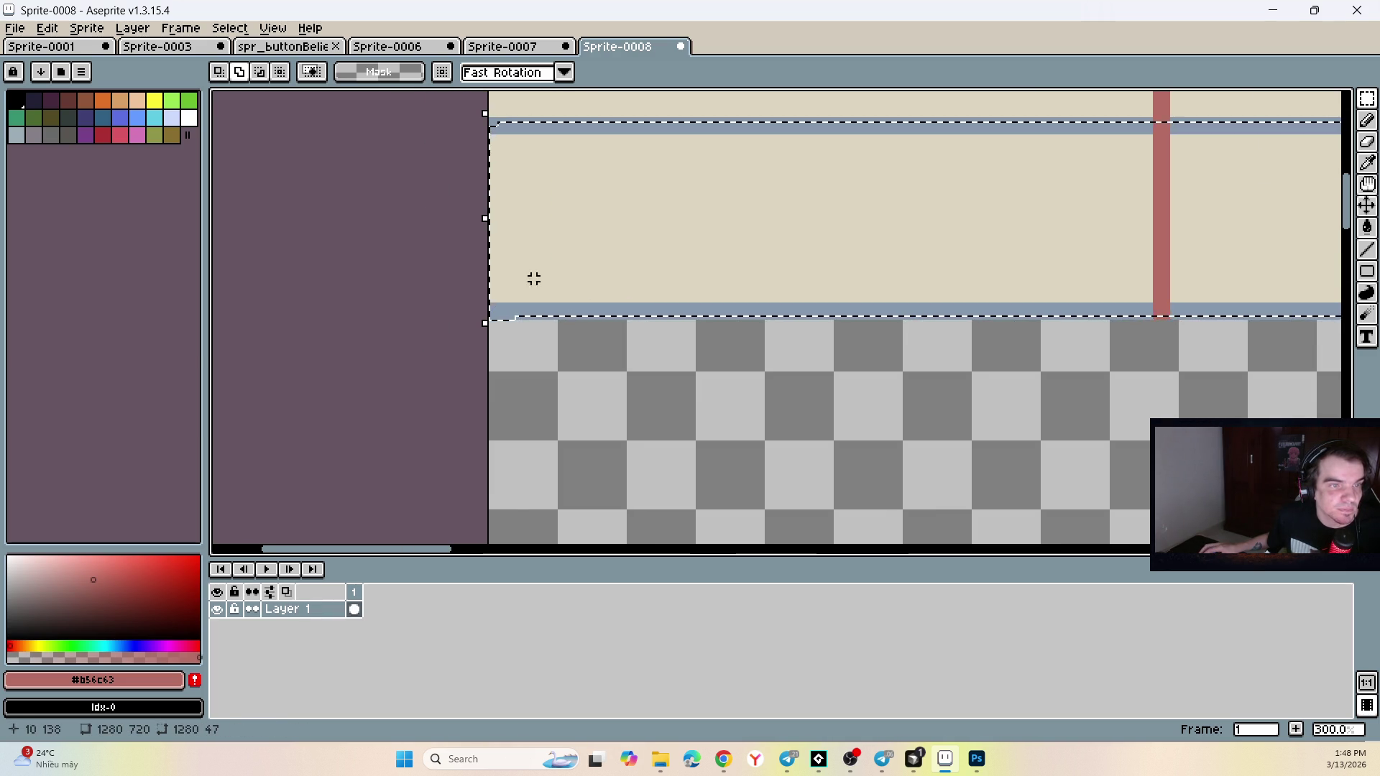
{"action": "scroll", "coordinate": [538, 279], "scroll_direction": "down", "scroll_amount": 4}
{"action": "mouse_move", "coordinate": [498, 262]}
{"action": "left_mouse_down"}
{"action": "mouse_move", "coordinate": [848, 283]}
{"action": "mouse_move", "coordinate": [1330, 280]}
{"action": "left_mouse_up"}
Adjust the band's left and right ends so the selection spans the full sprite width.
{"action": "scroll", "coordinate": [539, 268], "scroll_direction": "up", "scroll_amount": 5}
{"action": "mouse_move", "coordinate": [591, 308]}
{"action": "left_mouse_down"}
{"action": "mouse_move", "coordinate": [419, 364]}
{"action": "mouse_move", "coordinate": [405, 356]}
{"action": "mouse_move", "coordinate": [407, 368]}
{"action": "left_mouse_up"}
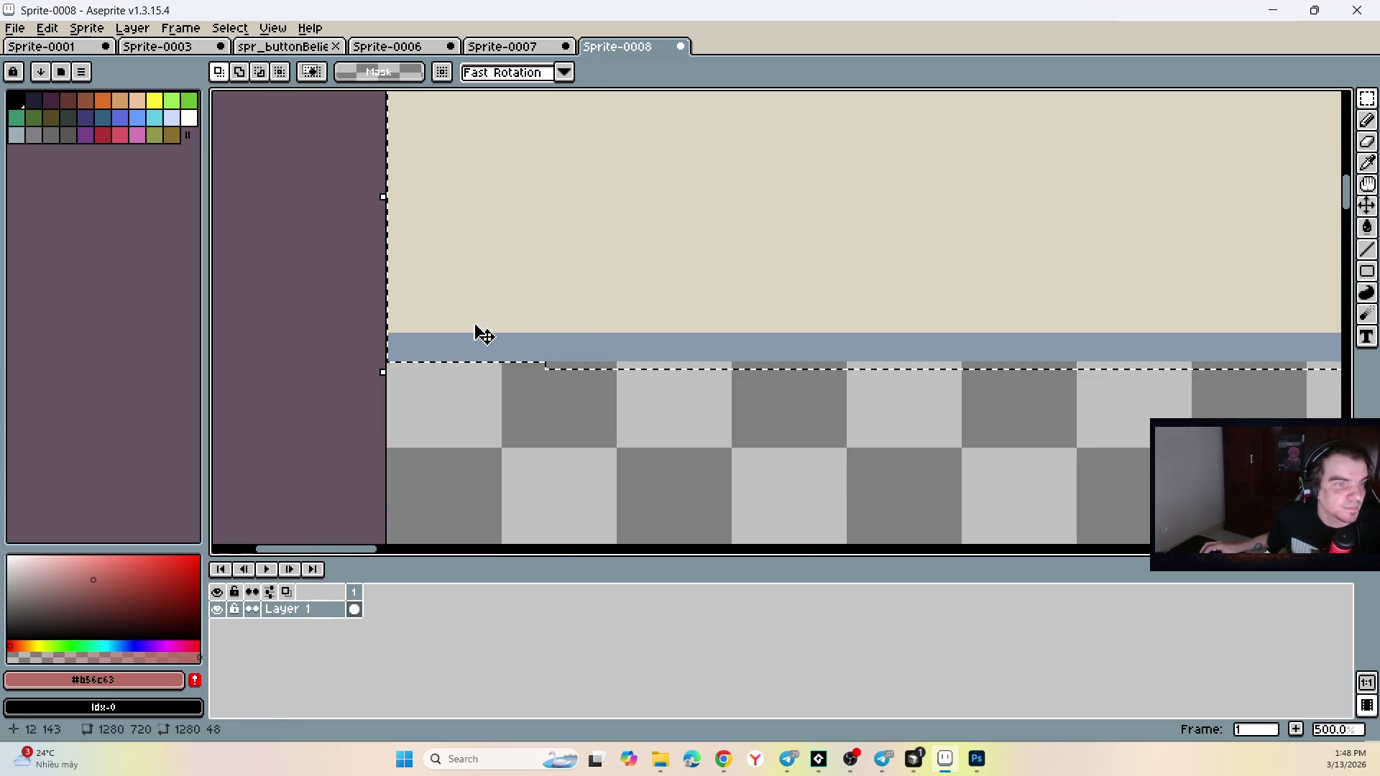
{"action": "scroll", "coordinate": [471, 352], "scroll_direction": "down", "scroll_amount": 2}
{"action": "scroll", "coordinate": [449, 317], "scroll_direction": "up", "scroll_amount": 1}
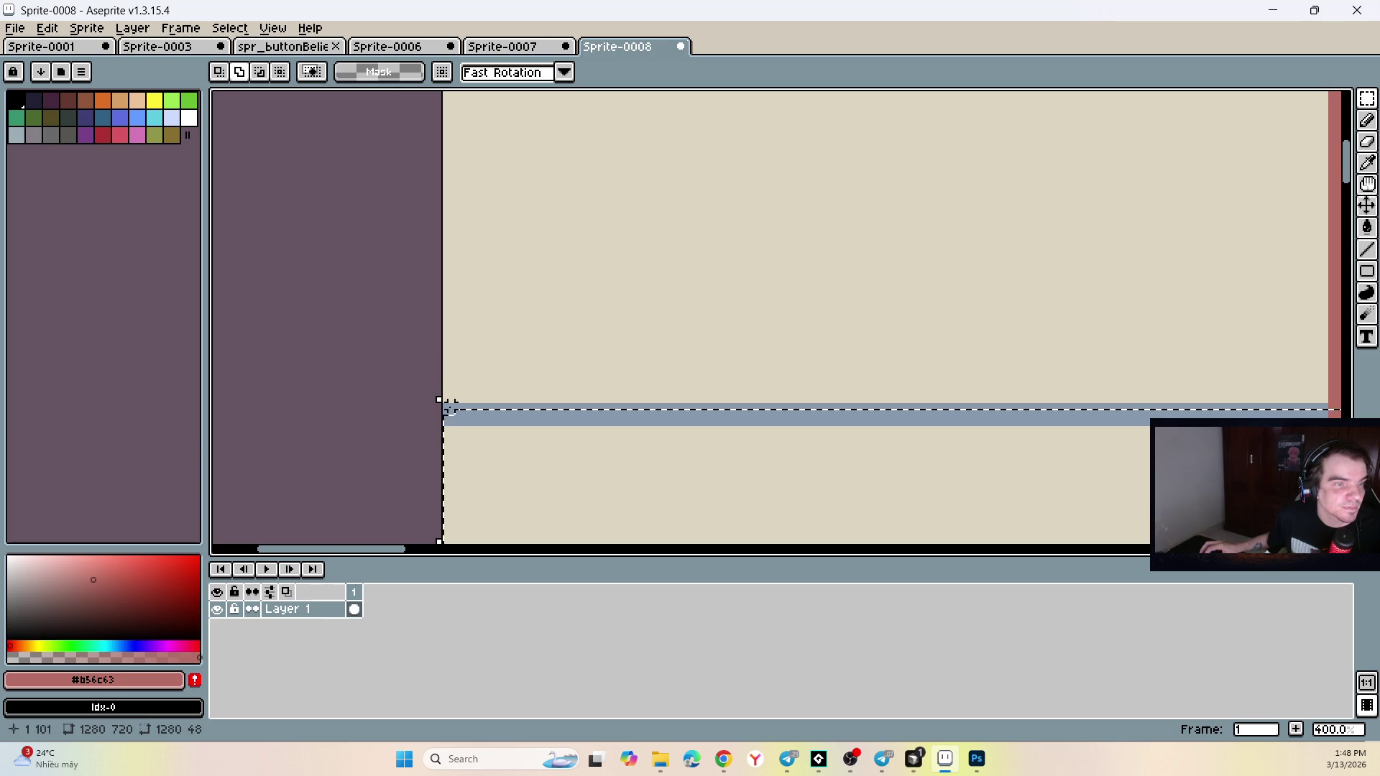
{"action": "left_click_drag", "start_coordinate": [458, 418], "coordinate": [431, 413]}
{"action": "scroll", "coordinate": [451, 412], "scroll_direction": "down", "scroll_amount": 2}
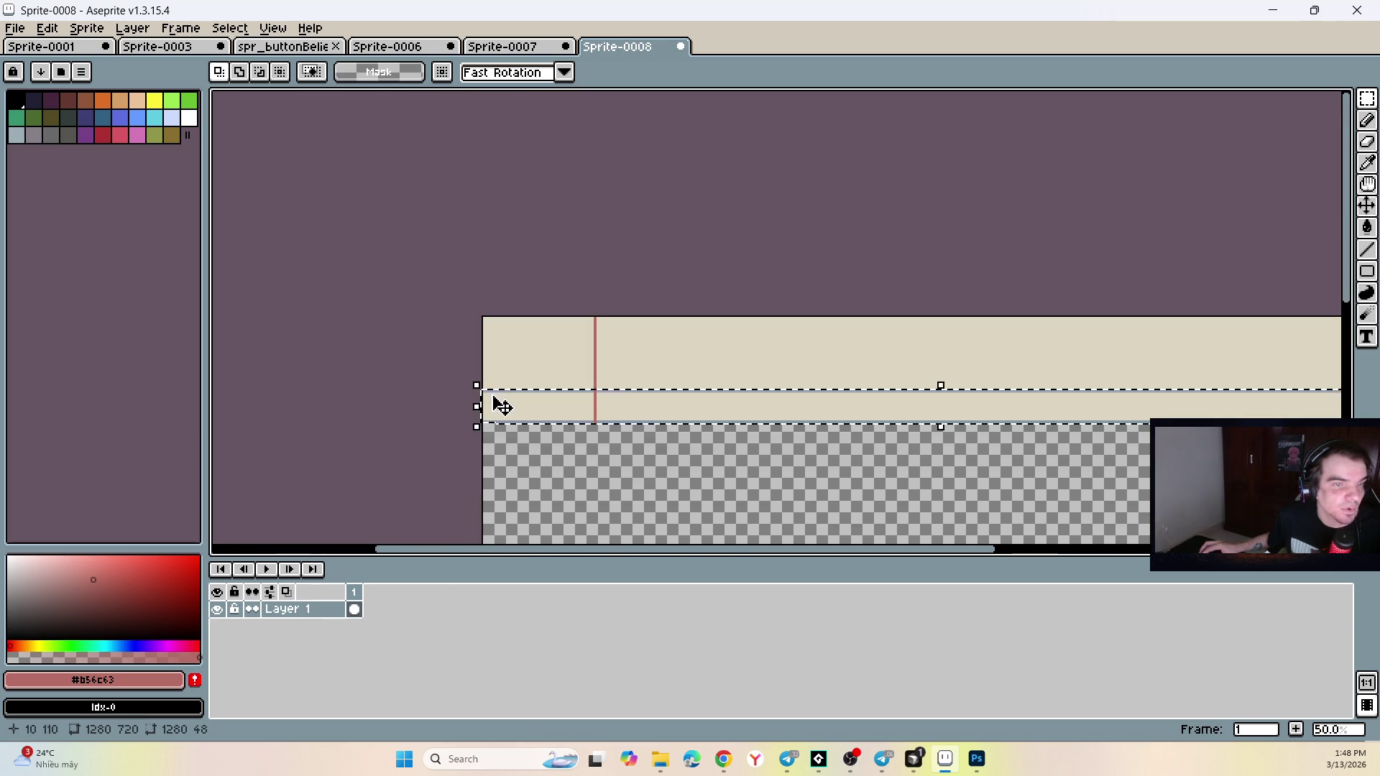
{"action": "scroll", "coordinate": [945, 409], "scroll_direction": "up", "scroll_amount": 1}
{"action": "scroll", "coordinate": [789, 420], "scroll_direction": "down", "scroll_amount": 3}
{"action": "scroll", "coordinate": [789, 419], "scroll_direction": "up", "scroll_amount": 5}
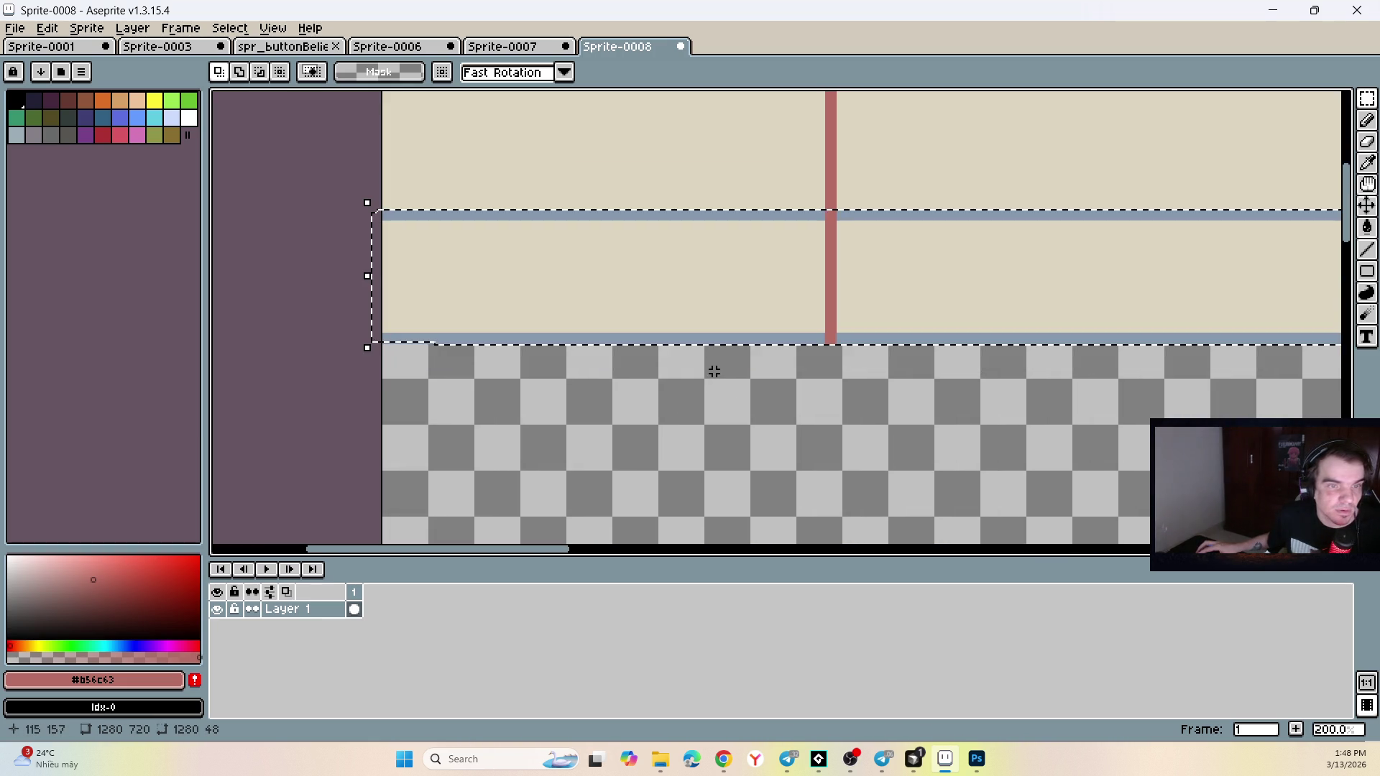
{"action": "scroll", "coordinate": [559, 406], "scroll_direction": "up", "scroll_amount": 2}
{"action": "left_click_drag", "start_coordinate": [540, 400], "coordinate": [379, 402]}
{"action": "scroll", "coordinate": [586, 314], "scroll_direction": "down", "scroll_amount": 7}
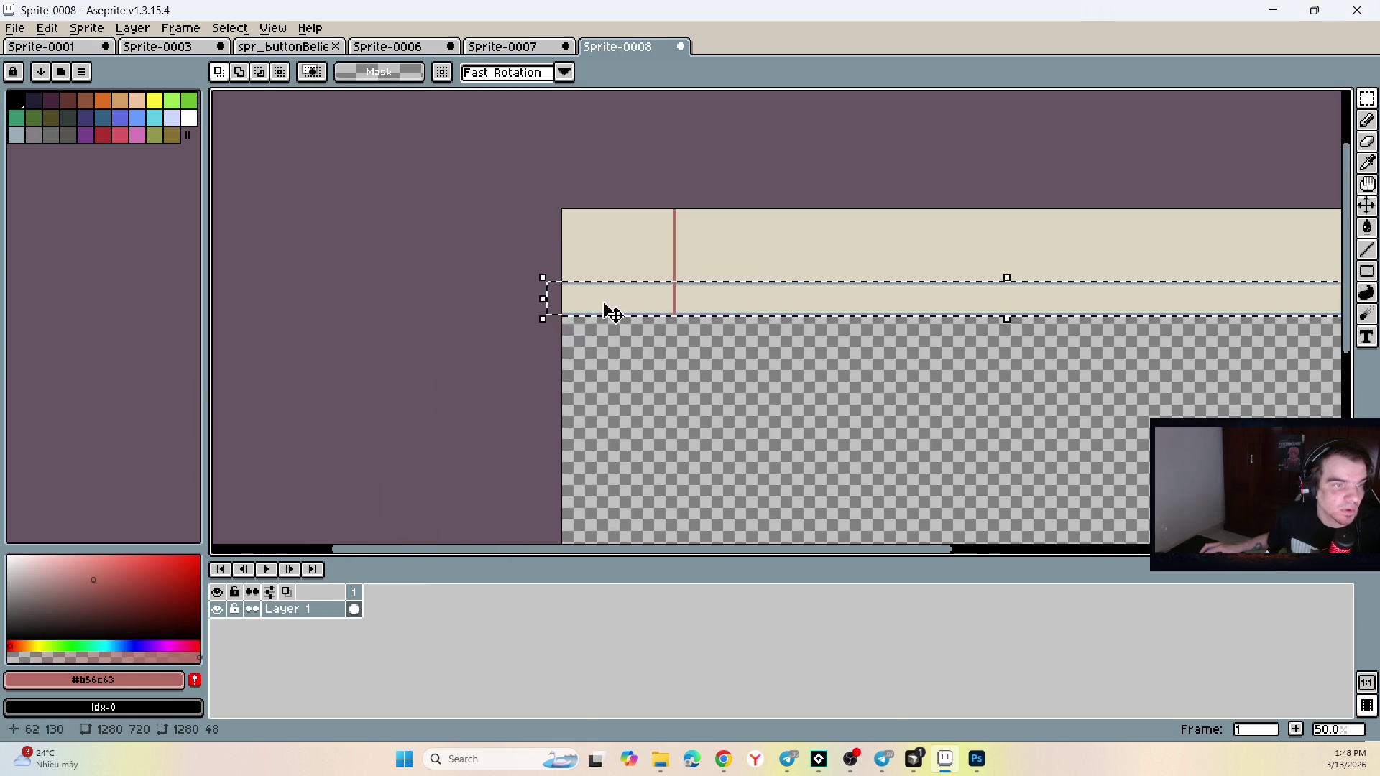
{"action": "scroll", "coordinate": [1039, 355], "scroll_direction": "up", "scroll_amount": 4}
{"action": "left_click_drag", "start_coordinate": [1016, 381], "coordinate": [1103, 381]}
{"action": "left_click_drag", "start_coordinate": [1087, 312], "coordinate": [1111, 304]}
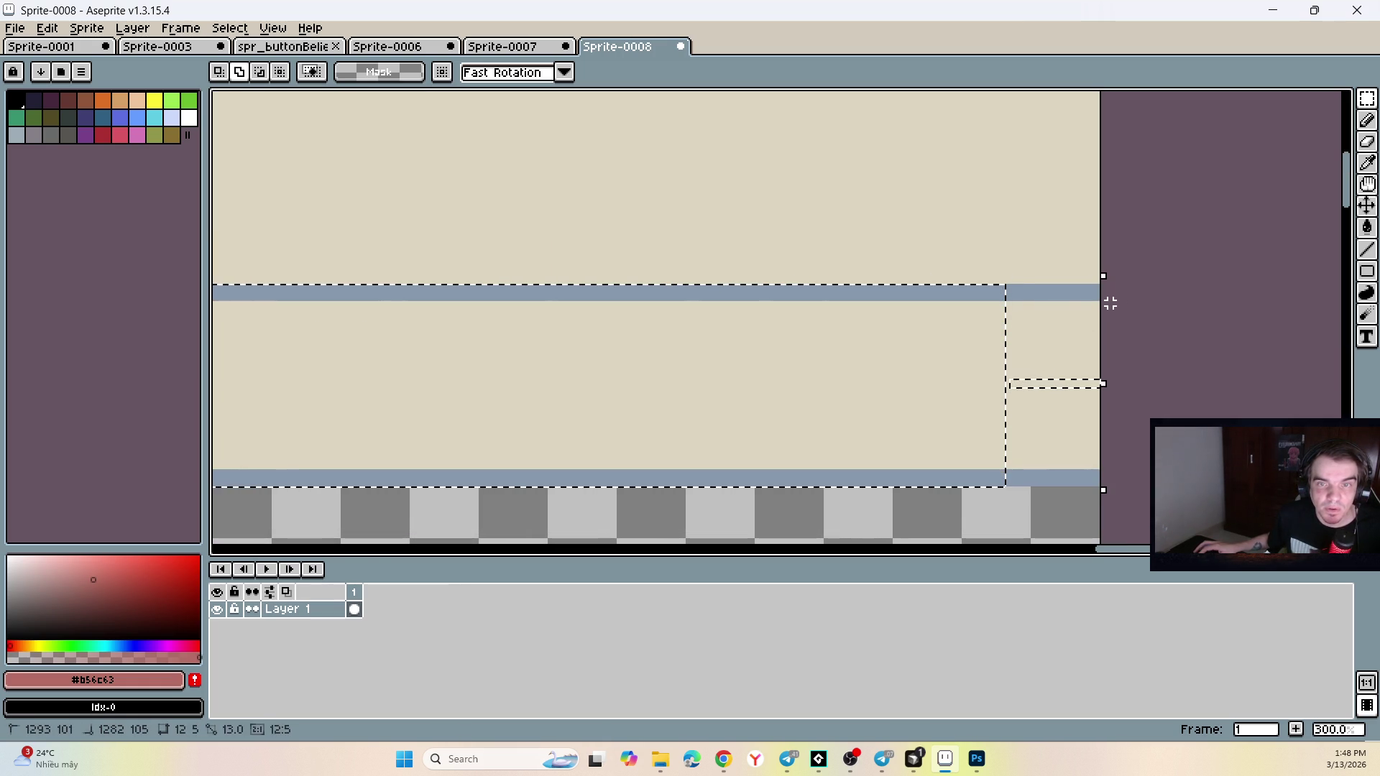
Undo the last two selection edge adjustments.
{"action": "key", "text": "ctrl+z"}
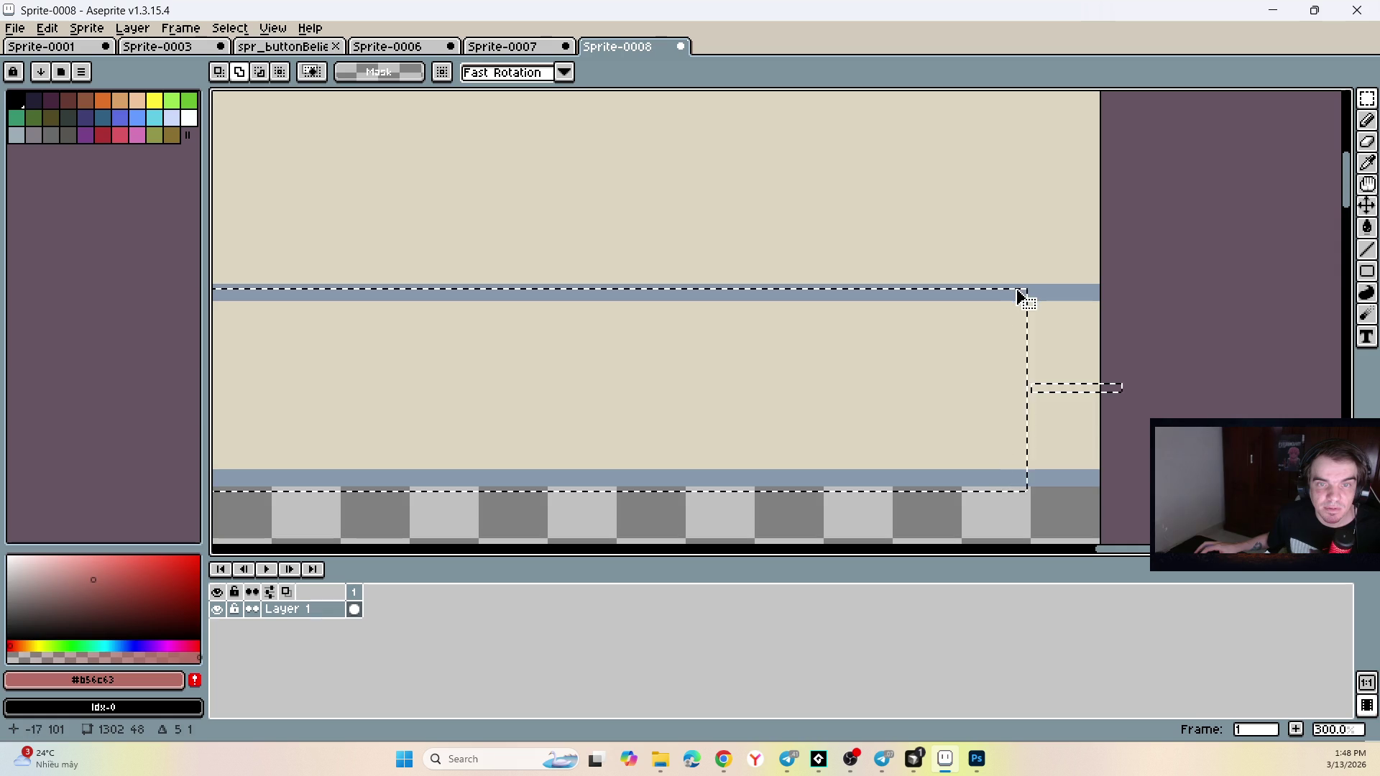
{"action": "key", "text": "ctrl+z"}
{"action": "mouse_move", "coordinate": [1097, 286]}
{"action": "left_mouse_down"}
{"action": "mouse_move", "coordinate": [1063, 305]}
{"action": "mouse_move", "coordinate": [986, 423]}
{"action": "mouse_move", "coordinate": [992, 487]}
{"action": "left_mouse_up"}
{"action": "scroll", "coordinate": [893, 369], "scroll_direction": "down", "scroll_amount": 4}
{"action": "scroll", "coordinate": [357, 351], "scroll_direction": "down", "scroll_amount": 3}
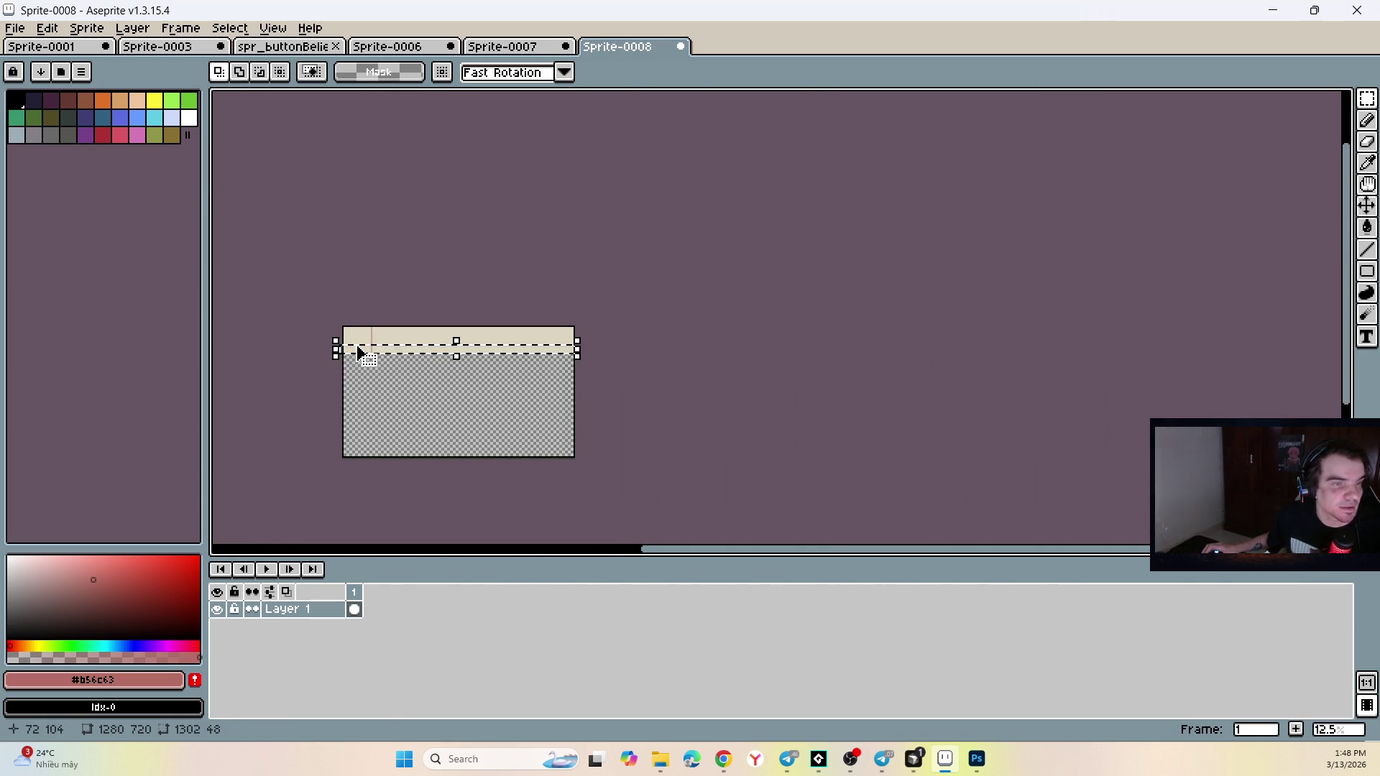
{"action": "scroll", "coordinate": [357, 352], "scroll_direction": "up", "scroll_amount": 4}
Move the selected ruled band down until its rules line up, then commit it.
{"action": "mouse_move", "coordinate": [367, 357]}
{"action": "left_mouse_down"}
{"action": "mouse_move", "coordinate": [386, 410]}
{"action": "mouse_move", "coordinate": [348, 444]}
{"action": "mouse_move", "coordinate": [358, 432]}
{"action": "left_mouse_up"}
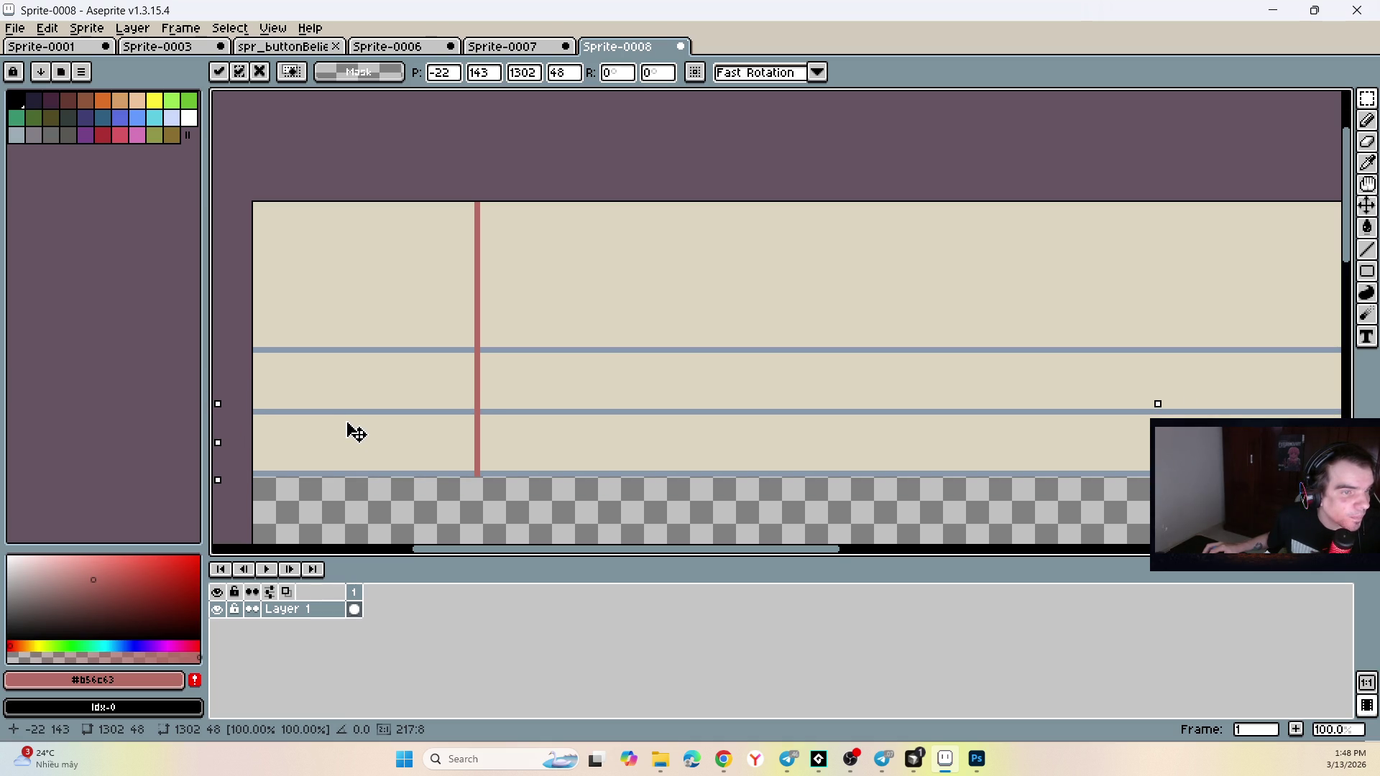
{"action": "key", "text": "ctrl+z"}
{"action": "scroll", "coordinate": [420, 391], "scroll_direction": "down", "scroll_amount": 2}
{"action": "scroll", "coordinate": [420, 390], "scroll_direction": "up", "scroll_amount": 2}
{"action": "mouse_move", "coordinate": [604, 305]}
{"action": "left_mouse_down"}
{"action": "mouse_move", "coordinate": [592, 376]}
{"action": "mouse_move", "coordinate": [615, 417]}
{"action": "mouse_move", "coordinate": [616, 399]}
{"action": "left_mouse_up"}
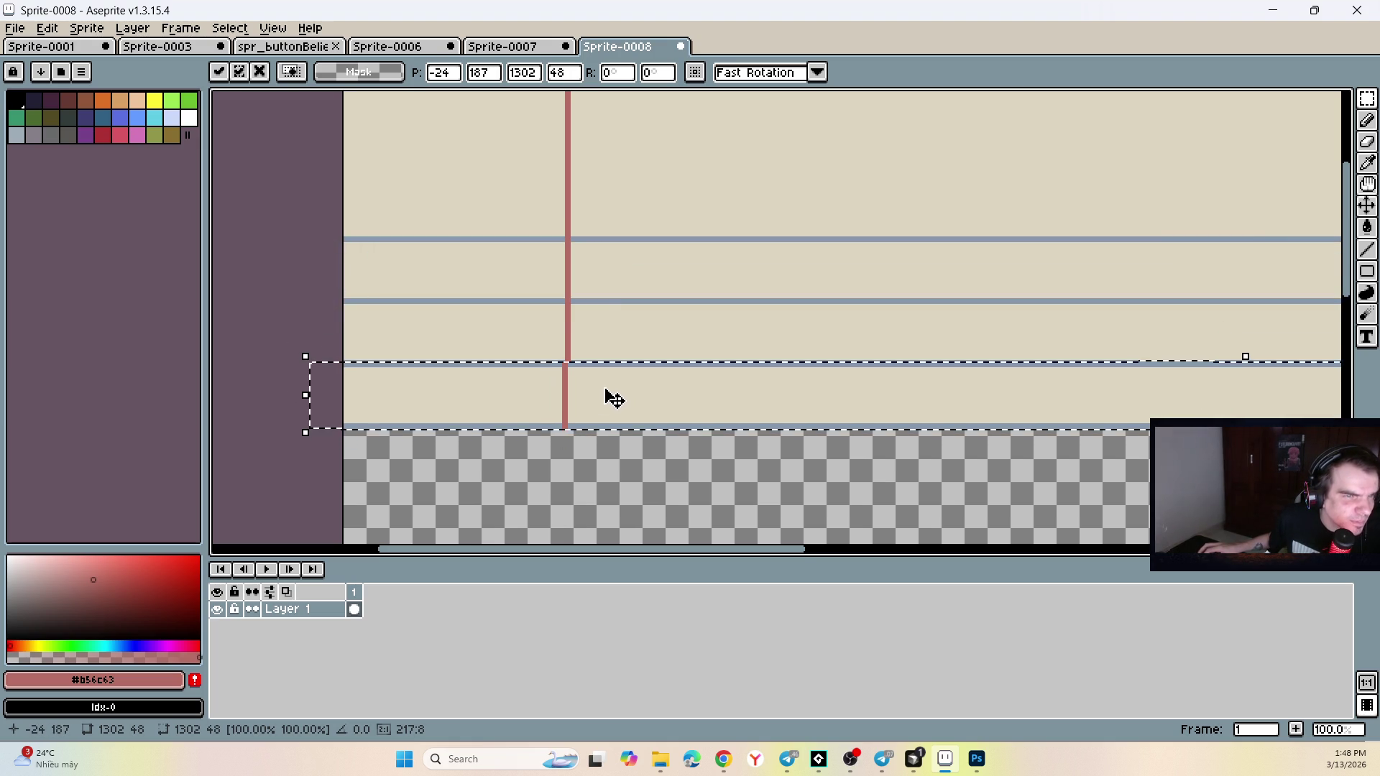
{"action": "scroll", "coordinate": [576, 381], "scroll_direction": "up", "scroll_amount": 8}
{"action": "mouse_move", "coordinate": [596, 345]}
{"action": "left_mouse_down"}
{"action": "mouse_move", "coordinate": [618, 312]}
{"action": "mouse_move", "coordinate": [613, 289]}
{"action": "mouse_move", "coordinate": [607, 360]}
{"action": "mouse_move", "coordinate": [611, 344]}
{"action": "left_mouse_up"}
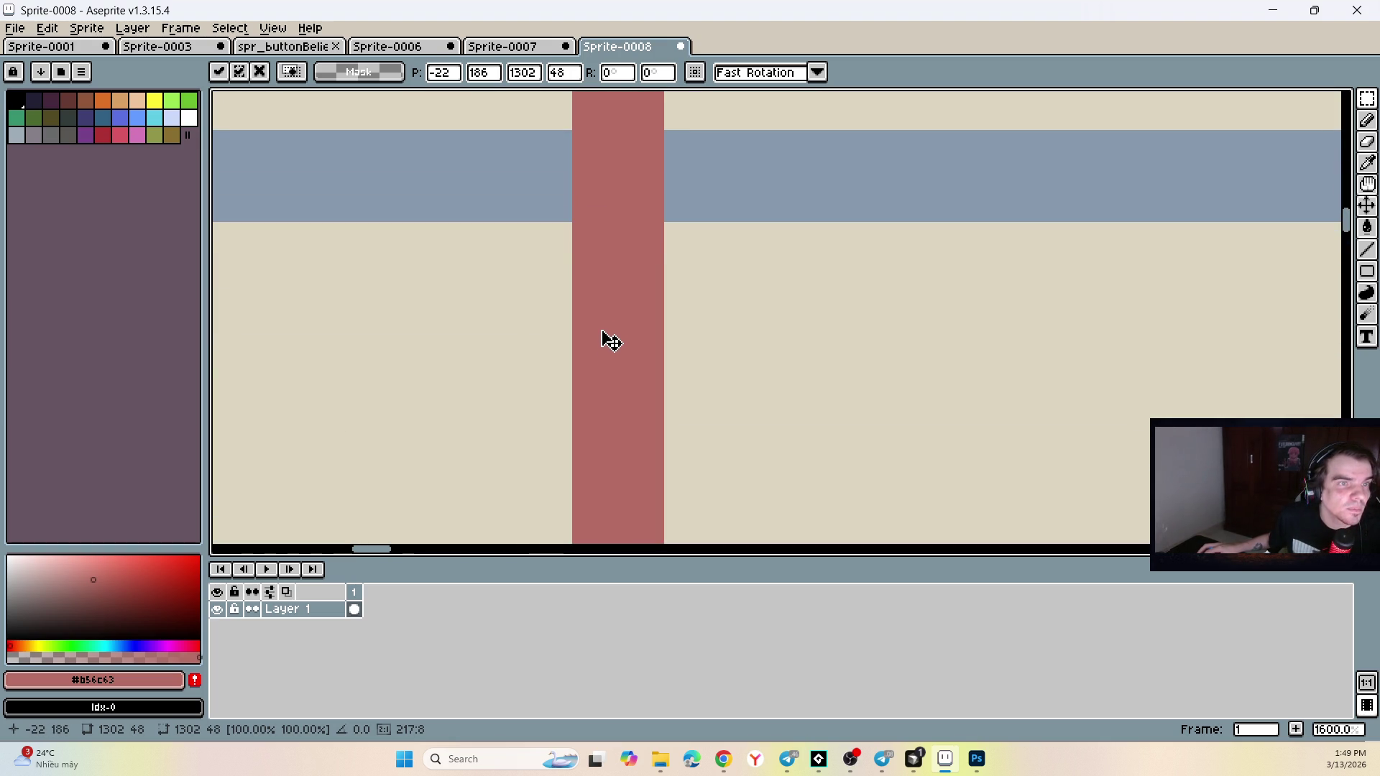
{"action": "scroll", "coordinate": [612, 343], "scroll_direction": "down", "scroll_amount": 10}
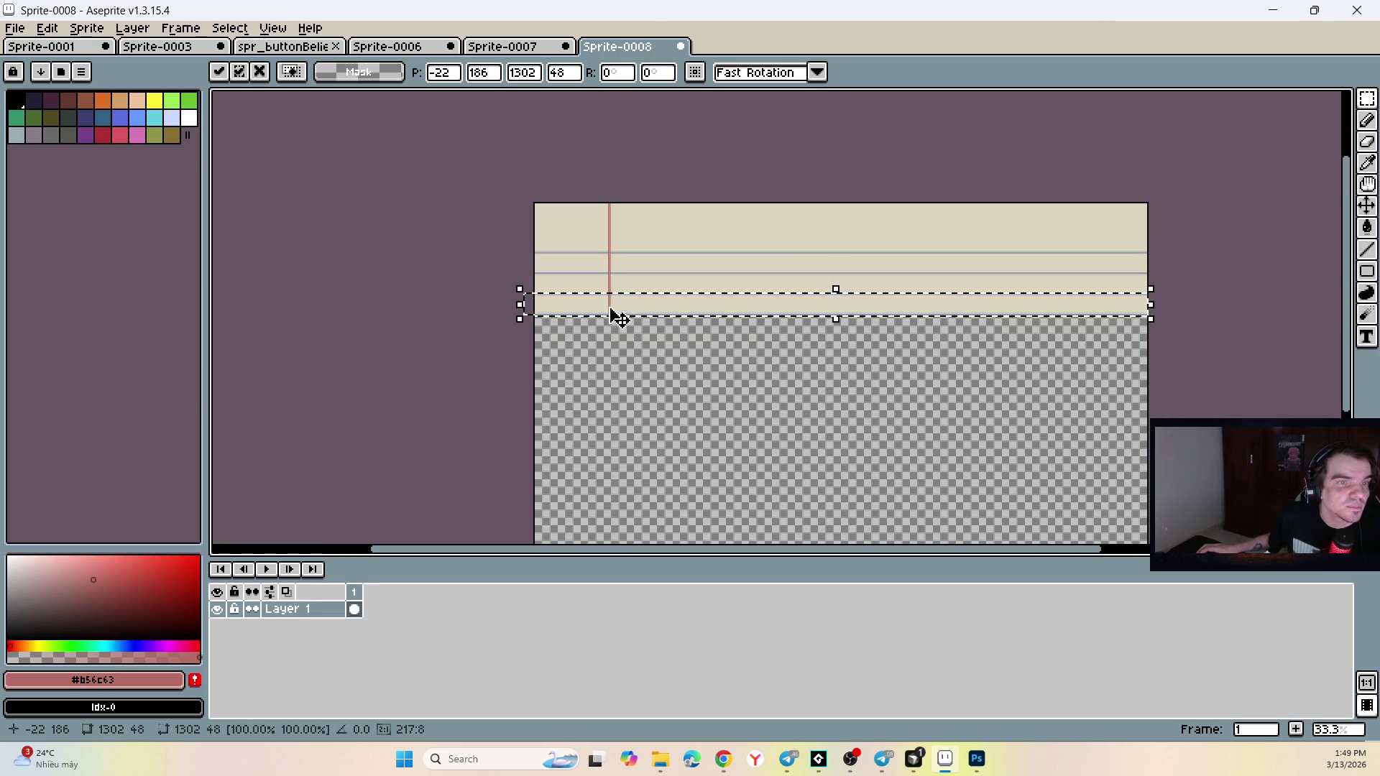
{"action": "left_click", "coordinate": [639, 346]}
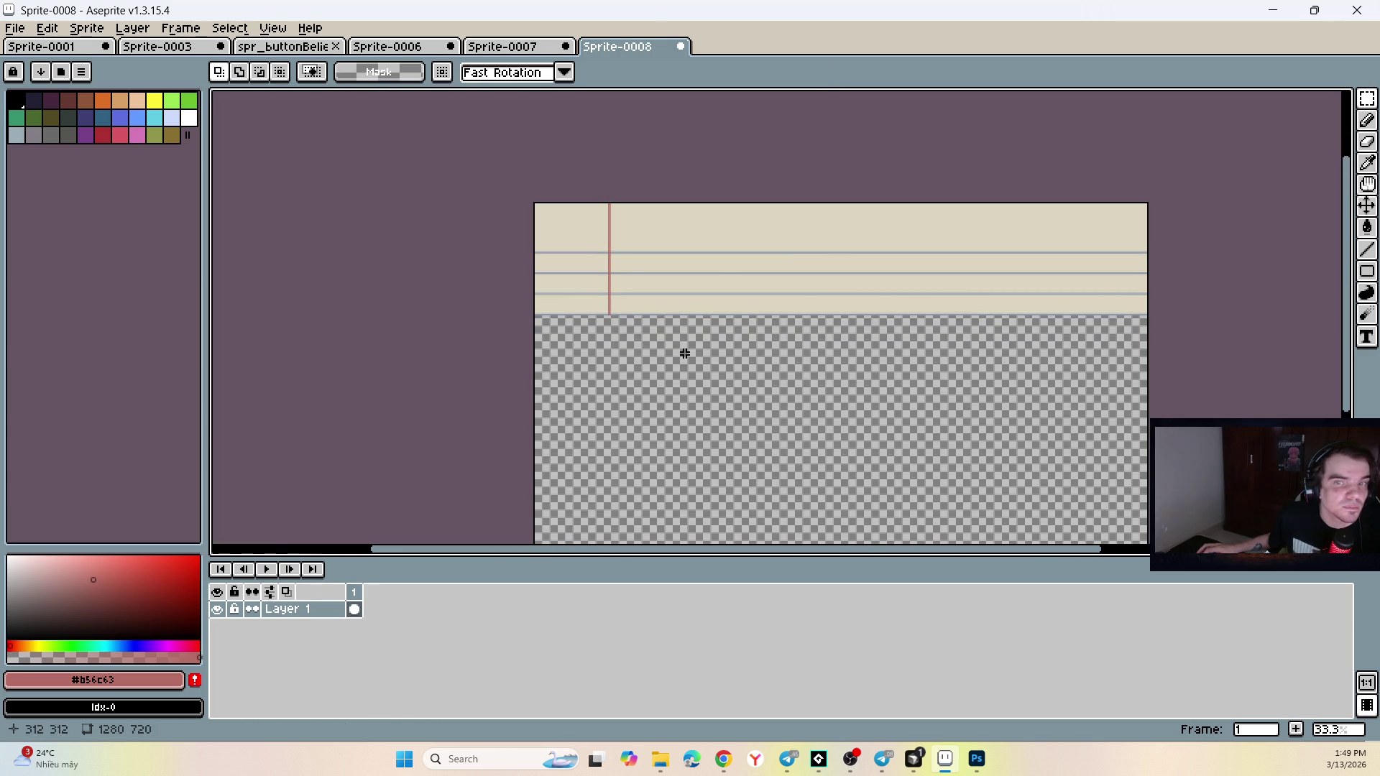
Pick the cream paper colour and marquee-select a 1280×134 ruled strip.
{"action": "mouse_move", "coordinate": [1161, 395]}
{"action": "left_mouse_down"}
{"action": "mouse_move", "coordinate": [586, 132]}
{"action": "mouse_move", "coordinate": [463, 144]}
{"action": "left_mouse_up"}
{"action": "key", "text": "ctrl+d"}
{"action": "scroll", "coordinate": [1172, 306], "scroll_direction": "up", "scroll_amount": 3}
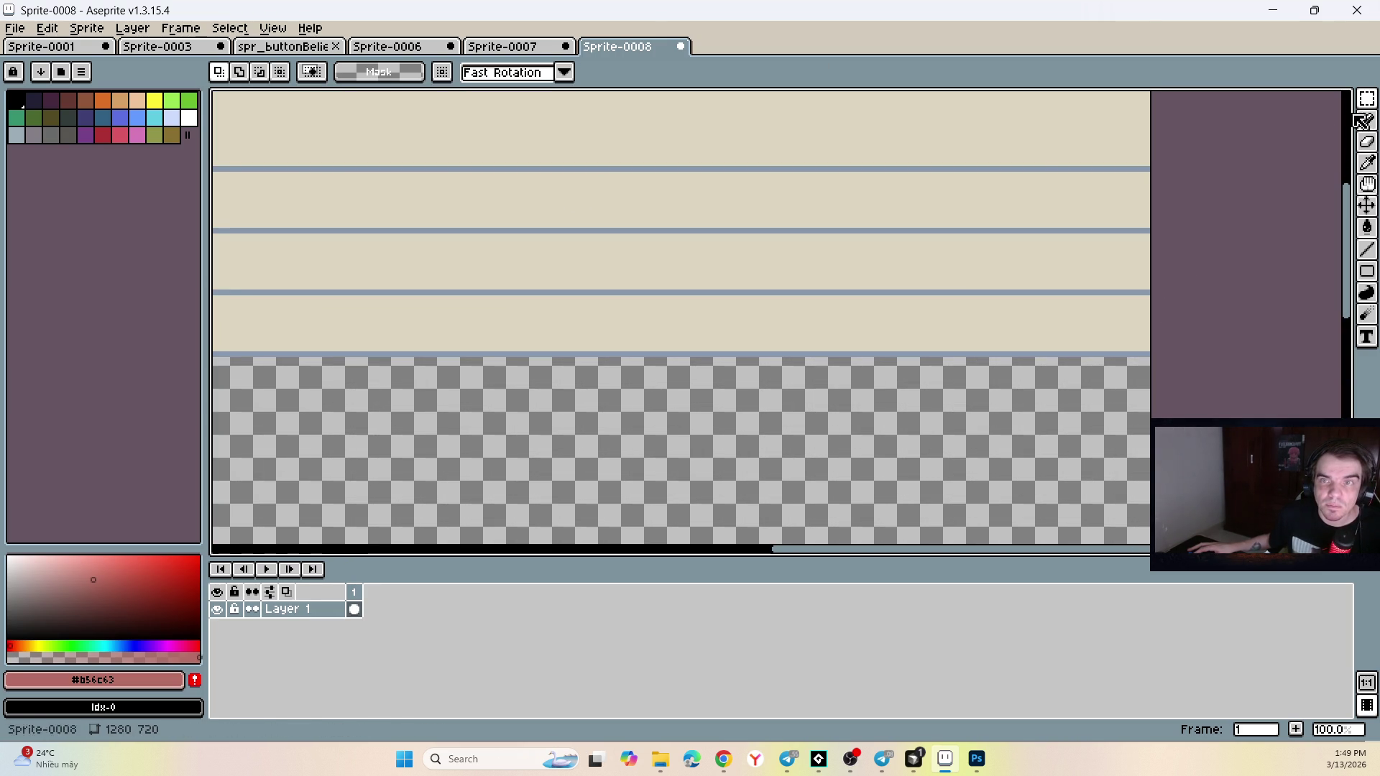
{"action": "key", "text": "w"}
{"action": "mouse_move", "coordinate": [1152, 357]}
{"action": "left_mouse_down"}
{"action": "mouse_move", "coordinate": [746, 197]}
{"action": "mouse_move", "coordinate": [215, 94]}
{"action": "mouse_move", "coordinate": [339, 287]}
{"action": "mouse_move", "coordinate": [215, 360]}
{"action": "mouse_move", "coordinate": [136, 357]}
{"action": "left_mouse_up"}
{"action": "left_click", "coordinate": [372, 342], "text": "alt"}
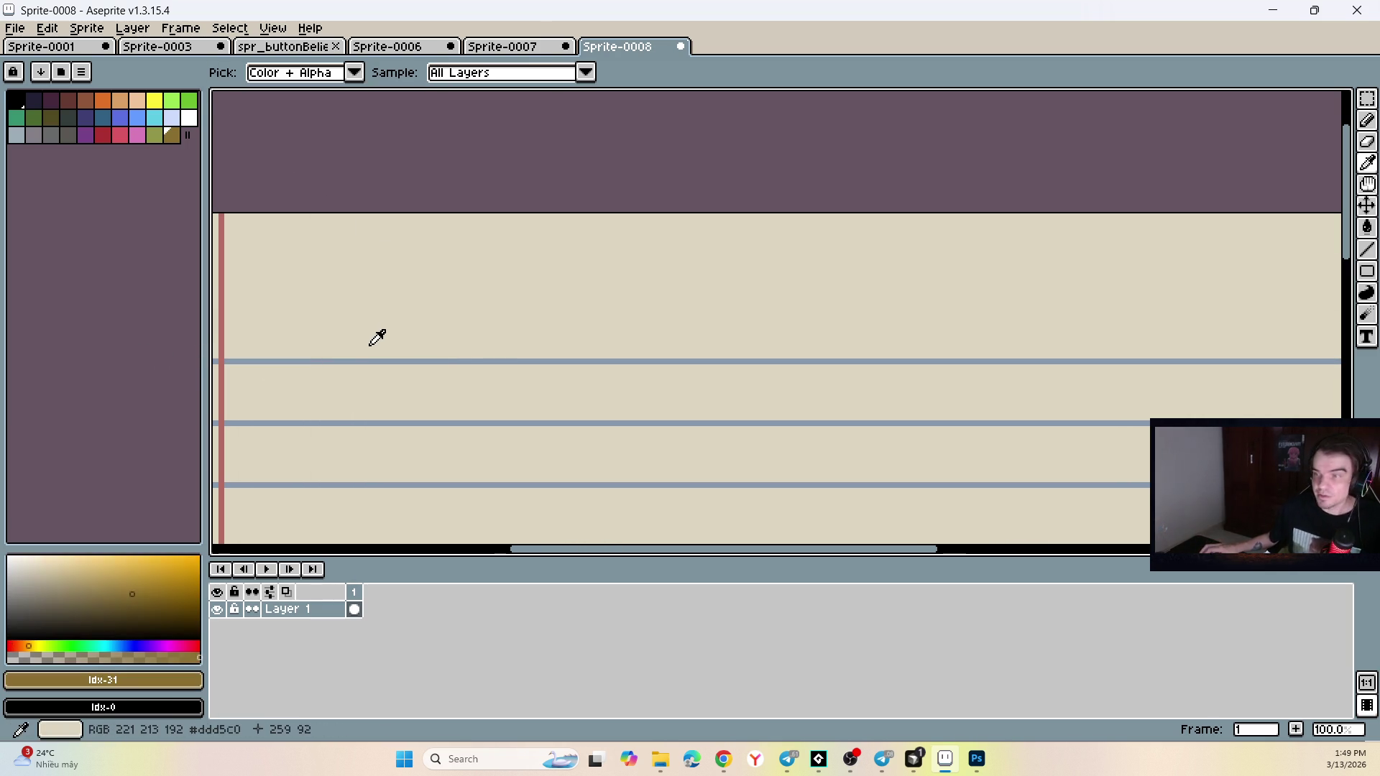
{"action": "scroll", "coordinate": [253, 369], "scroll_direction": "down", "scroll_amount": 2}
{"action": "scroll", "coordinate": [256, 364], "scroll_direction": "up", "scroll_amount": 4}
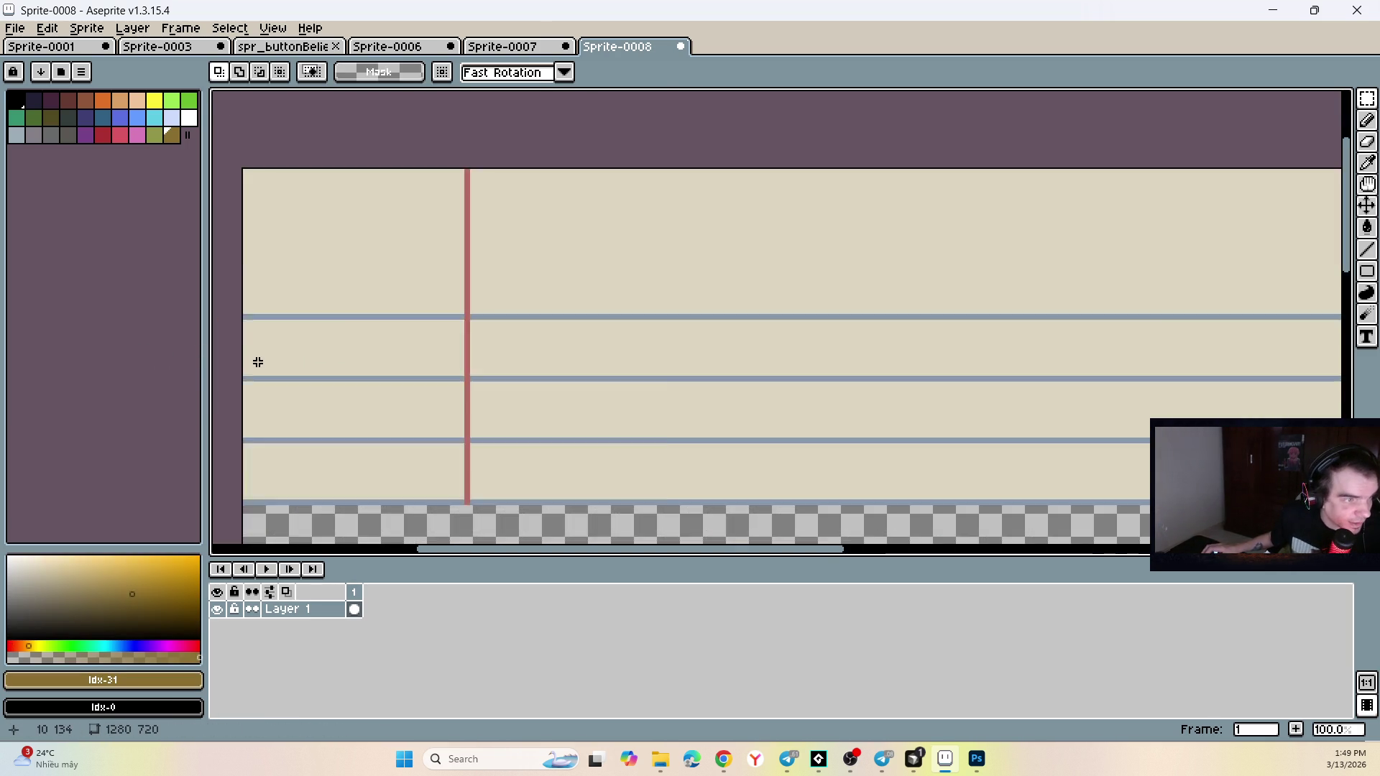
{"action": "scroll", "coordinate": [225, 289], "scroll_direction": "down", "scroll_amount": 1}
{"action": "mouse_move", "coordinate": [227, 276]}
{"action": "left_mouse_down"}
{"action": "mouse_move", "coordinate": [1340, 464]}
{"action": "mouse_move", "coordinate": [1277, 408]}
{"action": "mouse_move", "coordinate": [1277, 360]}
{"action": "left_mouse_up"}
Drag copies of the ruled strip down the canvas, aligning each with the rules above.
{"action": "scroll", "coordinate": [1340, 464], "scroll_direction": "down", "scroll_amount": 5}
{"action": "scroll", "coordinate": [1281, 416], "scroll_direction": "up", "scroll_amount": 10}
{"action": "scroll", "coordinate": [790, 313], "scroll_direction": "down", "scroll_amount": 4}
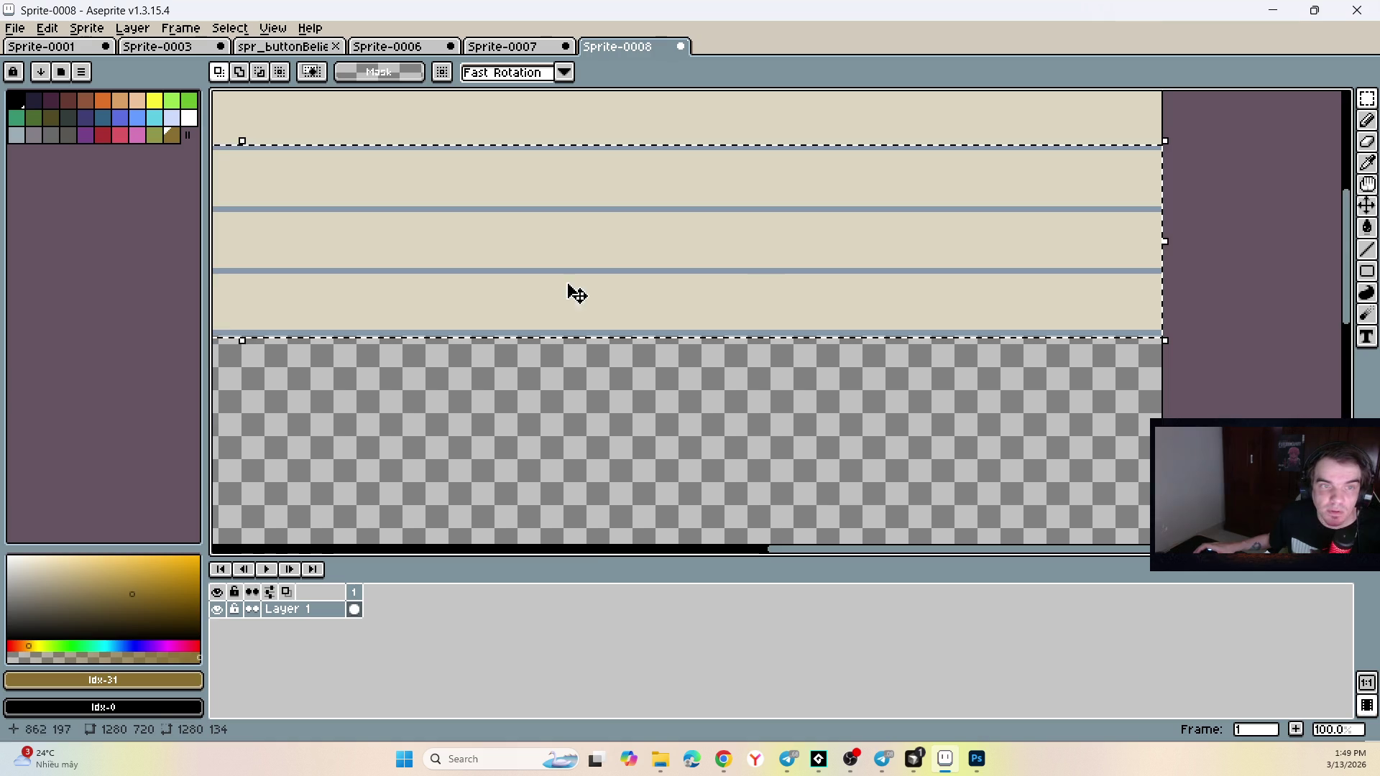
{"action": "scroll", "coordinate": [385, 268], "scroll_direction": "down", "scroll_amount": 2}
{"action": "scroll", "coordinate": [277, 268], "scroll_direction": "up", "scroll_amount": 1}
{"action": "mouse_move", "coordinate": [278, 268]}
{"action": "left_mouse_down"}
{"action": "mouse_move", "coordinate": [321, 278]}
{"action": "mouse_move", "coordinate": [347, 370]}
{"action": "left_mouse_up"}
{"action": "scroll", "coordinate": [372, 353], "scroll_direction": "up", "scroll_amount": 4}
{"action": "scroll", "coordinate": [372, 353], "scroll_direction": "up", "scroll_amount": 2}
{"action": "left_click_drag", "start_coordinate": [450, 330], "coordinate": [446, 319]}
{"action": "scroll", "coordinate": [446, 318], "scroll_direction": "down", "scroll_amount": 6}
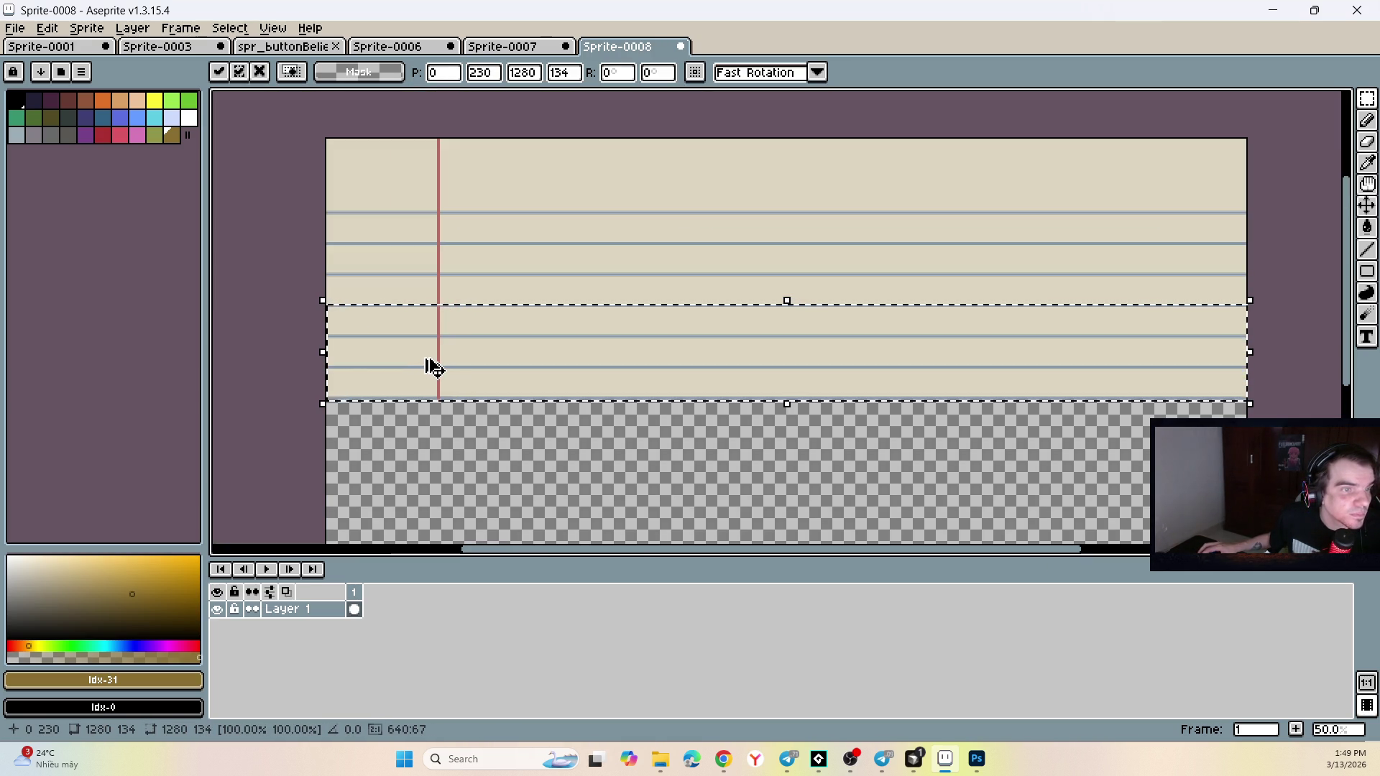
{"action": "left_click_drag", "start_coordinate": [440, 367], "coordinate": [455, 438]}
{"action": "scroll", "coordinate": [450, 430], "scroll_direction": "up", "scroll_amount": 1}
{"action": "scroll", "coordinate": [442, 423], "scroll_direction": "up", "scroll_amount": 4}
{"action": "mouse_move", "coordinate": [438, 369]}
{"action": "left_mouse_down"}
{"action": "mouse_move", "coordinate": [438, 282]}
{"action": "mouse_move", "coordinate": [444, 296]}
{"action": "left_mouse_up"}
Place a final strip at the canvas bottom matching the rules, then deselect.
{"action": "scroll", "coordinate": [442, 283], "scroll_direction": "down", "scroll_amount": 6}
{"action": "scroll", "coordinate": [444, 296], "scroll_direction": "up", "scroll_amount": 1}
{"action": "mouse_move", "coordinate": [477, 251]}
{"action": "left_mouse_down"}
{"action": "mouse_move", "coordinate": [460, 373]}
{"action": "mouse_move", "coordinate": [446, 364]}
{"action": "mouse_move", "coordinate": [546, 268]}
{"action": "mouse_move", "coordinate": [542, 237]}
{"action": "mouse_move", "coordinate": [549, 259]}
{"action": "mouse_move", "coordinate": [573, 161]}
{"action": "mouse_move", "coordinate": [568, 356]}
{"action": "left_mouse_up"}
{"action": "scroll", "coordinate": [446, 364], "scroll_direction": "up", "scroll_amount": 5}
{"action": "scroll", "coordinate": [549, 247], "scroll_direction": "down", "scroll_amount": 5}
{"action": "scroll", "coordinate": [568, 356], "scroll_direction": "up", "scroll_amount": 5}
{"action": "left_click_drag", "start_coordinate": [515, 395], "coordinate": [521, 277]}
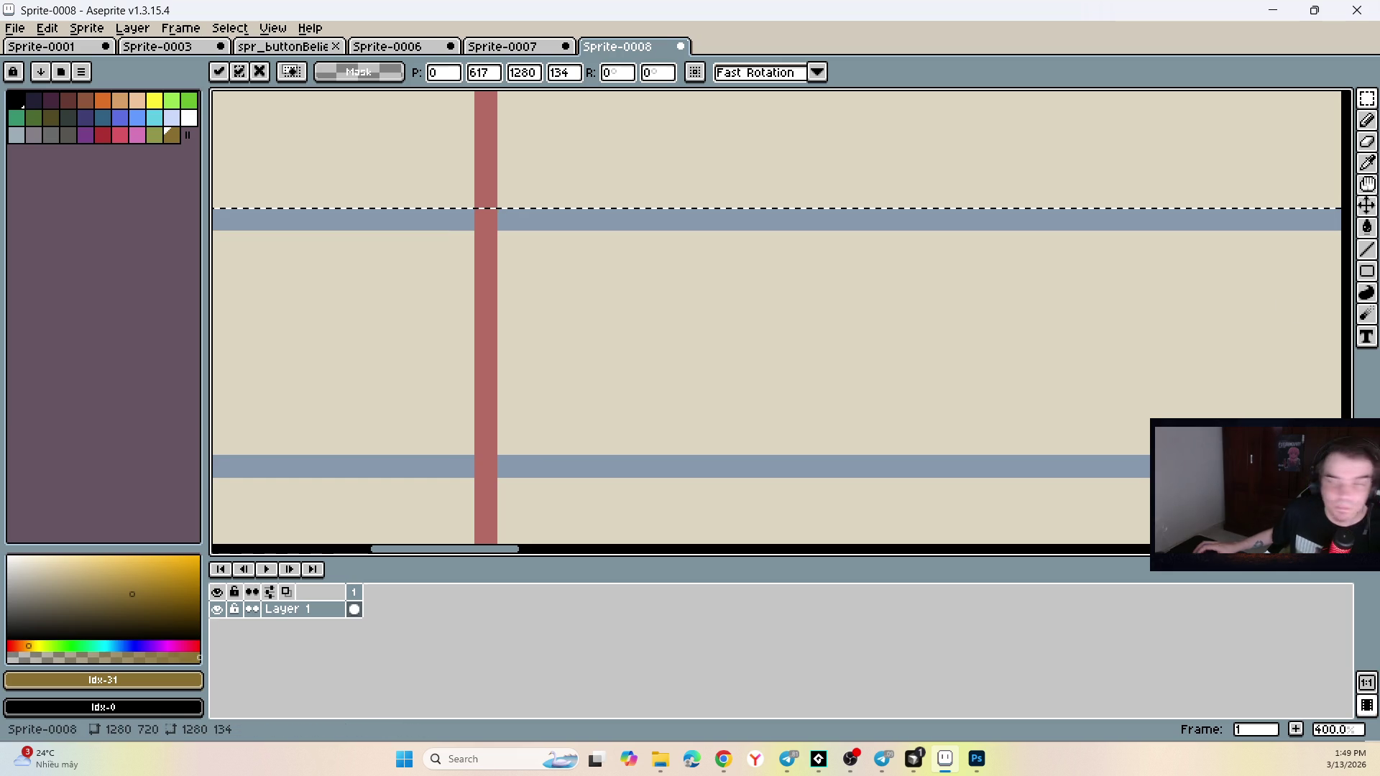
{"action": "key", "text": "alt+Tab"}
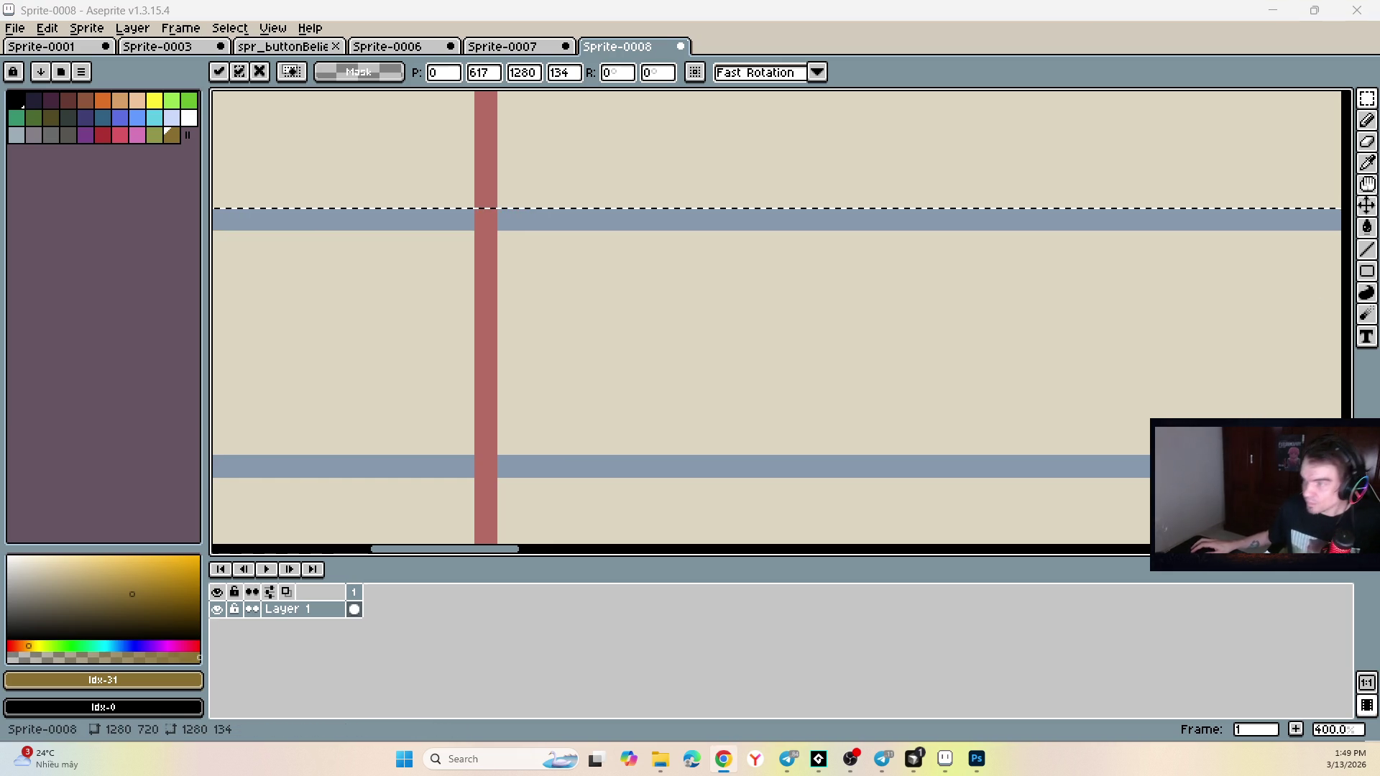
{"action": "key", "text": "alt+Tab"}
{"action": "scroll", "coordinate": [986, 403], "scroll_direction": "down", "scroll_amount": 6}
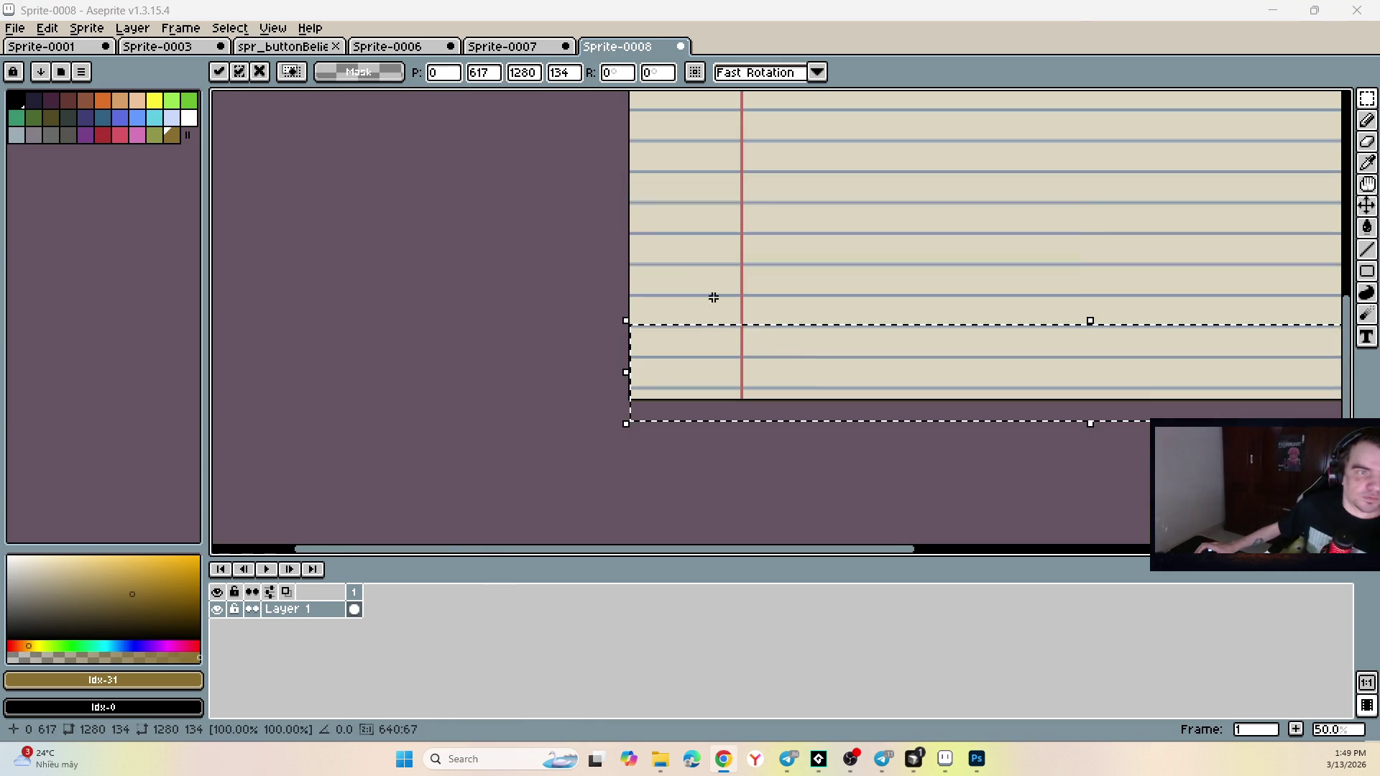
{"action": "key", "text": "ctrl+d"}
{"action": "scroll", "coordinate": [637, 230], "scroll_direction": "down", "scroll_amount": 1}
{"action": "scroll", "coordinate": [733, 268], "scroll_direction": "up", "scroll_amount": 1}
{"action": "scroll", "coordinate": [391, 166], "scroll_direction": "down", "scroll_amount": 2}
{"action": "left_click", "coordinate": [14, 27]}
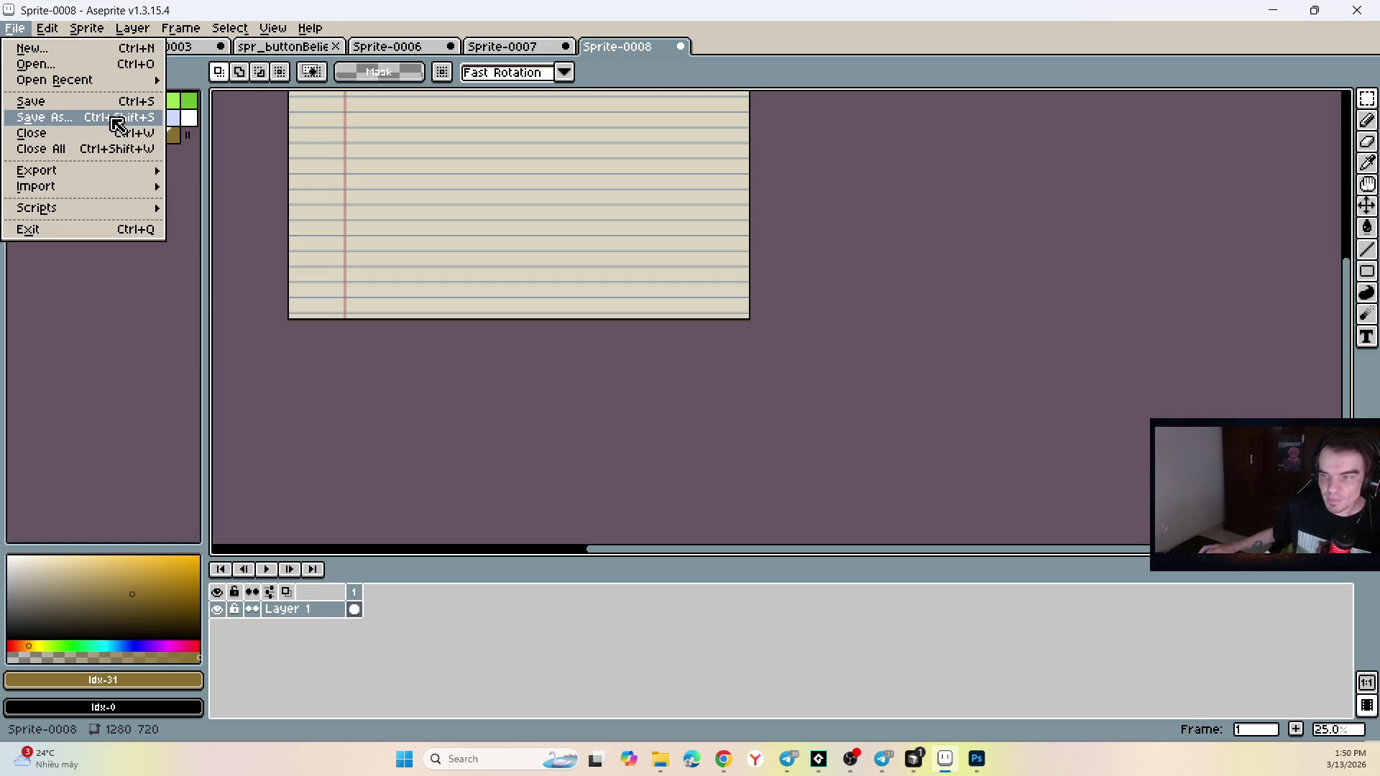
Save the sprite as spr_background.png and drag it from the Sprites folder into GameMaker.
{"action": "key", "text": "alt+Tab"}
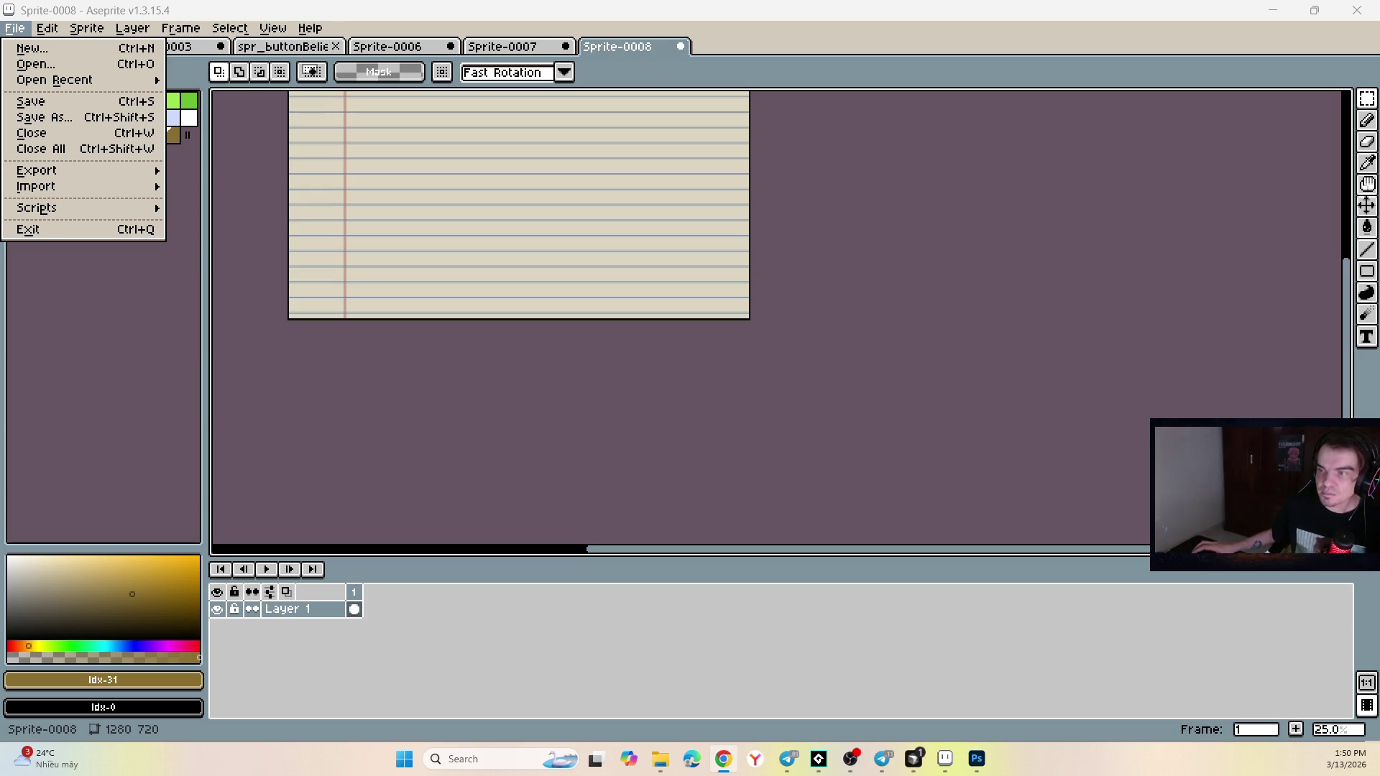
{"action": "left_click", "coordinate": [241, 148]}
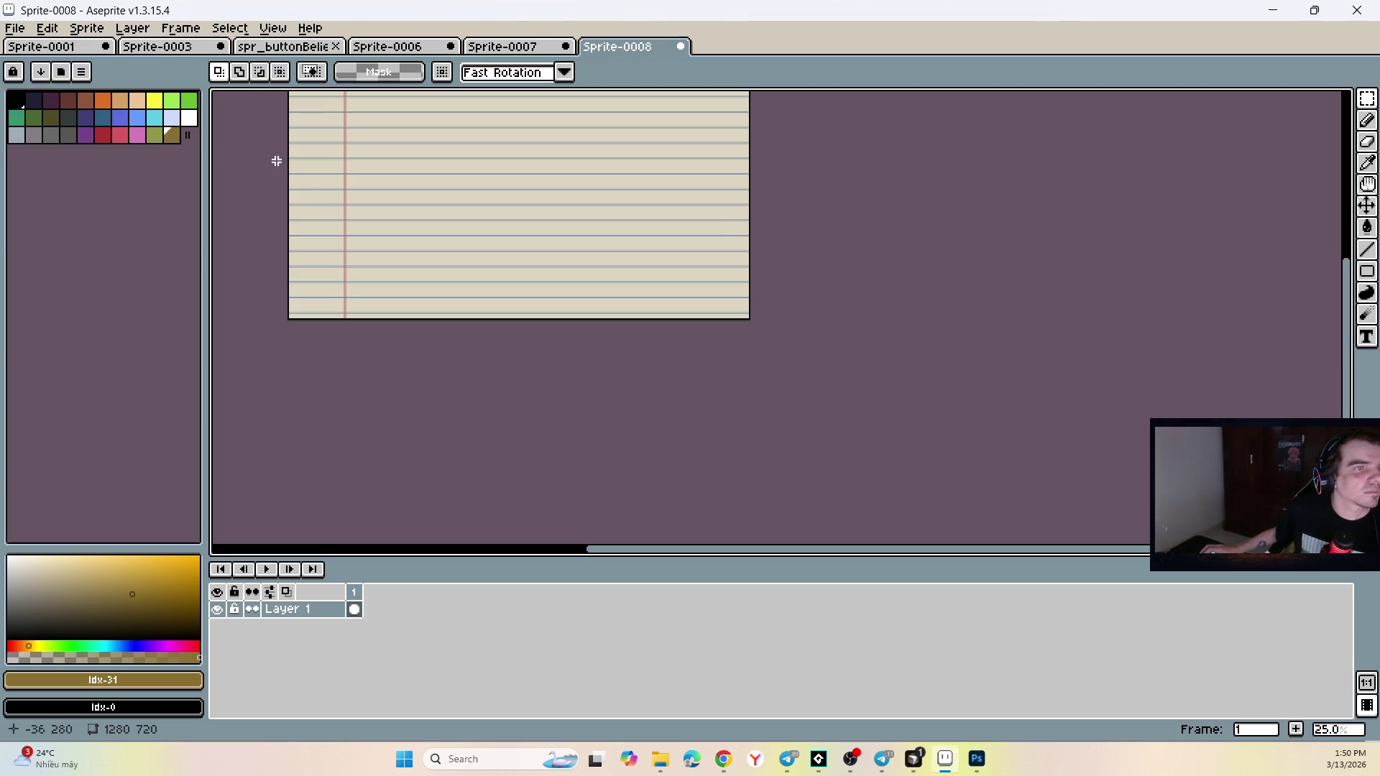
{"action": "left_click", "coordinate": [14, 28]}
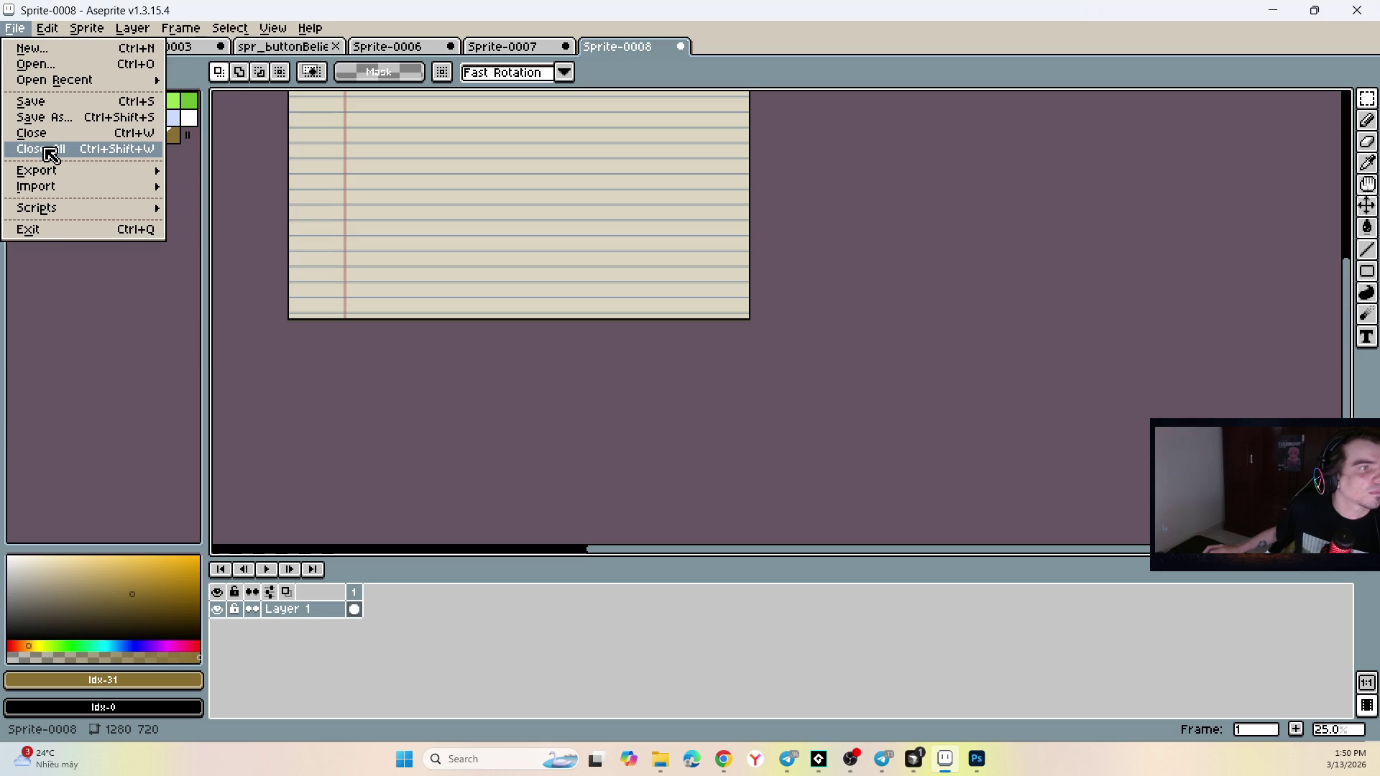
{"action": "left_click", "coordinate": [52, 118]}
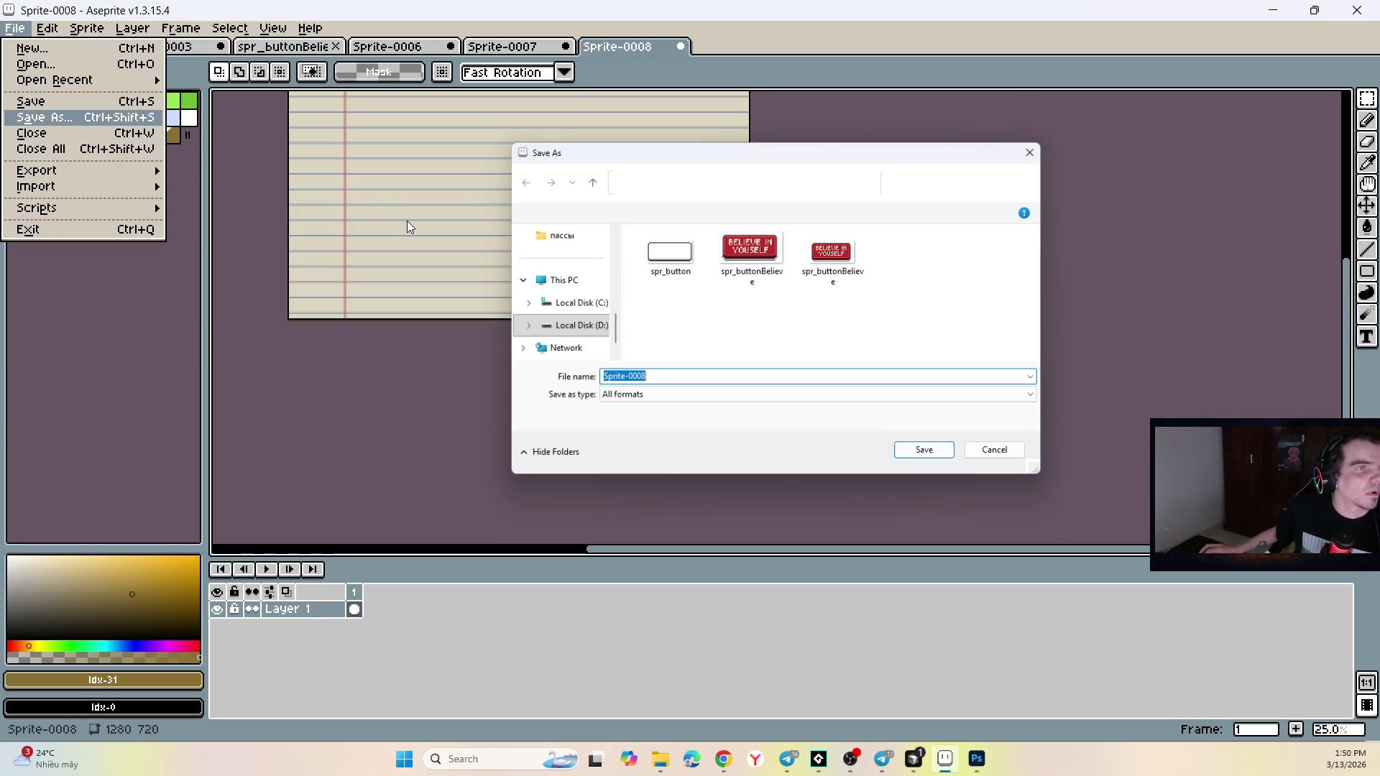
{"action": "type", "text": "s"}
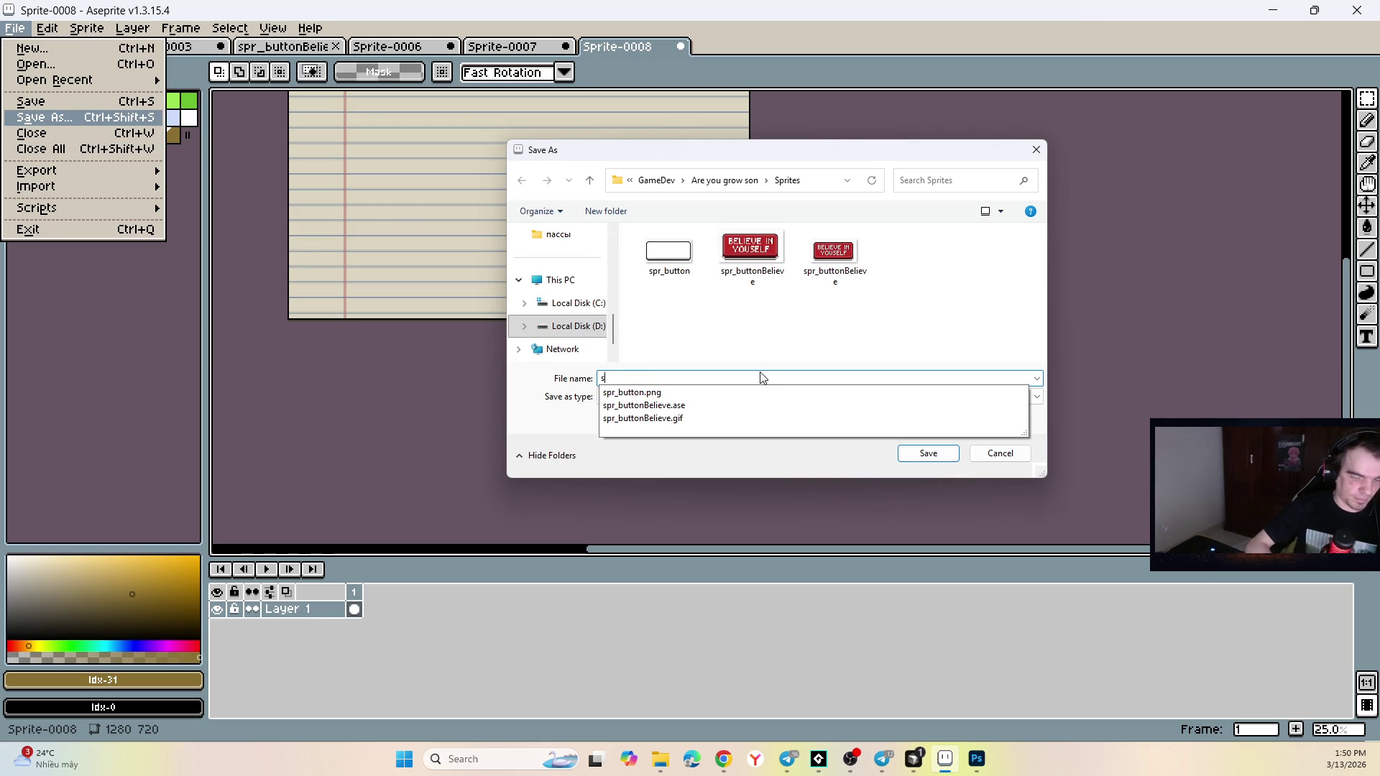
{"action": "type", "text": "pr_background"}
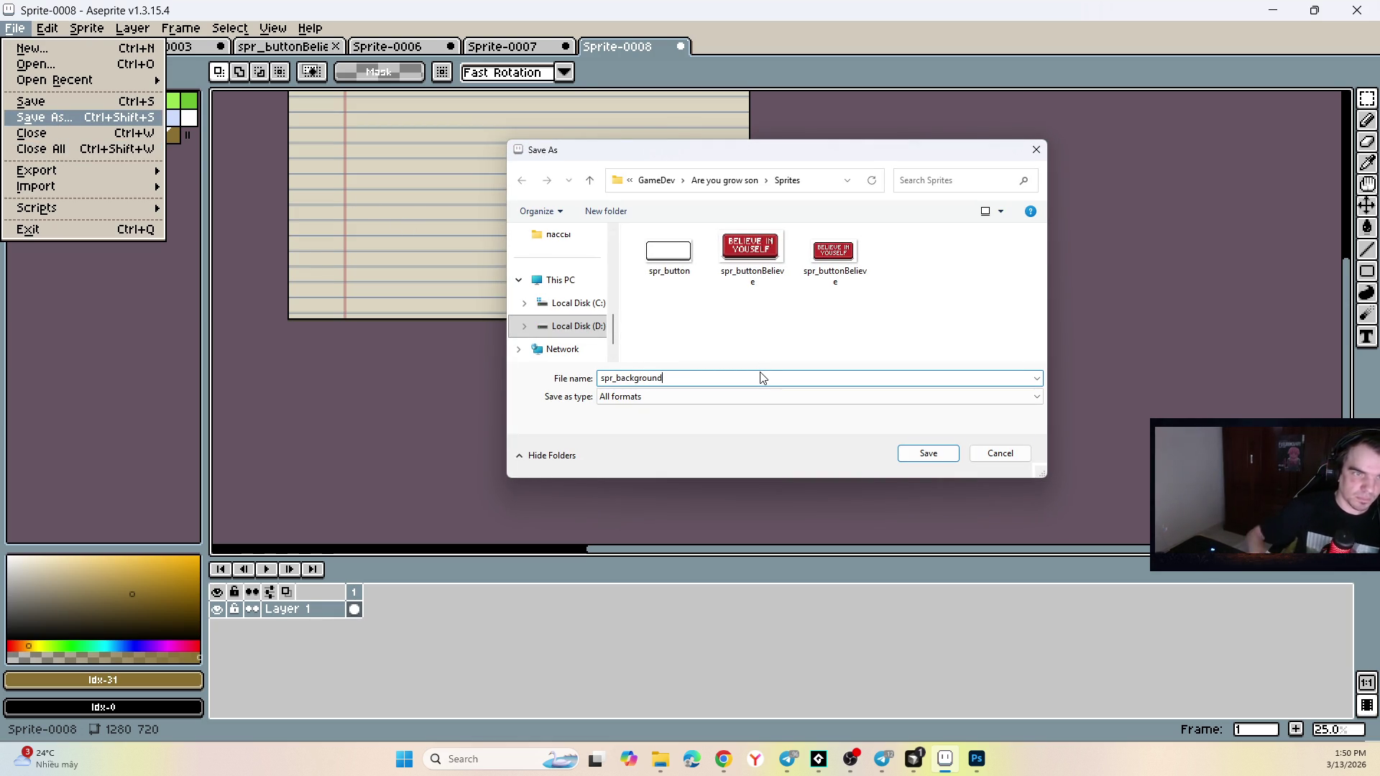
{"action": "left_click", "coordinate": [710, 397]}
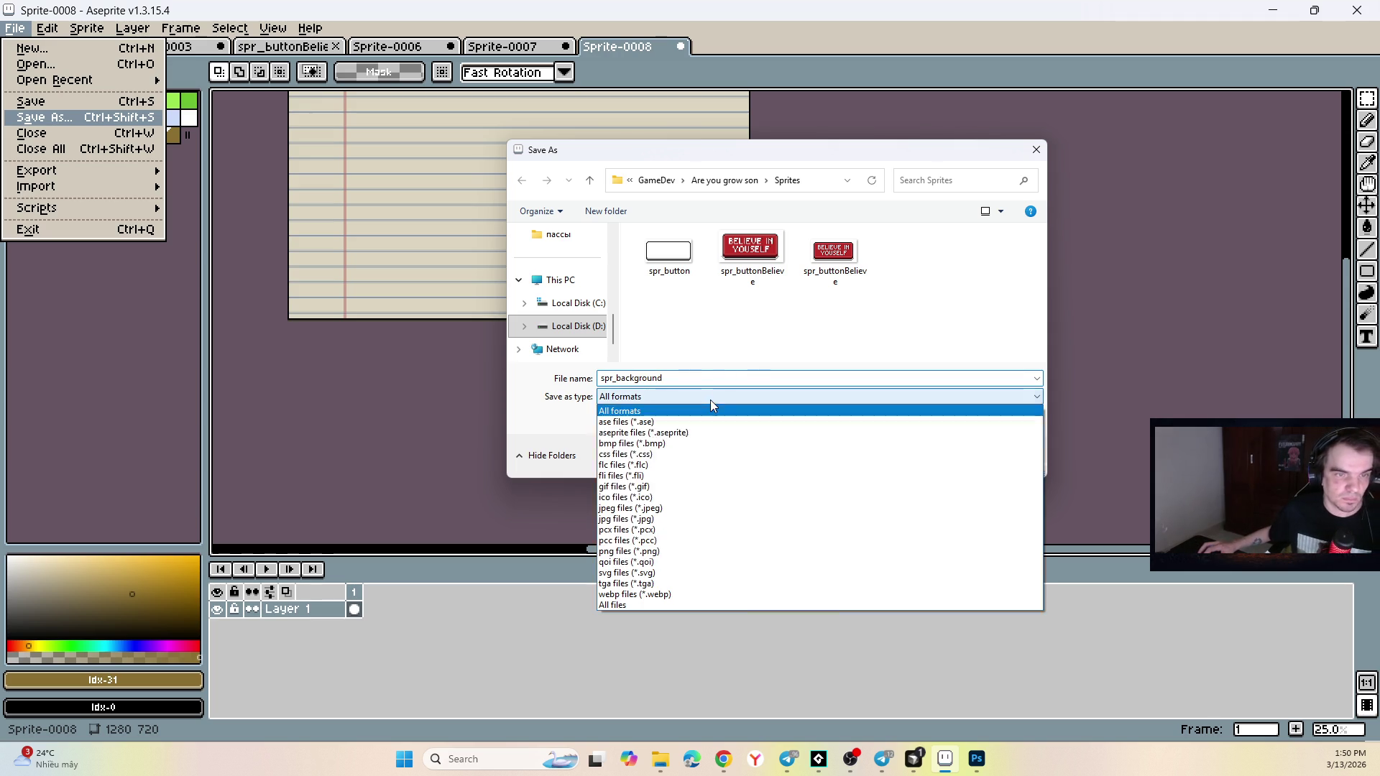
{"action": "left_click", "coordinate": [652, 550]}
{"action": "left_click", "coordinate": [934, 455]}
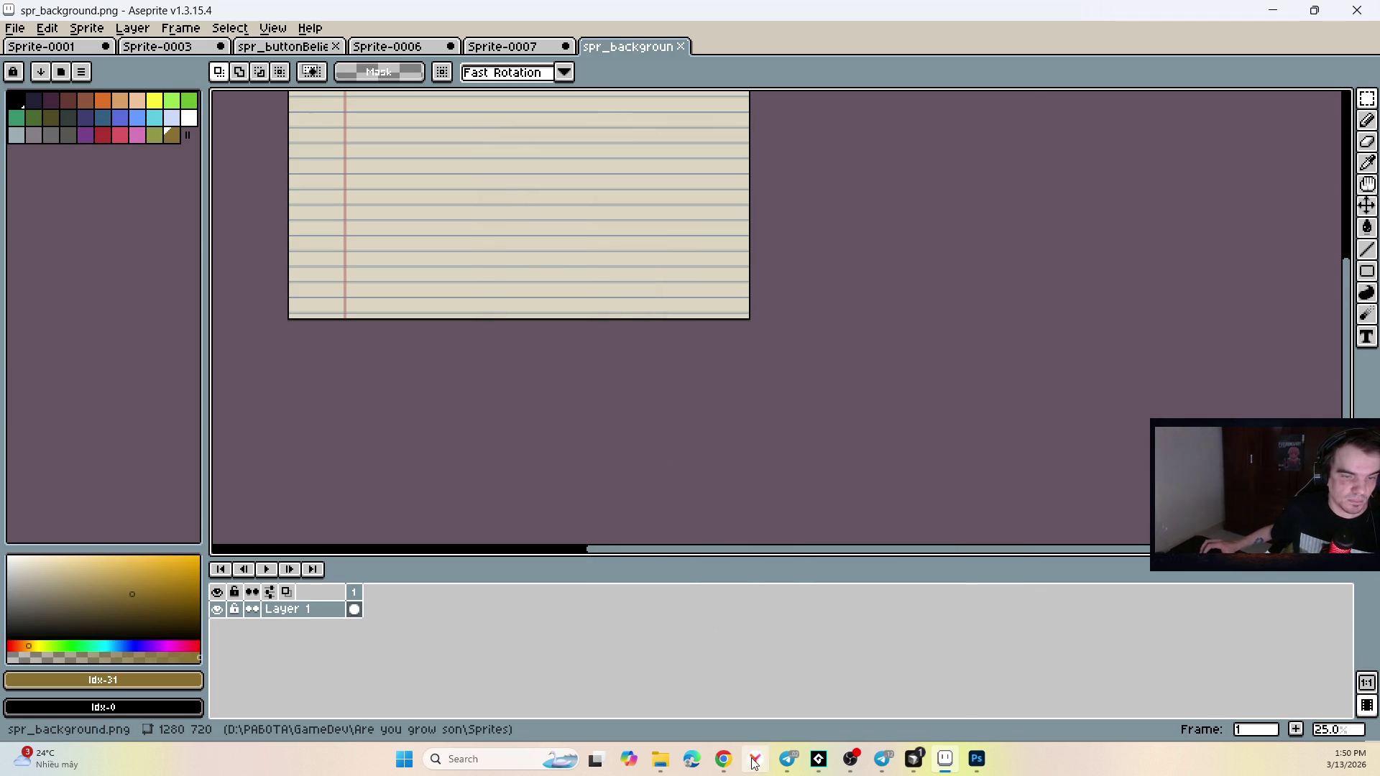
{"action": "left_click", "coordinate": [661, 759]}
{"action": "mouse_move", "coordinate": [697, 316]}
{"action": "left_mouse_down"}
{"action": "mouse_move", "coordinate": [706, 361]}
{"action": "mouse_move", "coordinate": [822, 559]}
{"action": "mouse_move", "coordinate": [848, 552]}
{"action": "left_mouse_up"}
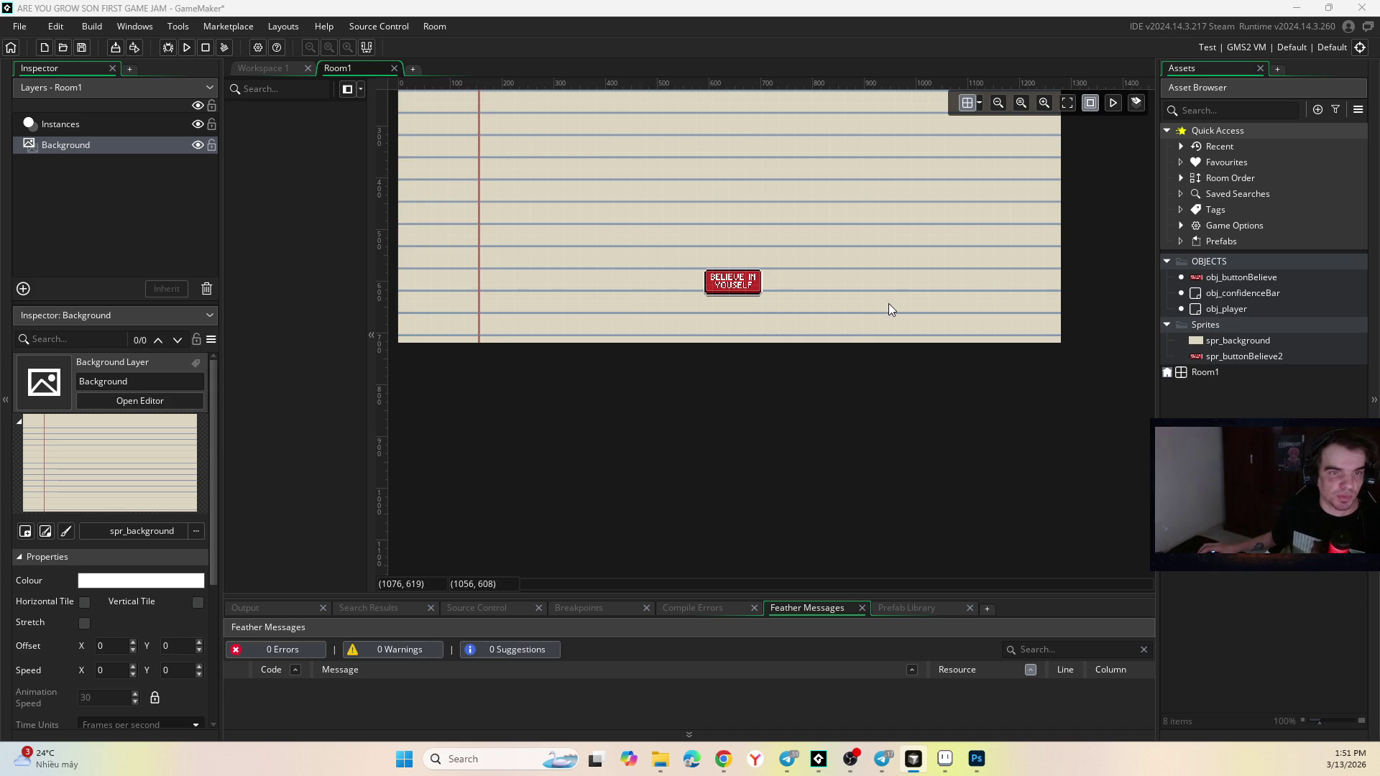
Compare Room1's lined-paper background with the Photoshop mockup, then select obj_buttonBelieve.
{"action": "scroll", "coordinate": [823, 387], "scroll_direction": "up", "scroll_amount": 4}
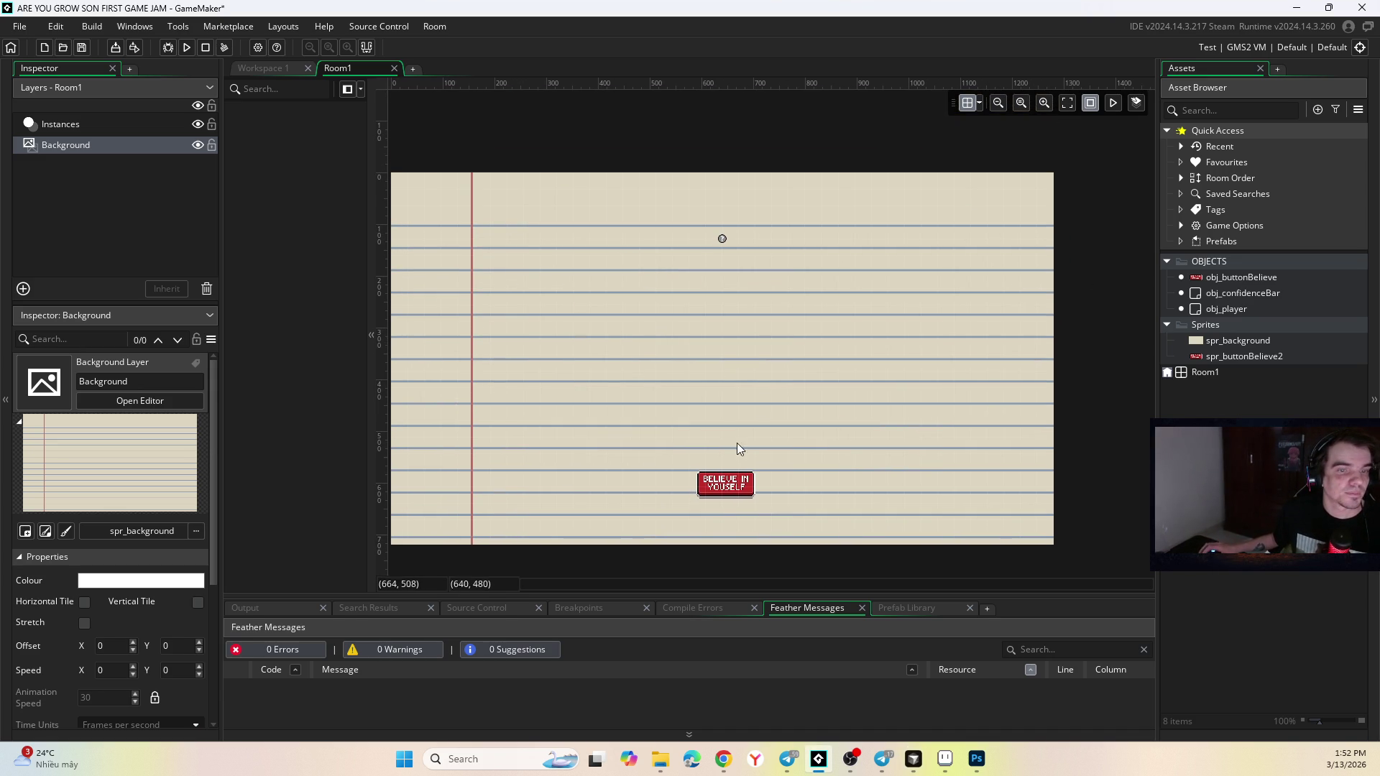
{"action": "left_click", "coordinate": [945, 769]}
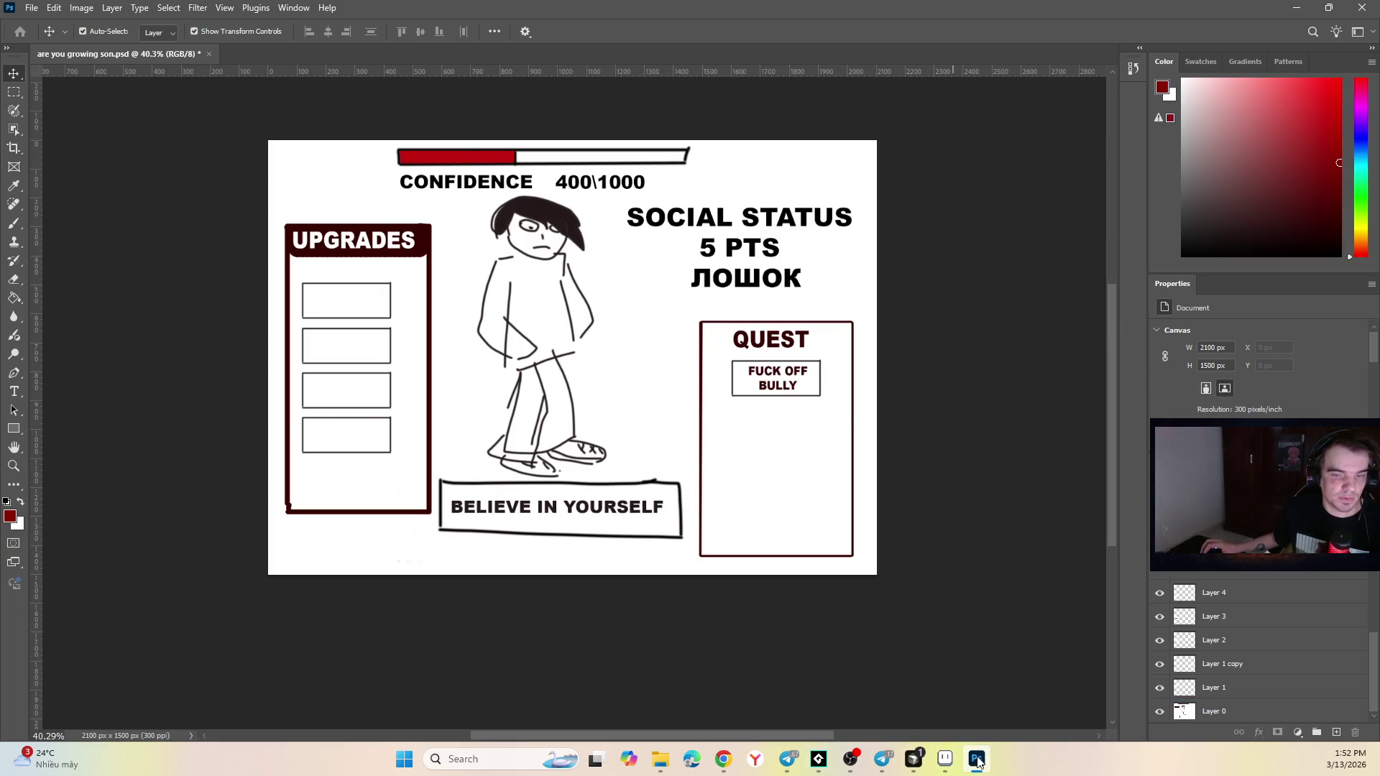
{"action": "key", "text": "alt+Tab"}
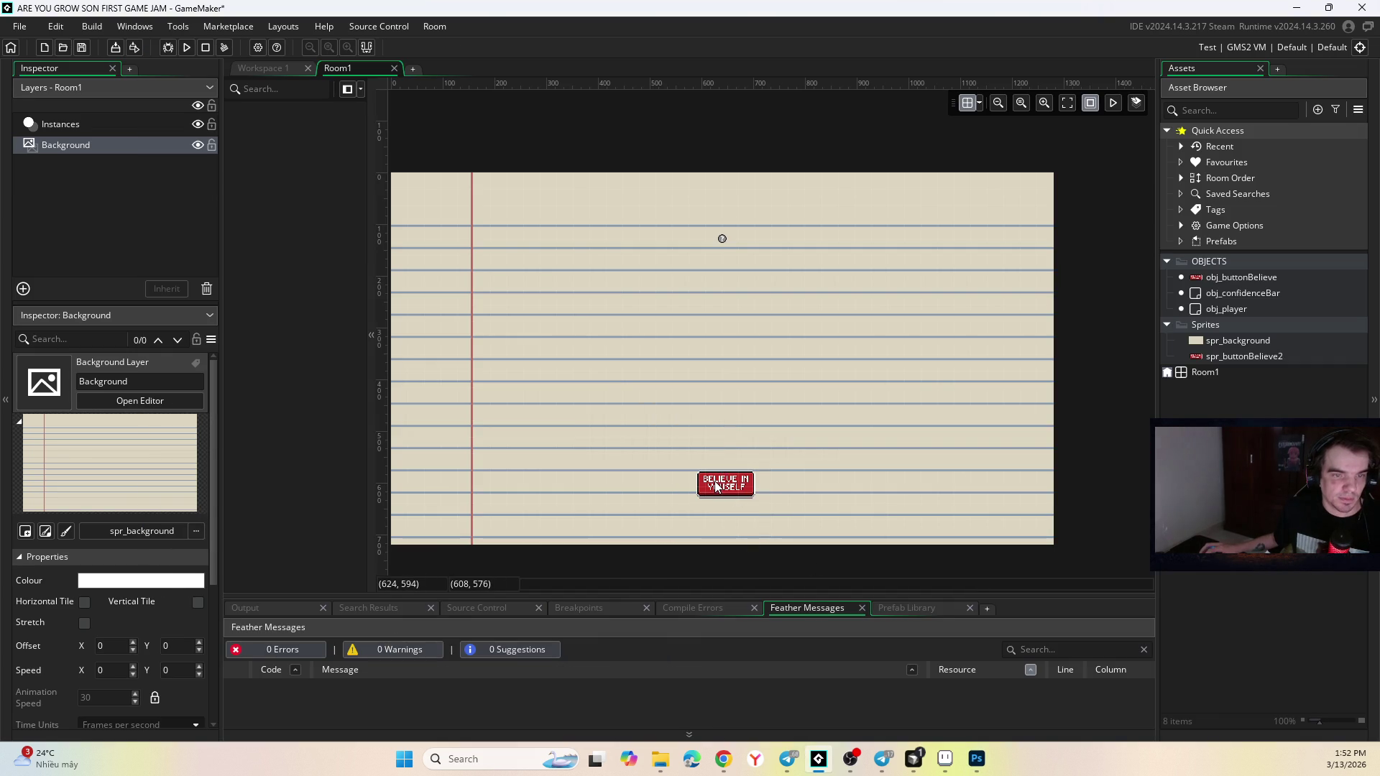
{"action": "left_click", "coordinate": [1237, 278]}
{"action": "left_click", "coordinate": [714, 497]}
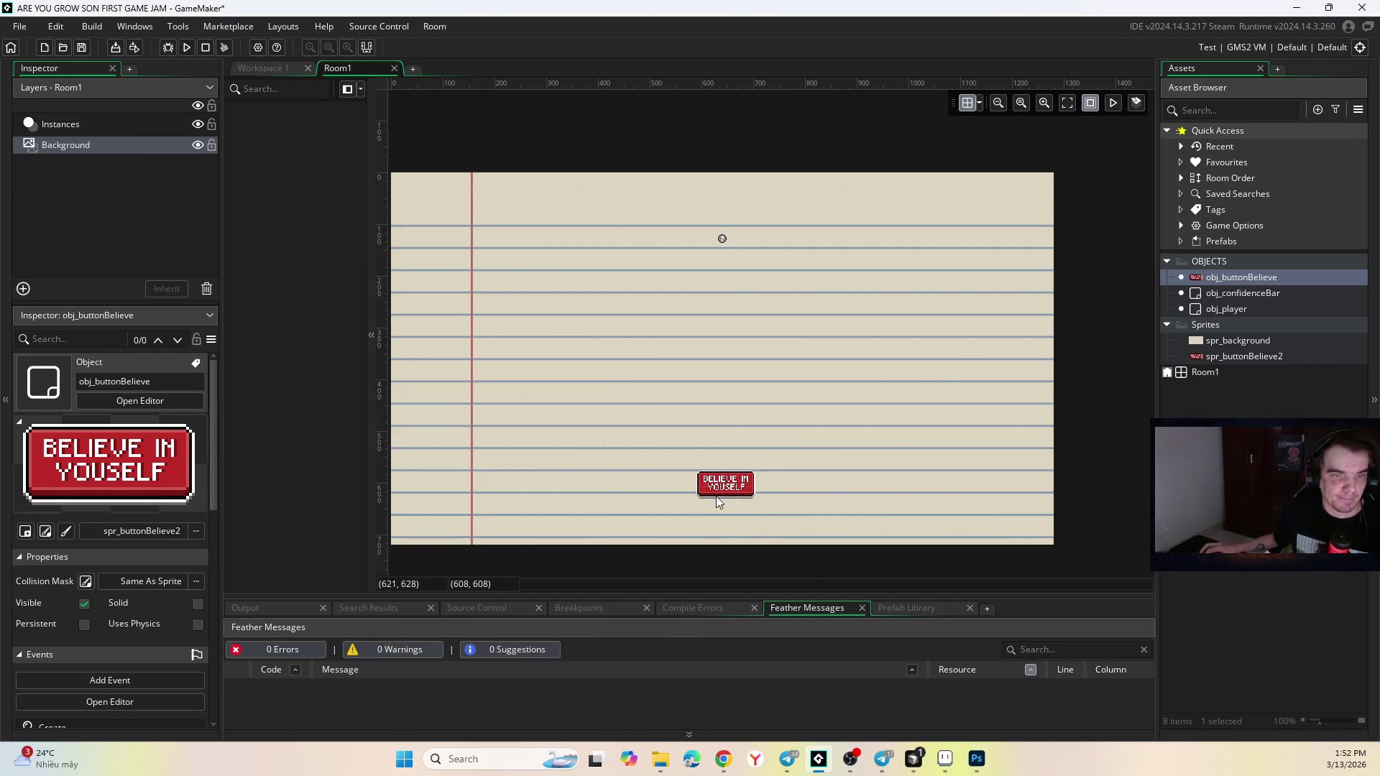
Open obj_buttonBelieve and its spr_buttonBelieve2 sprite in the sprite editor.
{"action": "double_click", "coordinate": [1241, 278]}
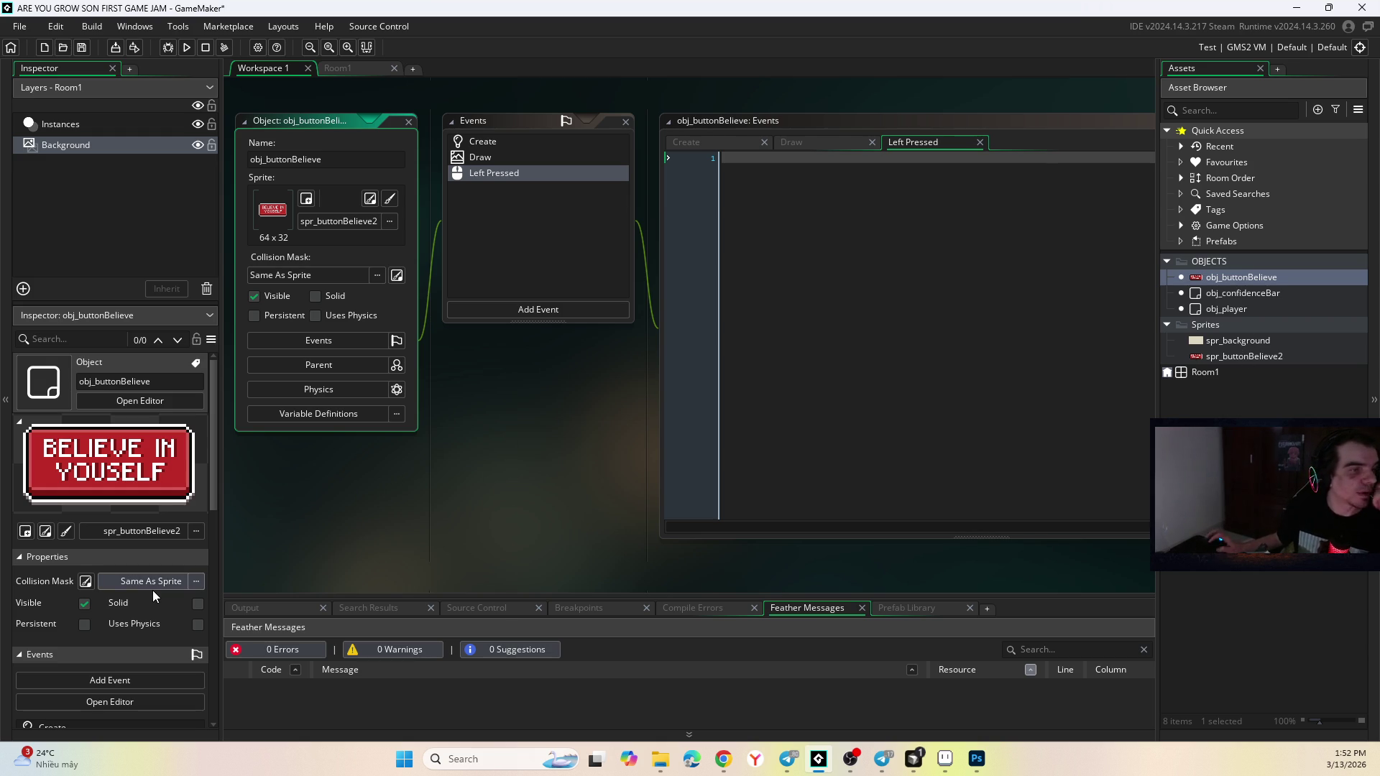
{"action": "left_click", "coordinate": [370, 199]}
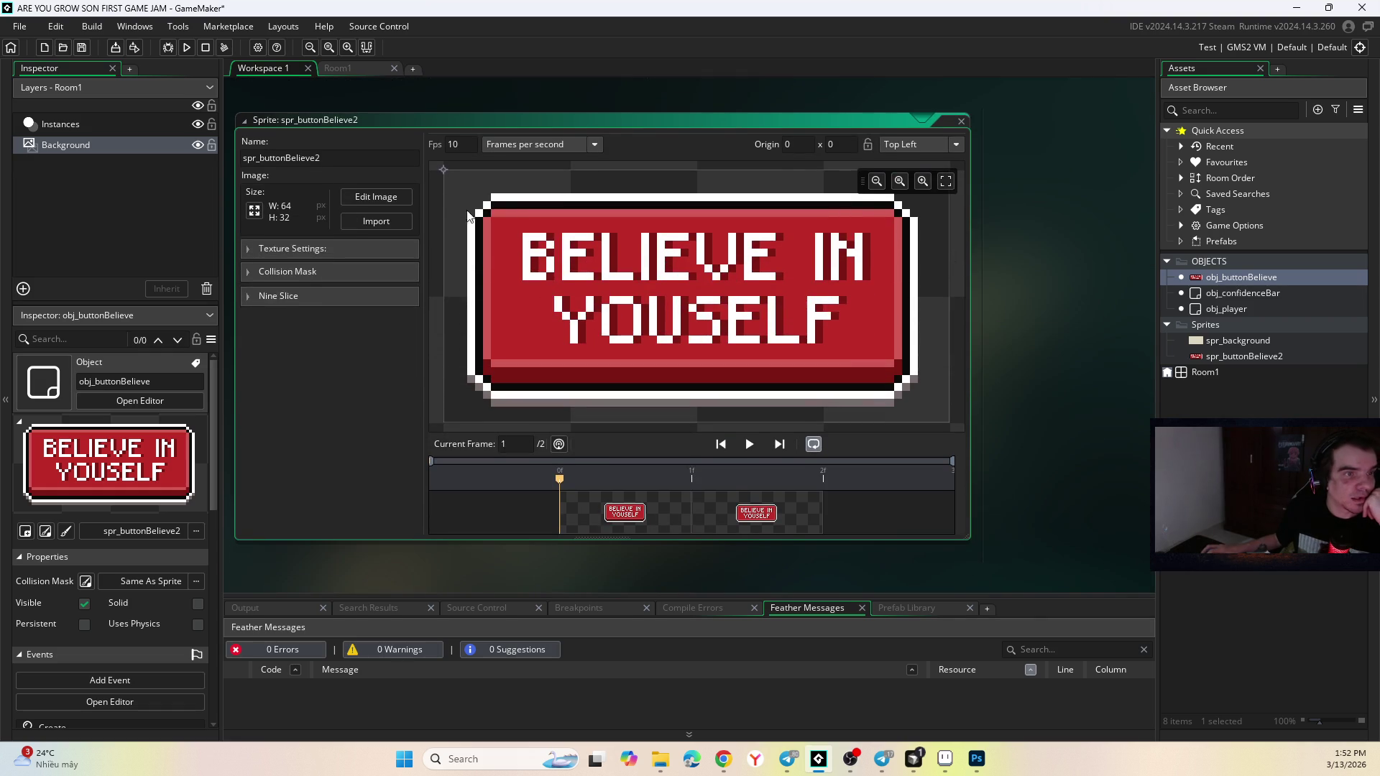
{"action": "left_click", "coordinate": [388, 196]}
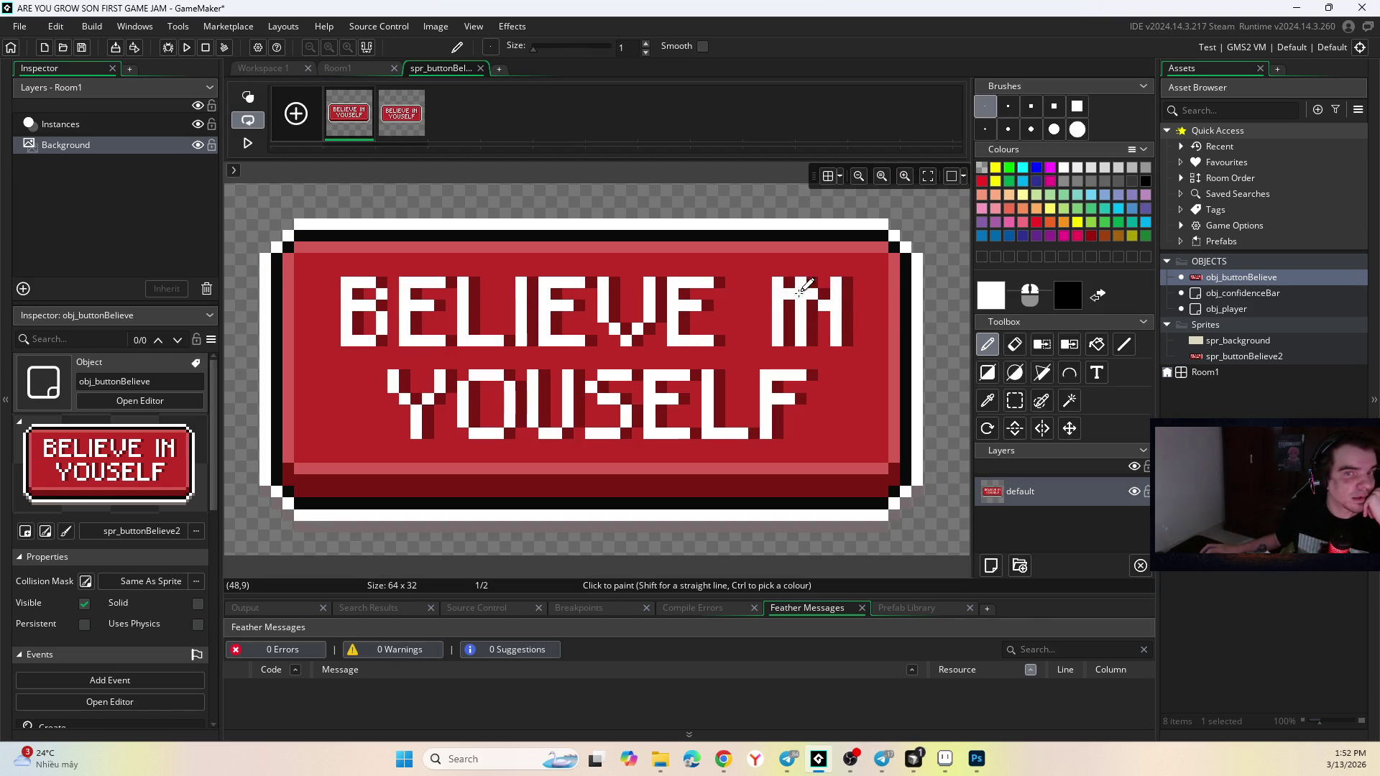
{"action": "left_click", "coordinate": [481, 67]}
Resize spr_buttonBelieve2 to 200 percent (128×64) and close the sprite editor.
{"action": "left_click", "coordinate": [392, 224]}
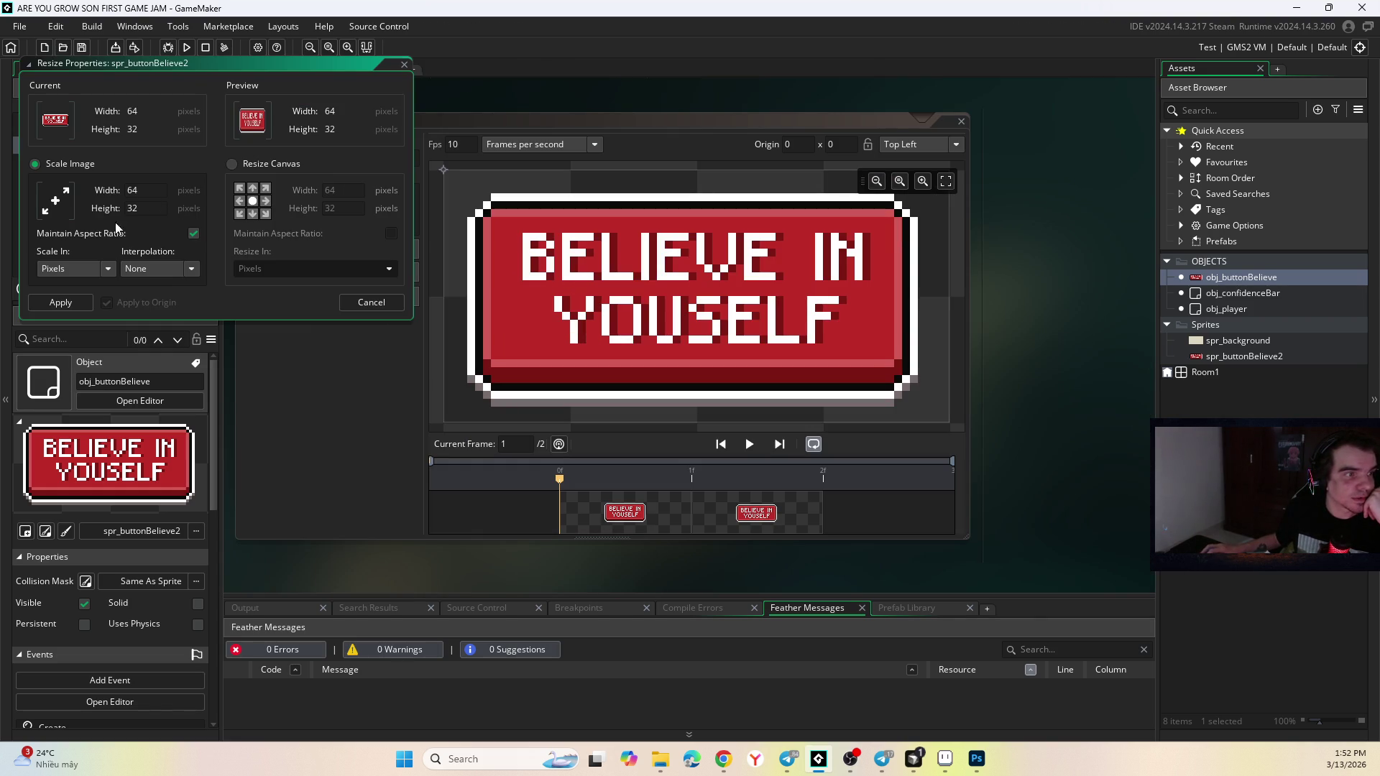
{"action": "left_click", "coordinate": [85, 271]}
{"action": "left_click", "coordinate": [106, 287]}
{"action": "type", "text": "200"}
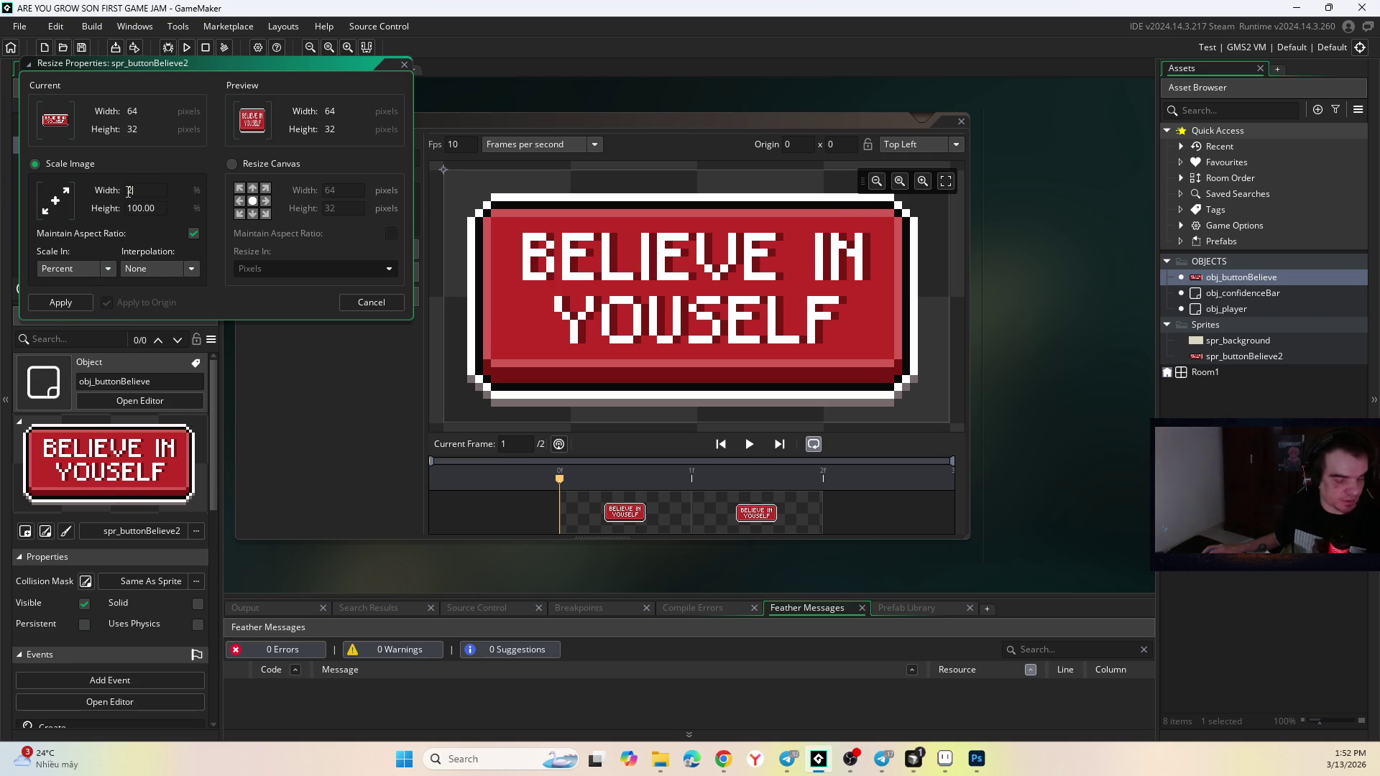
{"action": "key", "text": "Return"}
{"action": "left_click", "coordinate": [61, 302]}
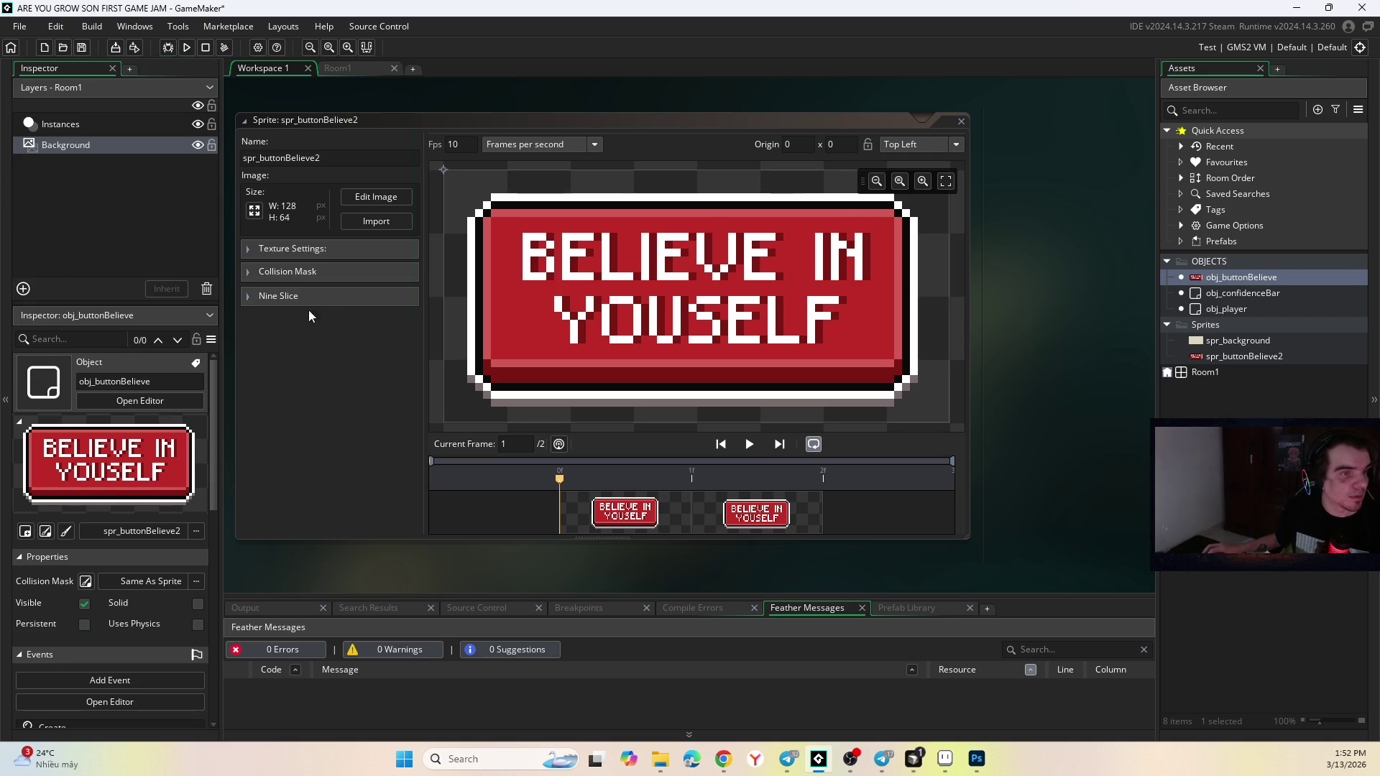
{"action": "left_click", "coordinate": [963, 121]}
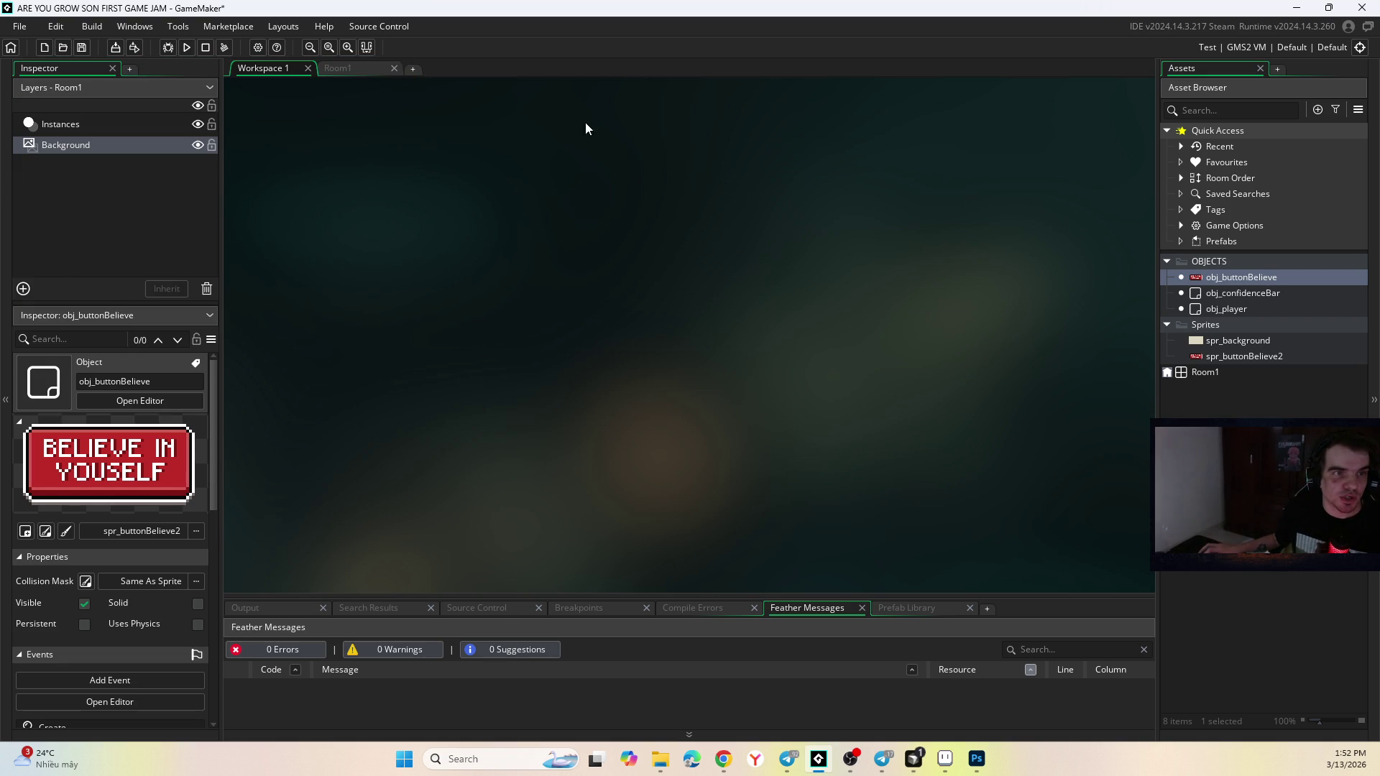
{"action": "left_click", "coordinate": [352, 69]}
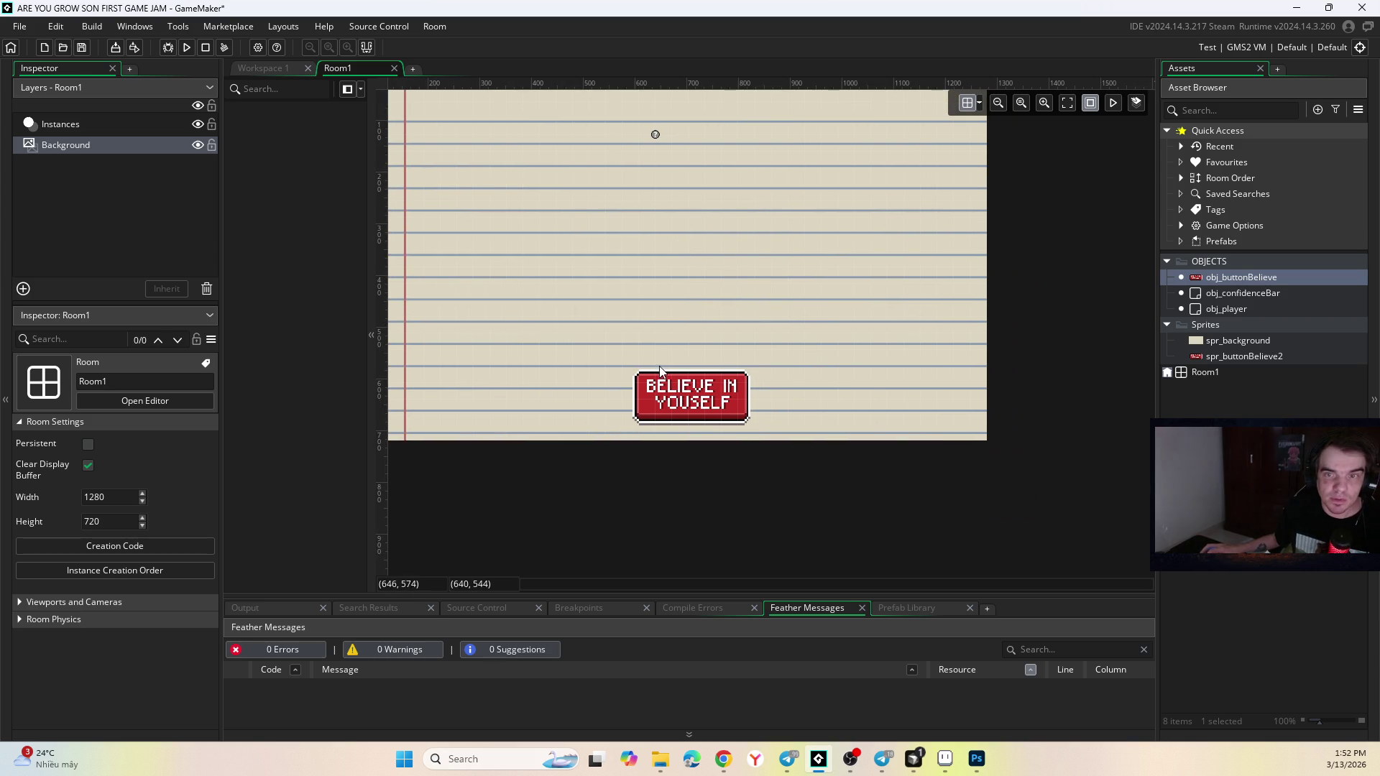
Check obj_buttonBelieve and spr_buttonBelieve2 in Room1, then switch to the Photoshop mockup.
{"action": "left_click", "coordinate": [1229, 278]}
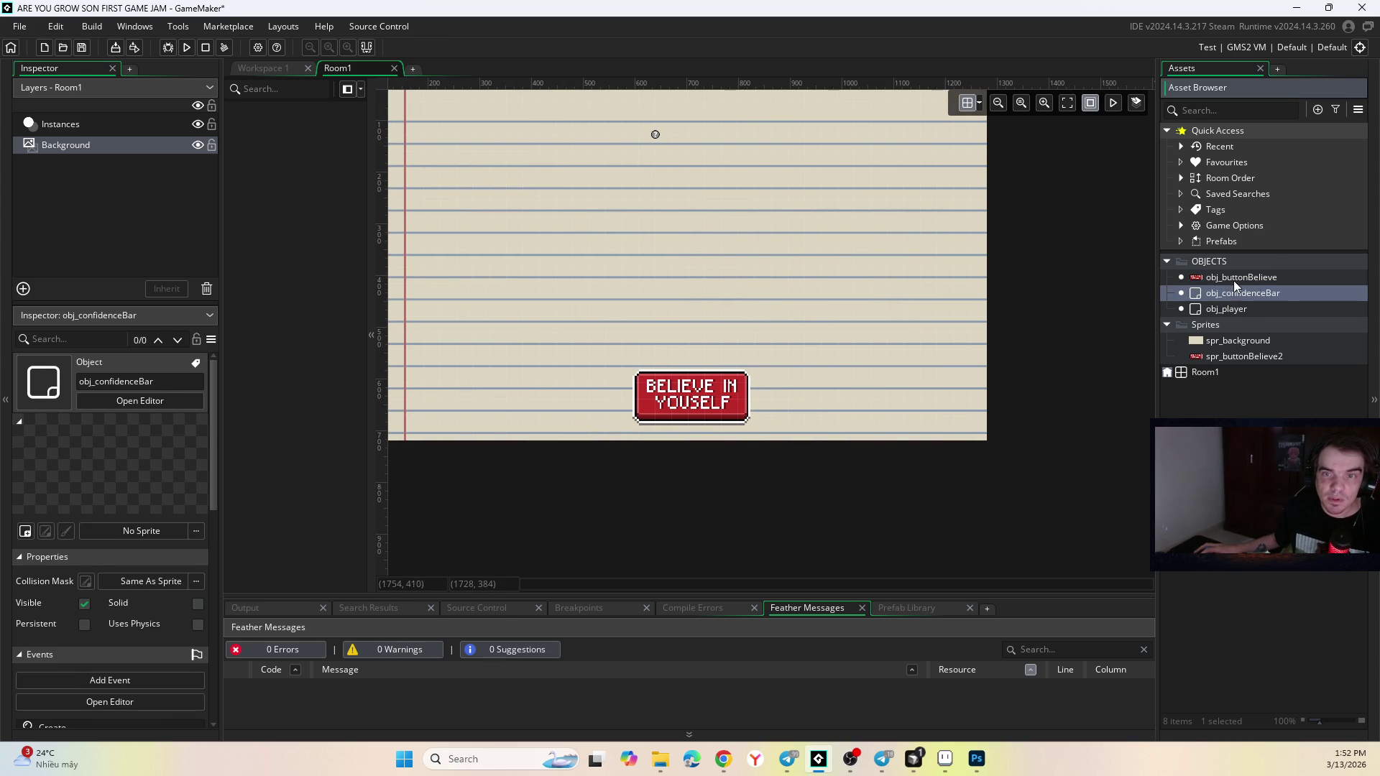
{"action": "left_click", "coordinate": [735, 386]}
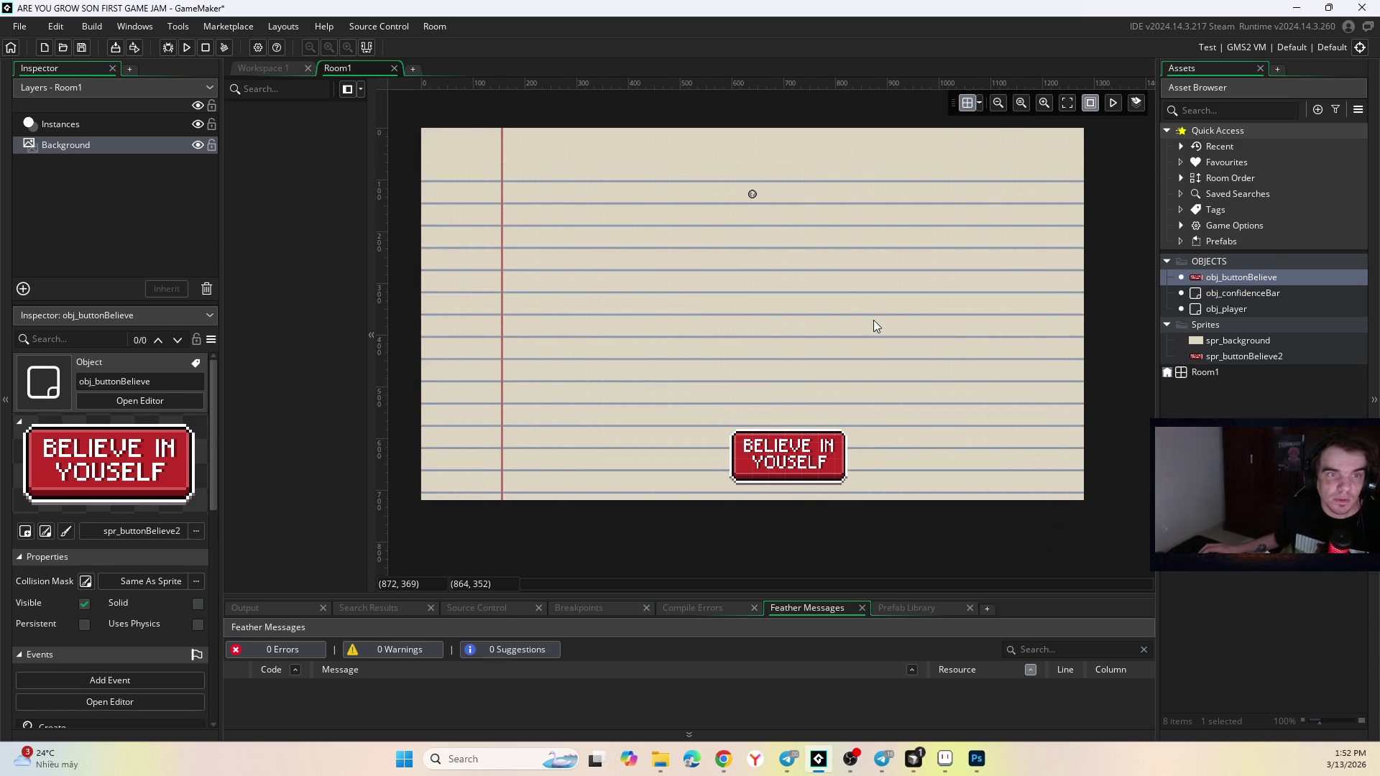
{"action": "left_click", "coordinate": [1239, 355]}
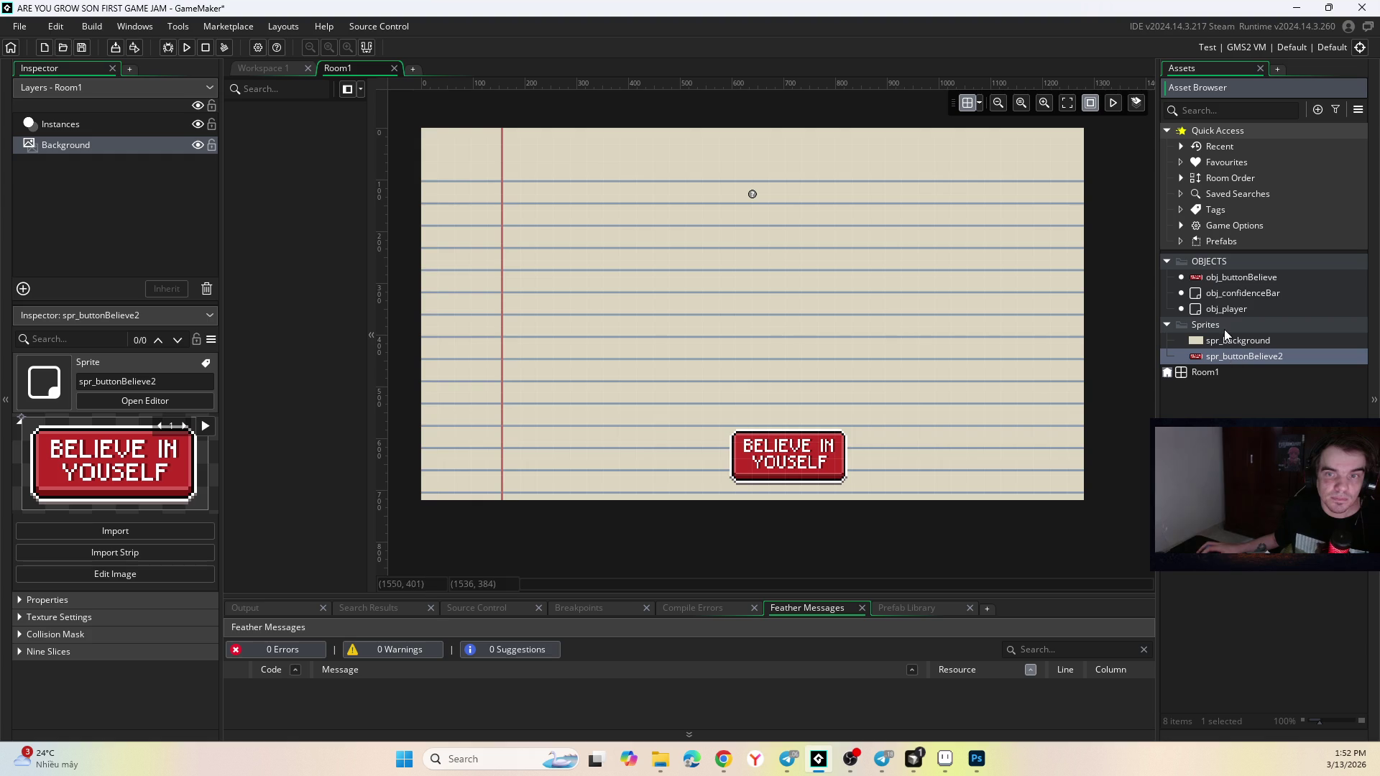
{"action": "left_click", "coordinate": [432, 164]}
{"action": "mouse_move", "coordinate": [885, 761]}
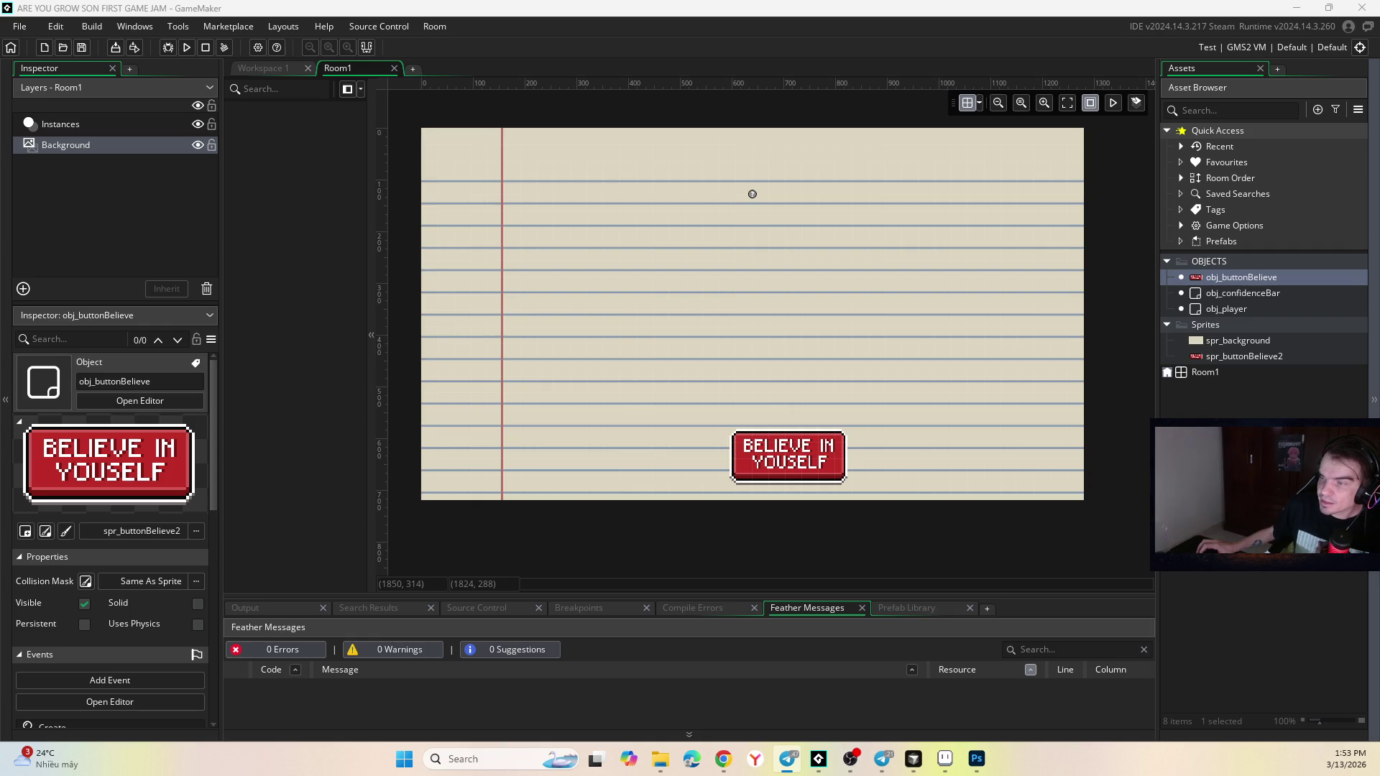
{"action": "key", "text": "alt+Tab"}
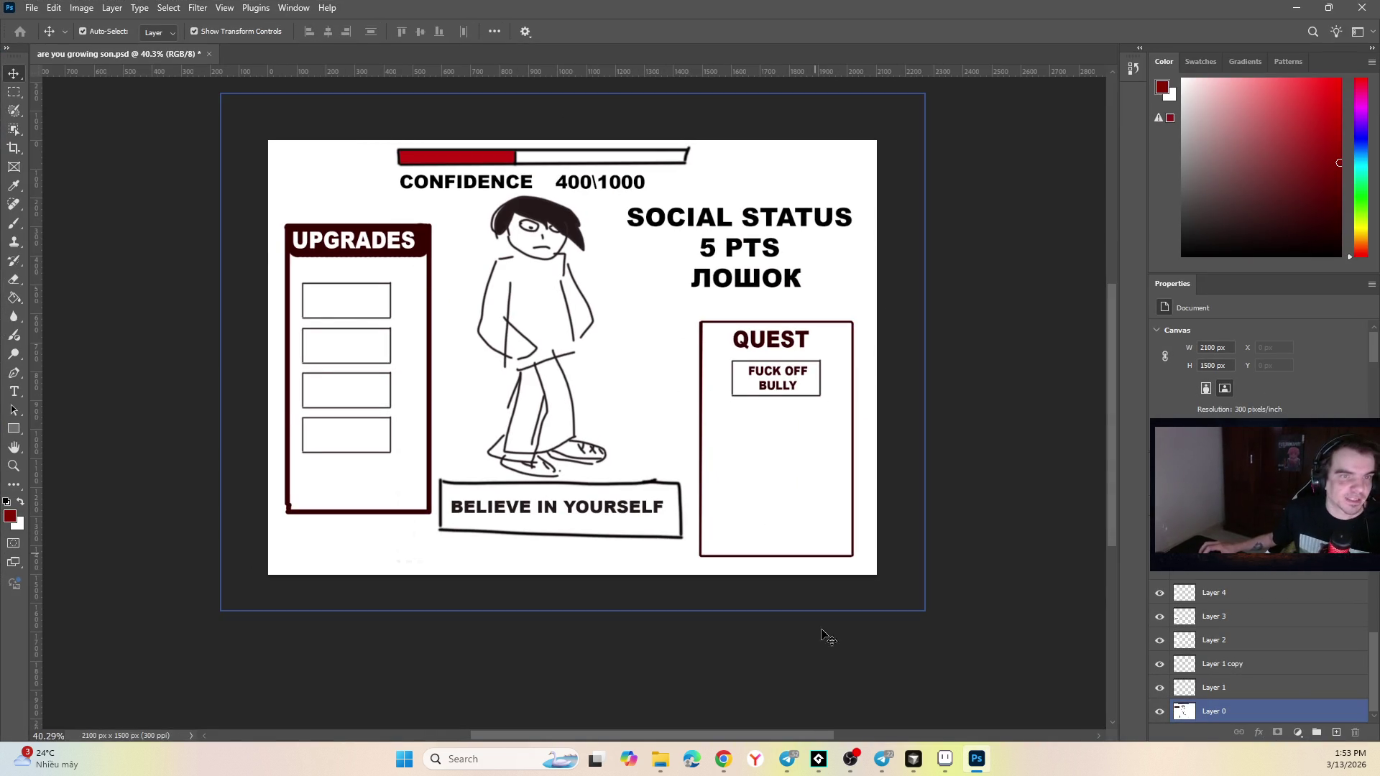
{"action": "left_click", "coordinate": [883, 760]}
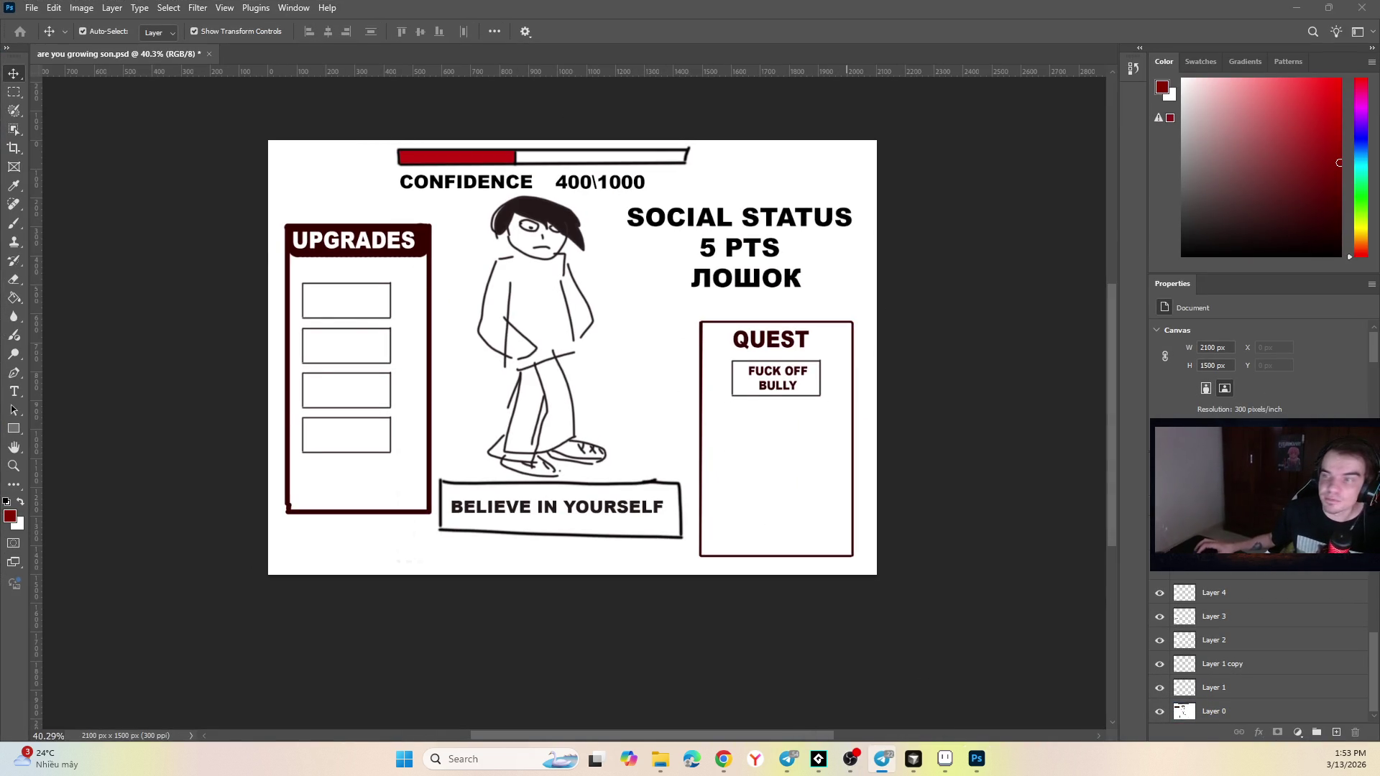
{"action": "key", "text": "alt+Tab"}
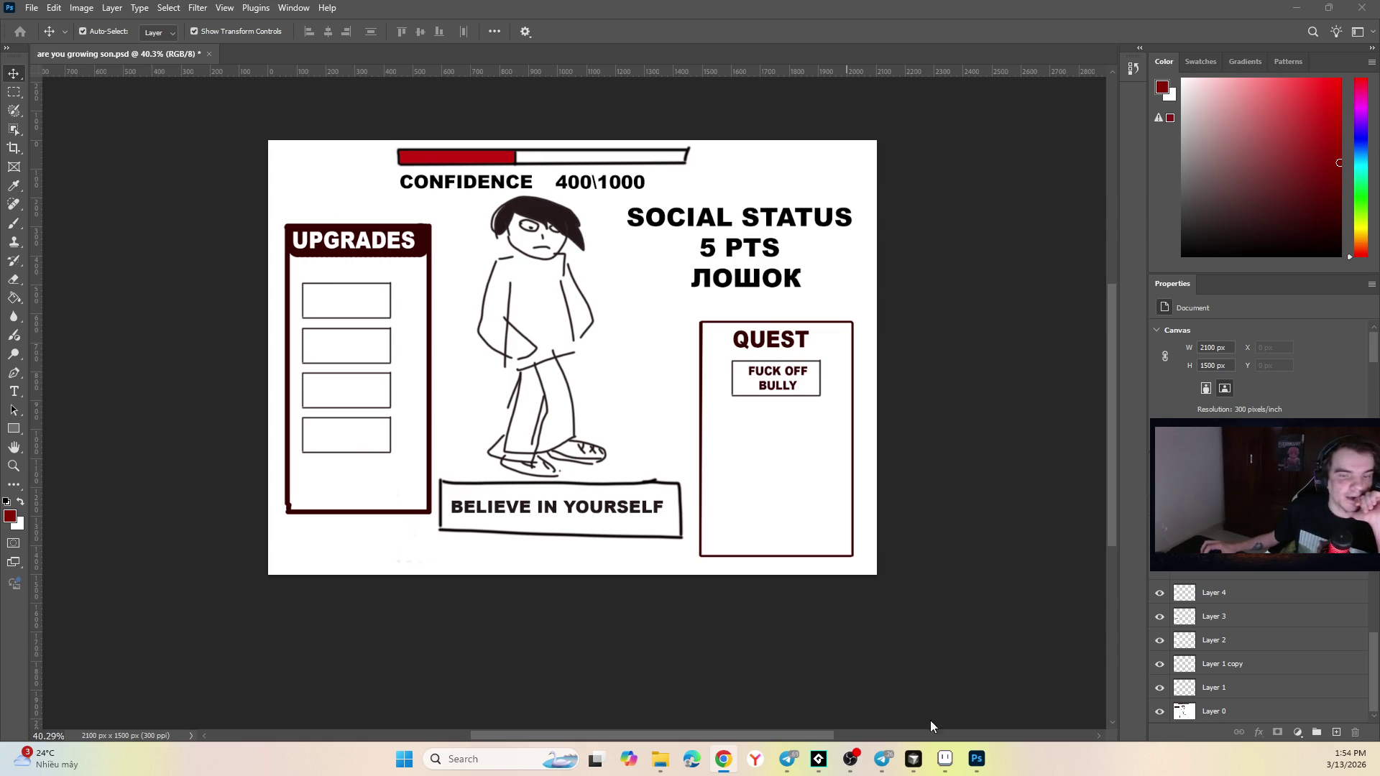
Bring up spr_background in Aseprite, zoom in, and try a Pencil test stroke, undoing it.
{"action": "left_click", "coordinate": [945, 759]}
{"action": "scroll", "coordinate": [687, 293], "scroll_direction": "down", "scroll_amount": 2}
{"action": "scroll", "coordinate": [539, 212], "scroll_direction": "up", "scroll_amount": 8}
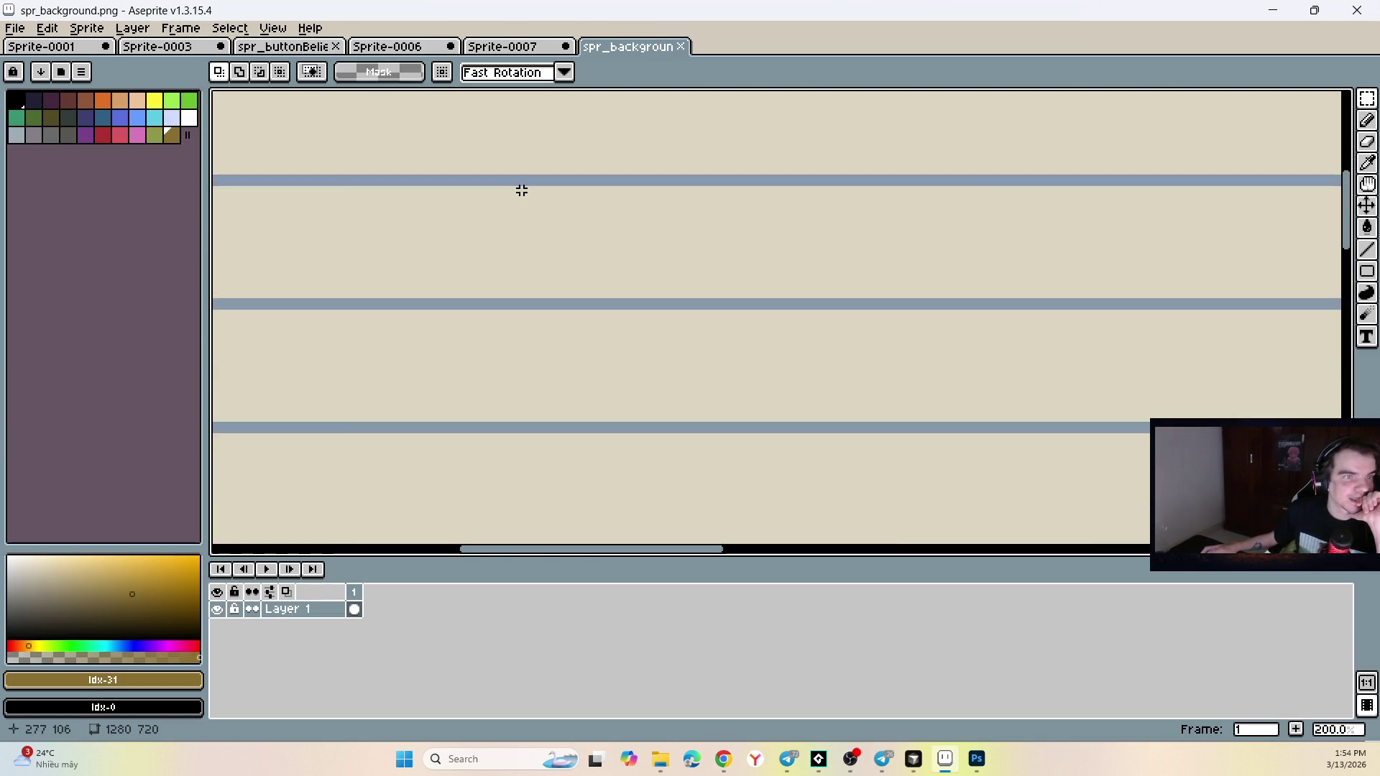
{"action": "scroll", "coordinate": [496, 225], "scroll_direction": "down", "scroll_amount": 8}
{"action": "scroll", "coordinate": [382, 183], "scroll_direction": "up", "scroll_amount": 7}
{"action": "scroll", "coordinate": [382, 194], "scroll_direction": "down", "scroll_amount": 3}
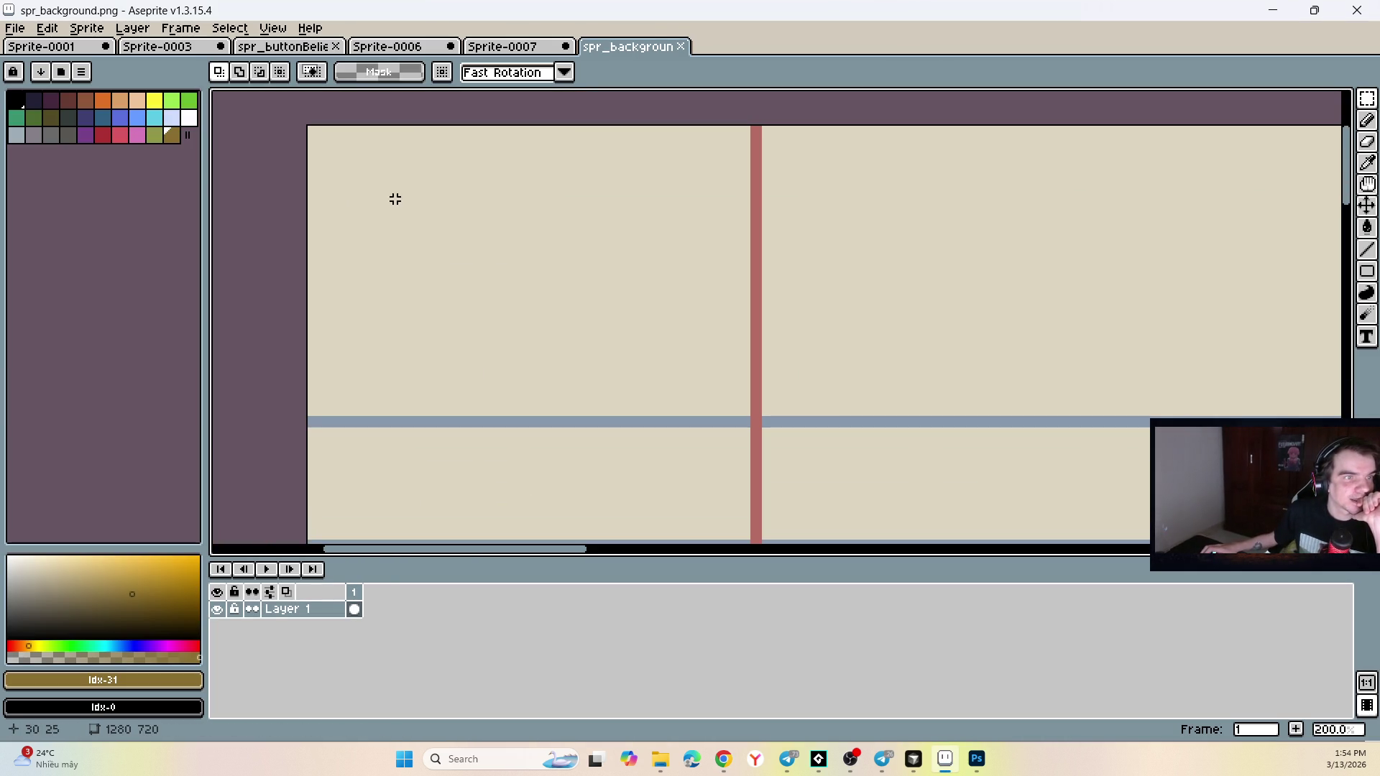
{"action": "left_click_drag", "start_coordinate": [390, 171], "coordinate": [415, 282]}
{"action": "left_click", "coordinate": [1367, 120]}
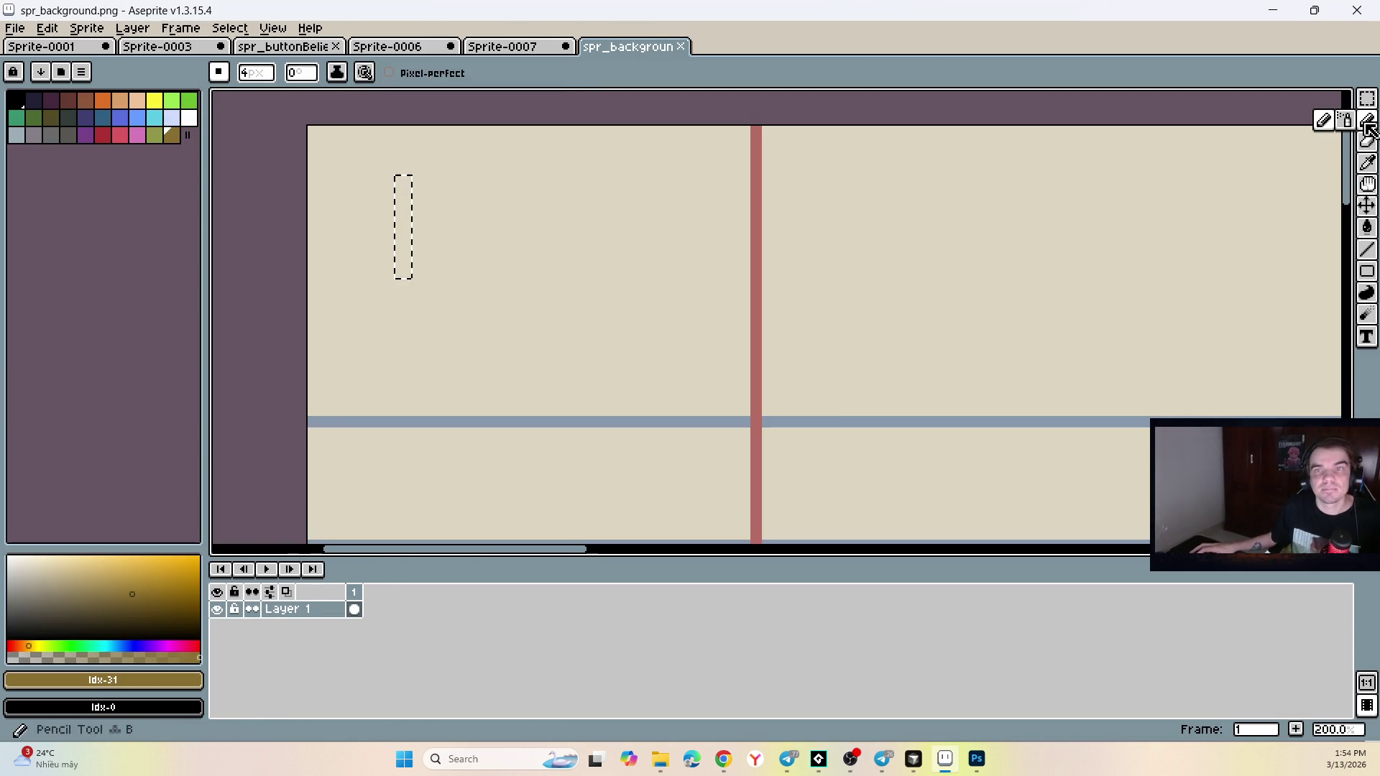
{"action": "key", "text": "ctrl+d"}
{"action": "left_click_drag", "start_coordinate": [401, 180], "coordinate": [406, 289]}
{"action": "key", "text": "ctrl+z"}
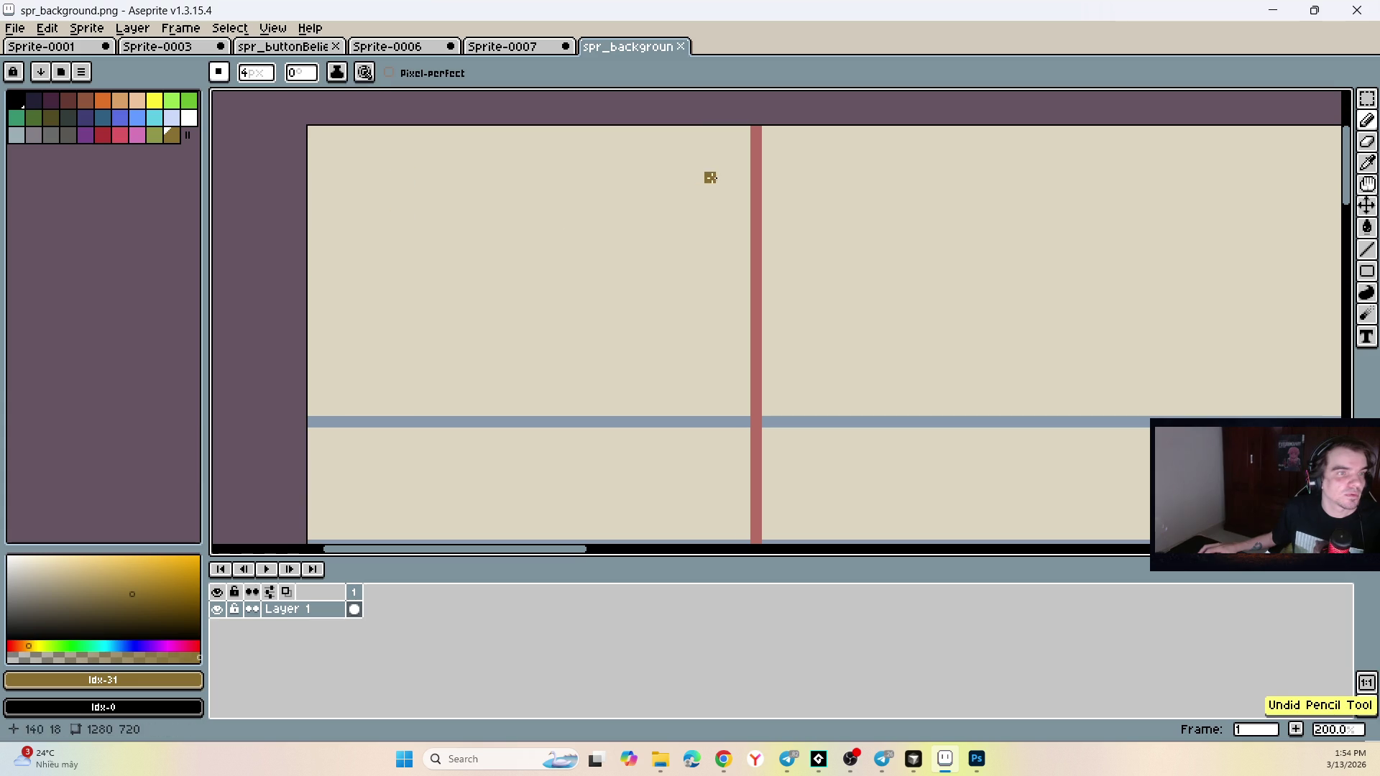
Pick a dark reddish-brown drawing colour in the colour picker.
{"action": "left_click_drag", "start_coordinate": [173, 613], "coordinate": [169, 623]}
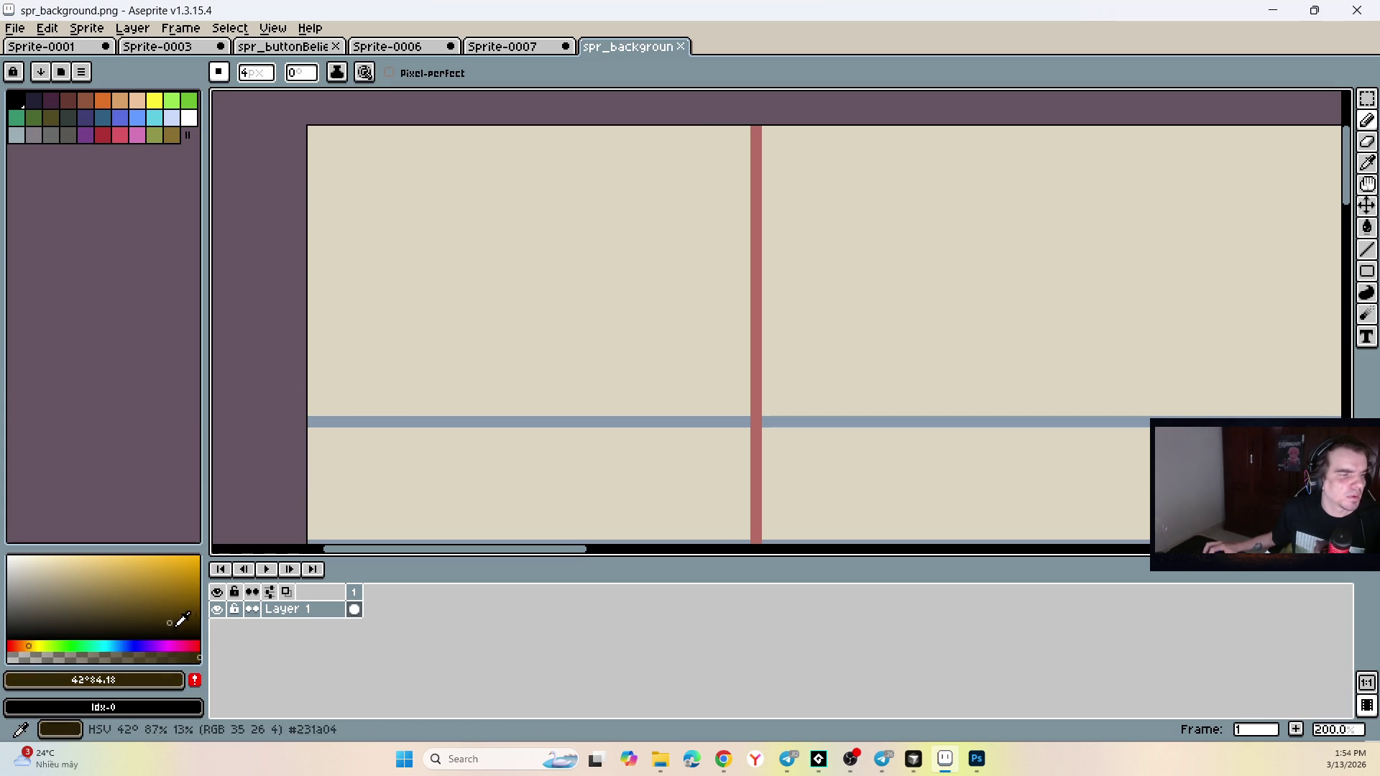
{"action": "left_click", "coordinate": [17, 645]}
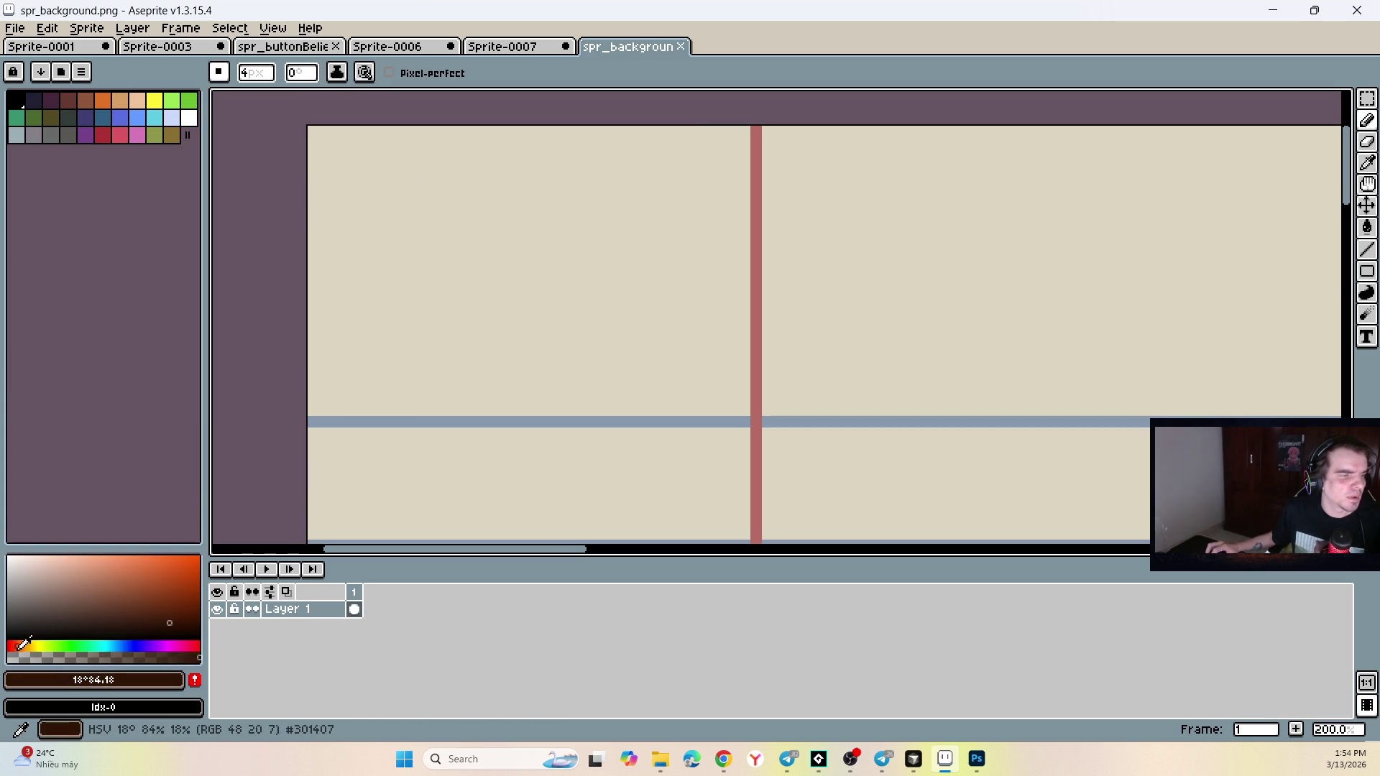
{"action": "left_click", "coordinate": [152, 619]}
Draw and undo several more test strokes, leaving the background sprite unchanged.
{"action": "left_click_drag", "start_coordinate": [455, 358], "coordinate": [504, 309]}
{"action": "key", "text": "ctrl+z"}
{"action": "key", "text": "v"}
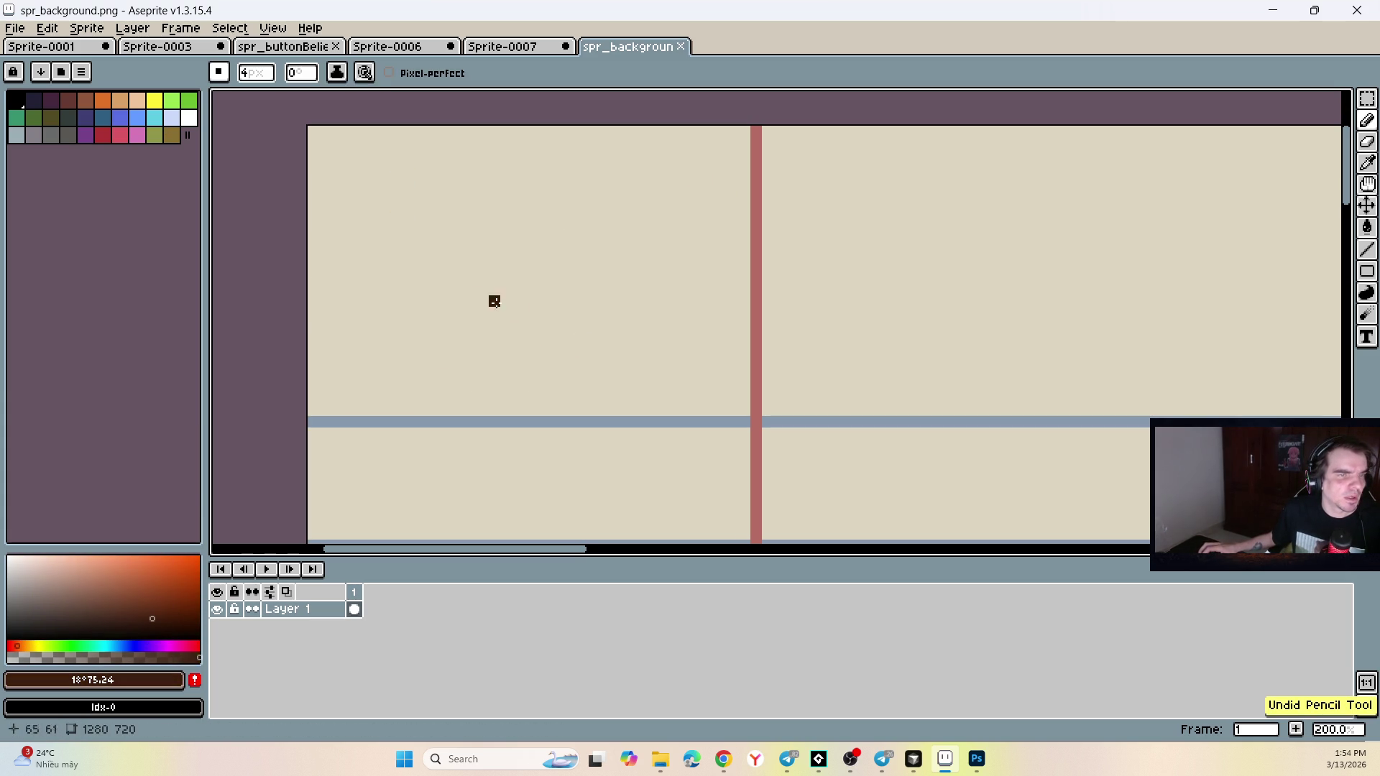
{"action": "key", "text": "b"}
{"action": "left_click_drag", "start_coordinate": [524, 228], "coordinate": [564, 351]}
{"action": "key", "text": "ctrl+z"}
{"action": "left_click_drag", "start_coordinate": [471, 223], "coordinate": [411, 324]}
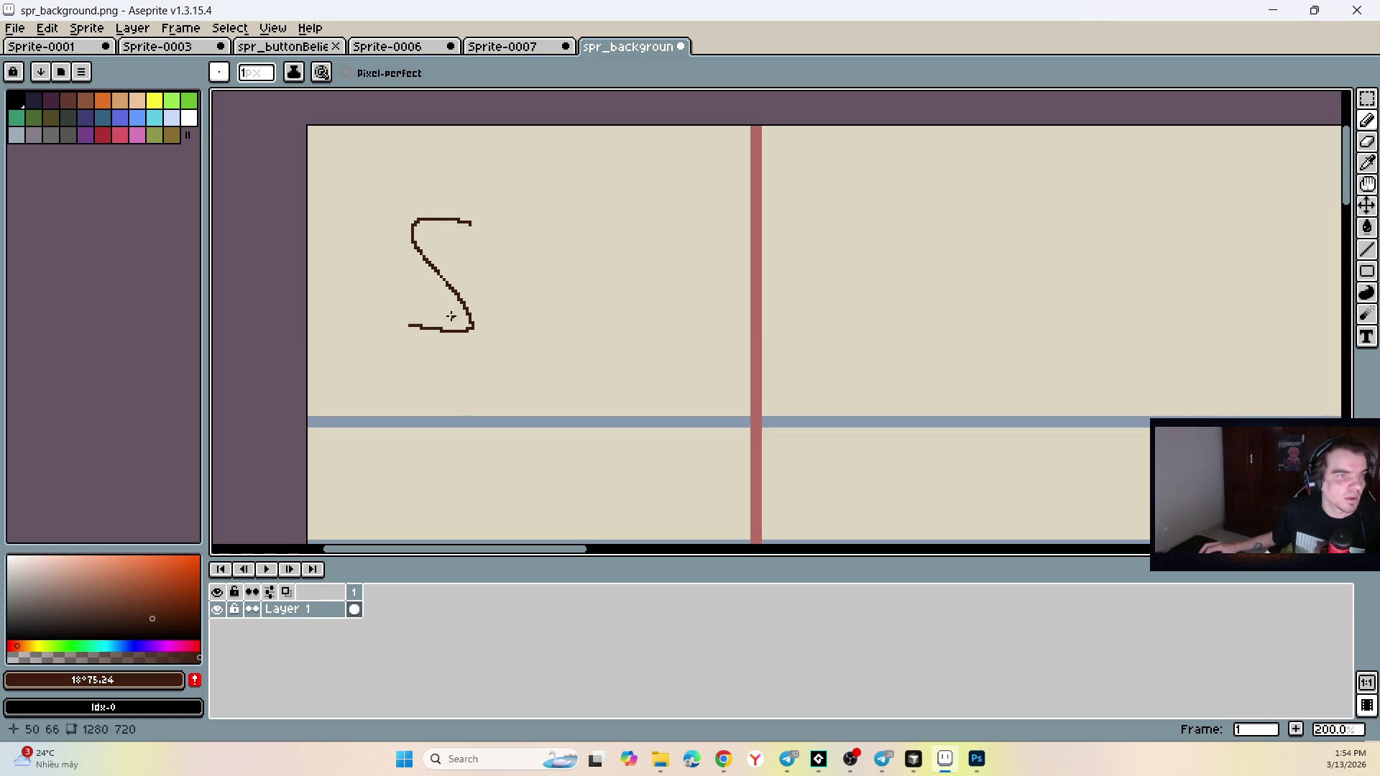
{"action": "key", "text": "ctrl+z"}
{"action": "scroll", "coordinate": [508, 256], "scroll_direction": "down", "scroll_amount": 3}
{"action": "key", "text": "v"}
{"action": "key", "text": "b"}
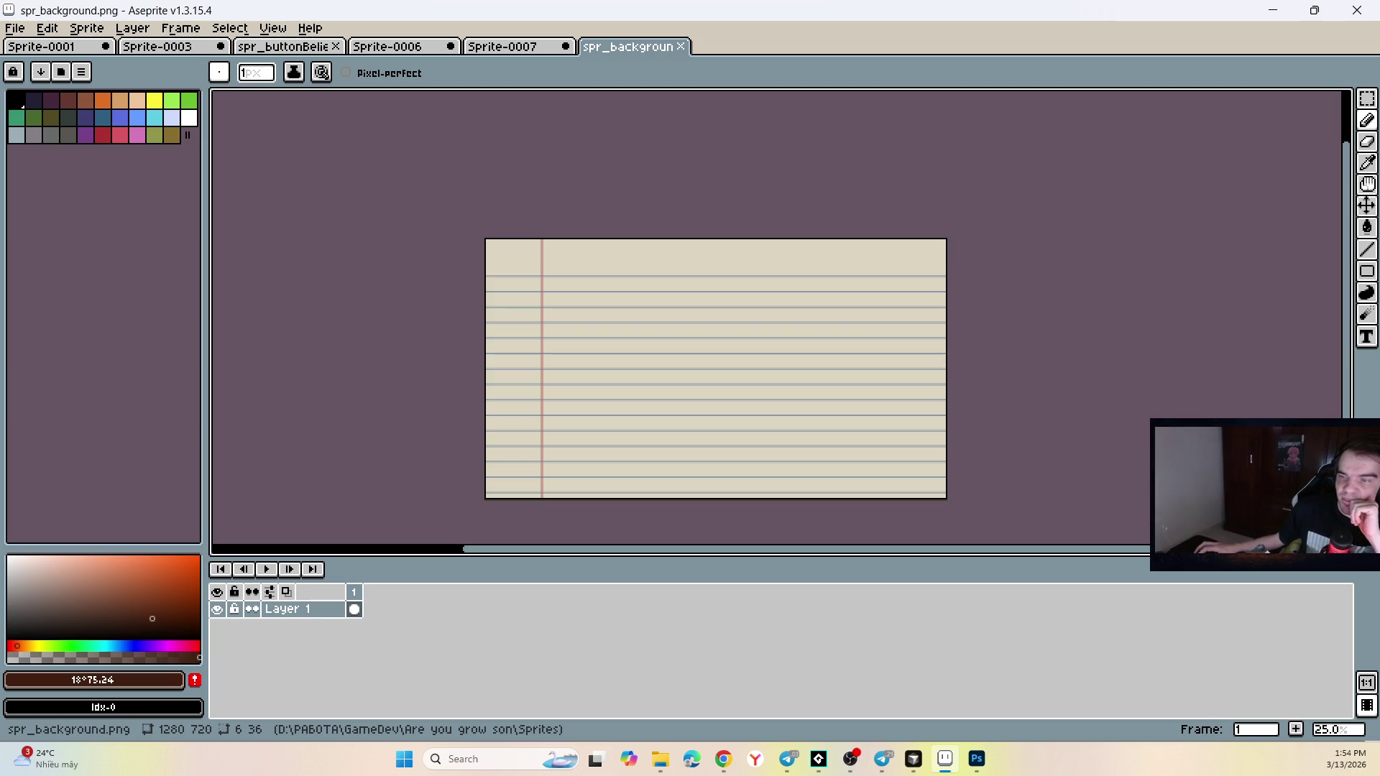
Maximize the My First Jam! 2026 page and highlight its joined and entries counts.
{"action": "key", "text": "alt+Tab"}
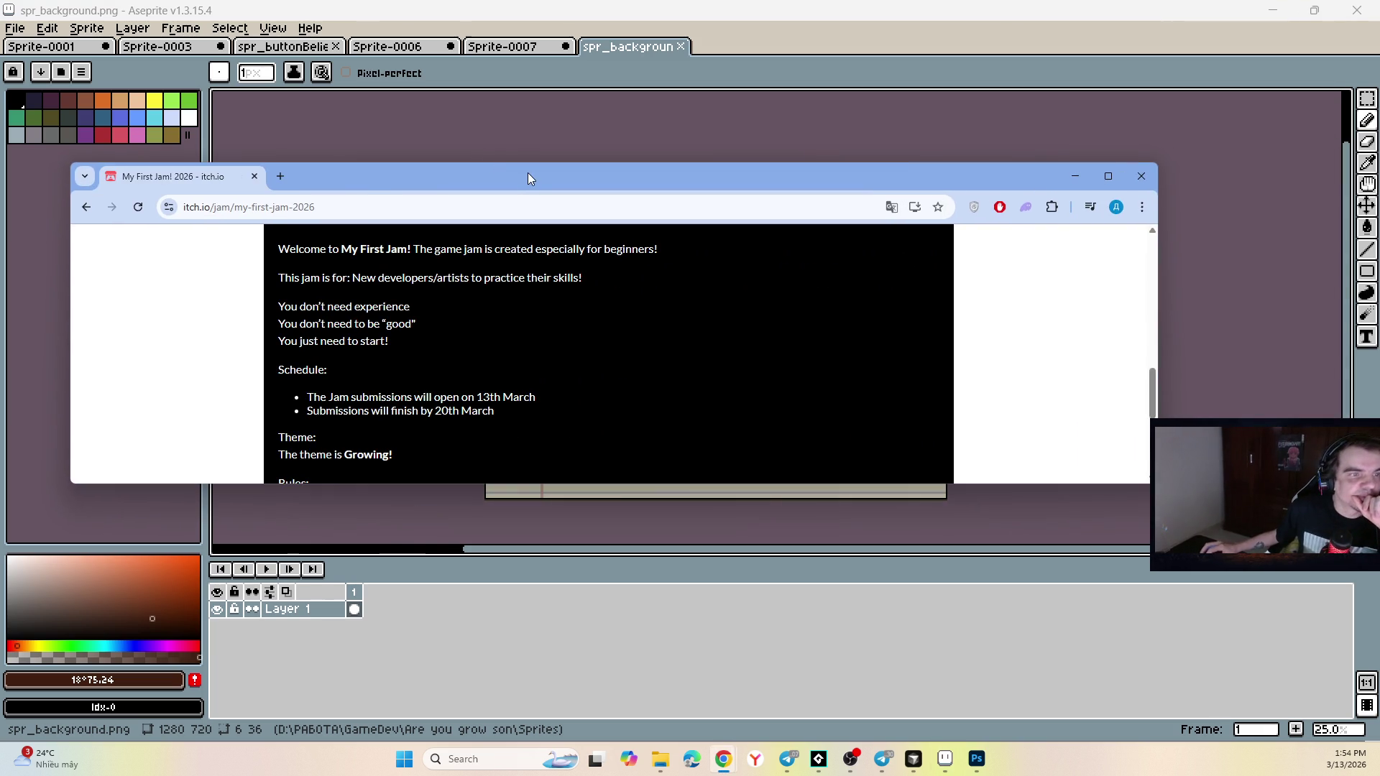
{"action": "double_click", "coordinate": [527, 177]}
{"action": "scroll", "coordinate": [720, 277], "scroll_direction": "up", "scroll_amount": 7}
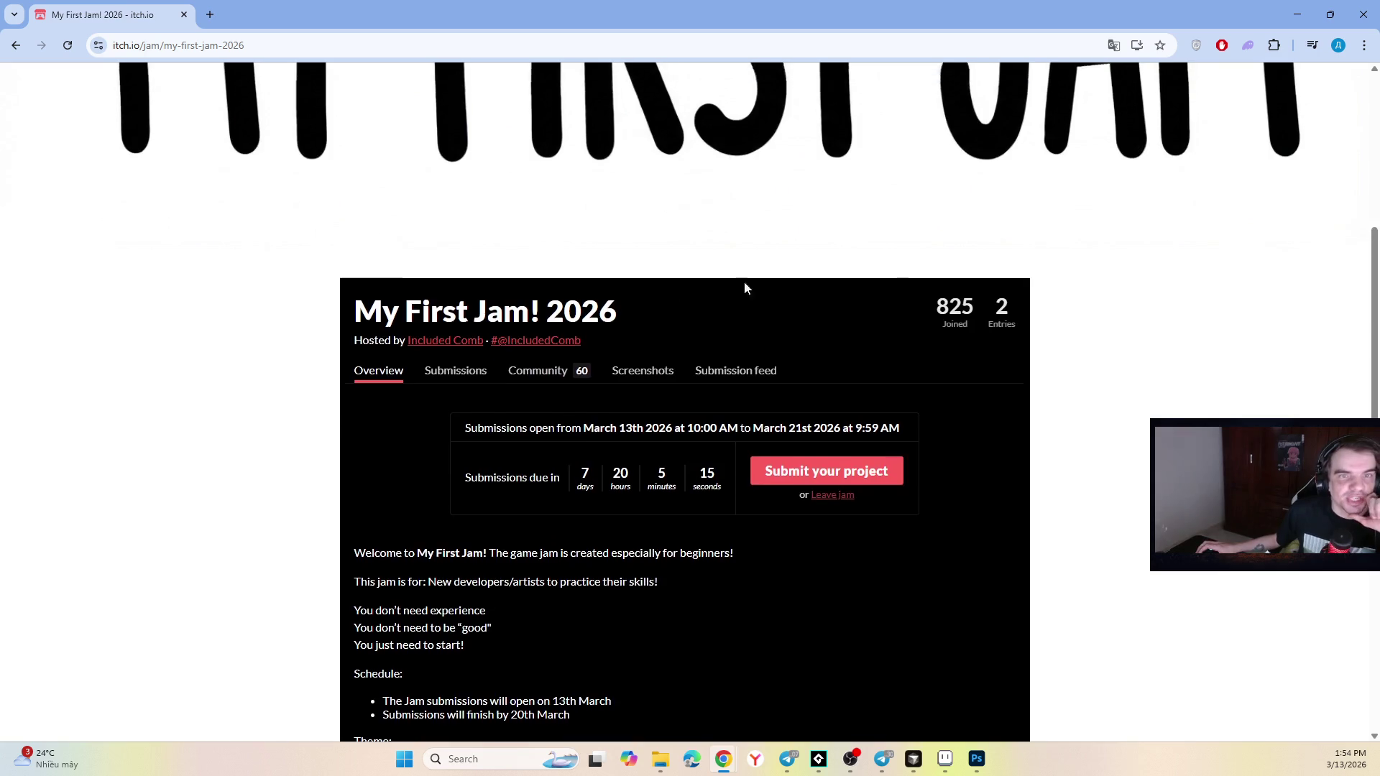
{"action": "left_click", "coordinate": [975, 503]}
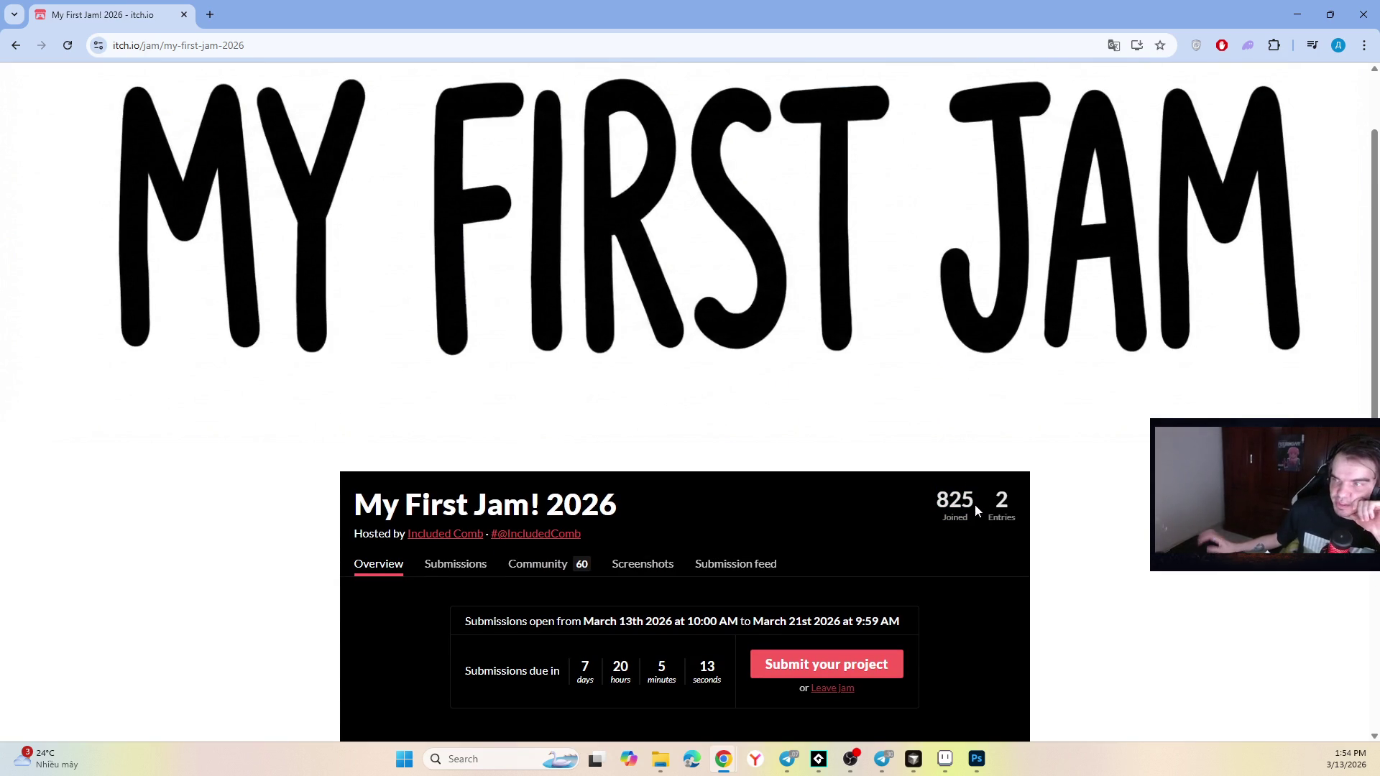
{"action": "left_click_drag", "start_coordinate": [922, 513], "coordinate": [1017, 508]}
{"action": "left_click", "coordinate": [970, 501]}
Restore the browser to a smaller window to reveal Aseprite behind it.
{"action": "double_click", "coordinate": [971, 500]}
{"action": "left_click", "coordinate": [970, 500]}
{"action": "left_click_drag", "start_coordinate": [255, 24], "coordinate": [347, 38]}
Minimize the jam page and bring the GameMaker project forward from the taskbar.
{"action": "left_click", "coordinate": [1180, 33]}
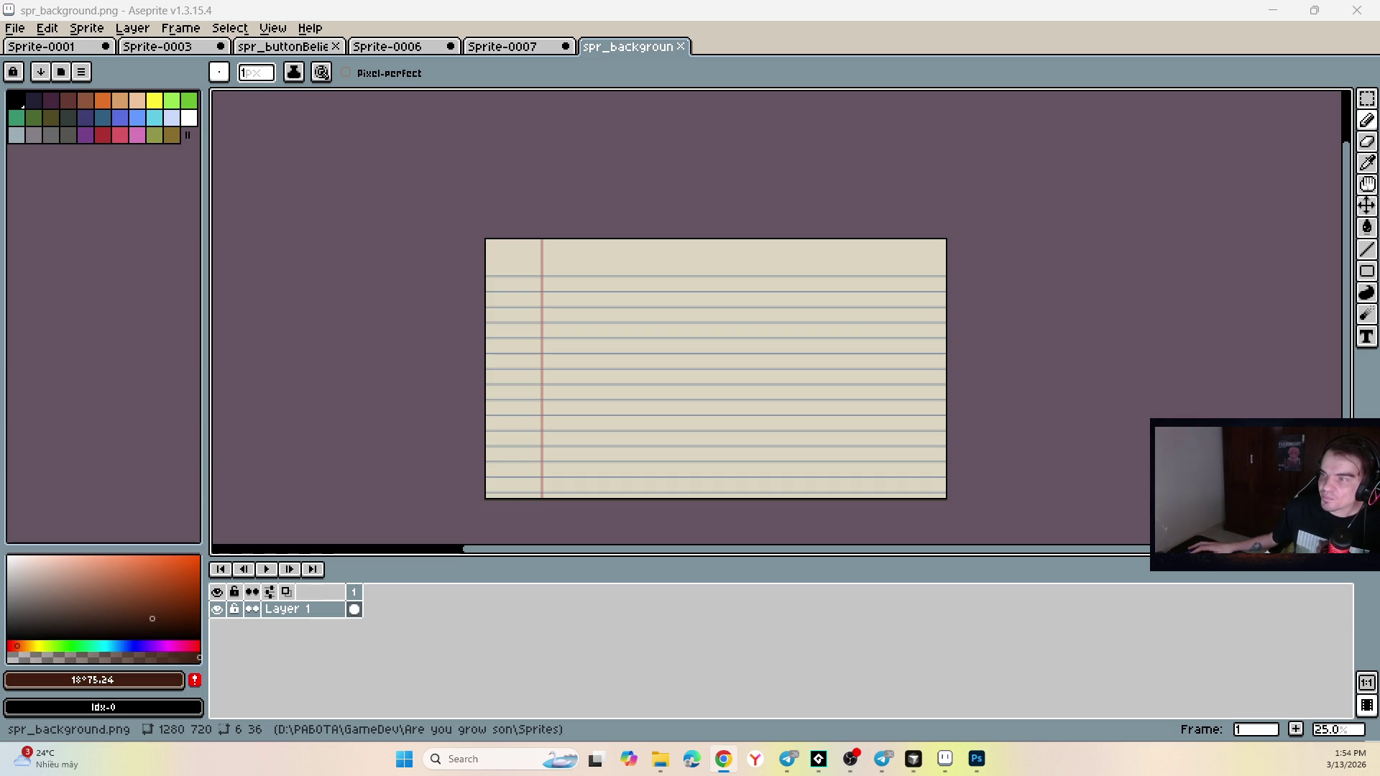
{"action": "key", "text": "alt+Tab"}
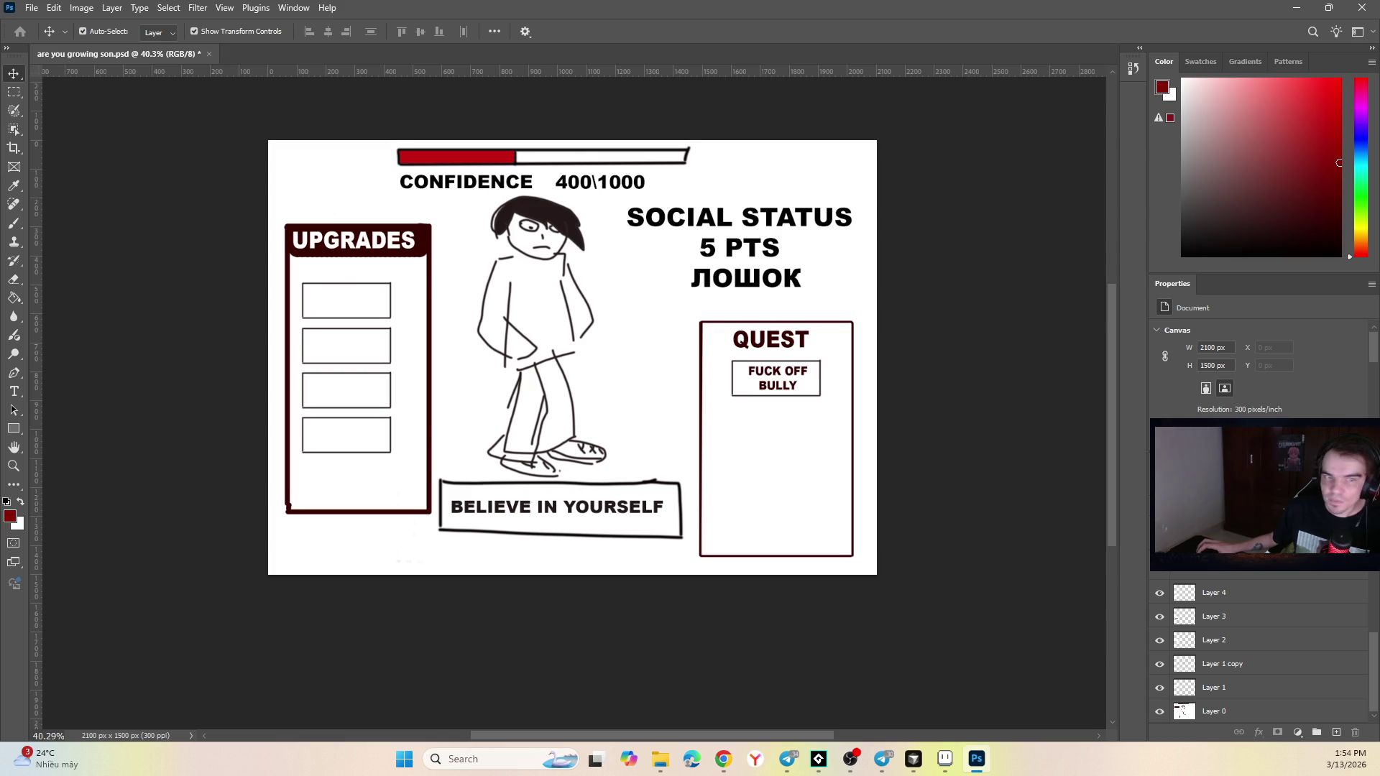
{"action": "key", "text": "alt+Tab"}
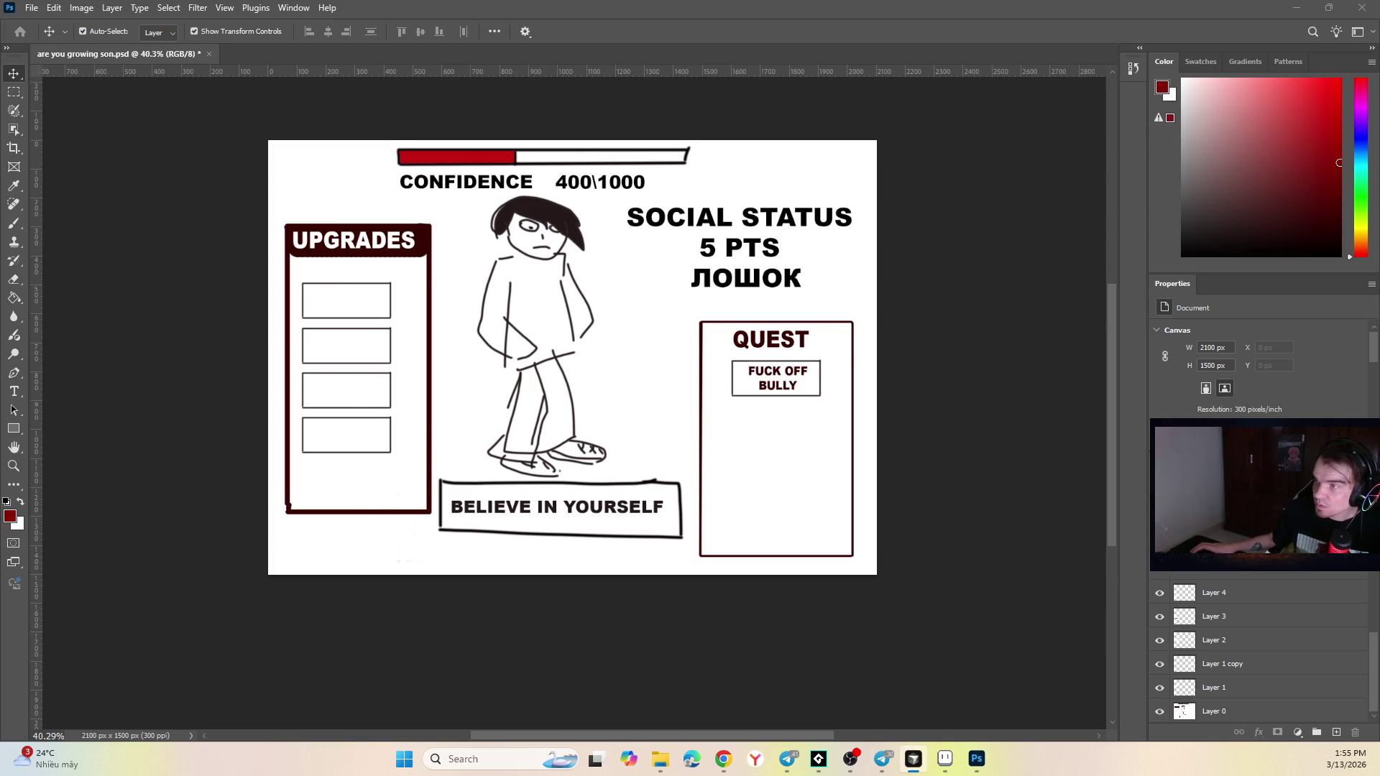
{"action": "scroll", "coordinate": [779, 583], "scroll_direction": "up", "scroll_amount": 1}
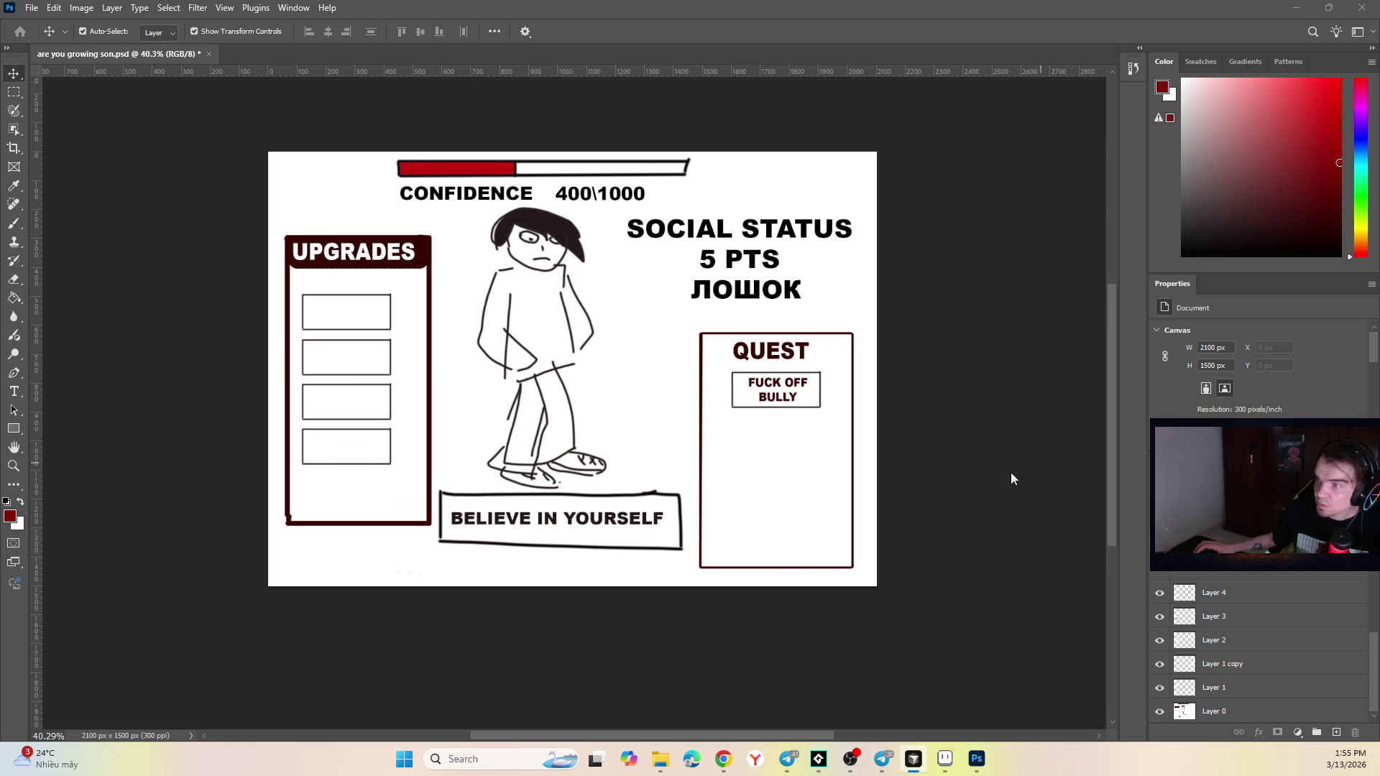
{"action": "mouse_move", "coordinate": [921, 766]}
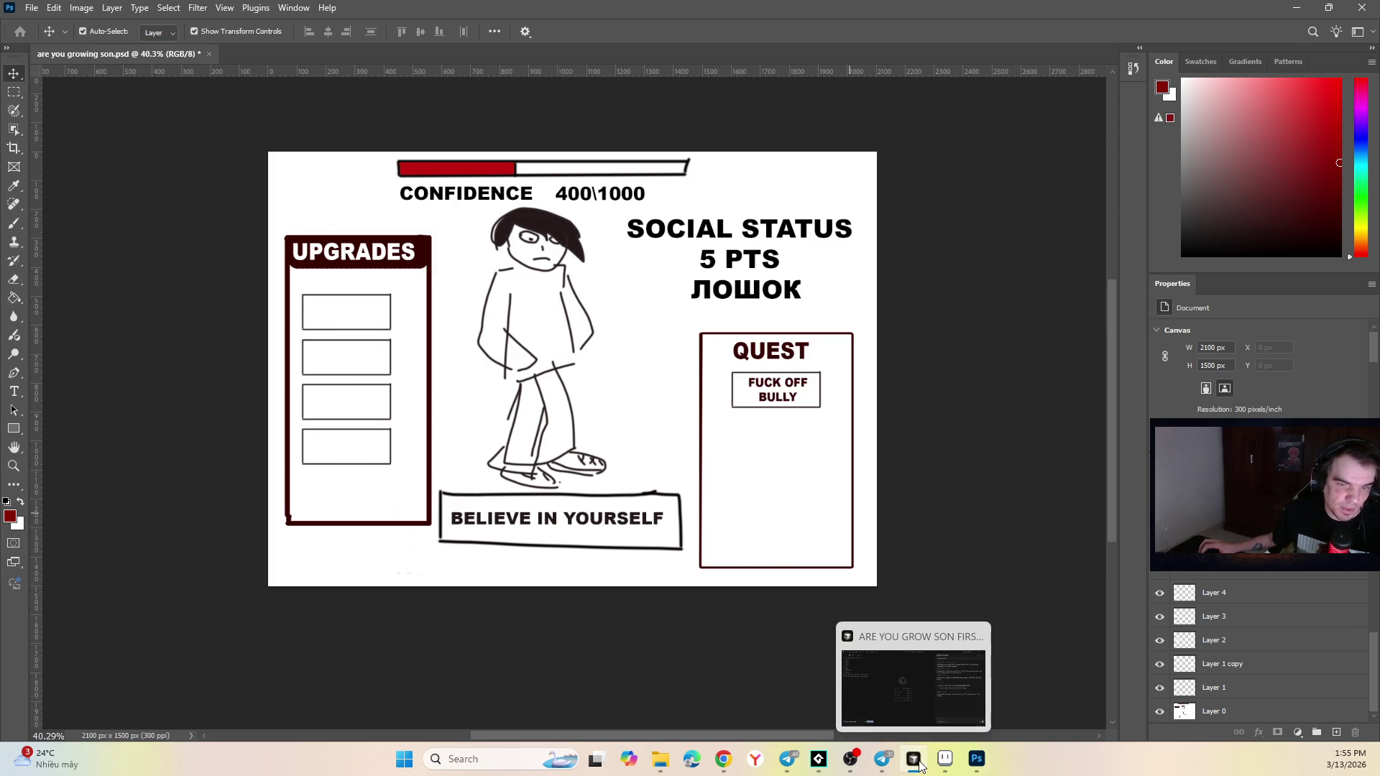
{"action": "mouse_move", "coordinate": [862, 766]}
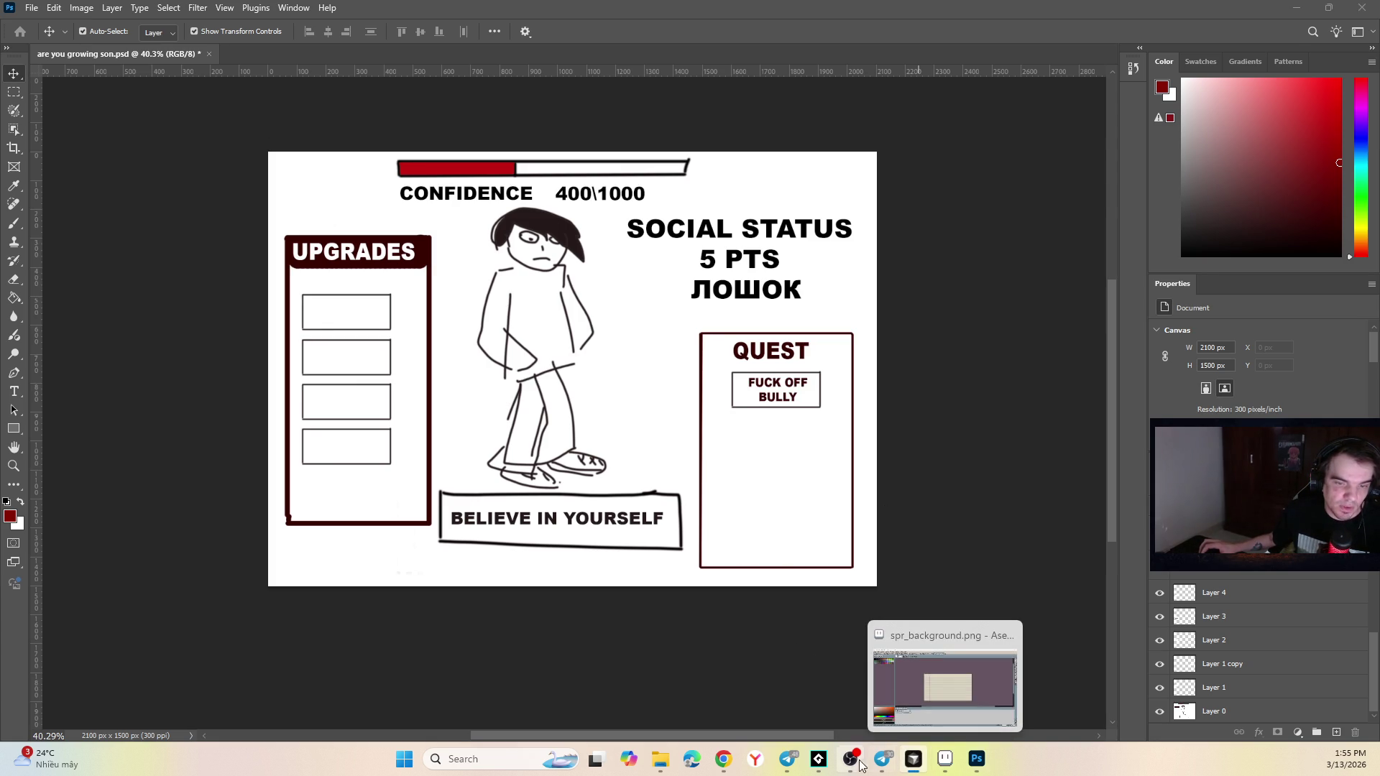
{"action": "left_click", "coordinate": [819, 759]}
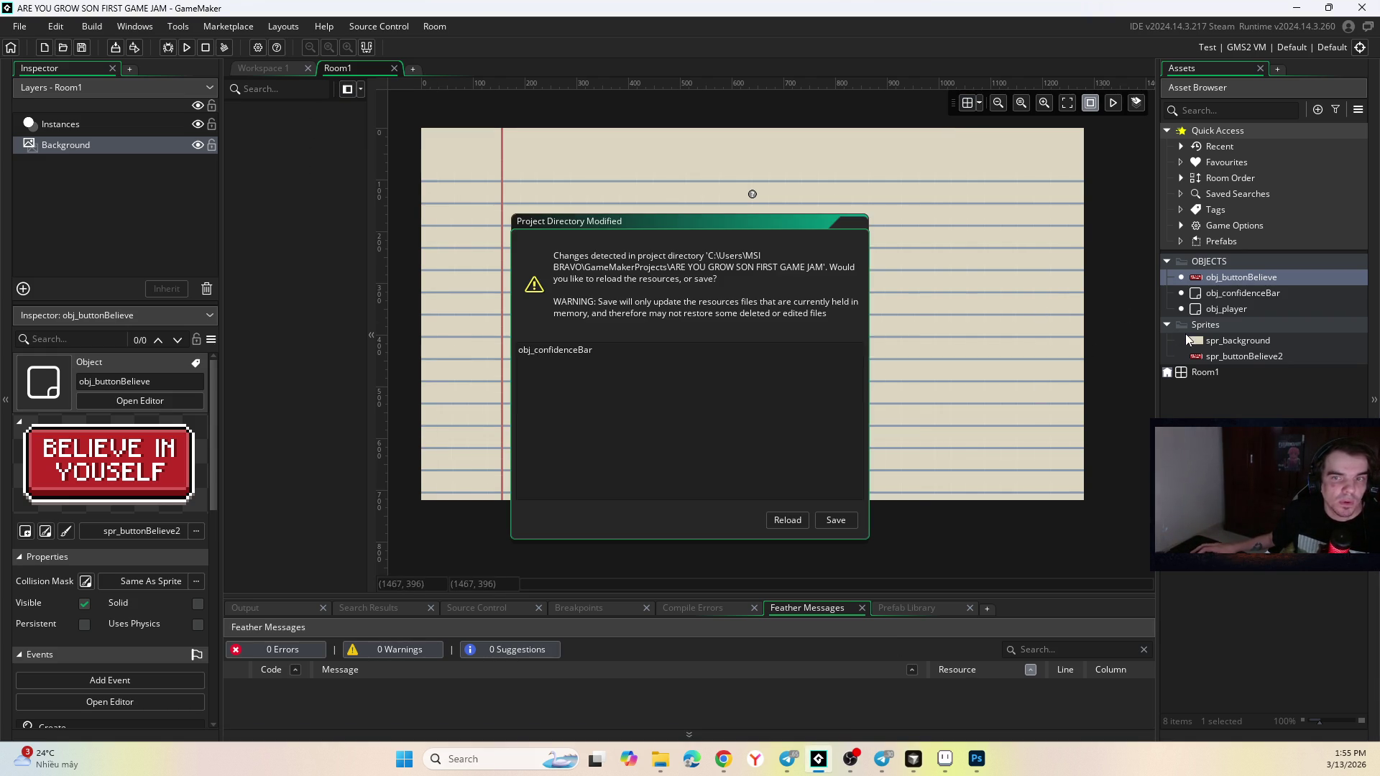
Open obj_confidenceBar's editor with its Create, Step and Draw events, then return to Photoshop.
{"action": "double_click", "coordinate": [1254, 292]}
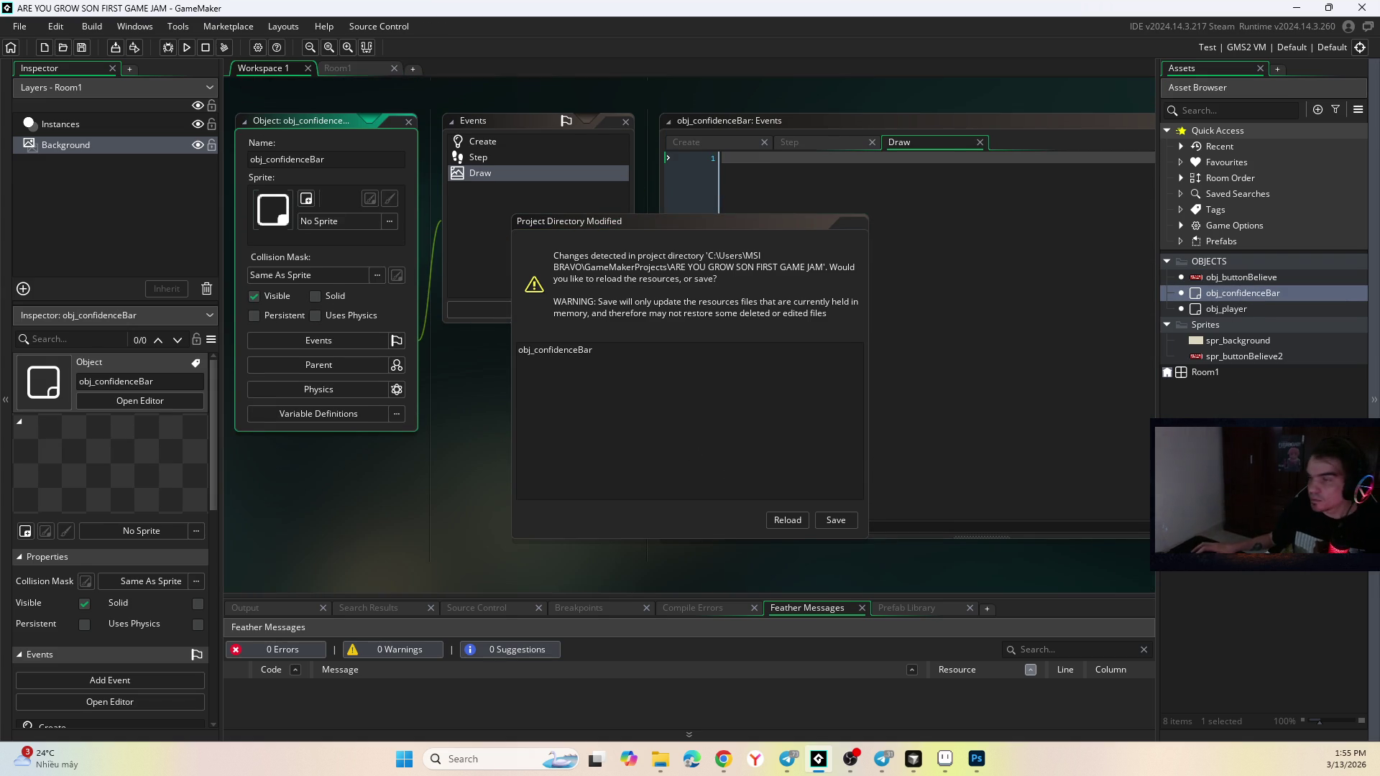
{"action": "key", "text": "alt+Tab"}
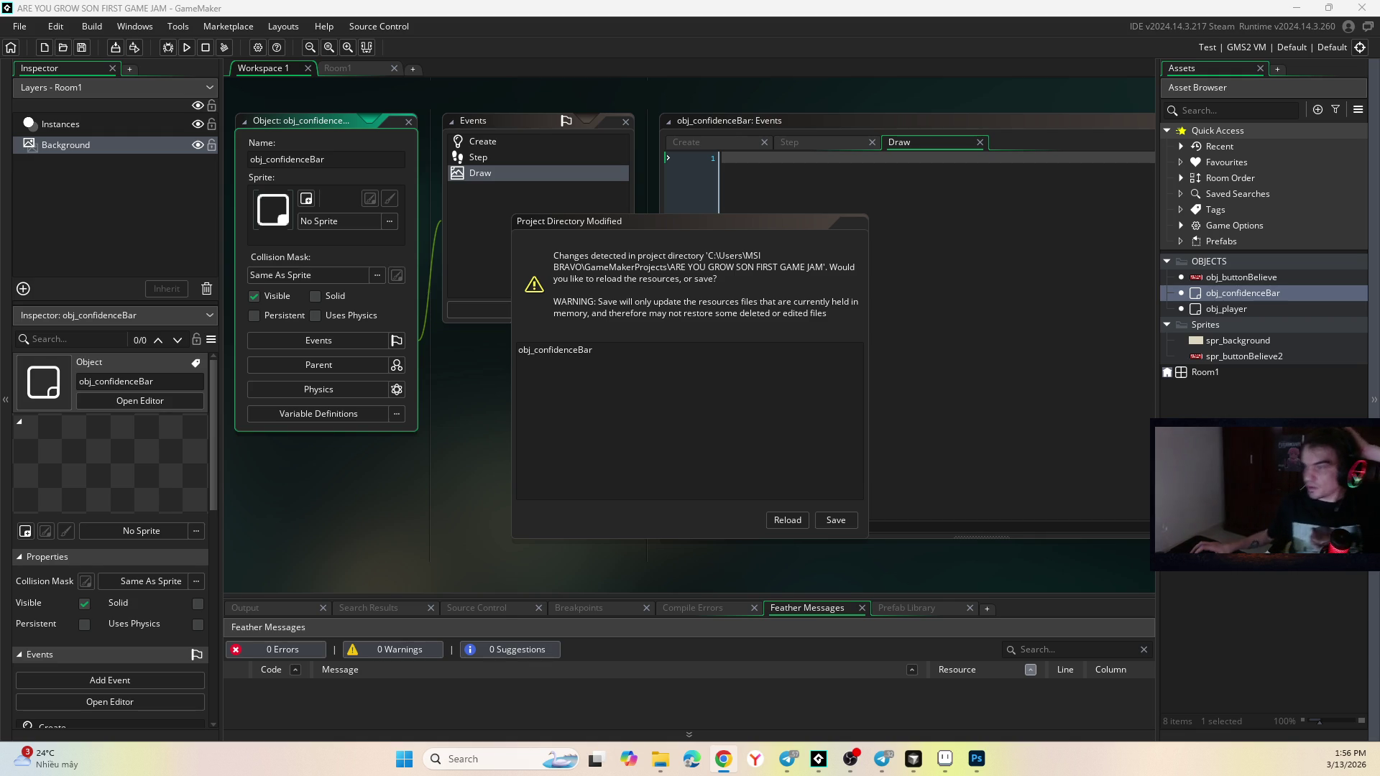
{"action": "key", "text": "alt+Tab"}
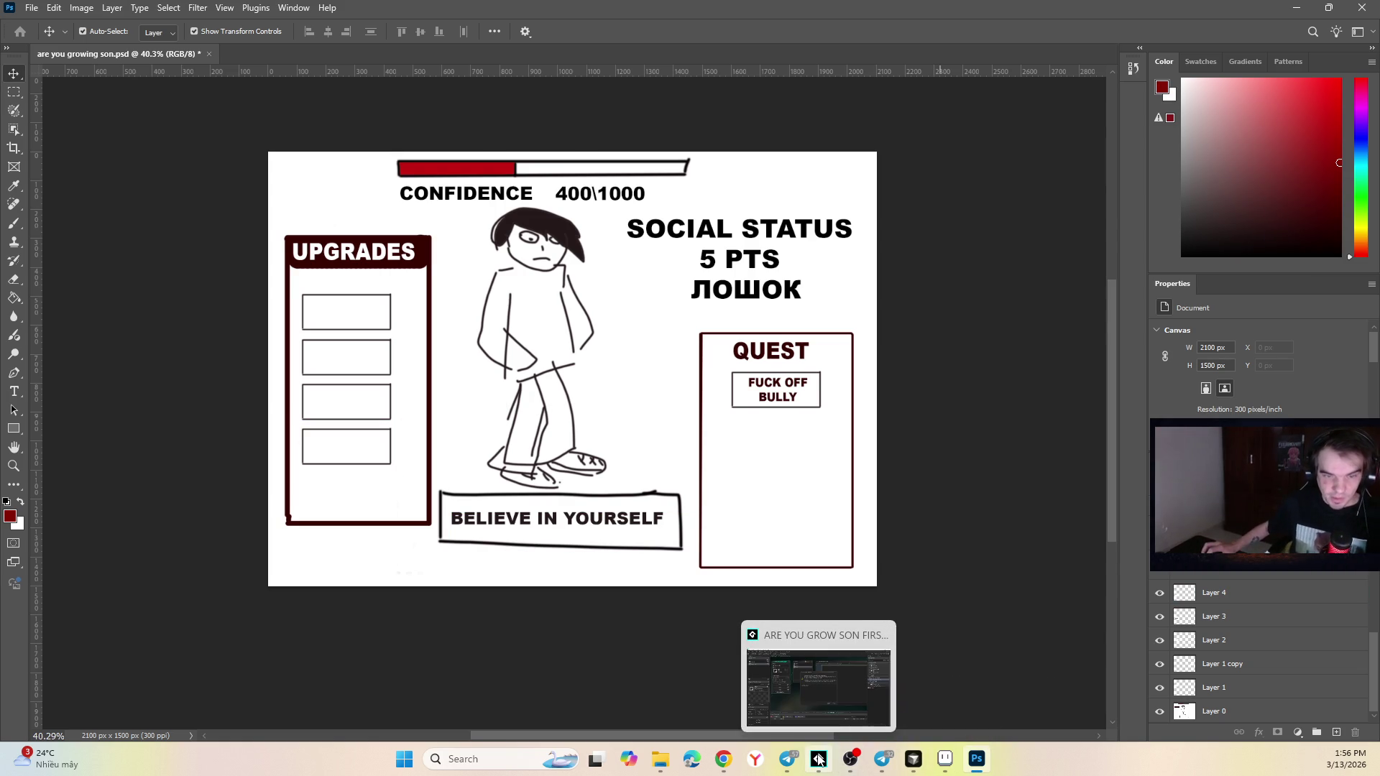
Switch from the Photoshop mockup to Aseprite with spr_background open.
{"action": "left_click", "coordinate": [913, 759]}
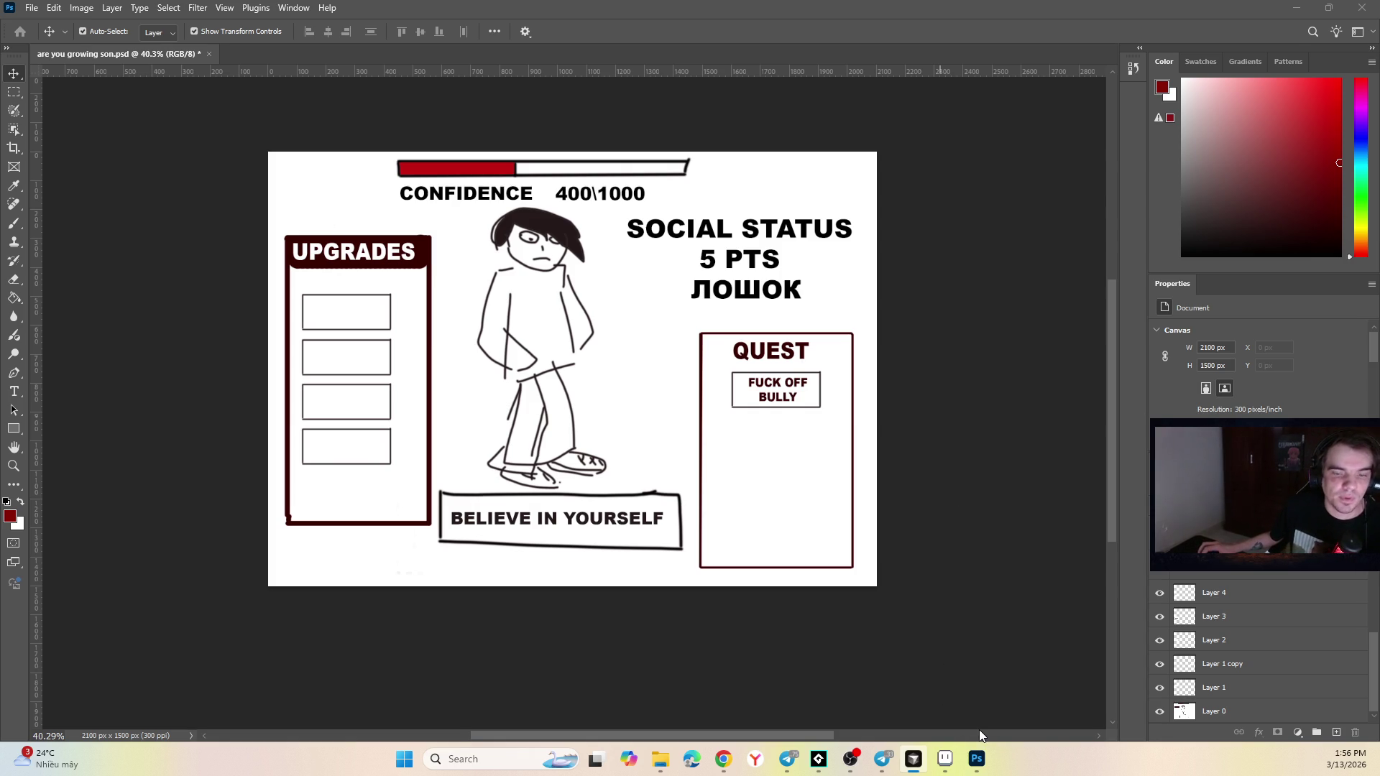
{"action": "mouse_move", "coordinate": [945, 764]}
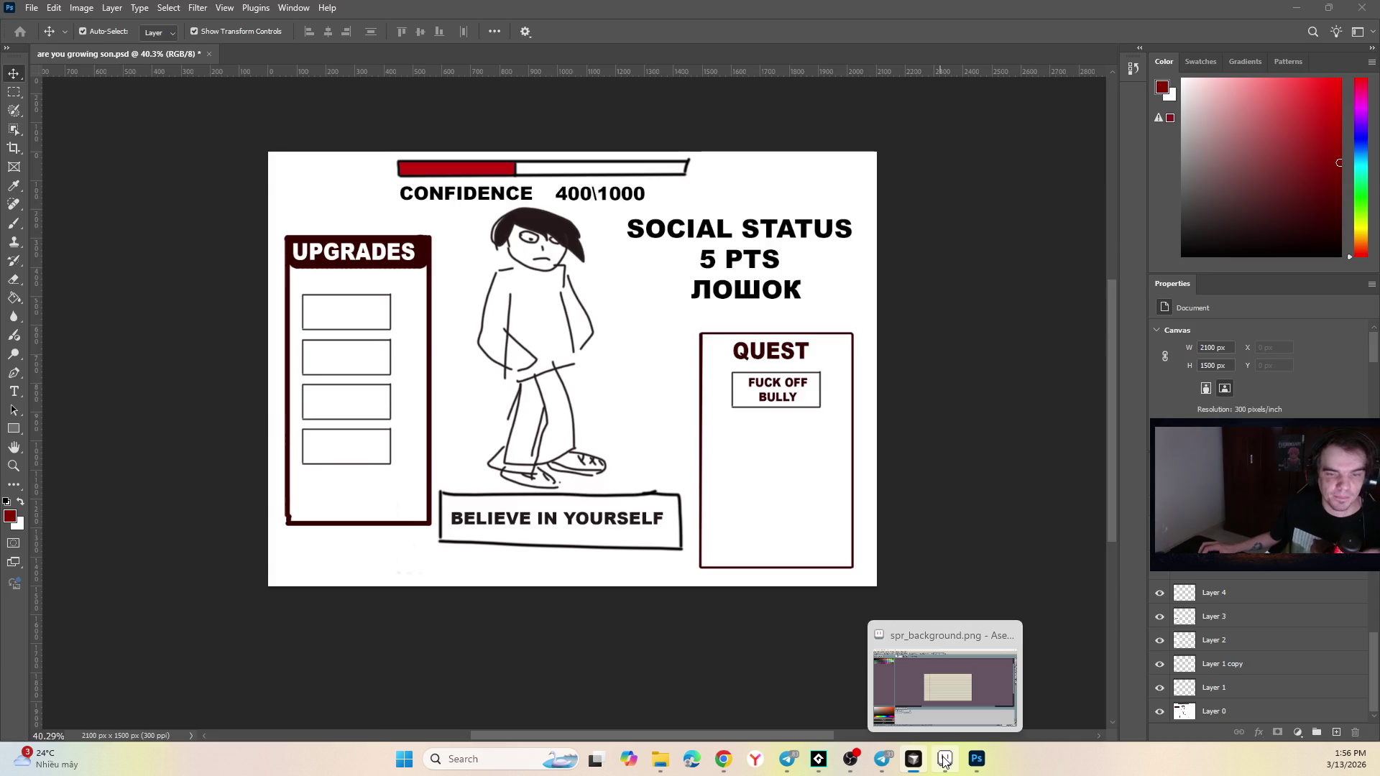
{"action": "left_click", "coordinate": [945, 764]}
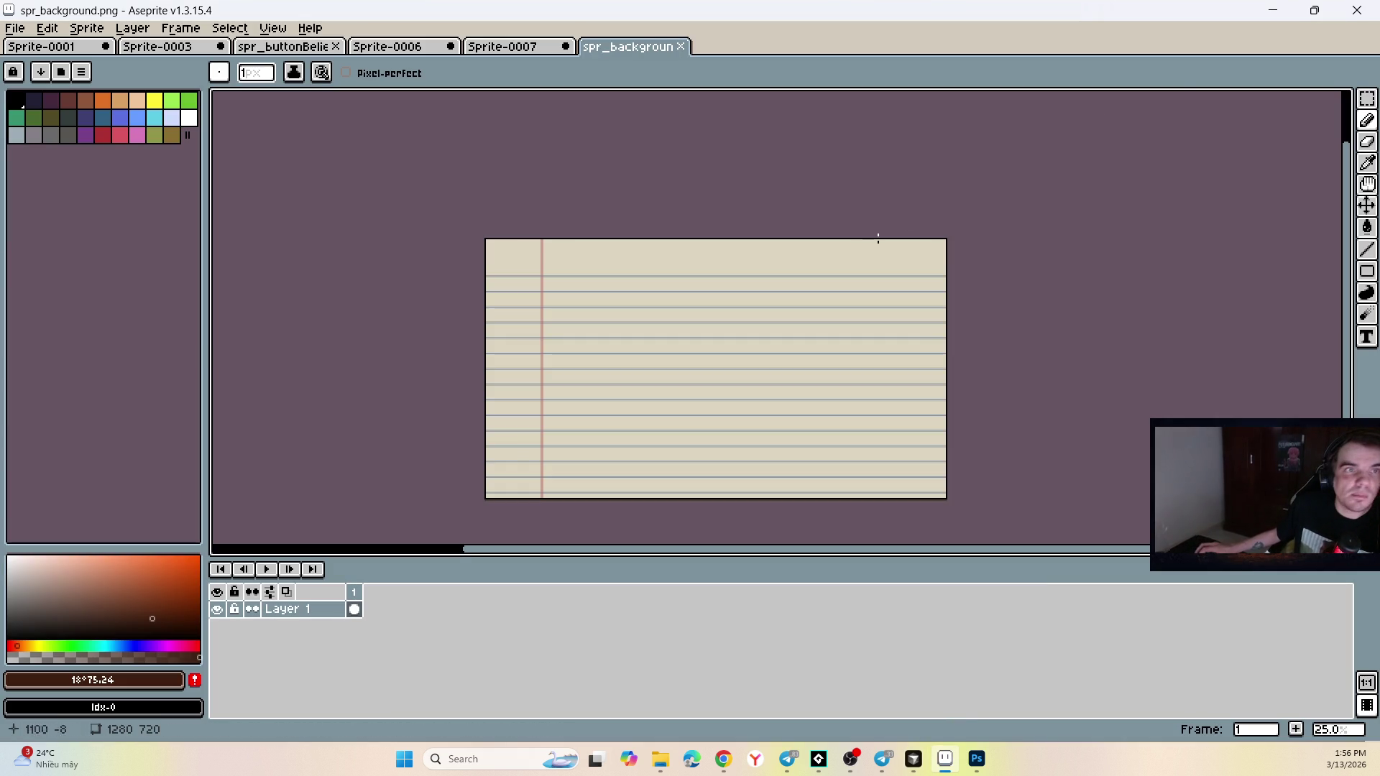
Close Sprite-0007 and Sprite-0006, discarding both without saving.
{"action": "left_click", "coordinate": [519, 48]}
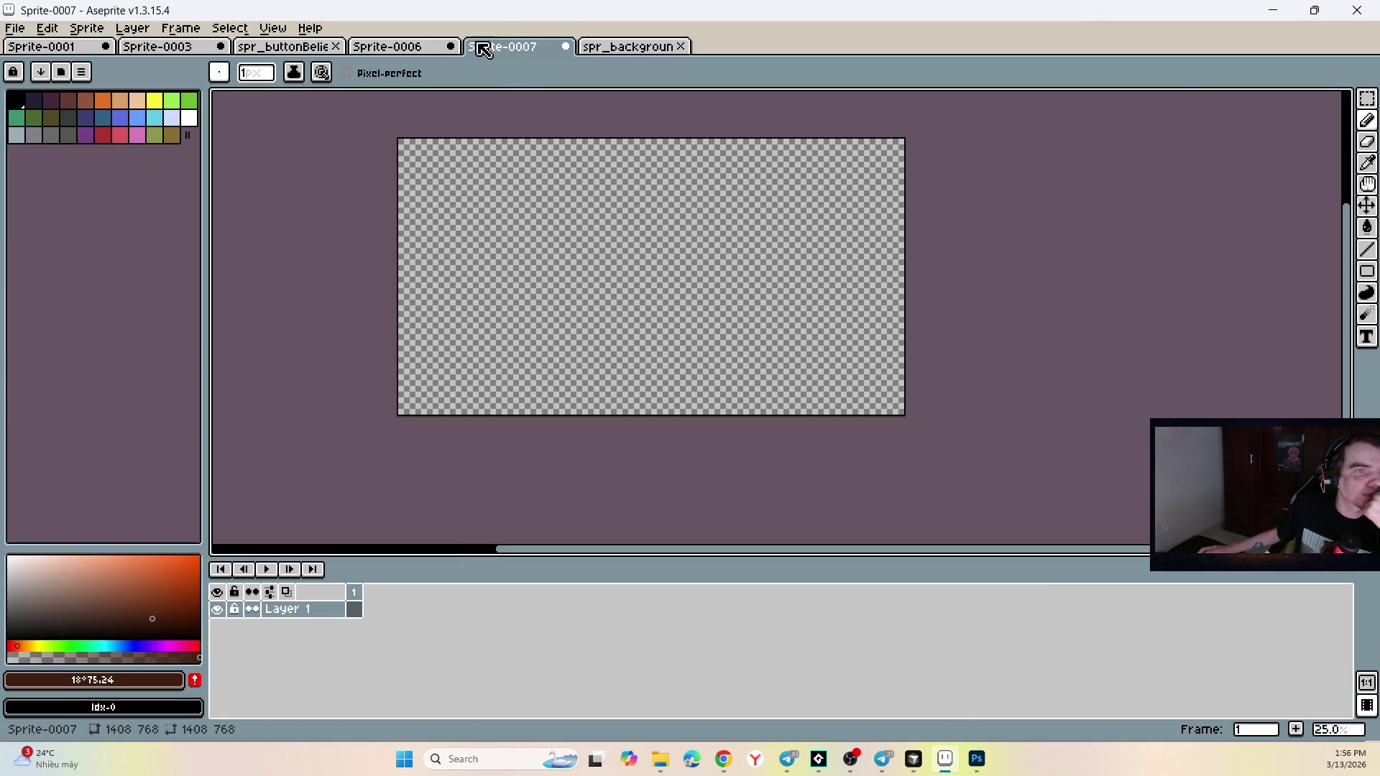
{"action": "left_click", "coordinate": [566, 47]}
{"action": "left_click", "coordinate": [689, 411]}
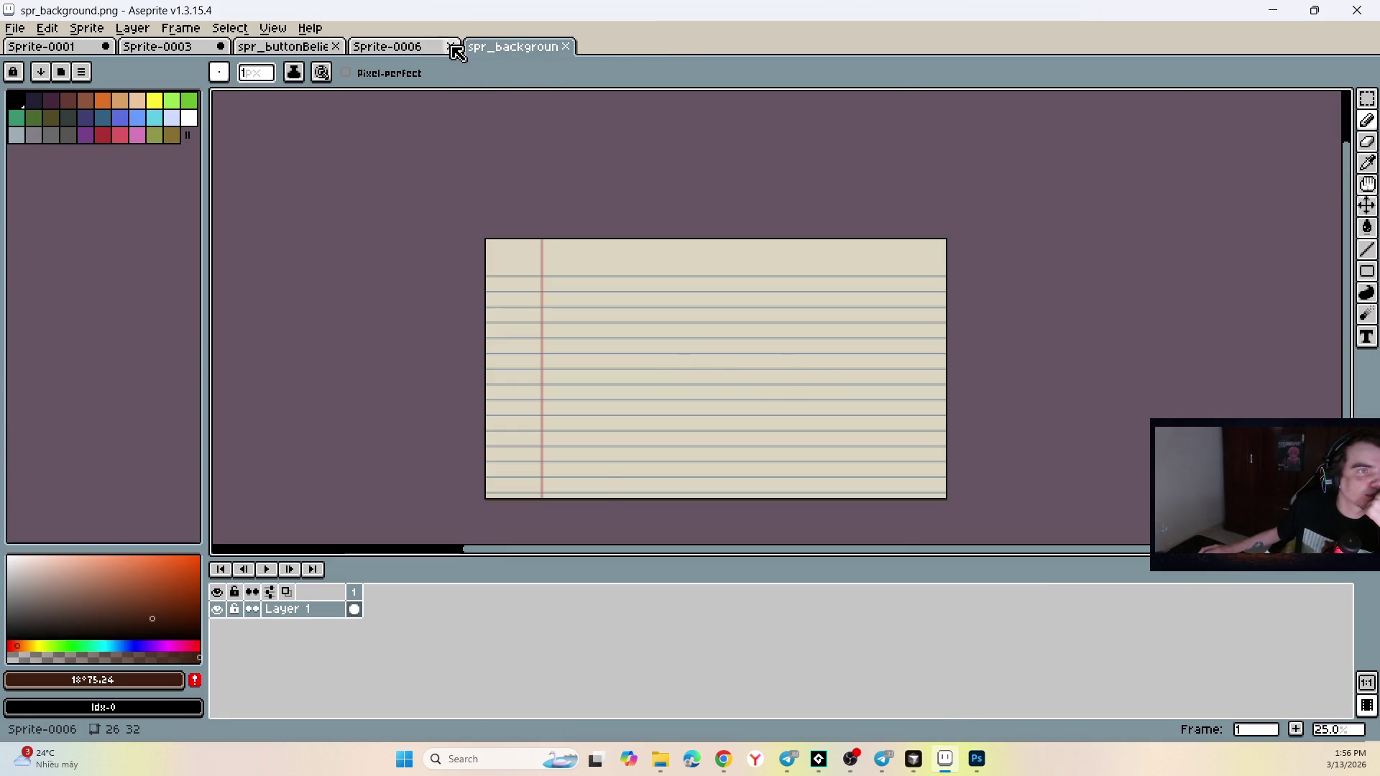
{"action": "left_click", "coordinate": [451, 47]}
{"action": "left_click", "coordinate": [688, 411]}
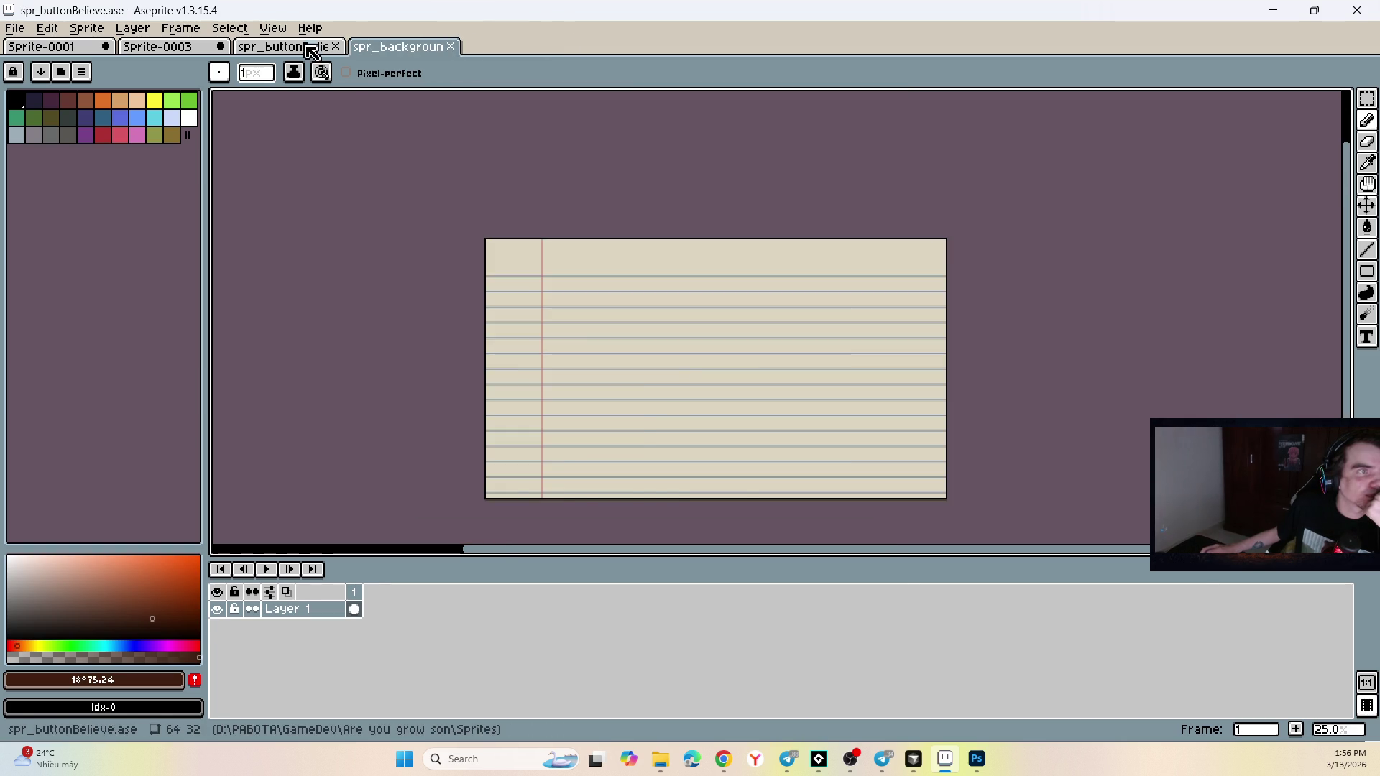
Find the Sprite-0001 checkerboard tab and close it without saving.
{"action": "left_click", "coordinate": [287, 46]}
{"action": "left_click", "coordinate": [162, 48]}
{"action": "left_click", "coordinate": [85, 50]}
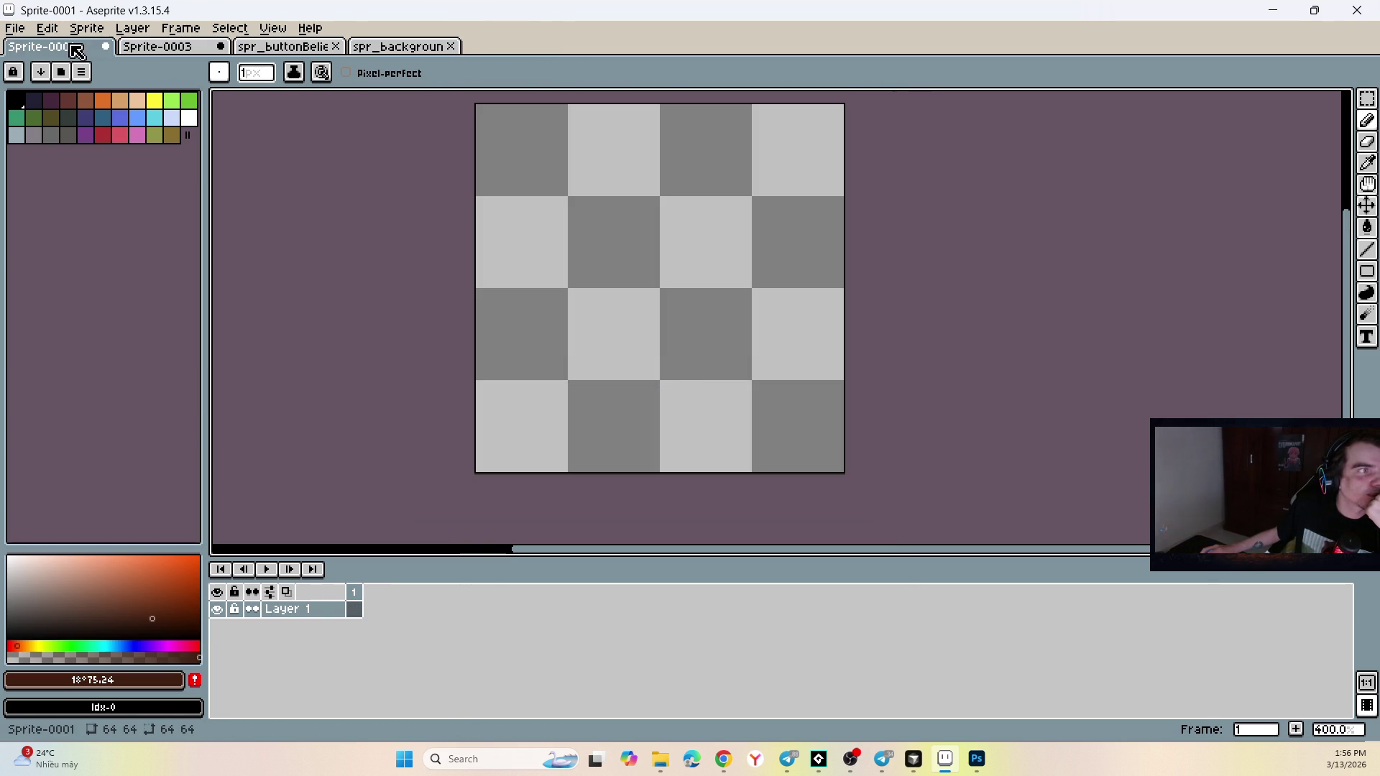
{"action": "left_click", "coordinate": [106, 47]}
{"action": "left_click", "coordinate": [681, 414]}
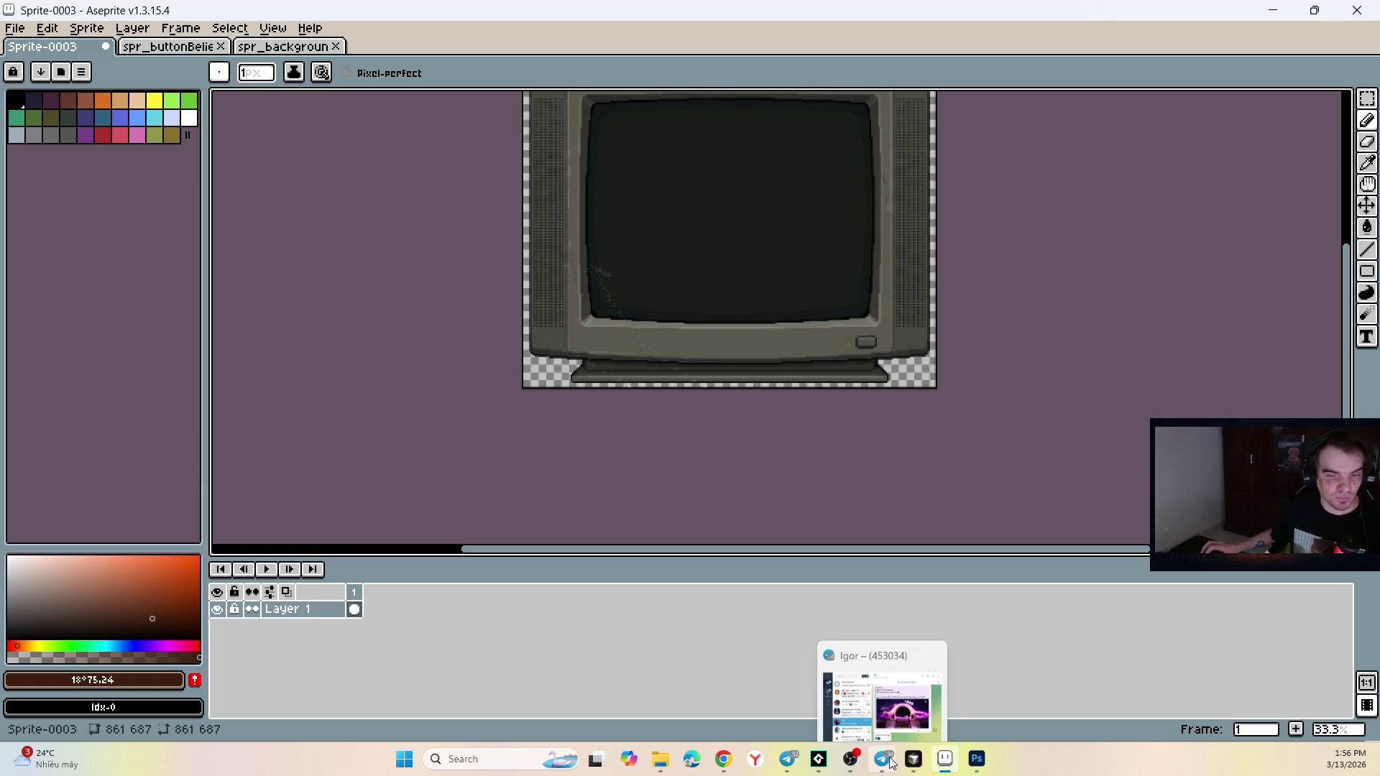
Switch from spr_background to the BELIEVE IN YOUSELF button sprite tab.
{"action": "scroll", "coordinate": [575, 314], "scroll_direction": "up", "scroll_amount": 2}
{"action": "scroll", "coordinate": [575, 312], "scroll_direction": "down", "scroll_amount": 6}
{"action": "scroll", "coordinate": [582, 317], "scroll_direction": "up", "scroll_amount": 7}
{"action": "left_click", "coordinate": [282, 46]}
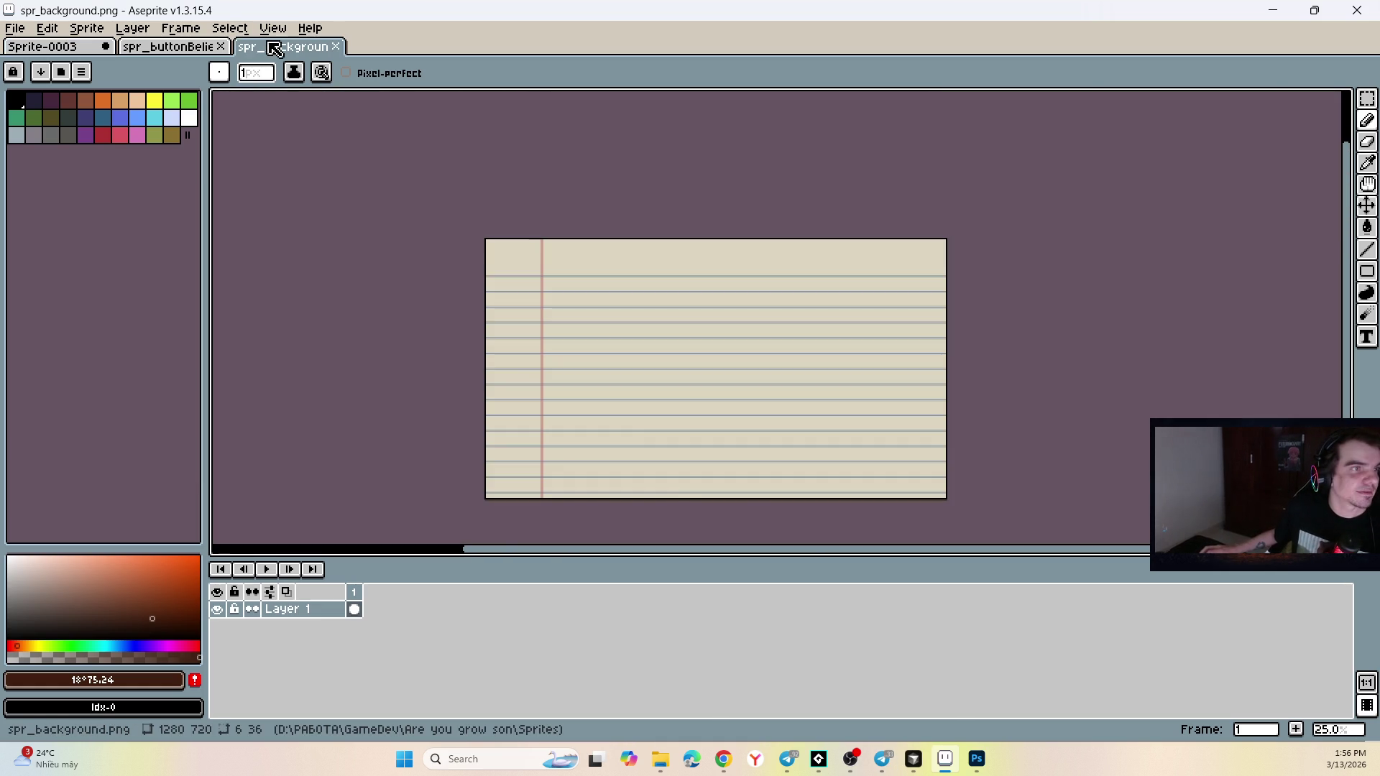
{"action": "left_click", "coordinate": [169, 46]}
{"action": "left_click", "coordinate": [788, 759]}
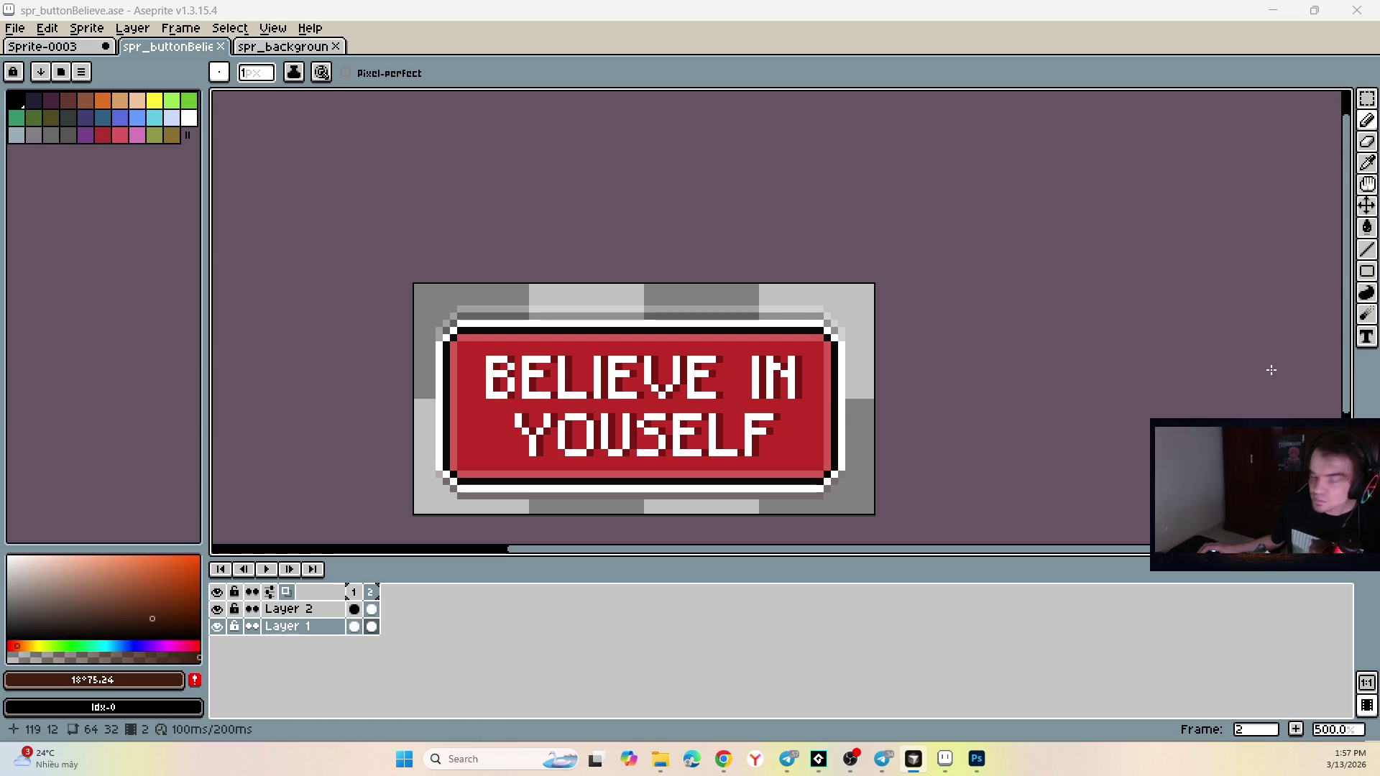
{"action": "left_click", "coordinate": [338, 608]}
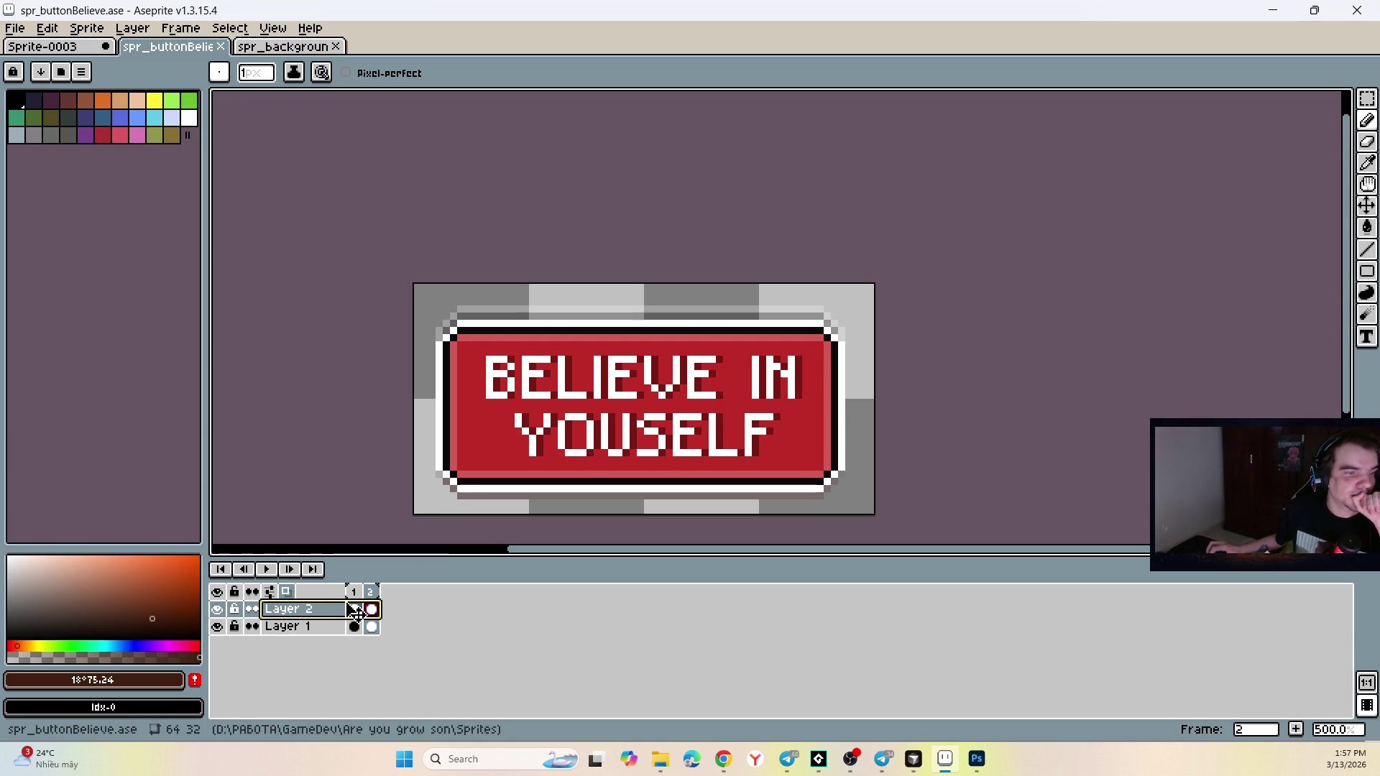
{"action": "key", "text": "Return"}
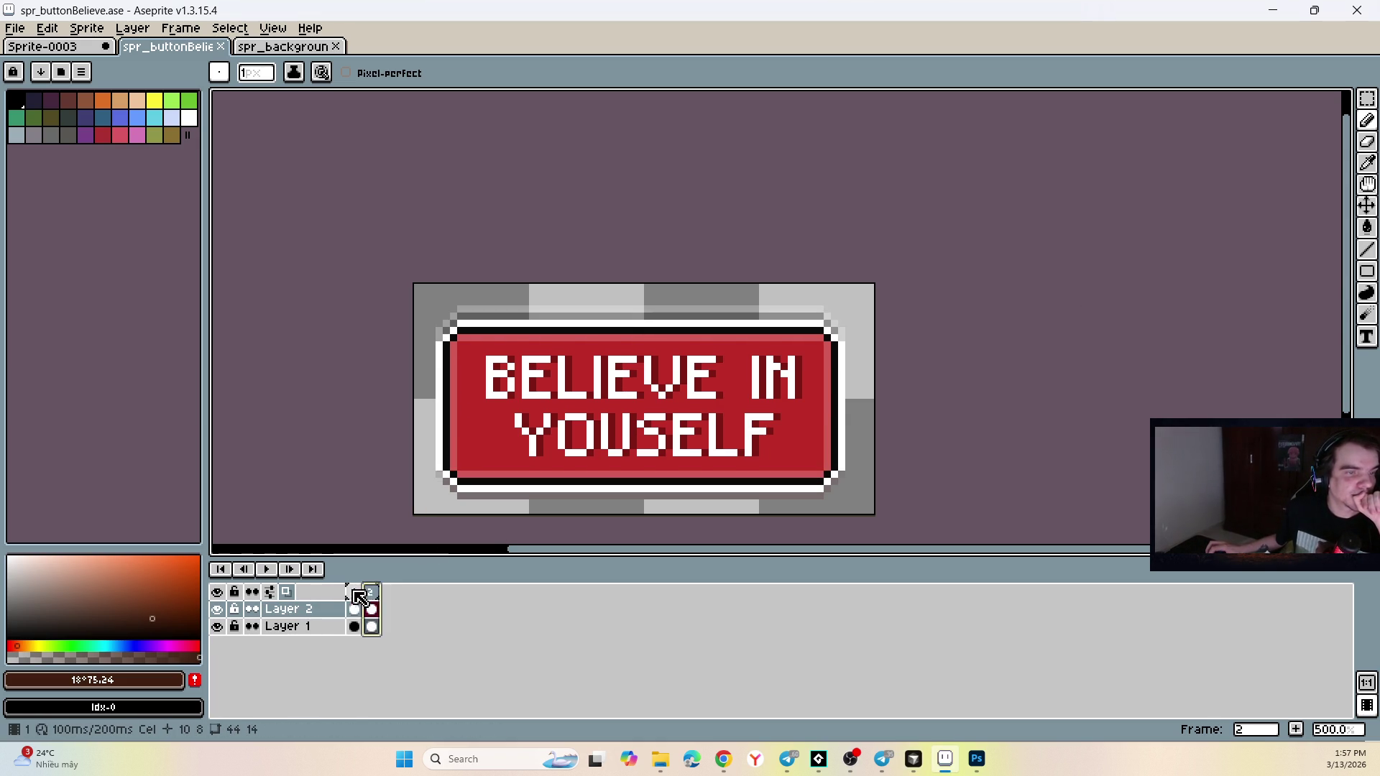
{"action": "key", "text": "Return"}
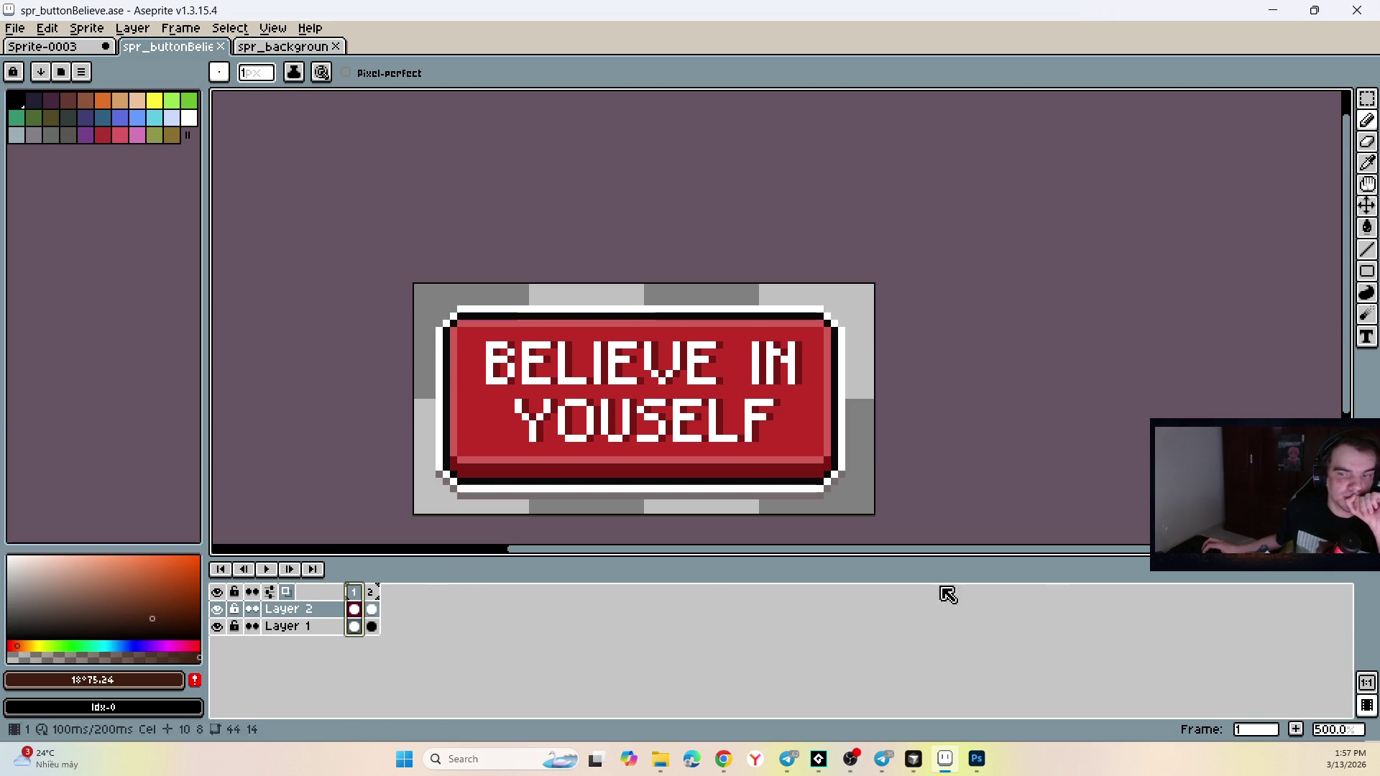
{"action": "left_click", "coordinate": [267, 569]}
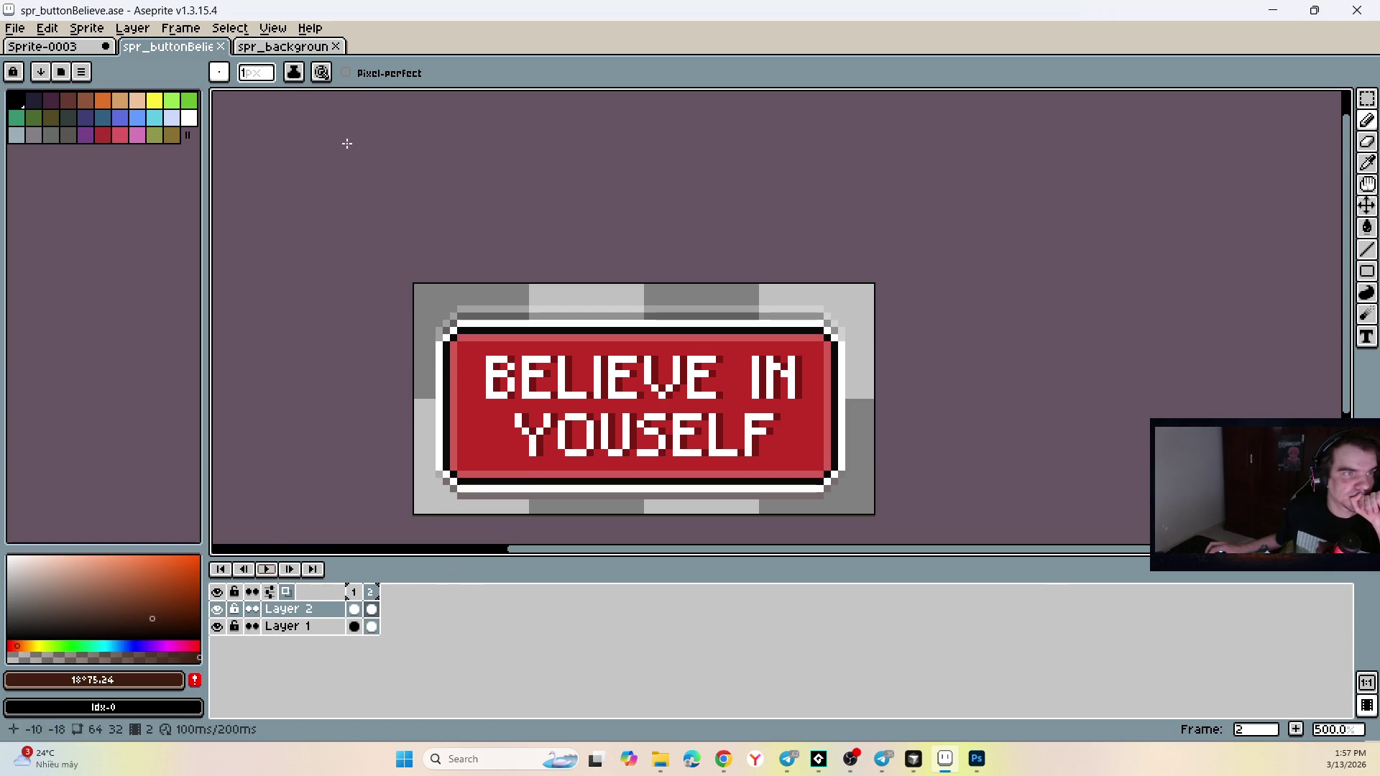
{"action": "left_click", "coordinate": [295, 46]}
{"action": "left_click", "coordinate": [883, 759]}
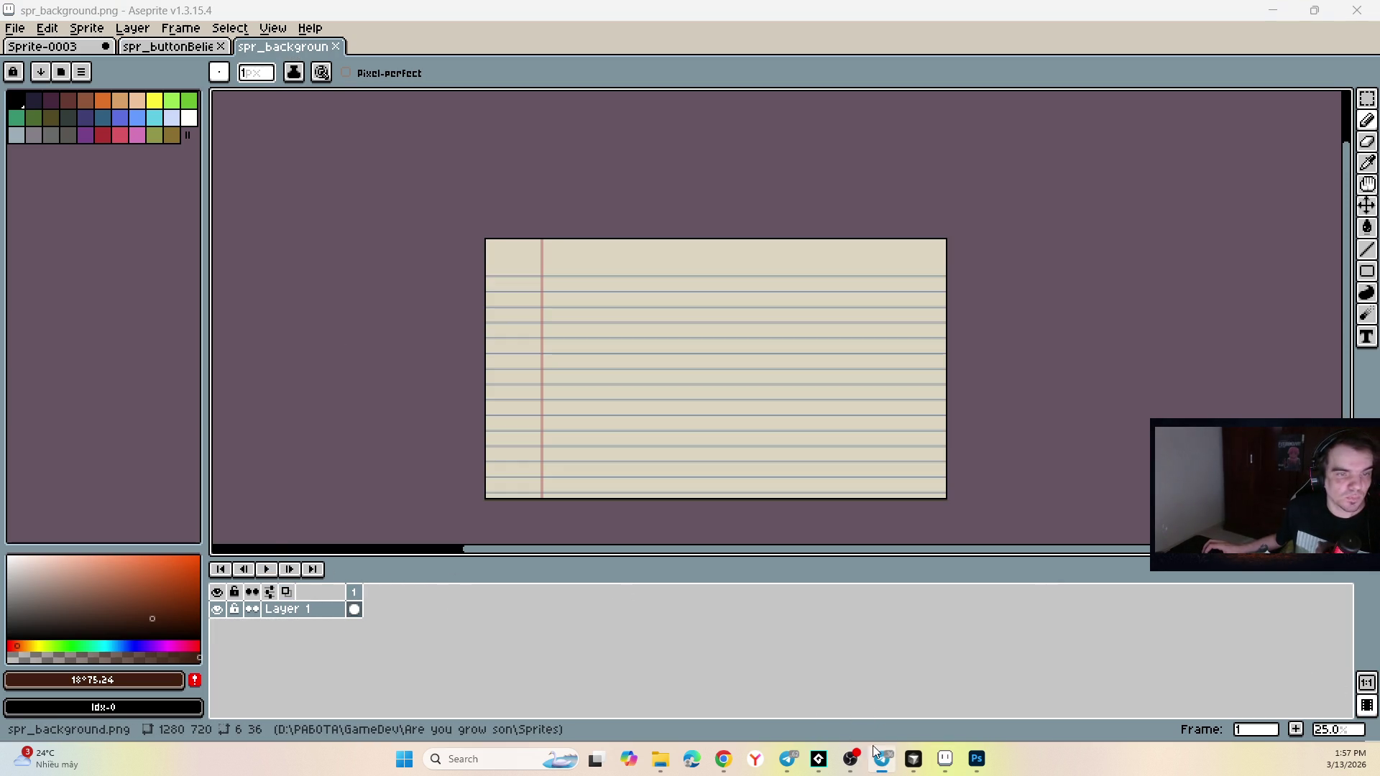
{"action": "key", "text": "alt+Tab"}
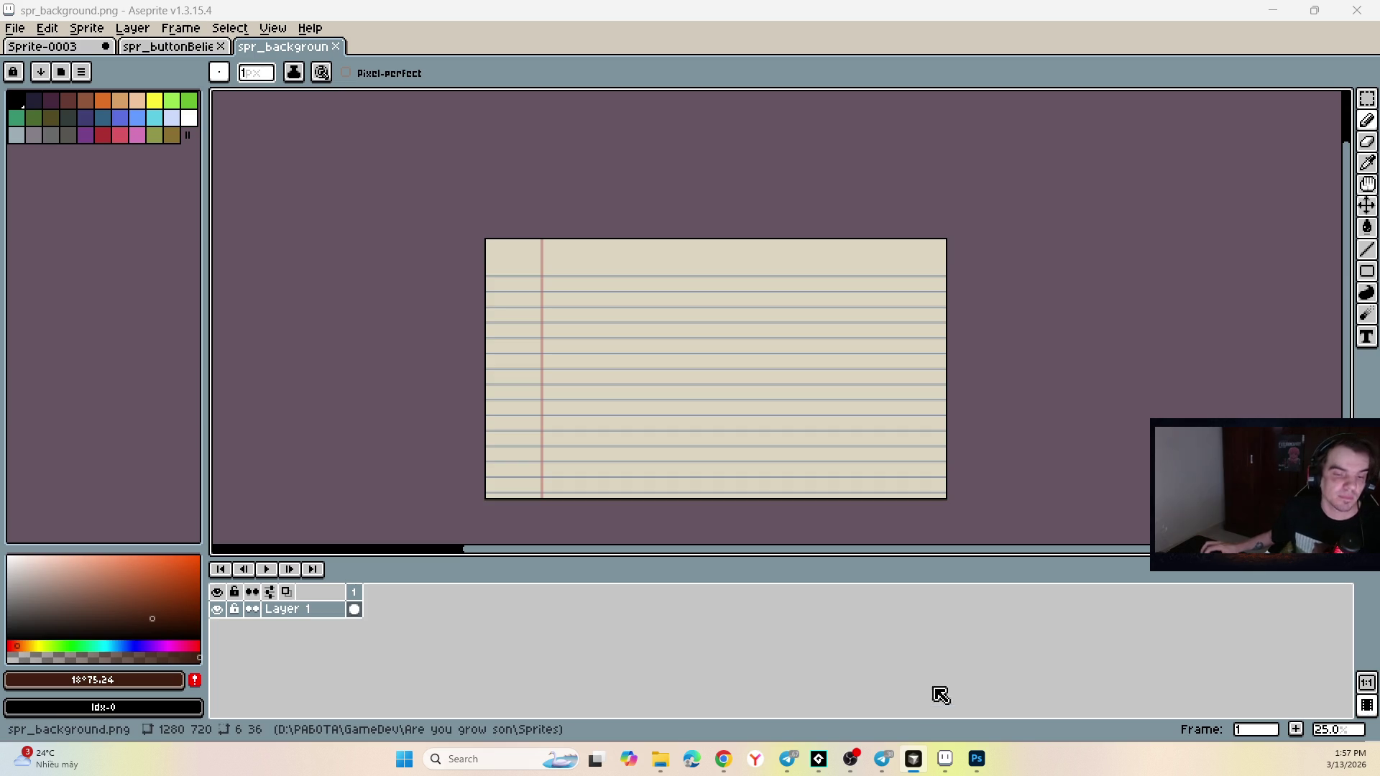
{"action": "left_click", "coordinate": [201, 48]}
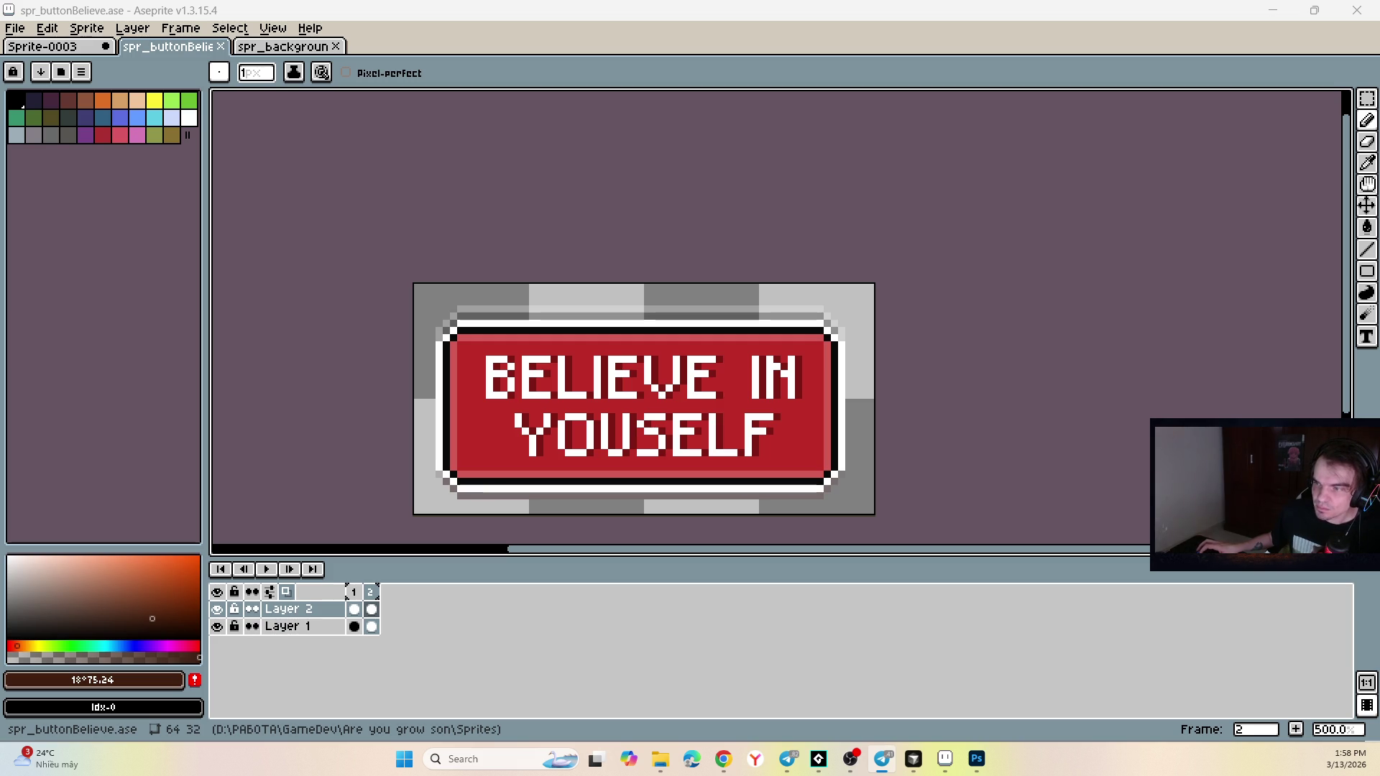
{"action": "left_click", "coordinate": [819, 760]}
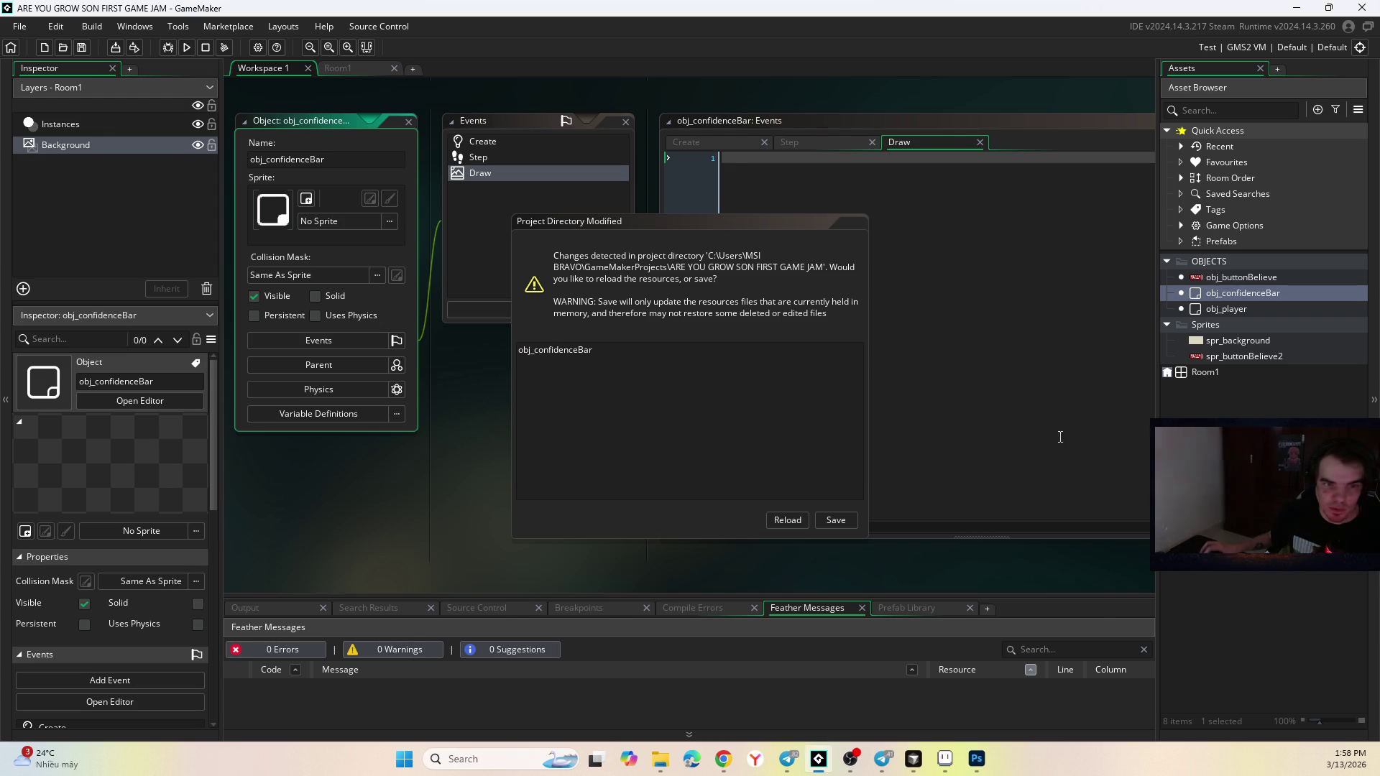
Keep GameMaker's in-memory resources and look over obj_confidenceBar's Step and Create events.
{"action": "left_click", "coordinate": [837, 520]}
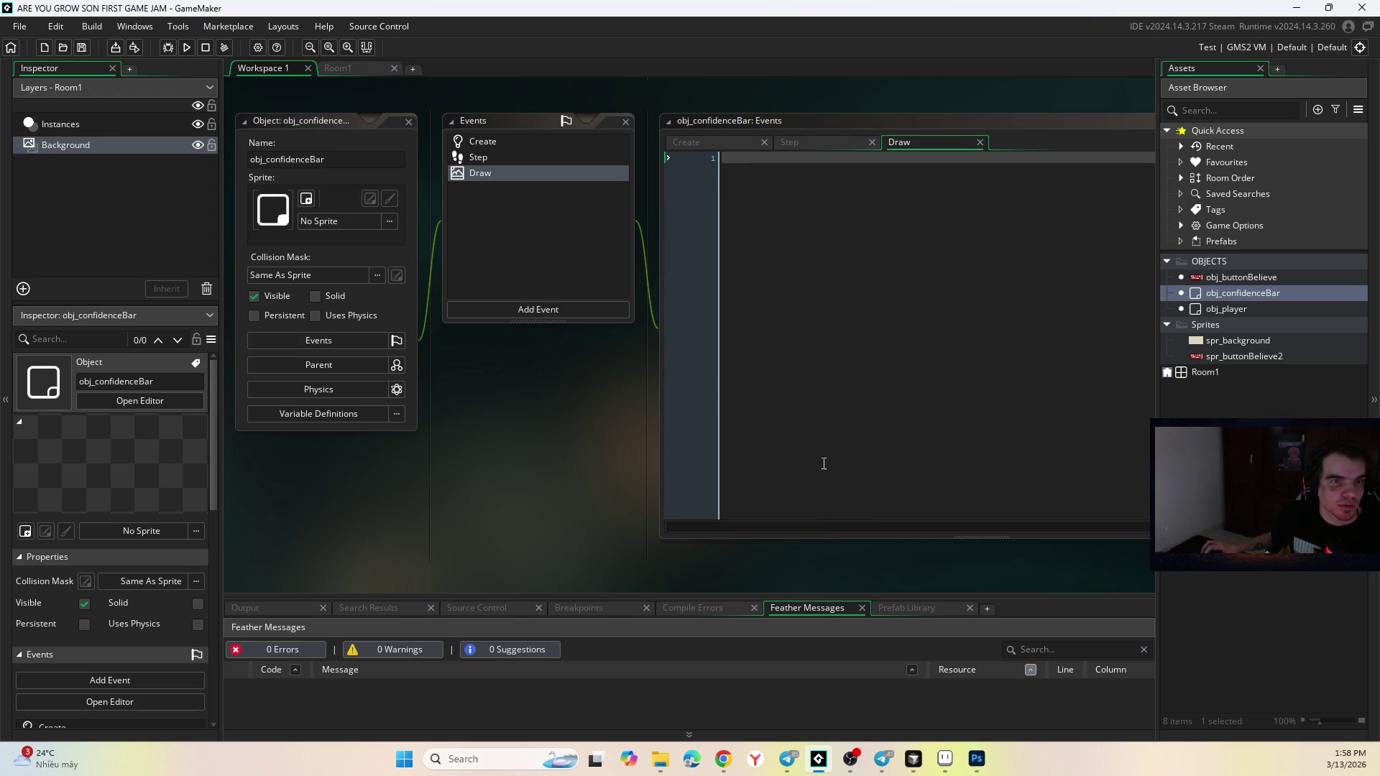
{"action": "left_click", "coordinate": [827, 141]}
{"action": "left_click", "coordinate": [734, 139]}
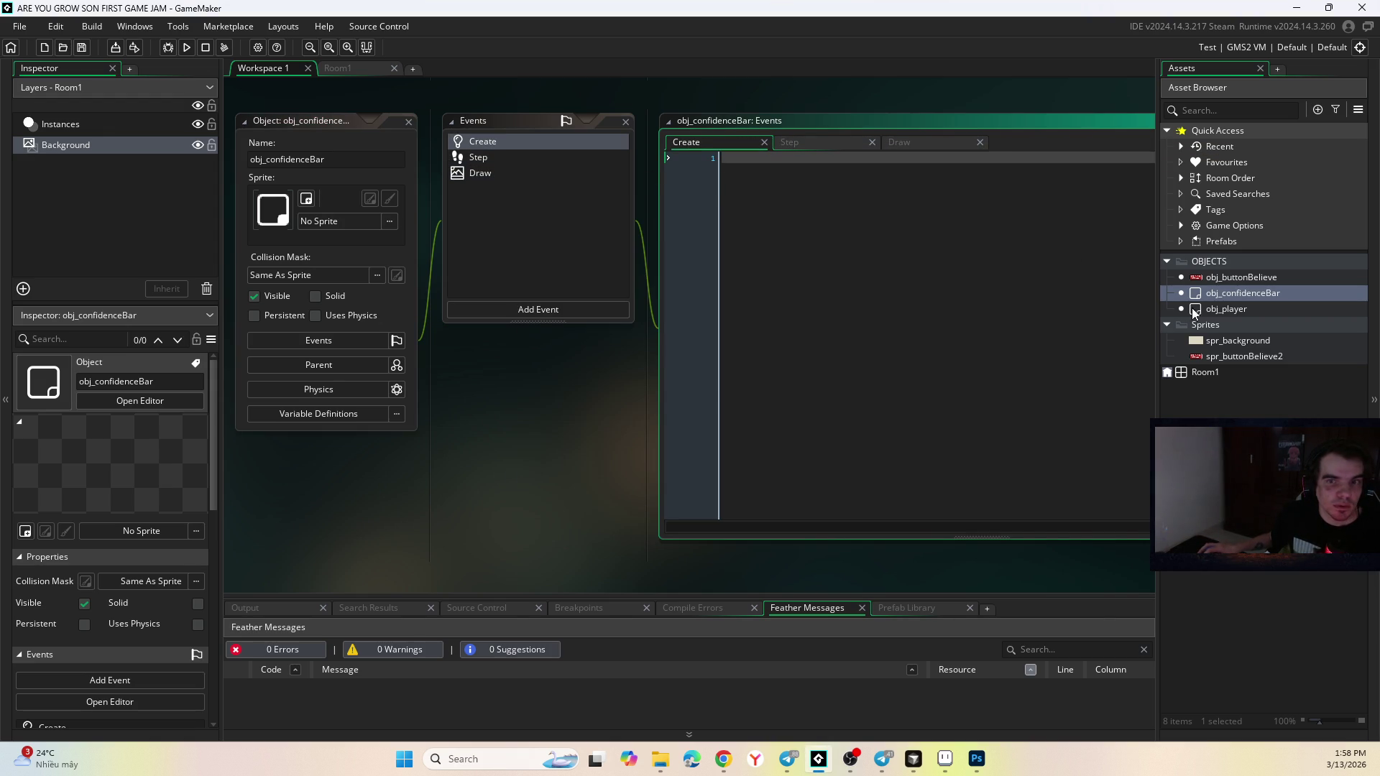
{"action": "left_click", "coordinate": [1242, 296]}
Open spr_background, spr_buttonBelieve2 and obj_confidenceBar, ending on obj_player's empty Step event.
{"action": "double_click", "coordinate": [1224, 308]}
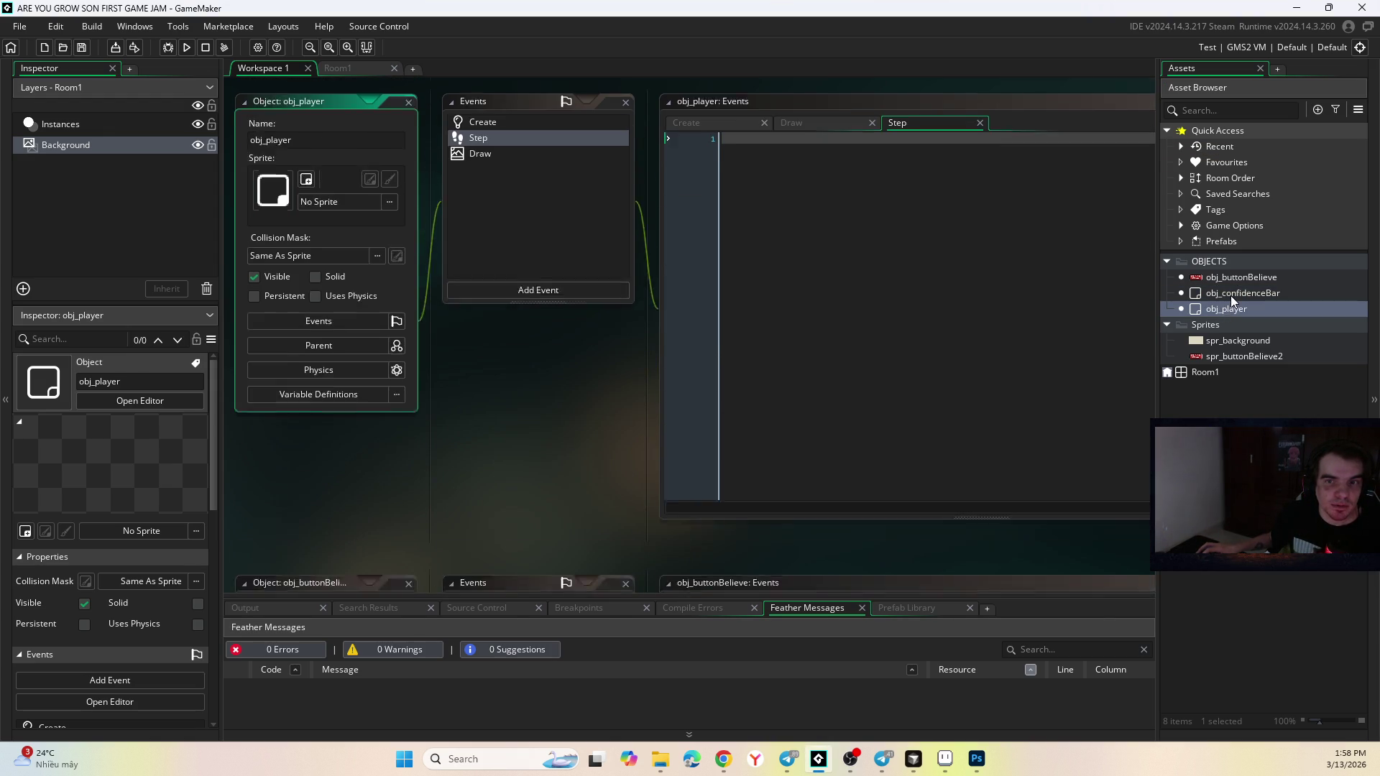
{"action": "double_click", "coordinate": [1225, 342]}
{"action": "double_click", "coordinate": [1223, 354]}
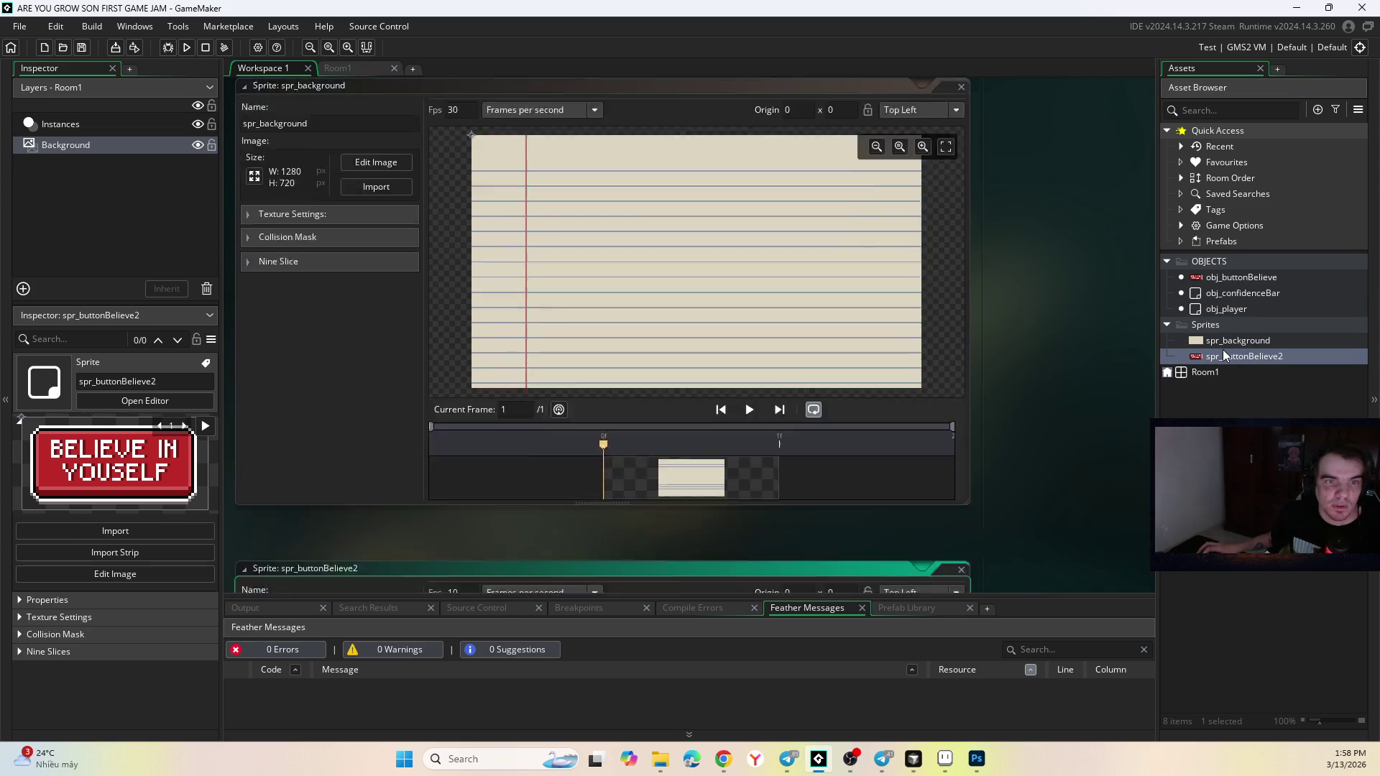
{"action": "double_click", "coordinate": [1219, 295]}
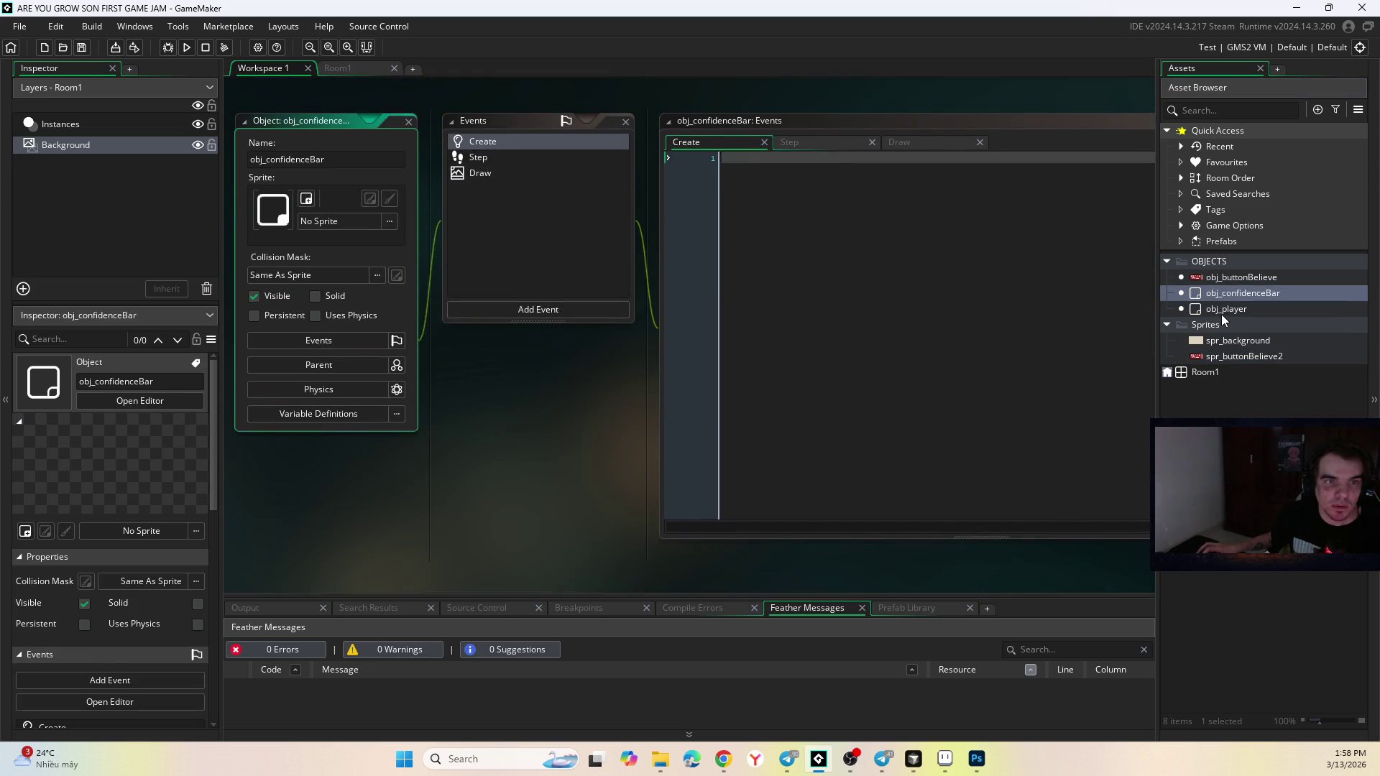
{"action": "double_click", "coordinate": [1222, 309]}
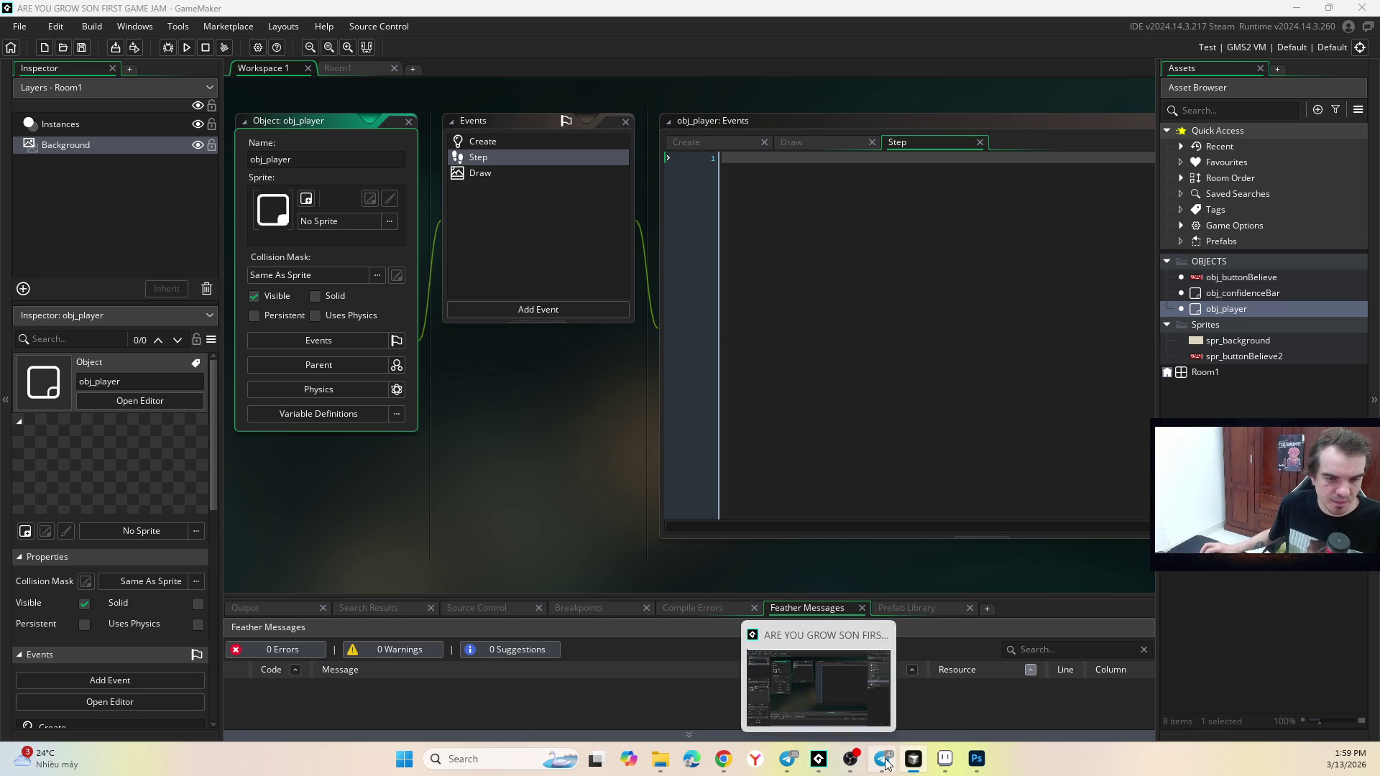
{"action": "left_click", "coordinate": [851, 761]}
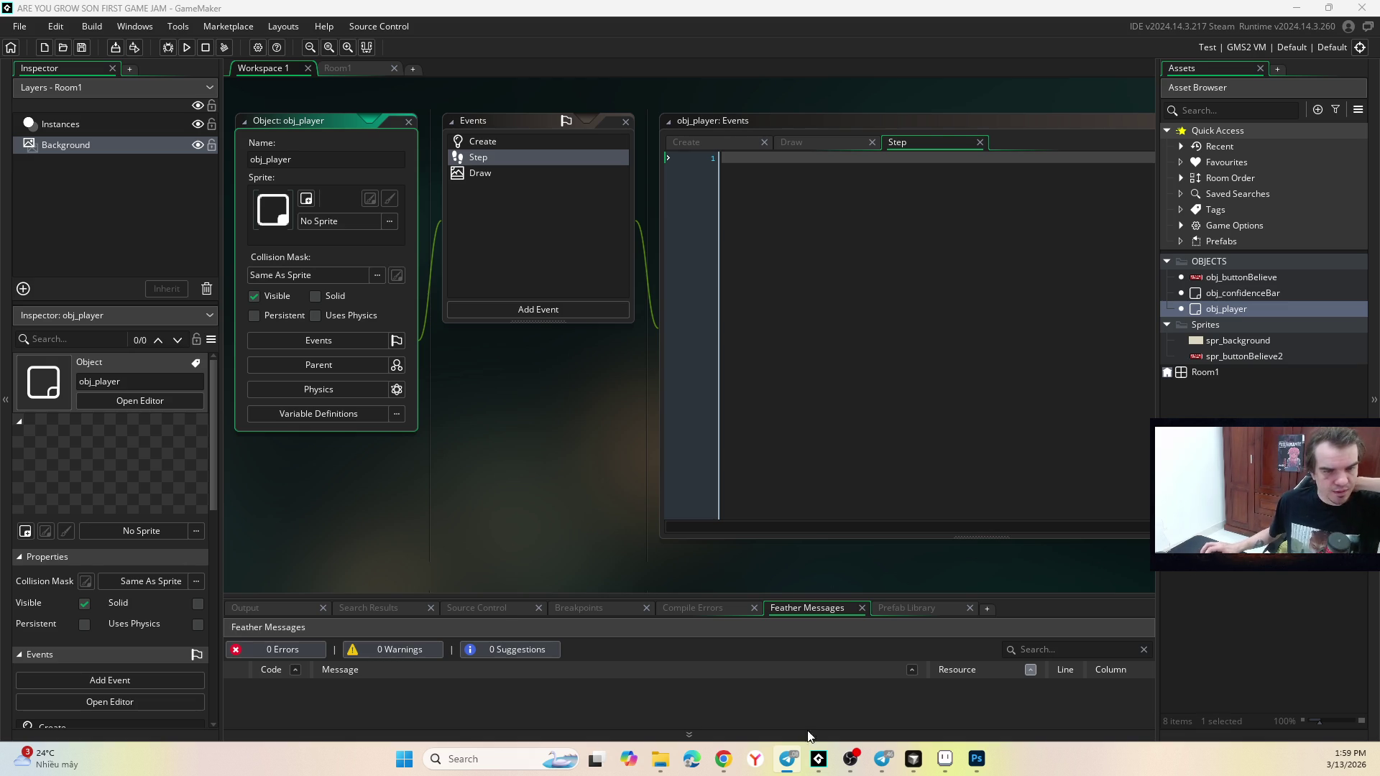
Bring Chrome forward, then Alt+Tab so the Snipping Tool appears over GameMaker.
{"action": "left_click", "coordinate": [723, 759]}
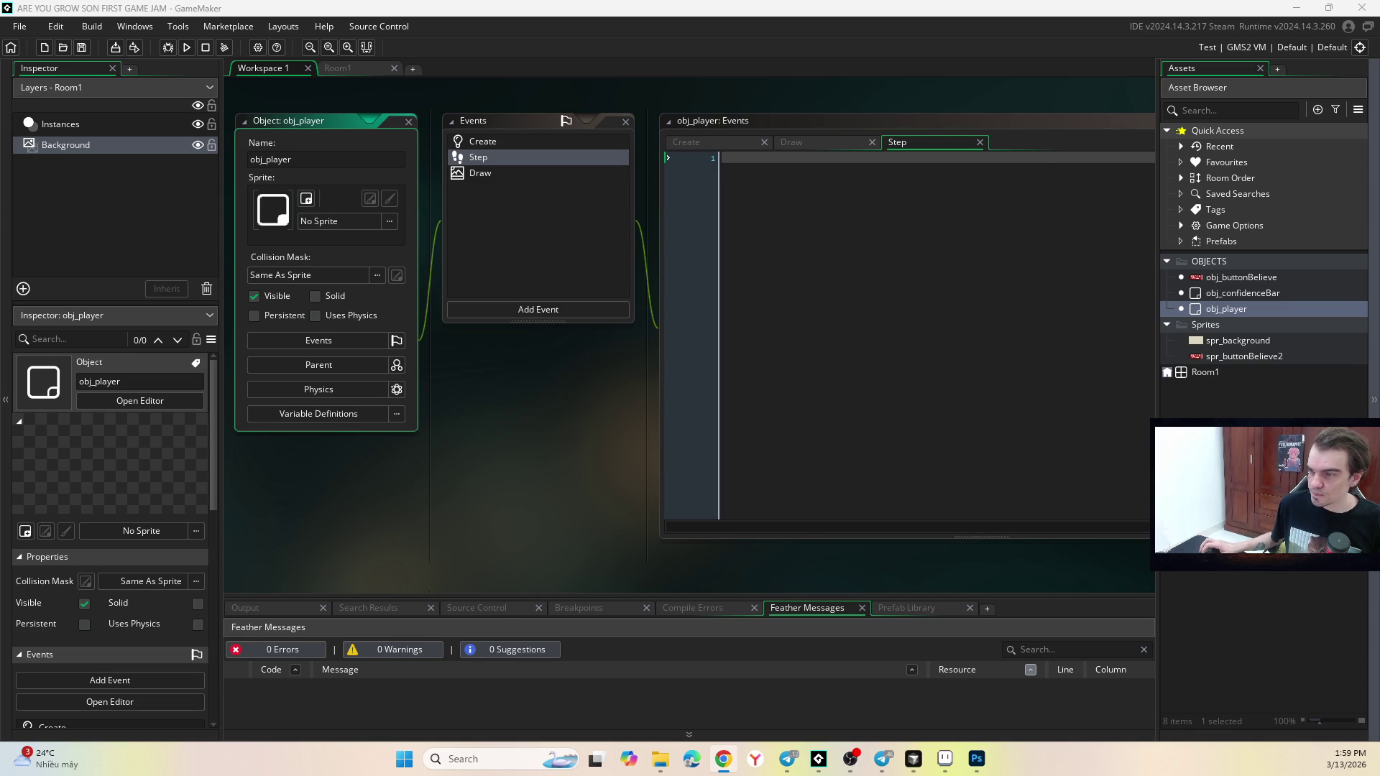
{"action": "key", "text": "alt+Tab"}
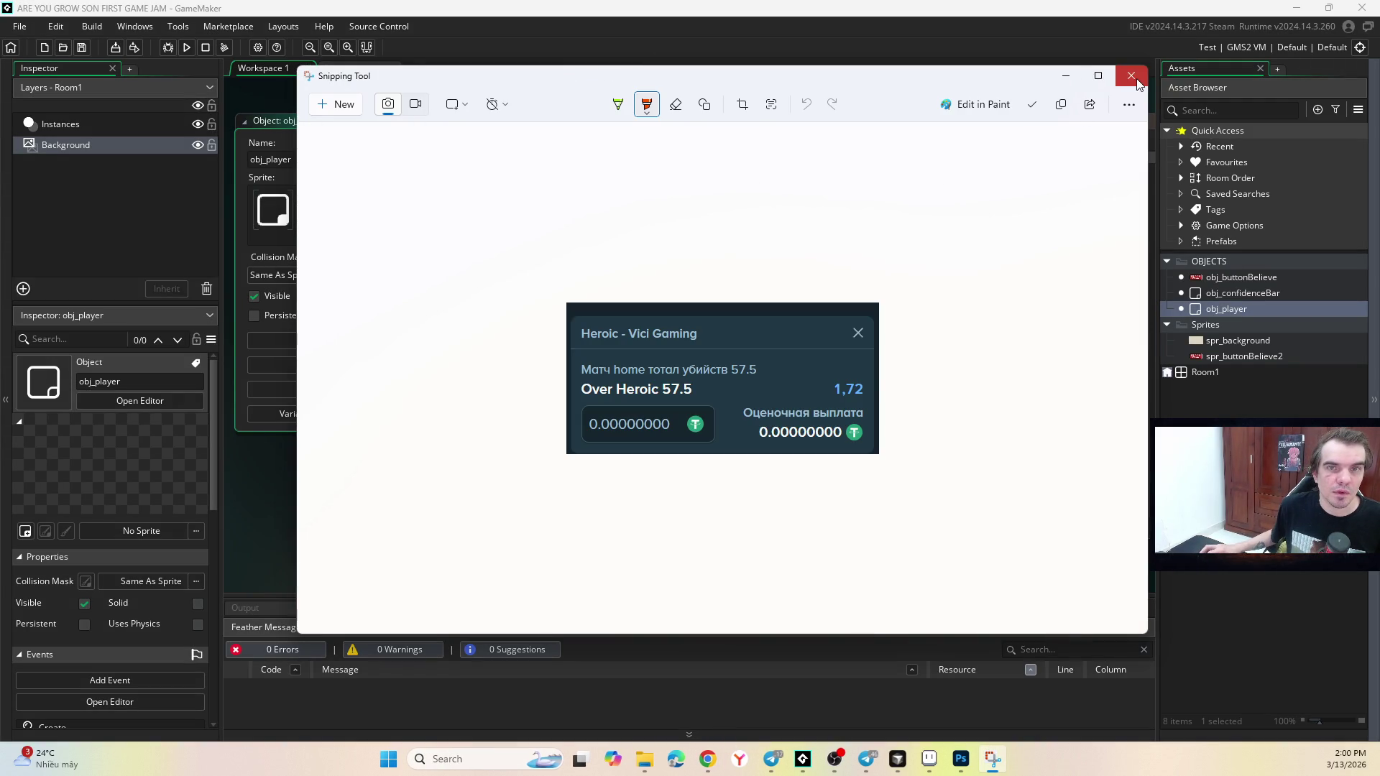
Close the Snipping Tool window without taking a snip.
{"action": "left_click", "coordinate": [1132, 75]}
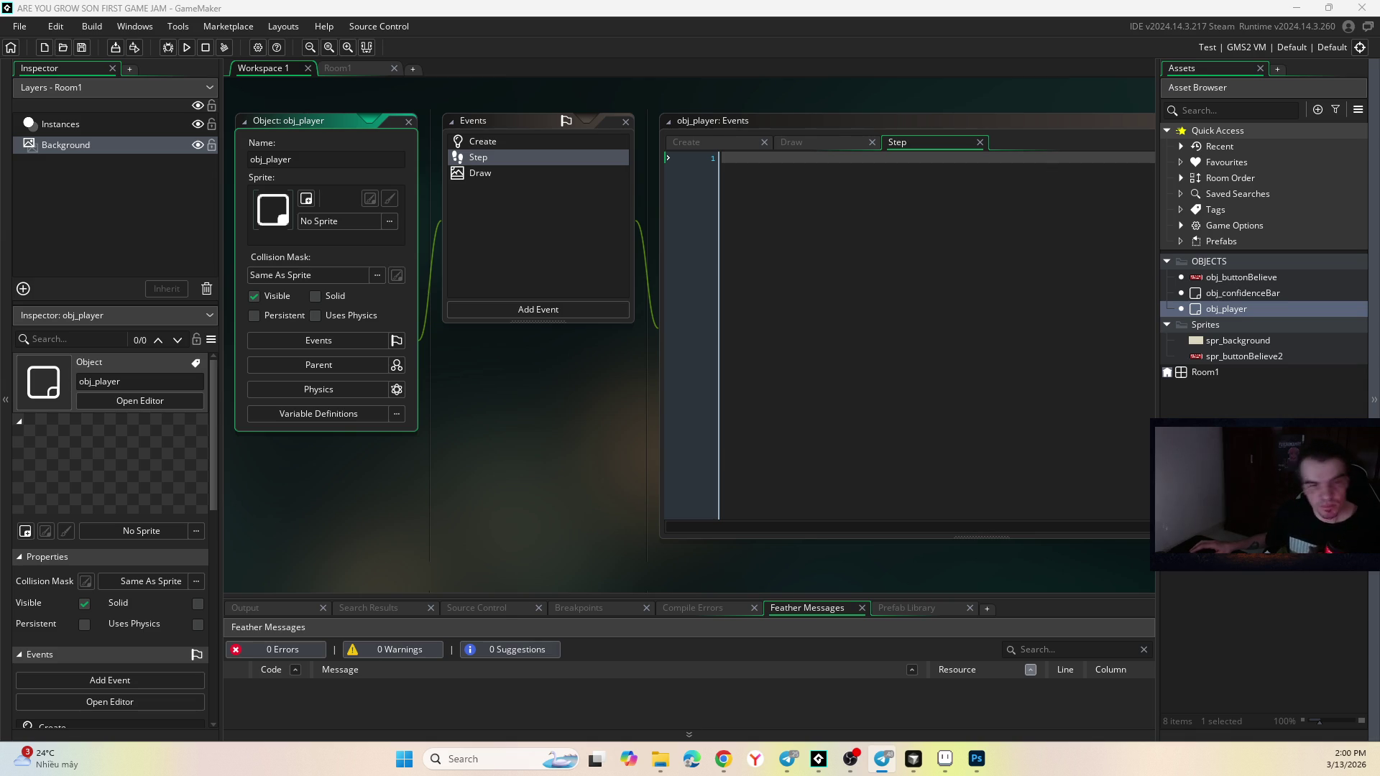
{"action": "left_click", "coordinate": [789, 759]}
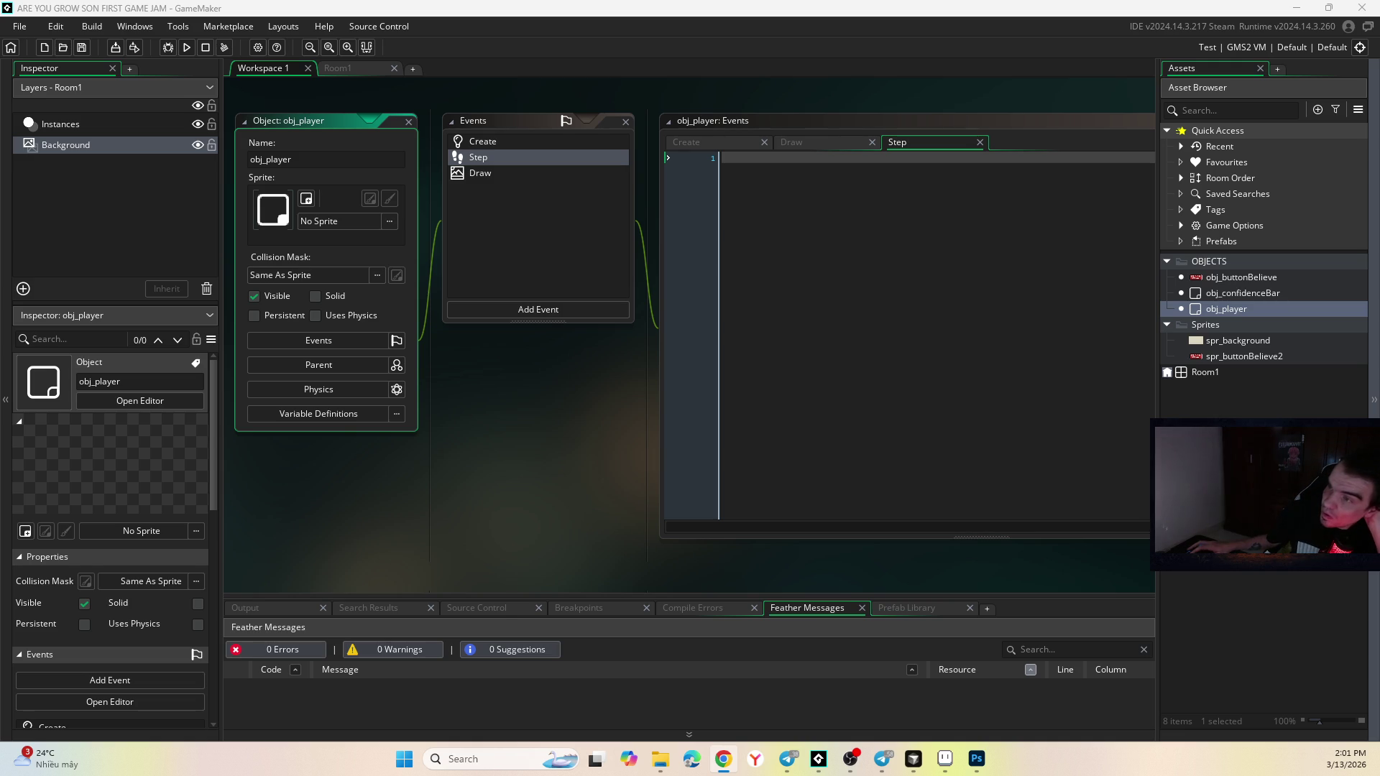
{"action": "key", "text": "alt+Tab"}
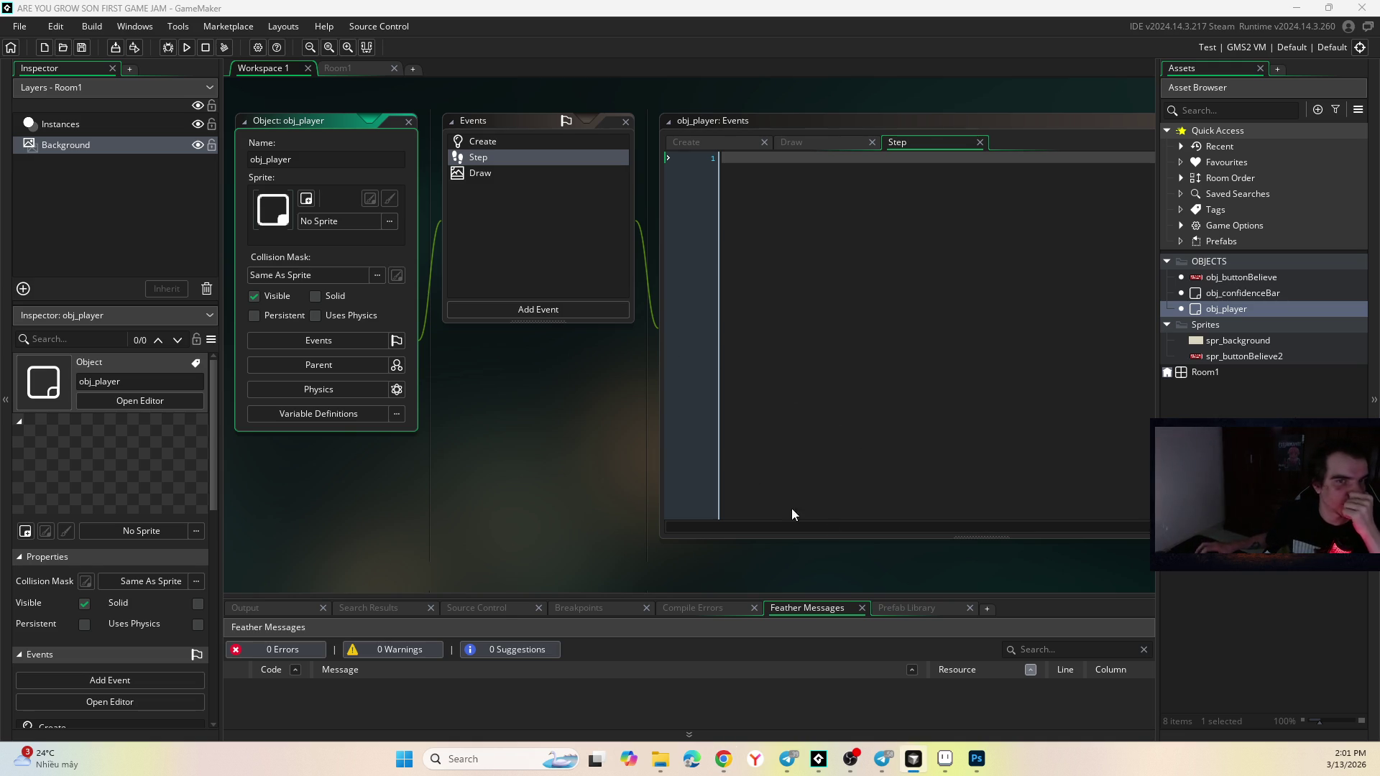
Select the whole button sprite and paste it into a new 64x32 sprite.
{"action": "left_click", "coordinate": [934, 759]}
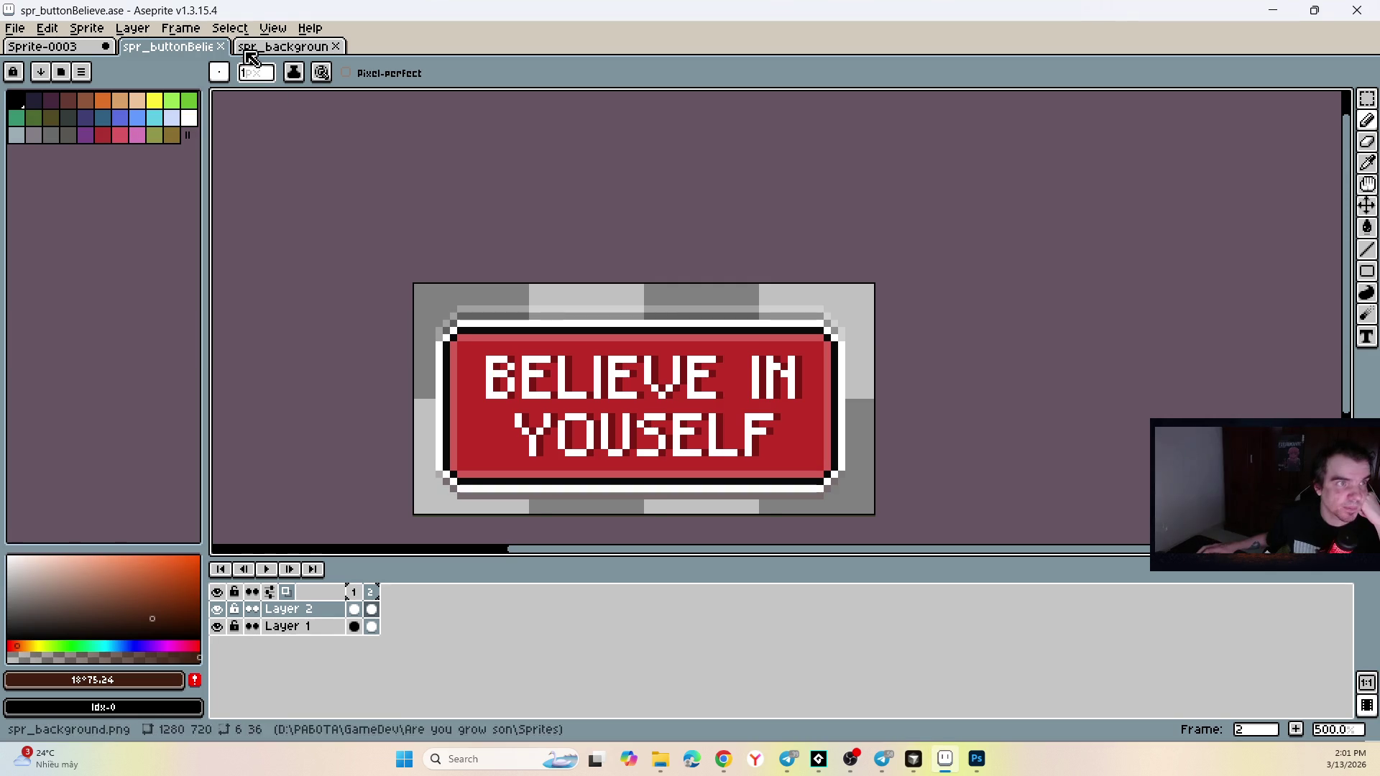
{"action": "left_click", "coordinate": [502, 249]}
{"action": "key", "text": "ctrl+a"}
{"action": "left_click", "coordinate": [14, 28]}
{"action": "left_click", "coordinate": [28, 43]}
{"action": "left_click", "coordinate": [651, 511]}
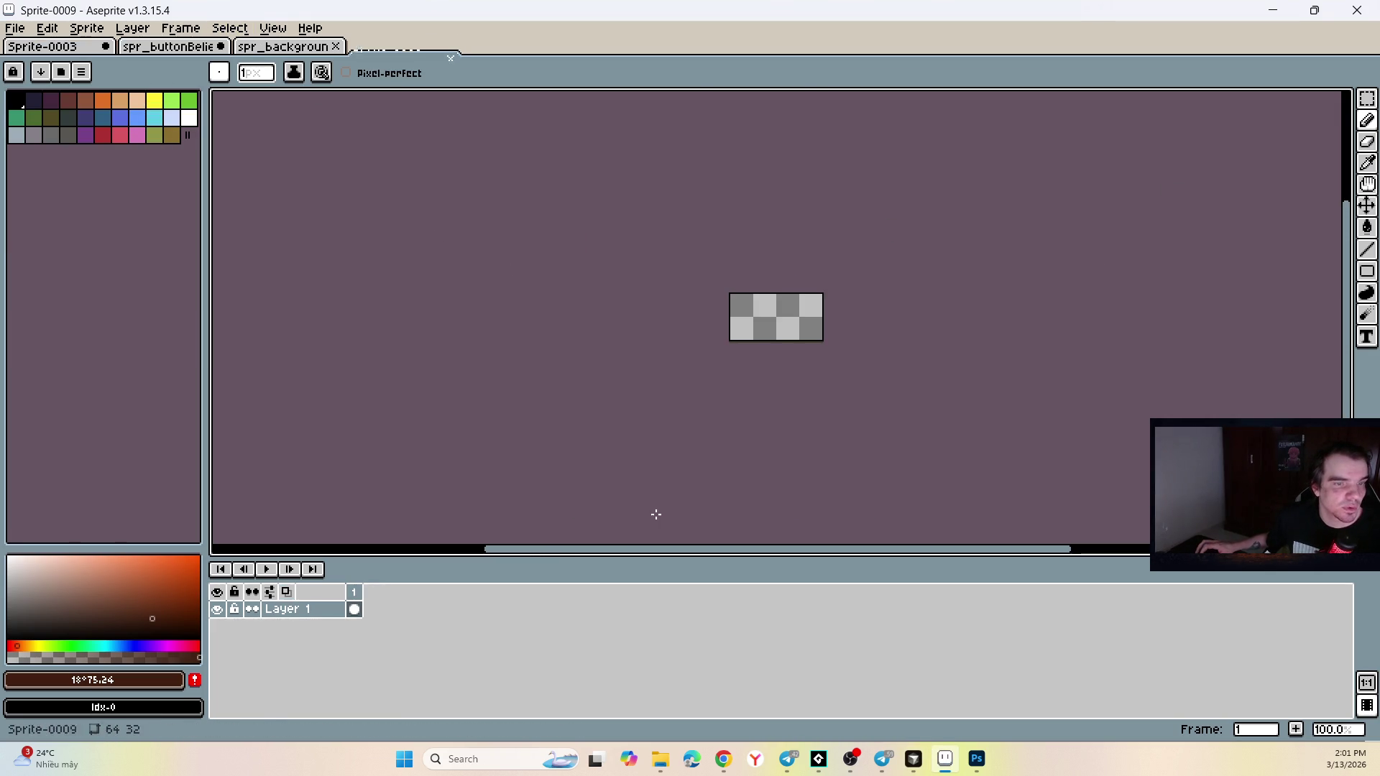
{"action": "key", "text": "ctrl+v"}
{"action": "scroll", "coordinate": [827, 304], "scroll_direction": "up", "scroll_amount": 4}
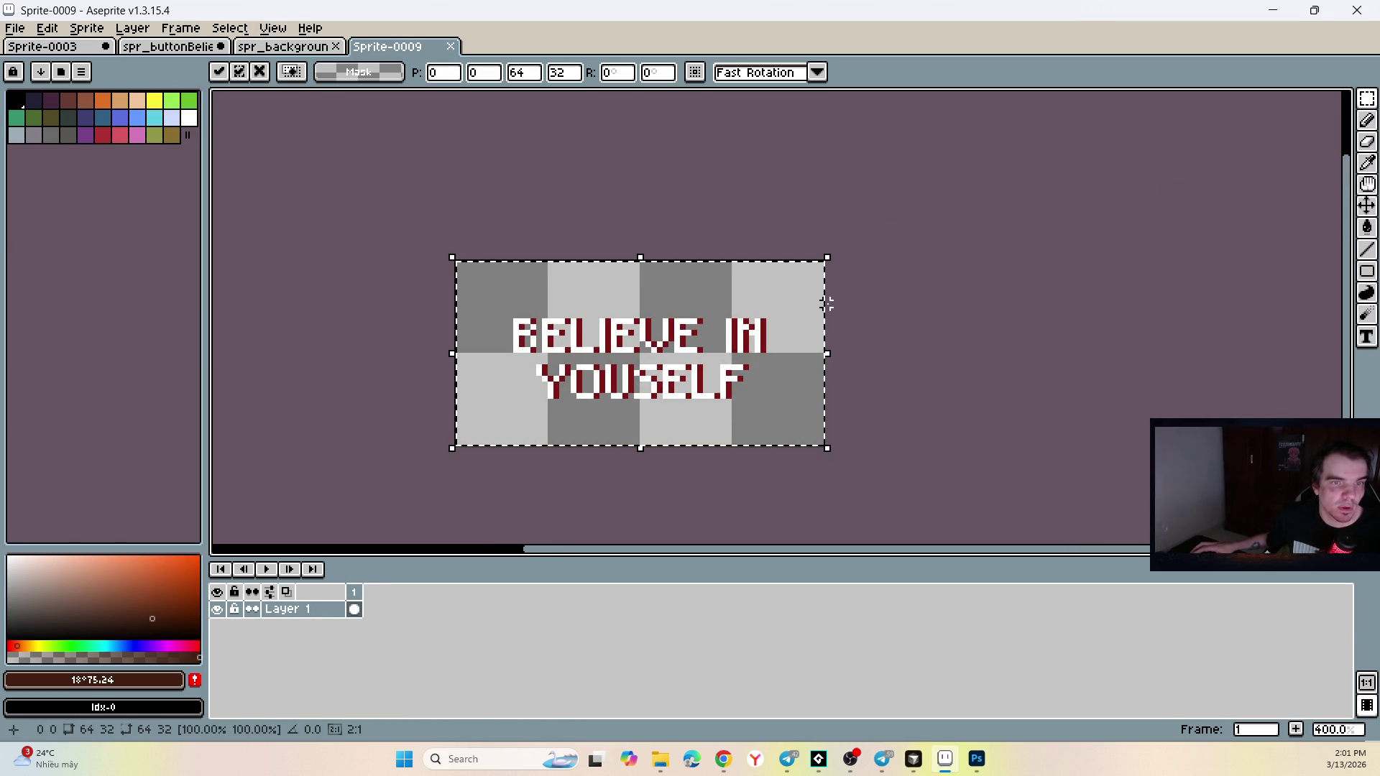
{"action": "left_click", "coordinate": [585, 222]}
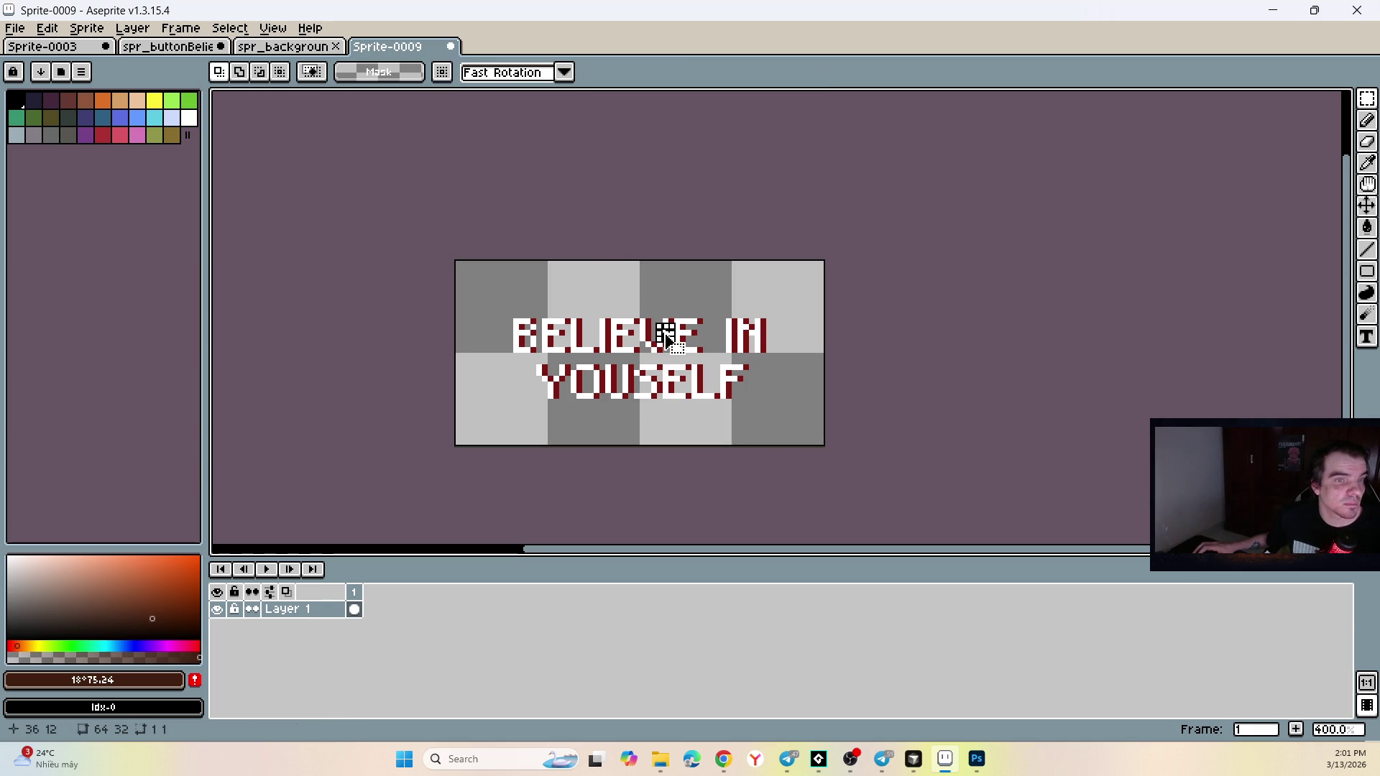
Draw a rectangle around the text, then select all and clear the new sprite.
{"action": "left_click_drag", "start_coordinate": [803, 417], "coordinate": [470, 269]}
{"action": "key", "text": "ctrl+a"}
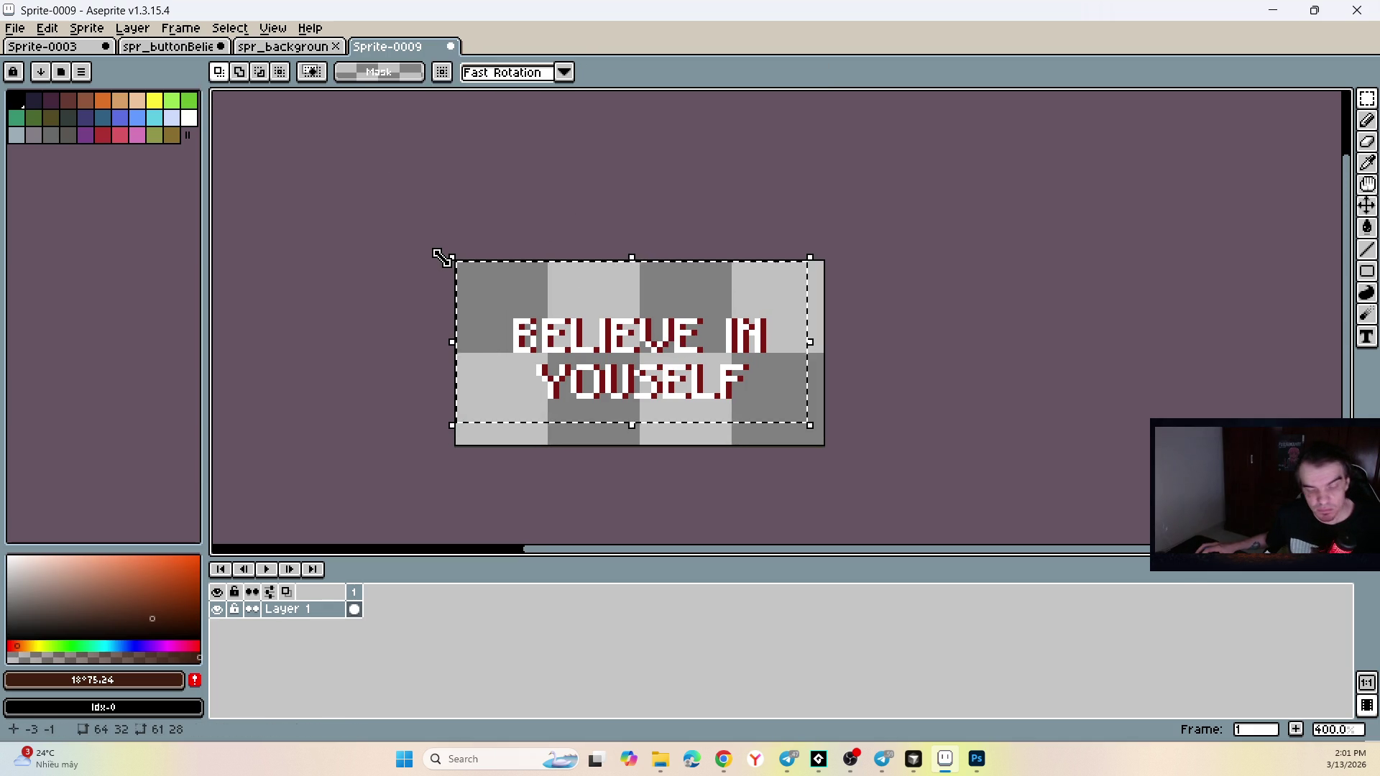
{"action": "key", "text": "Delete"}
Go back to Layer 1, frame 1 of the BELIEVE IN YOUSELF button sprite.
{"action": "left_click", "coordinate": [286, 46]}
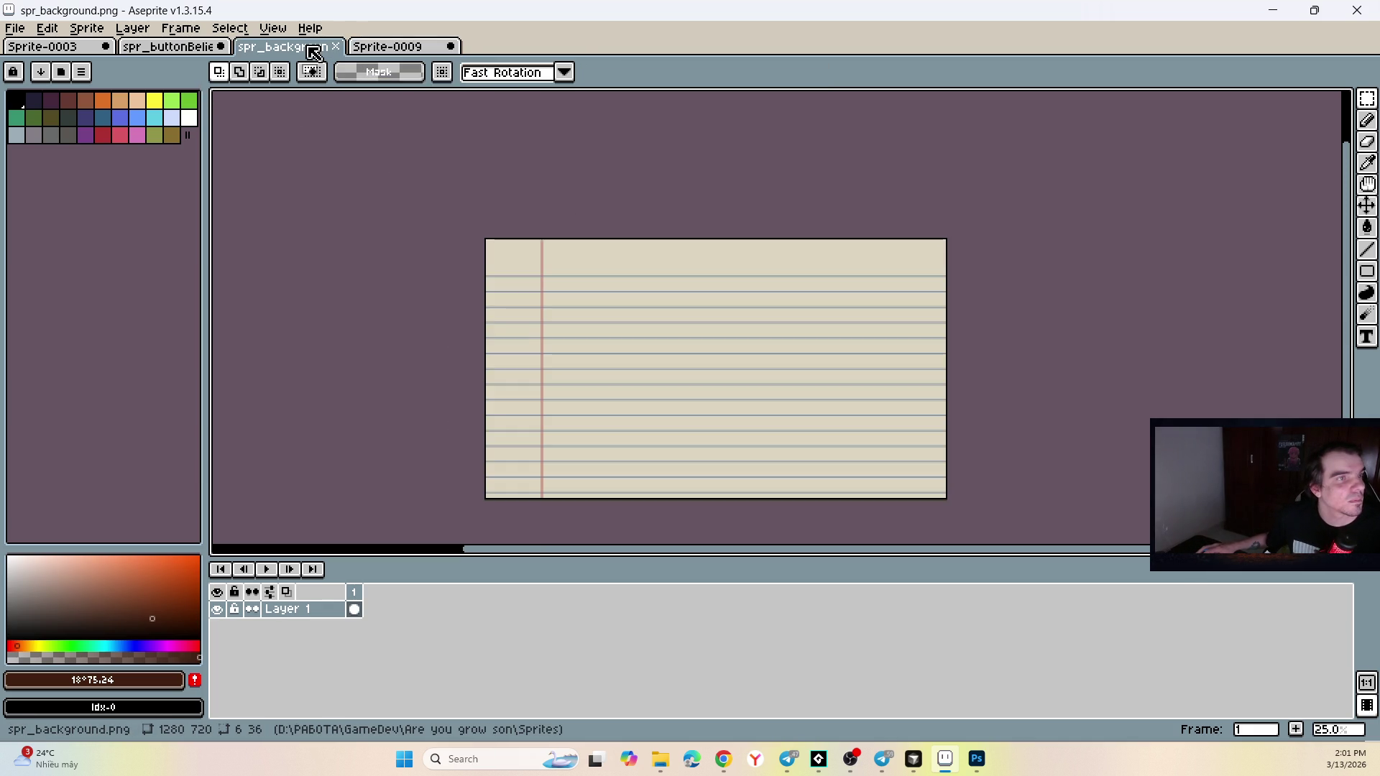
{"action": "left_click", "coordinate": [405, 49]}
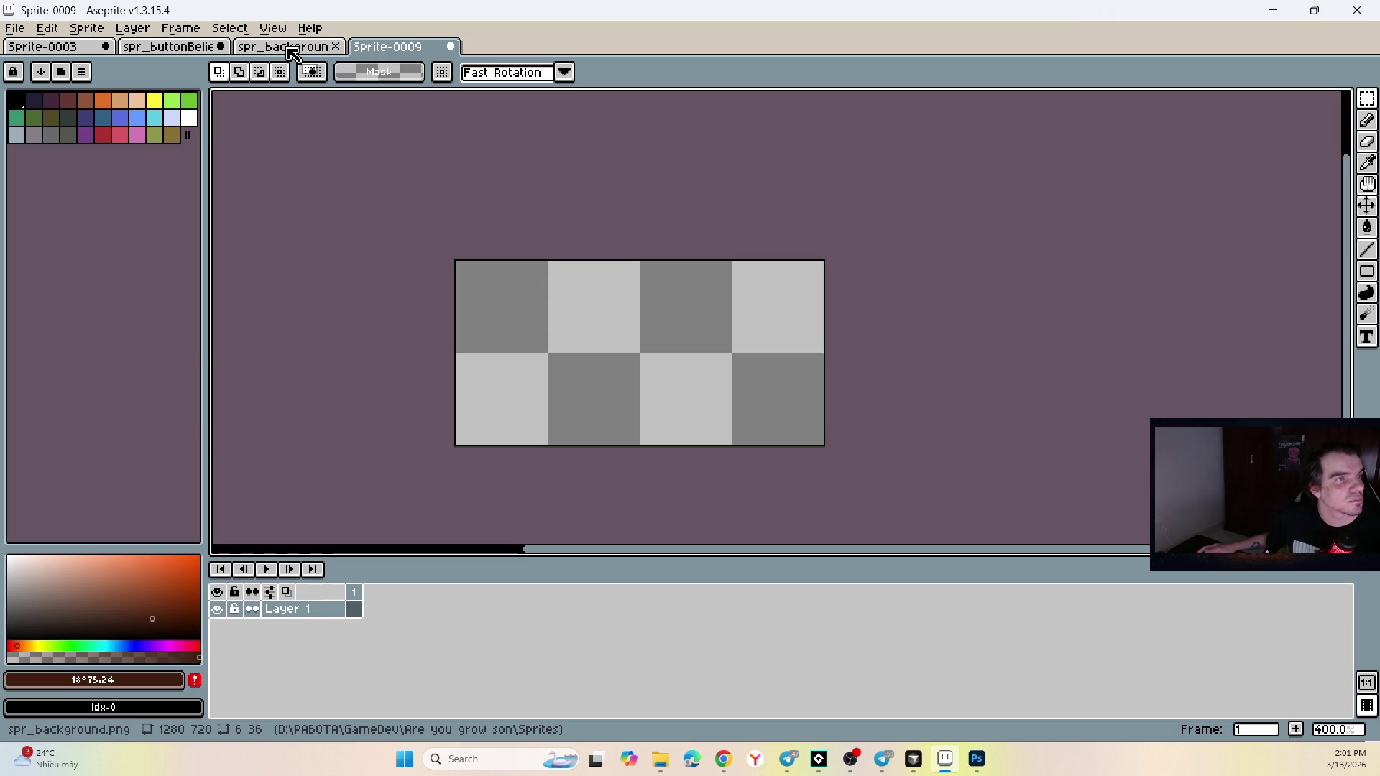
{"action": "left_click", "coordinate": [289, 49]}
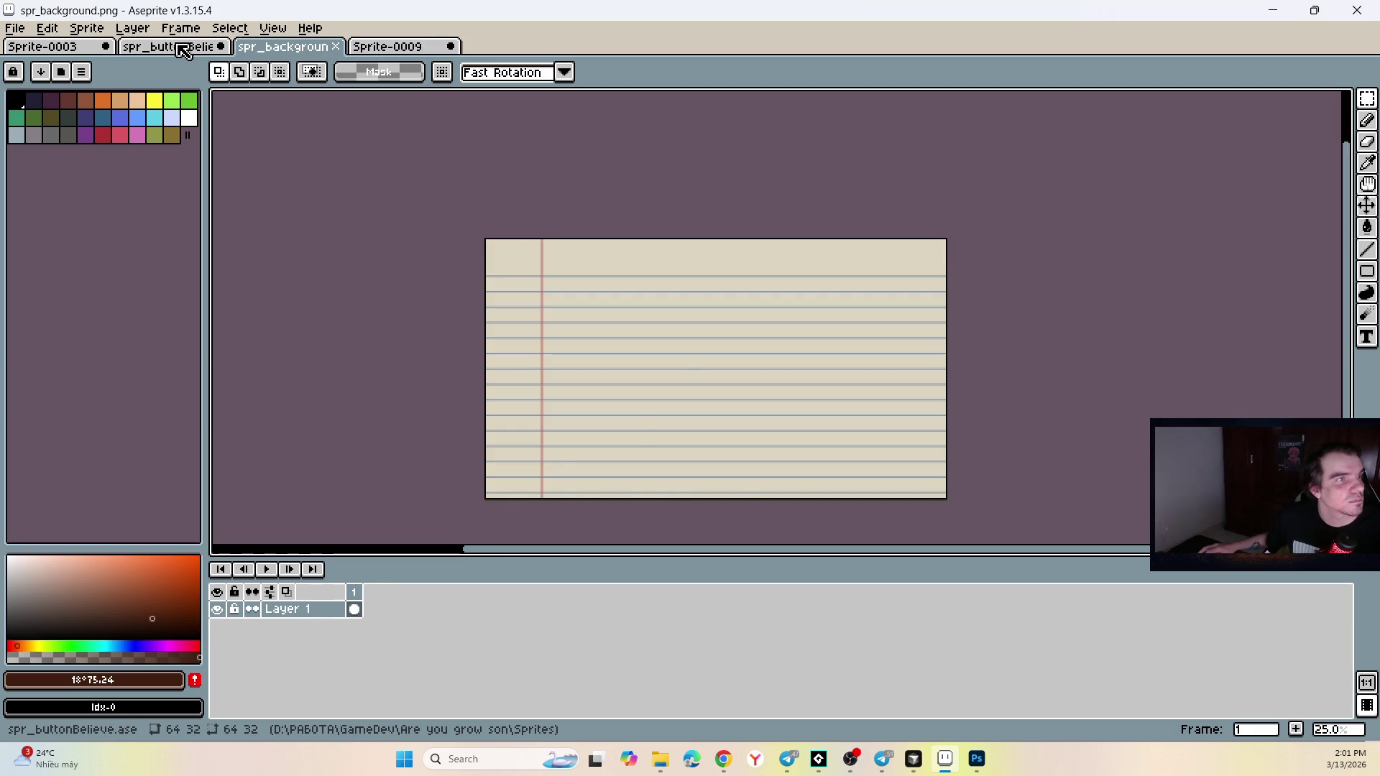
{"action": "left_click", "coordinate": [186, 46]}
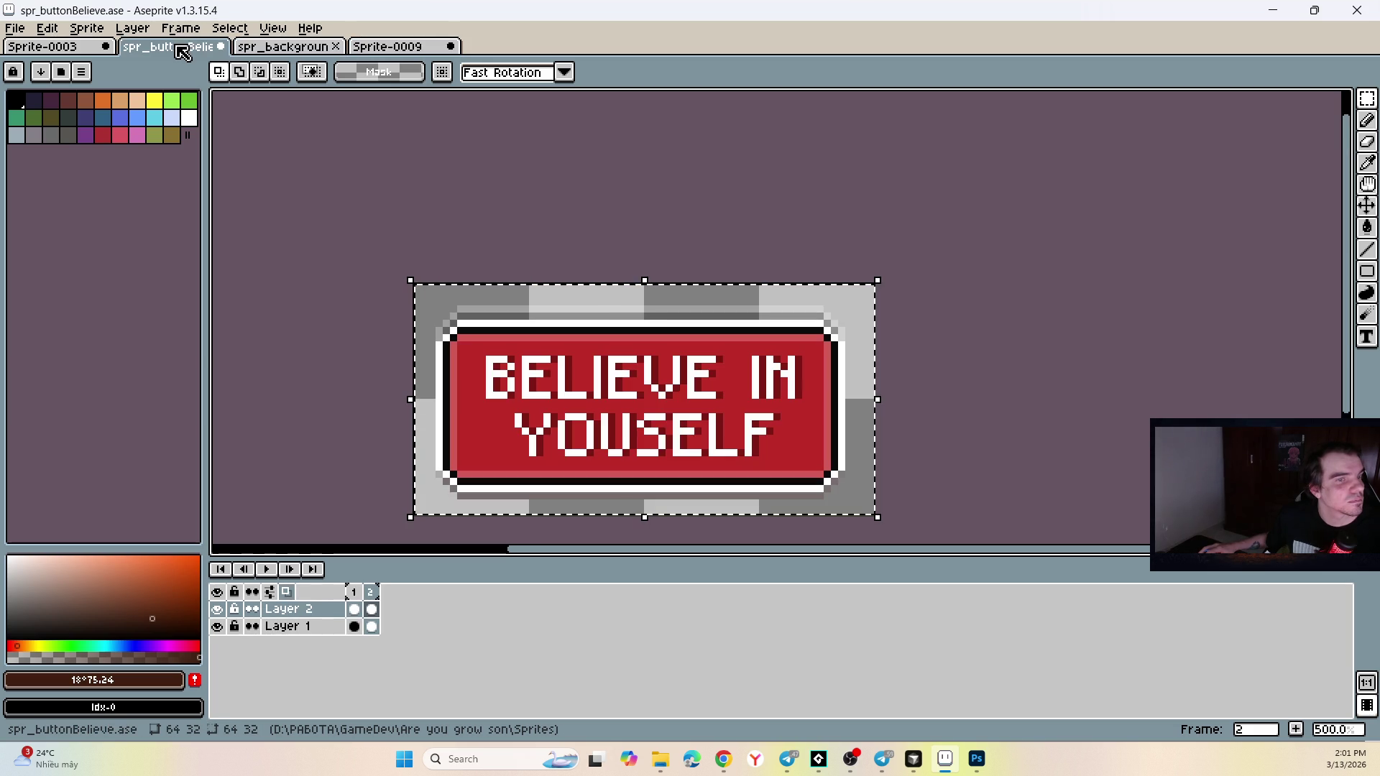
{"action": "left_click", "coordinate": [317, 627]}
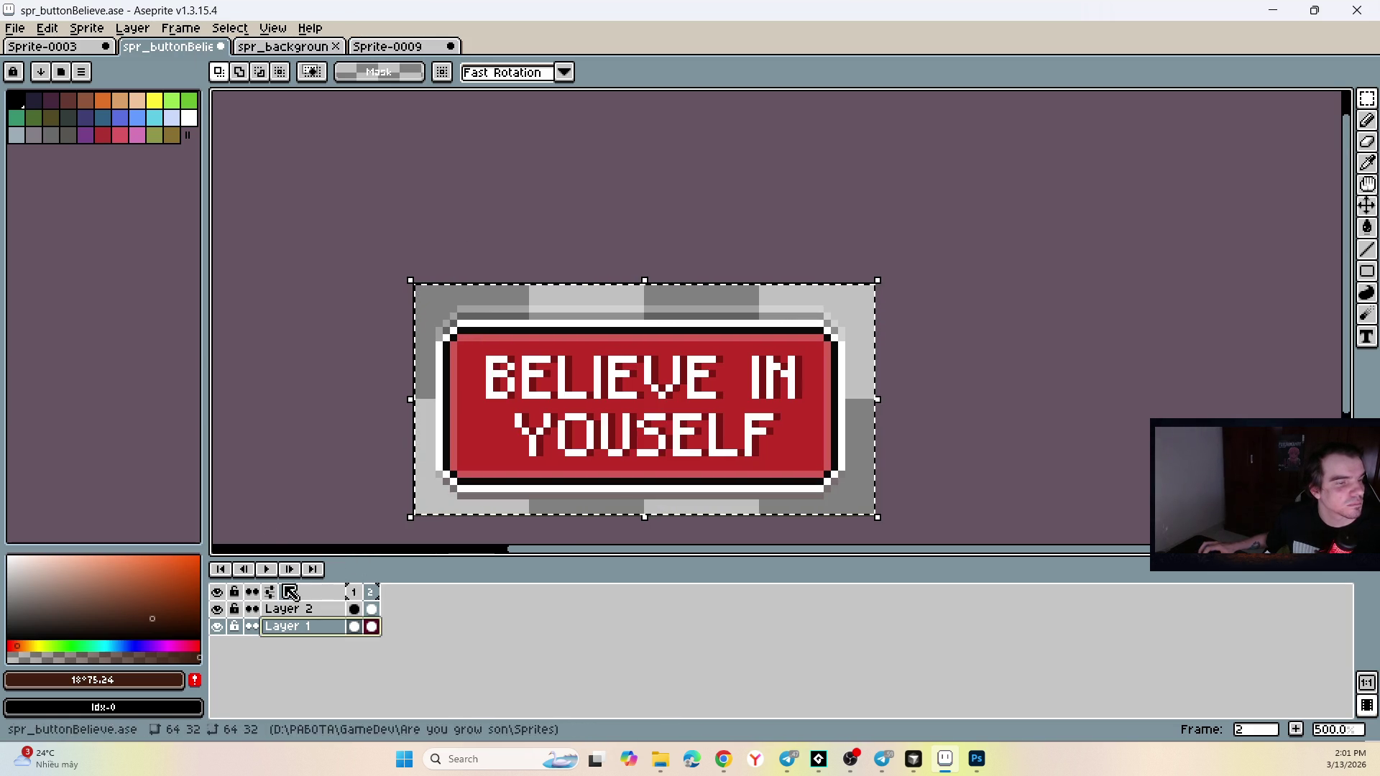
{"action": "left_click", "coordinate": [354, 593]}
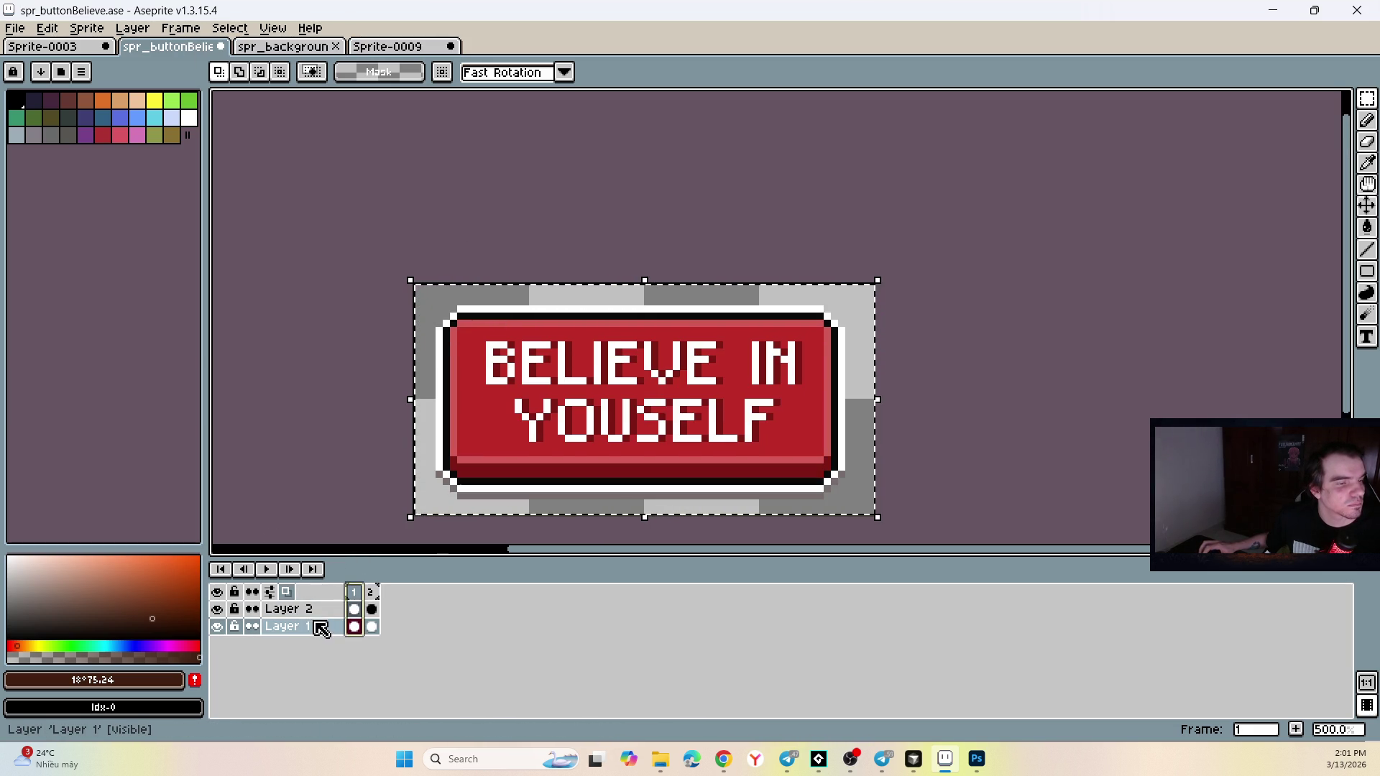
Create another new sprite, Sprite-0010, with File > New.
{"action": "left_click", "coordinate": [15, 27]}
{"action": "left_click", "coordinate": [29, 43]}
{"action": "left_click", "coordinate": [638, 512]}
Paste the red button frames into Sprite-0010 and preview its two-frame animation.
{"action": "key", "text": "ctrl+v"}
{"action": "scroll", "coordinate": [570, 412], "scroll_direction": "up", "scroll_amount": 5}
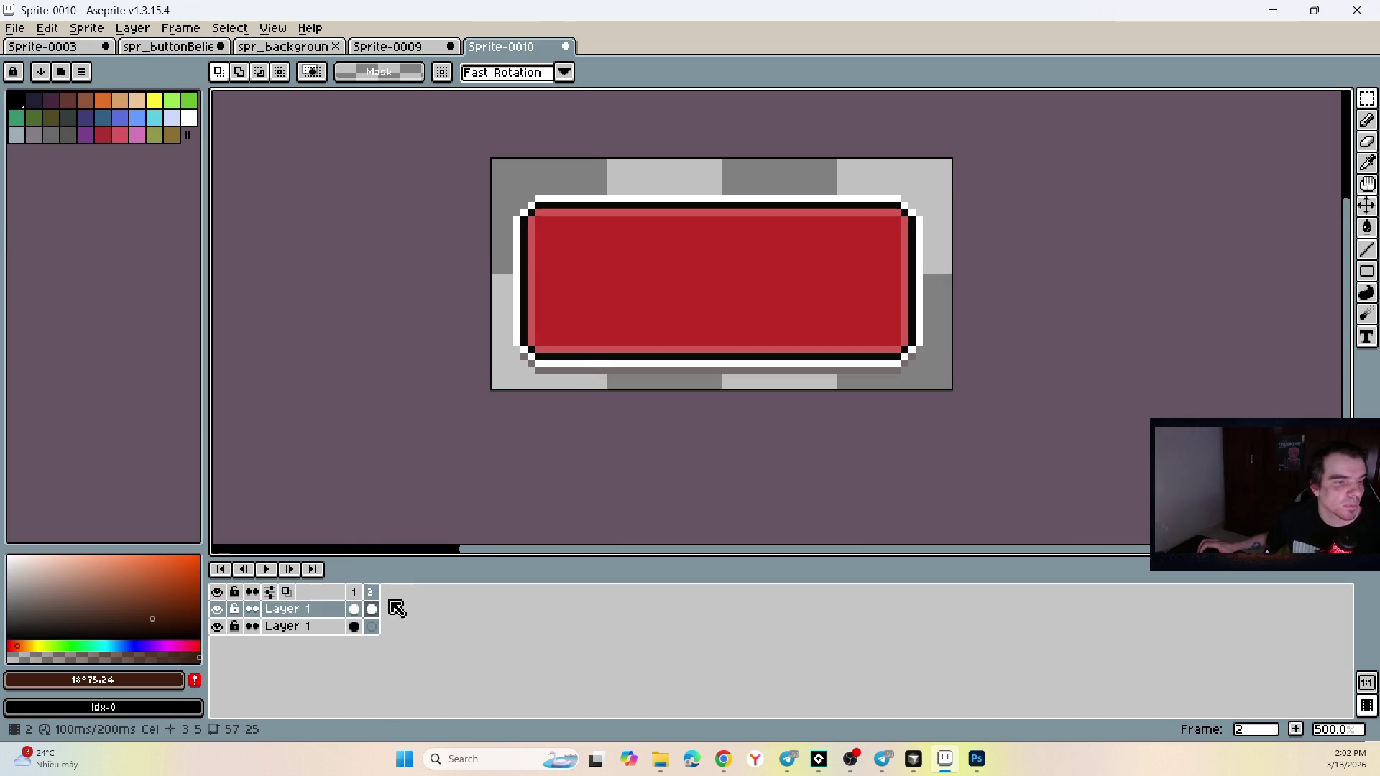
{"action": "left_click", "coordinate": [355, 592]}
{"action": "left_click", "coordinate": [372, 593]}
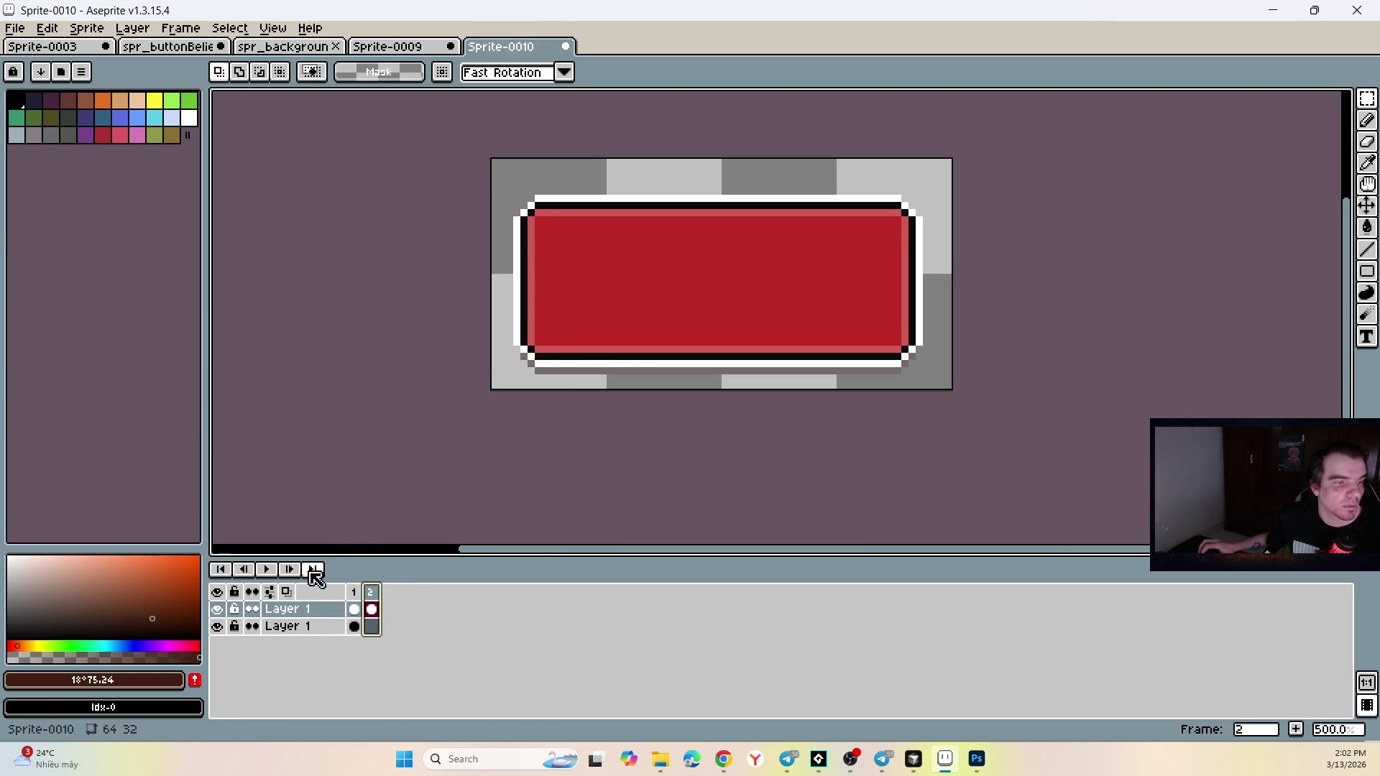
{"action": "left_click", "coordinate": [267, 570]}
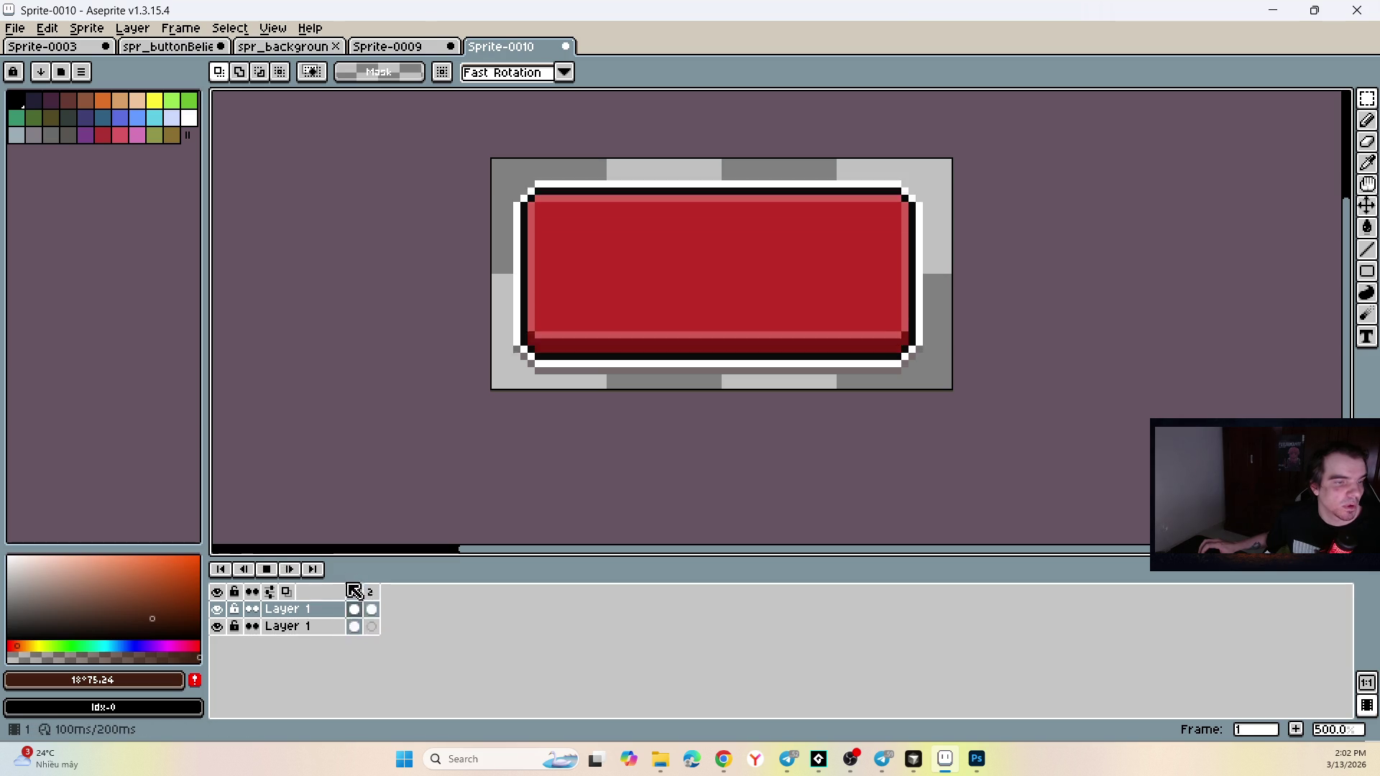
{"action": "key", "text": "Return"}
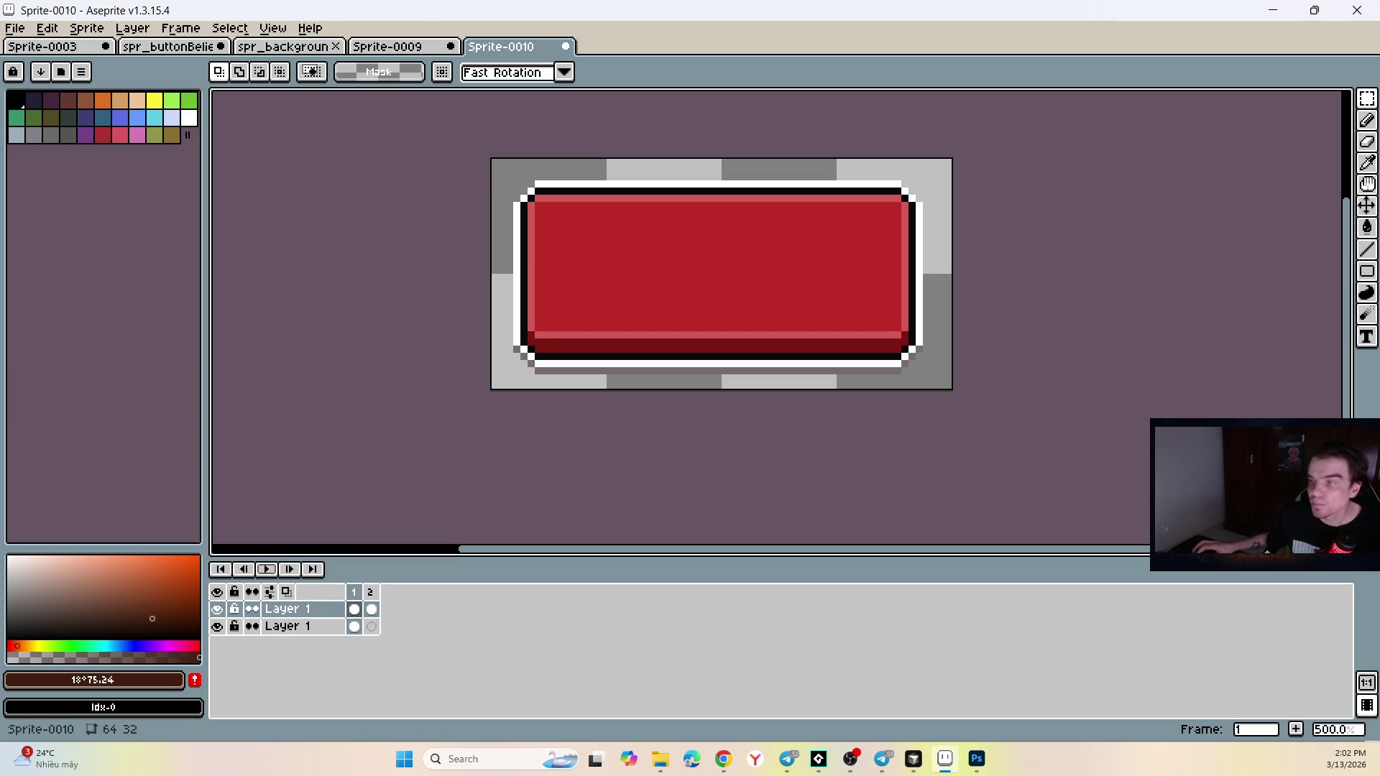
Cycle through the taskbar apps, then return to Aseprite's Sprite-0009 tab.
{"action": "key", "text": "alt+Tab"}
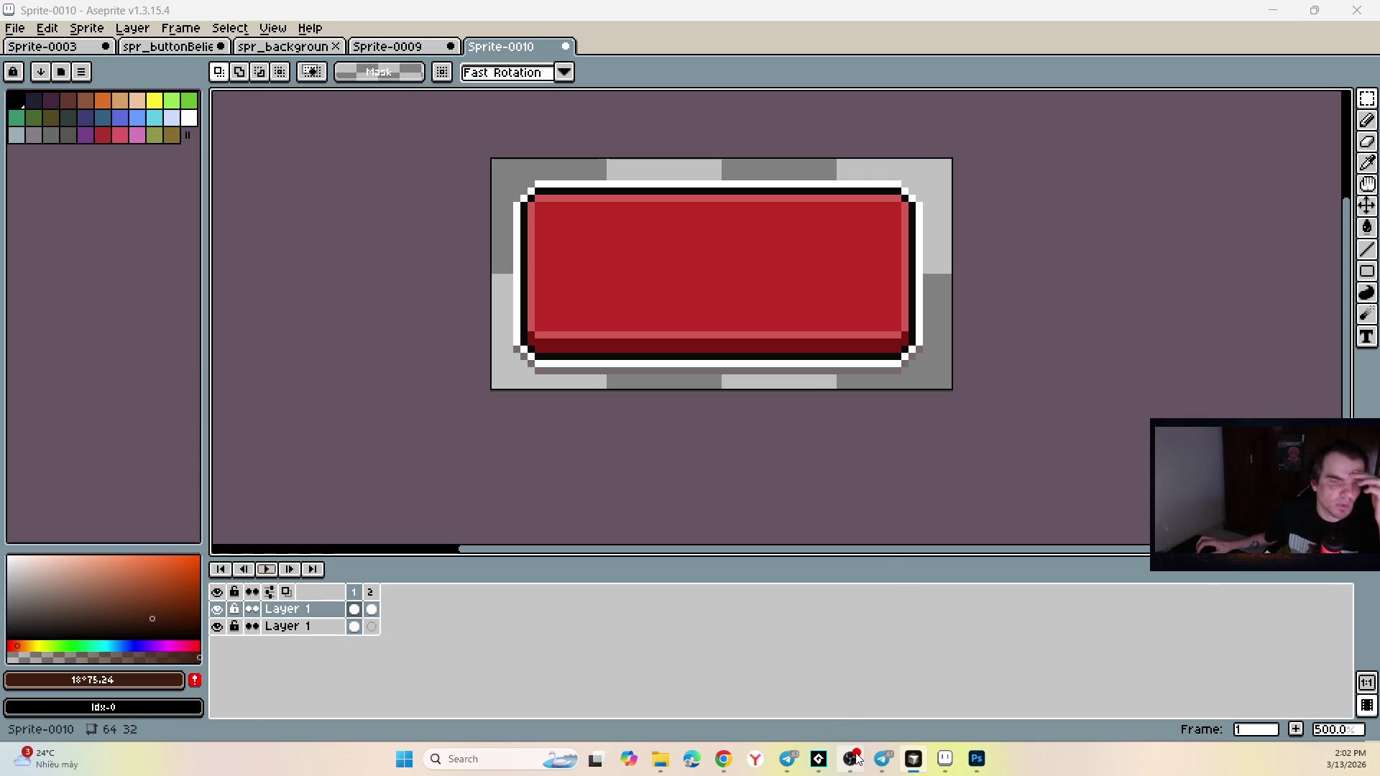
{"action": "left_click", "coordinate": [788, 759]}
{"action": "left_click", "coordinate": [944, 759]}
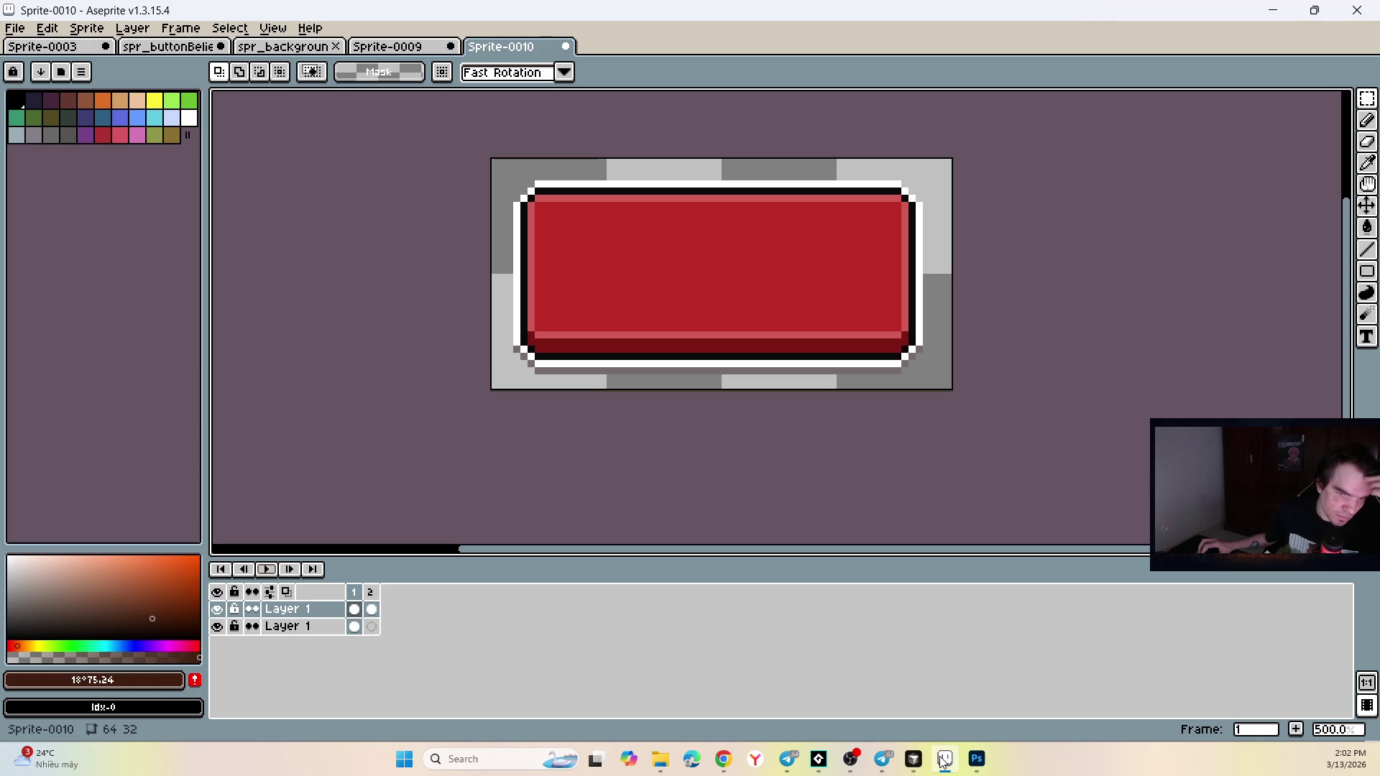
{"action": "left_click", "coordinate": [917, 761]}
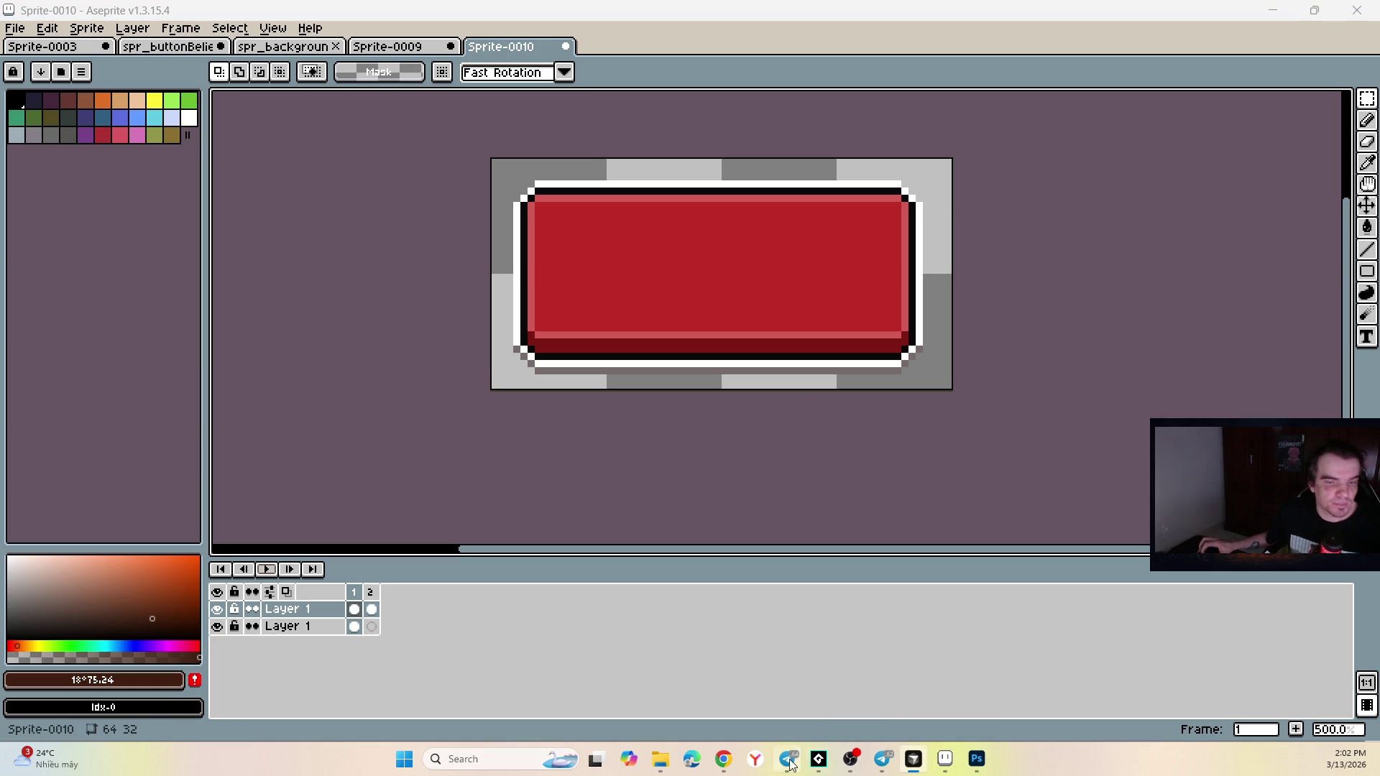
{"action": "left_click", "coordinate": [724, 759]}
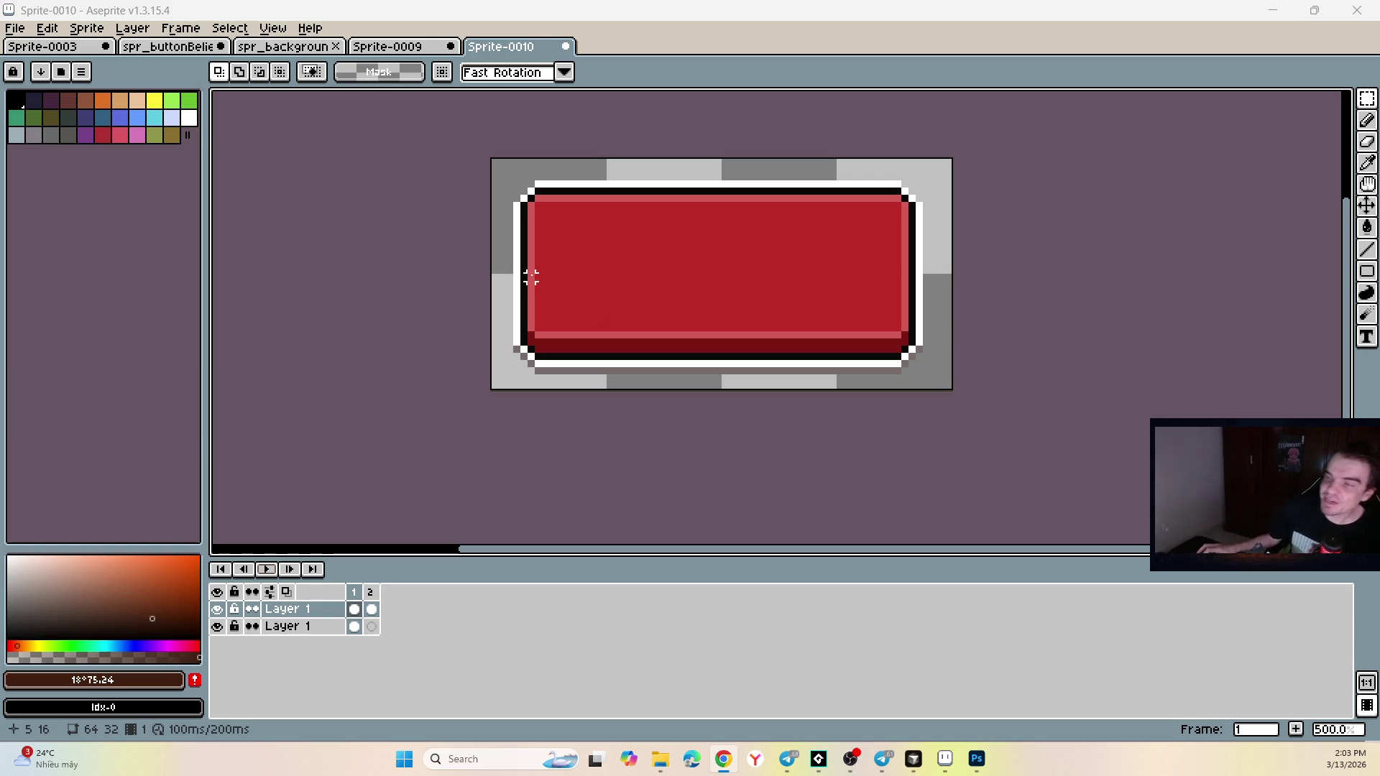
{"action": "left_click", "coordinate": [414, 52]}
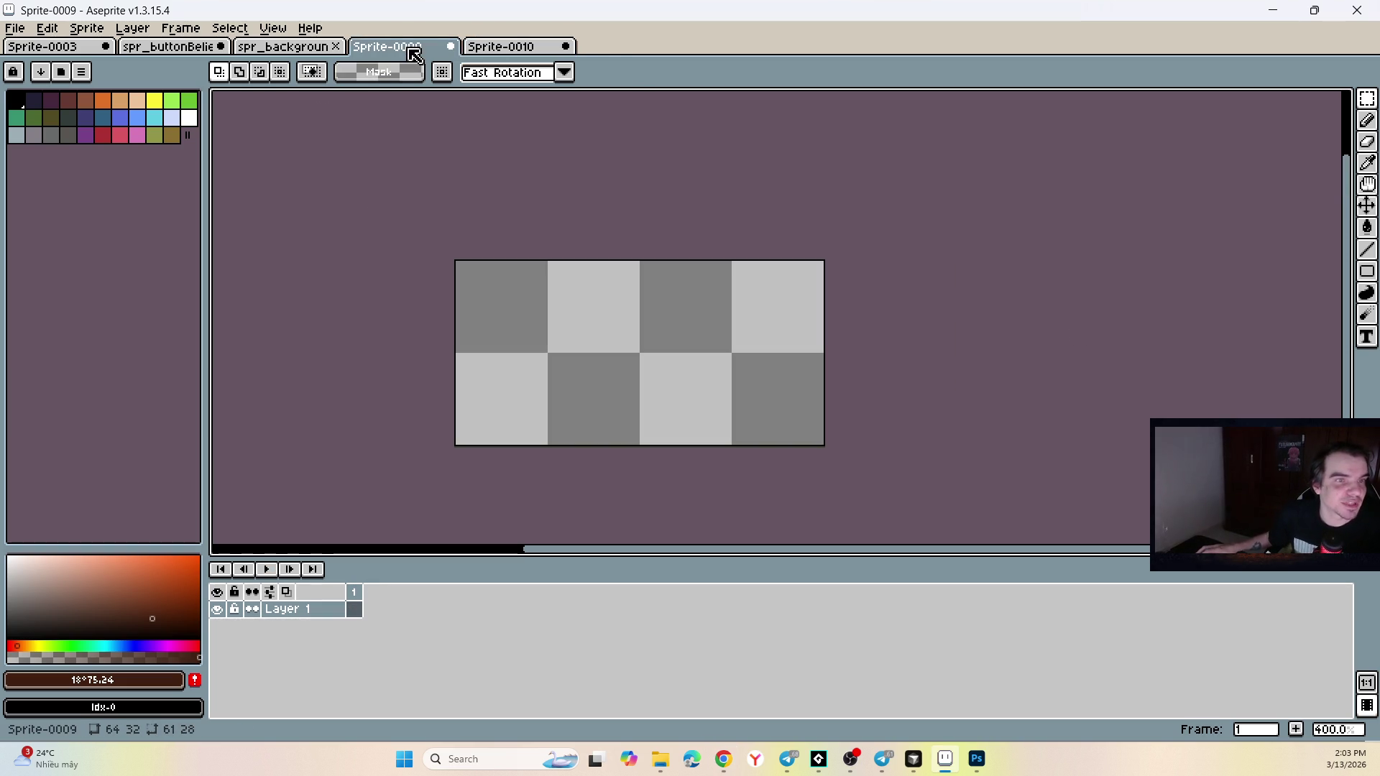
Close Sprite-0009 without saving and move the button tab after the background sprite.
{"action": "left_click", "coordinate": [451, 46]}
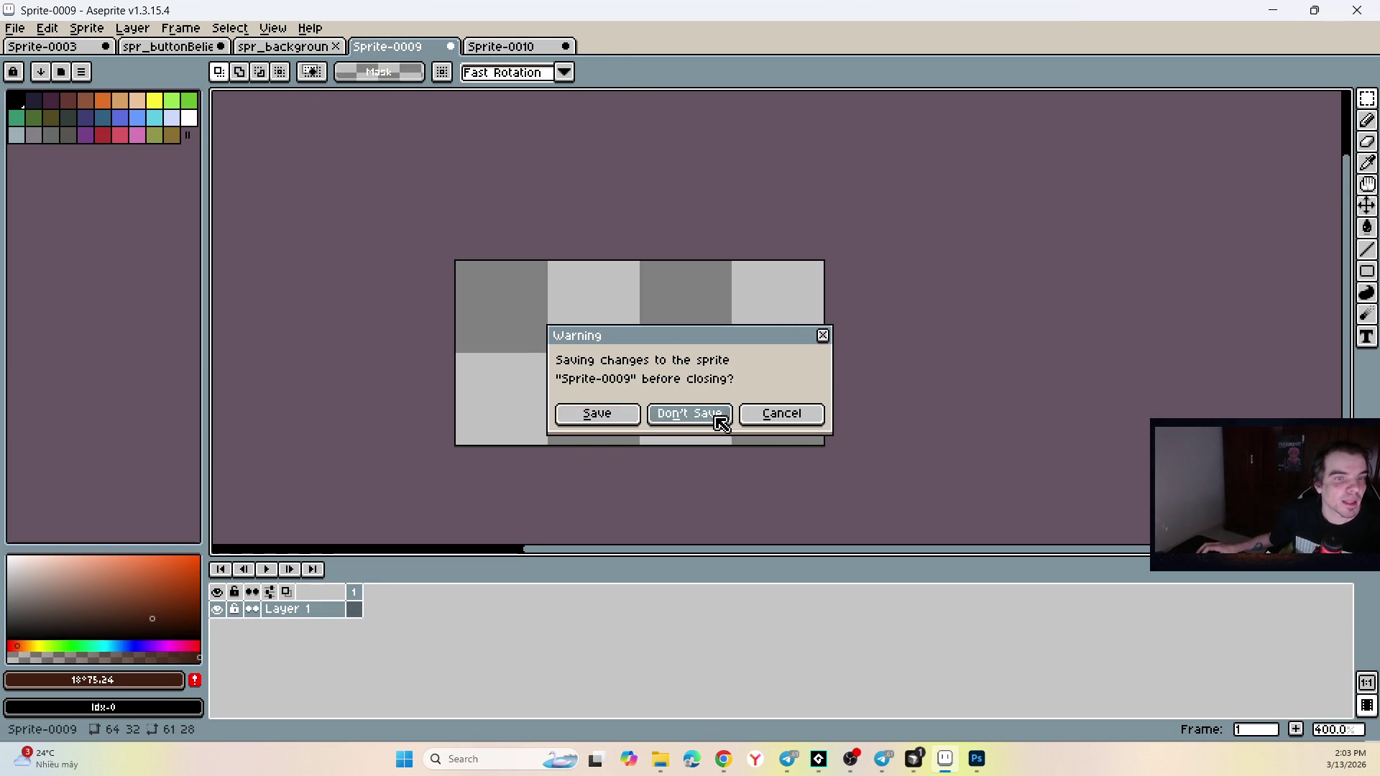
{"action": "left_click", "coordinate": [712, 417]}
{"action": "left_click", "coordinate": [277, 50]}
{"action": "left_click_drag", "start_coordinate": [169, 46], "coordinate": [310, 46]}
View the finished BELIEVE IN YOUSELF button, then return to Sprite-0010.
{"action": "left_click", "coordinate": [360, 46]}
{"action": "left_click", "coordinate": [317, 47]}
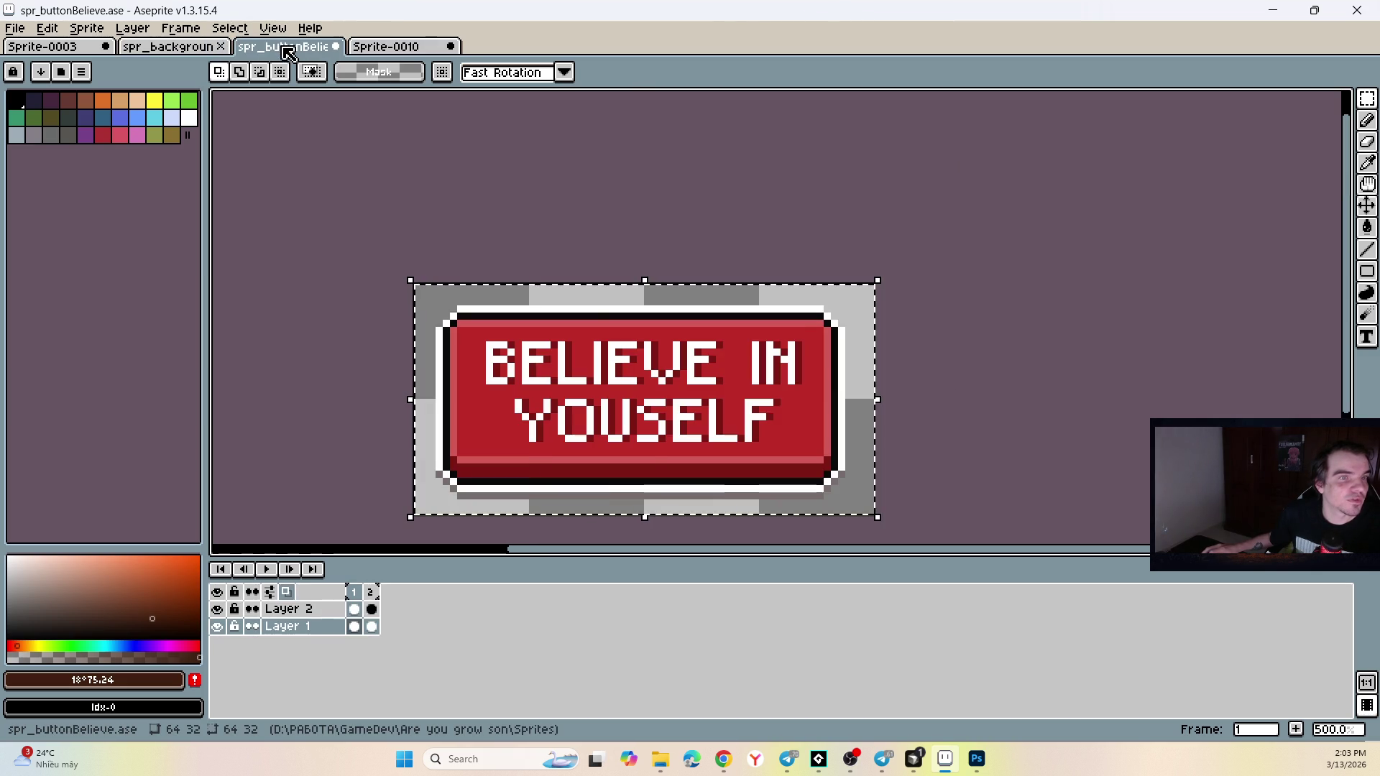
{"action": "left_click", "coordinate": [392, 48]}
{"action": "left_click", "coordinate": [306, 50]}
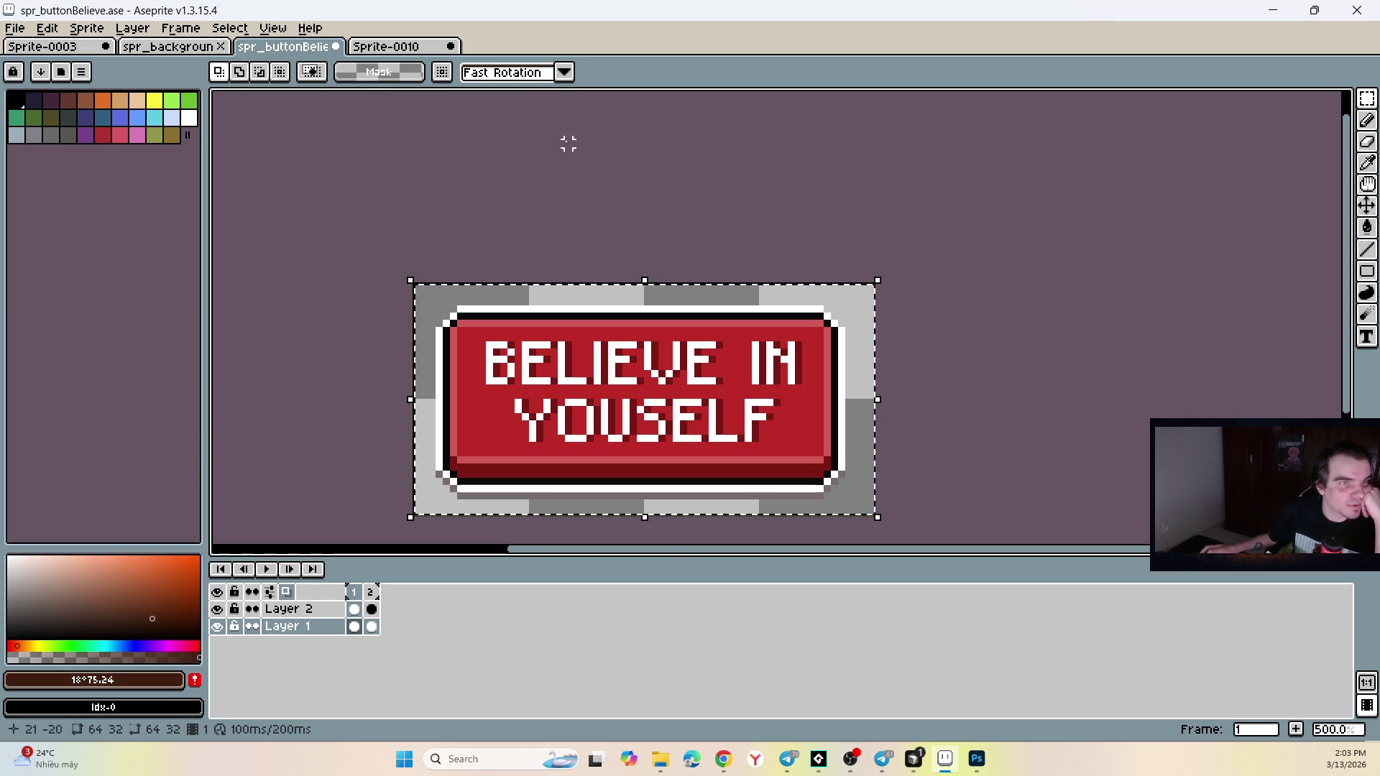
{"action": "left_click", "coordinate": [388, 47]}
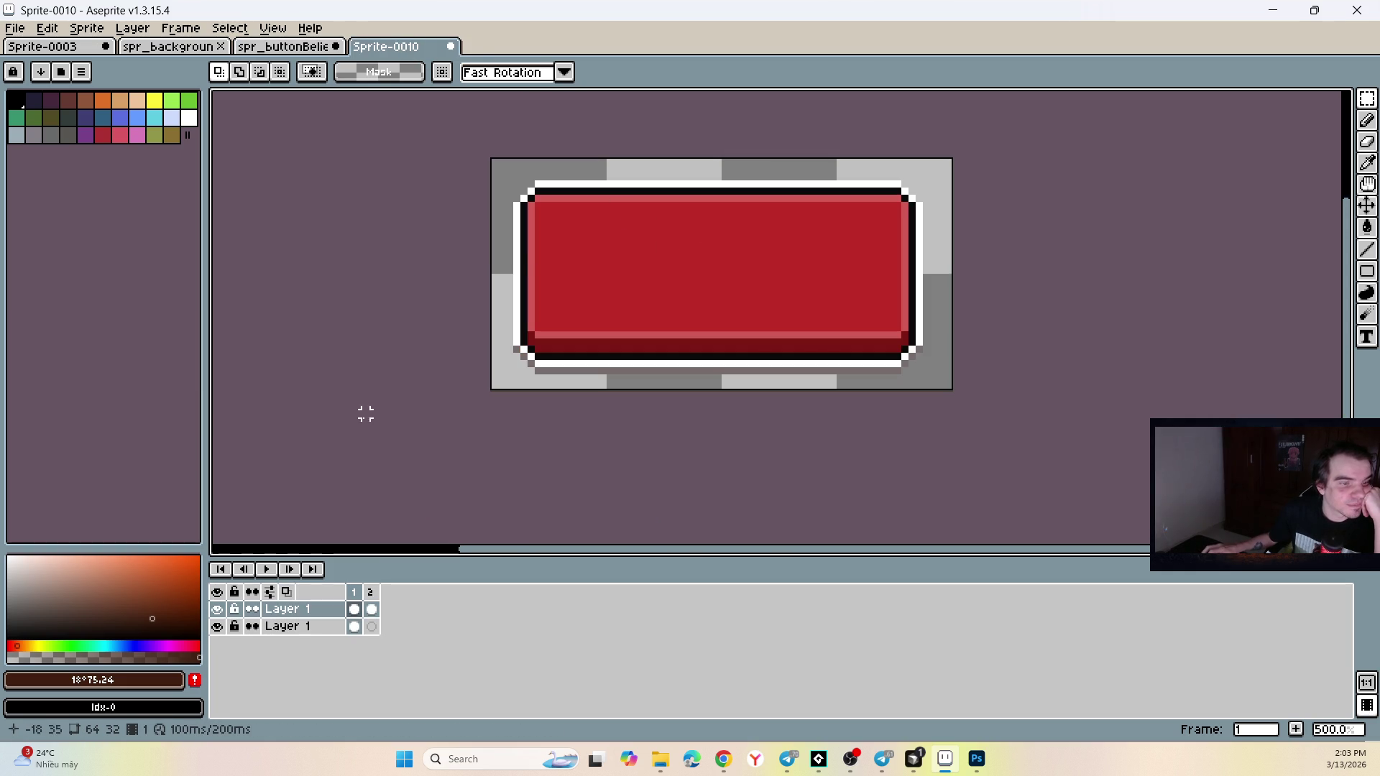
Check both frames, toggle layer visibility, and reorder the bottom layer of the blank button.
{"action": "left_click", "coordinate": [368, 591]}
{"action": "left_click", "coordinate": [354, 593]}
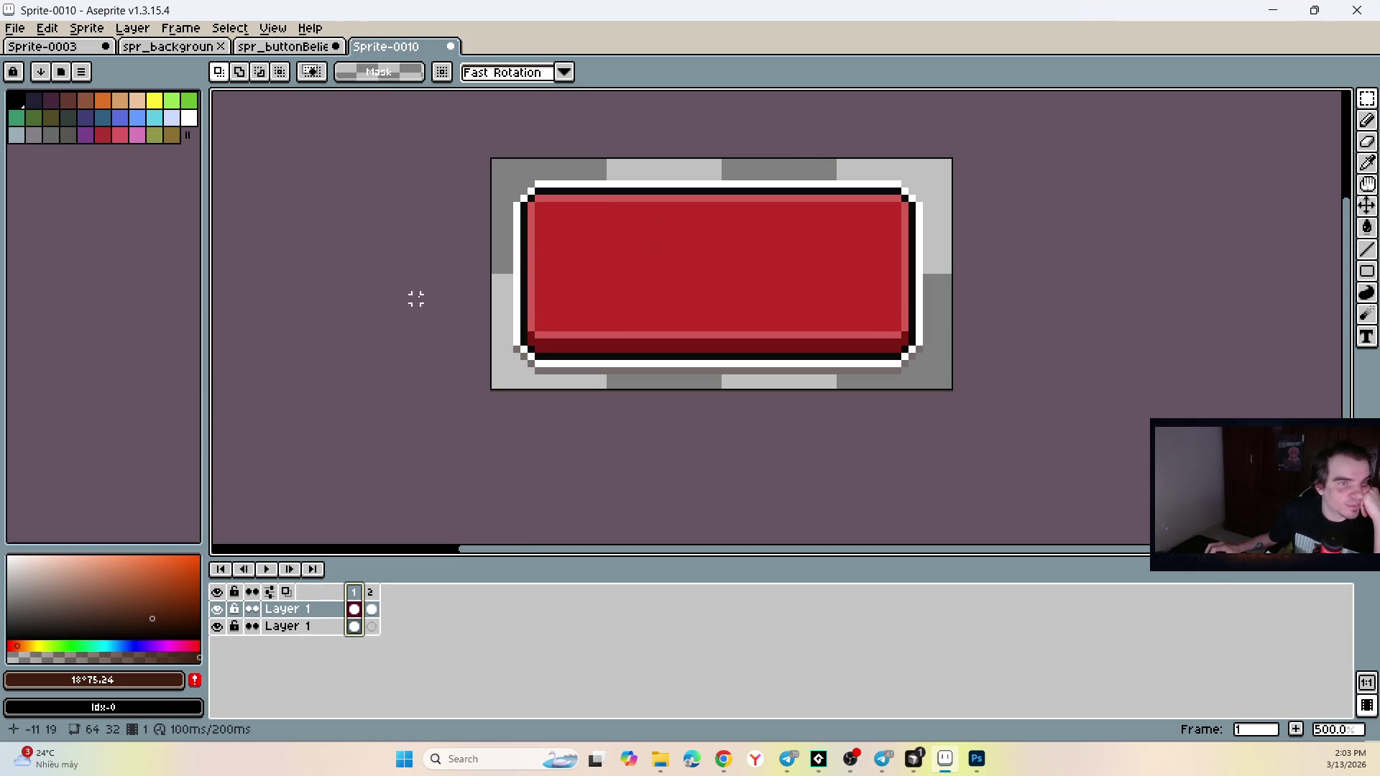
{"action": "left_click", "coordinate": [293, 627]}
{"action": "left_click", "coordinate": [298, 611]}
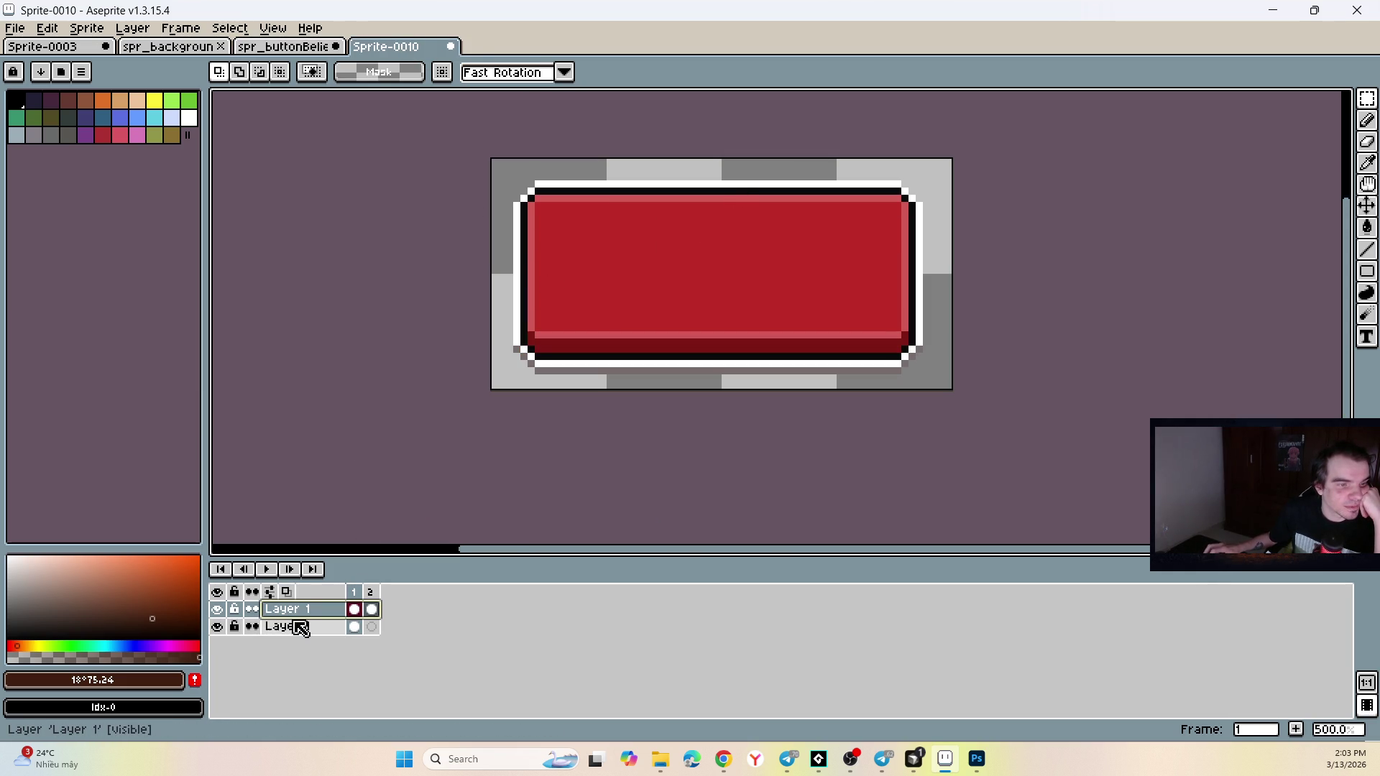
{"action": "left_click_drag", "start_coordinate": [217, 609], "coordinate": [219, 626]}
{"action": "left_click", "coordinate": [219, 626]}
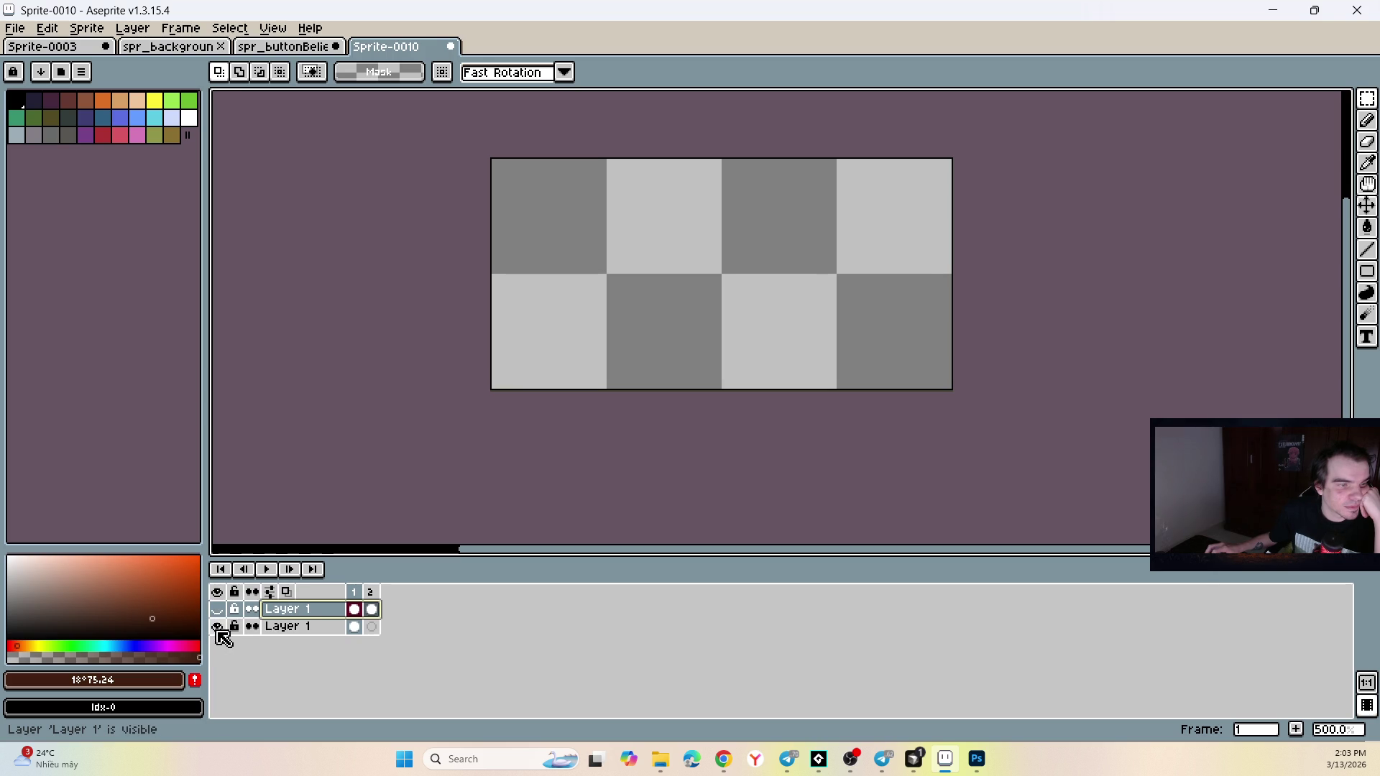
{"action": "left_click", "coordinate": [218, 609]}
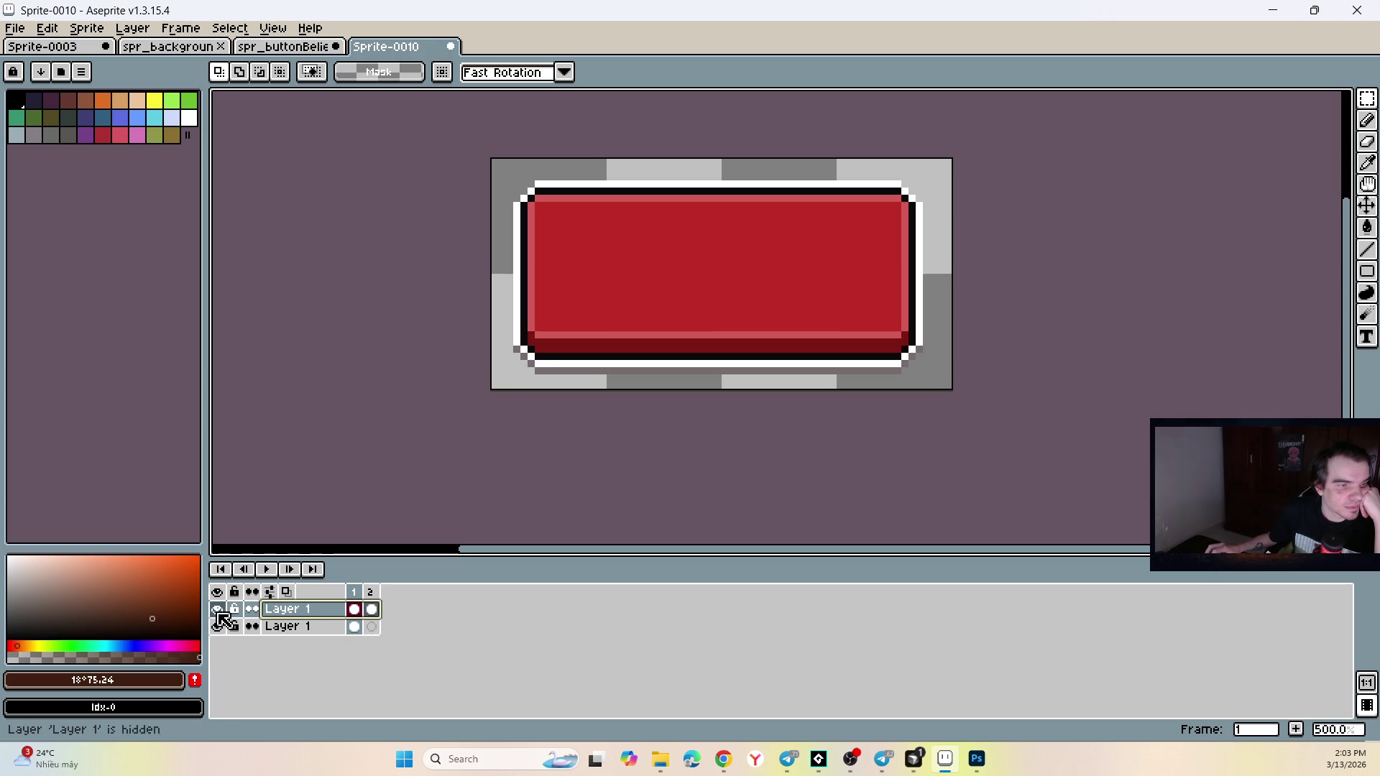
{"action": "left_click_drag", "start_coordinate": [284, 626], "coordinate": [293, 632]}
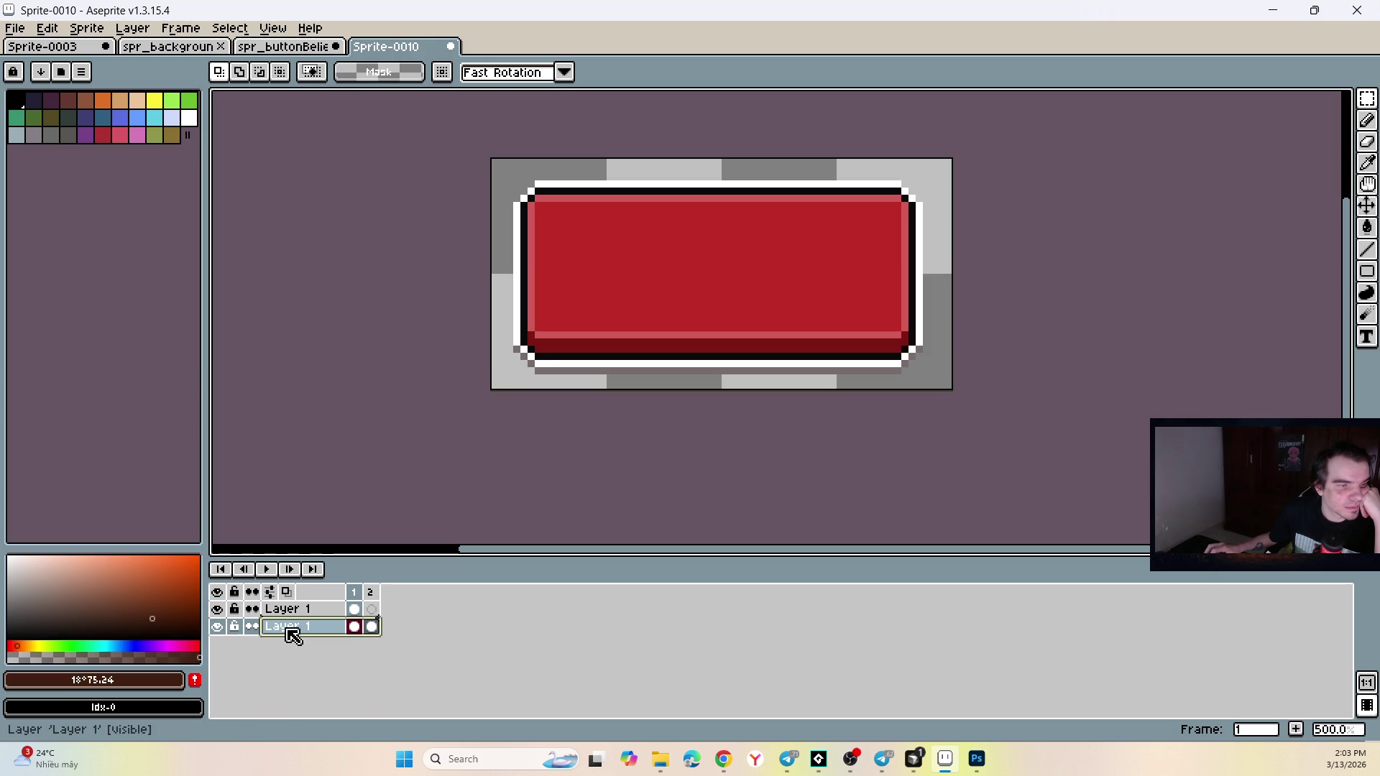
{"action": "left_click", "coordinate": [217, 627]}
{"action": "left_click", "coordinate": [218, 627]}
{"action": "left_click", "coordinate": [286, 613]}
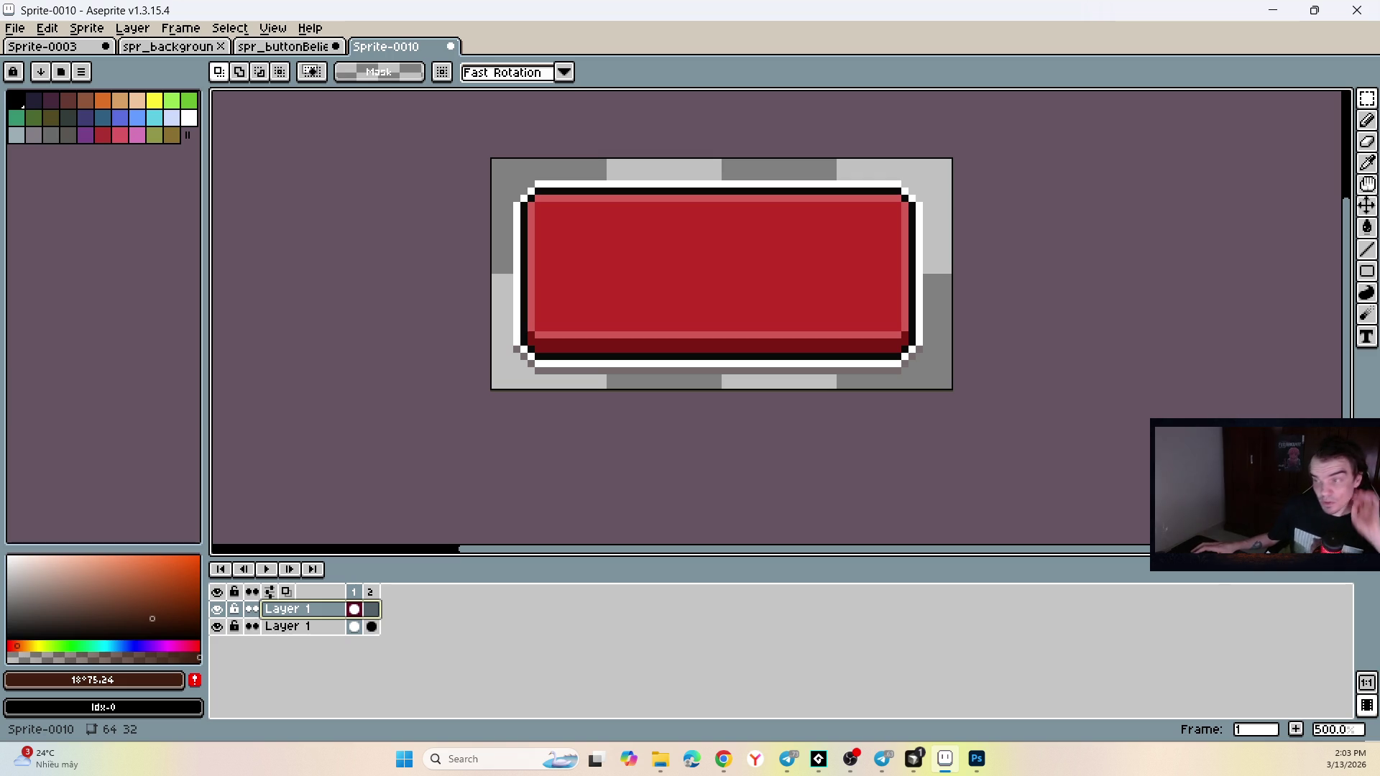
Flip through the open sprite tabs, then switch to GameMaker's Project Modified prompt.
{"action": "key", "text": "alt+Tab"}
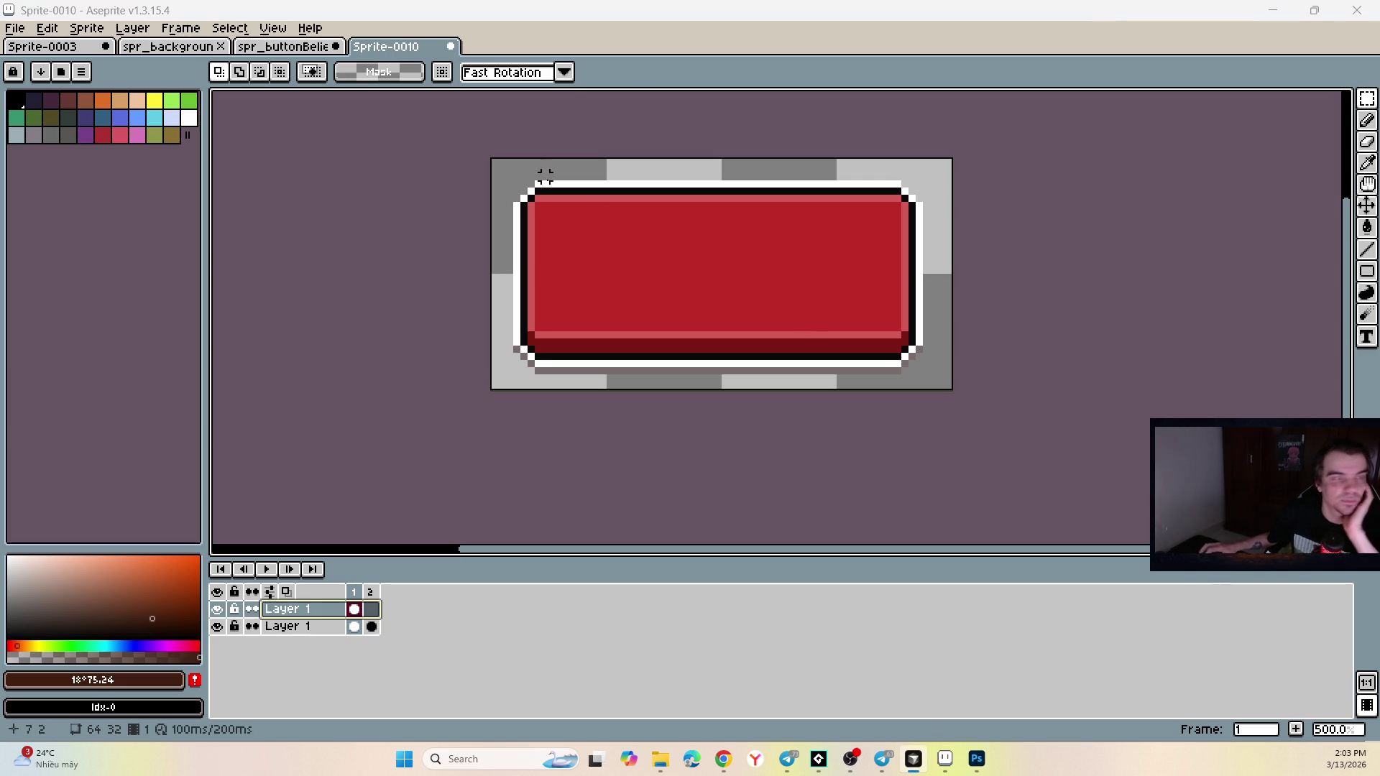
{"action": "left_click", "coordinate": [284, 46]}
{"action": "left_click", "coordinate": [193, 50]}
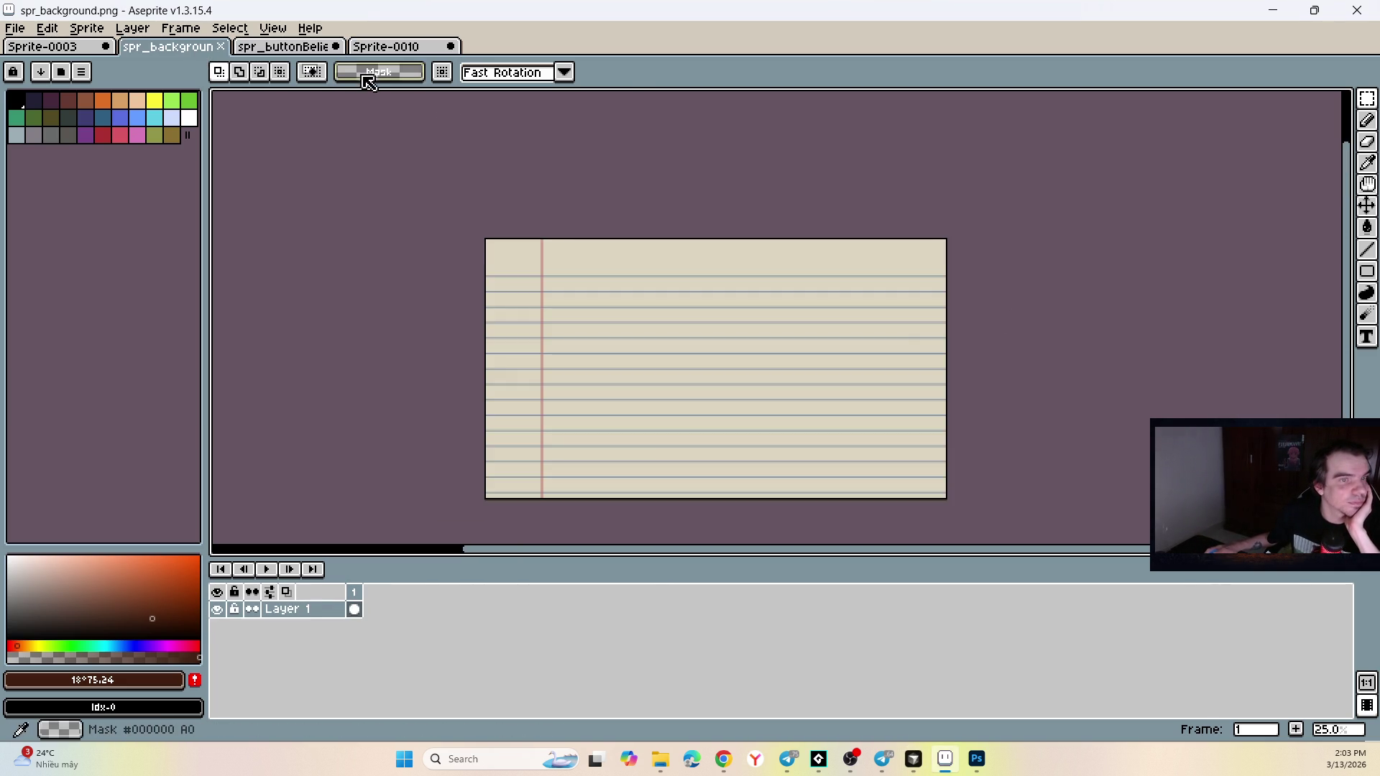
{"action": "left_click", "coordinate": [421, 48]}
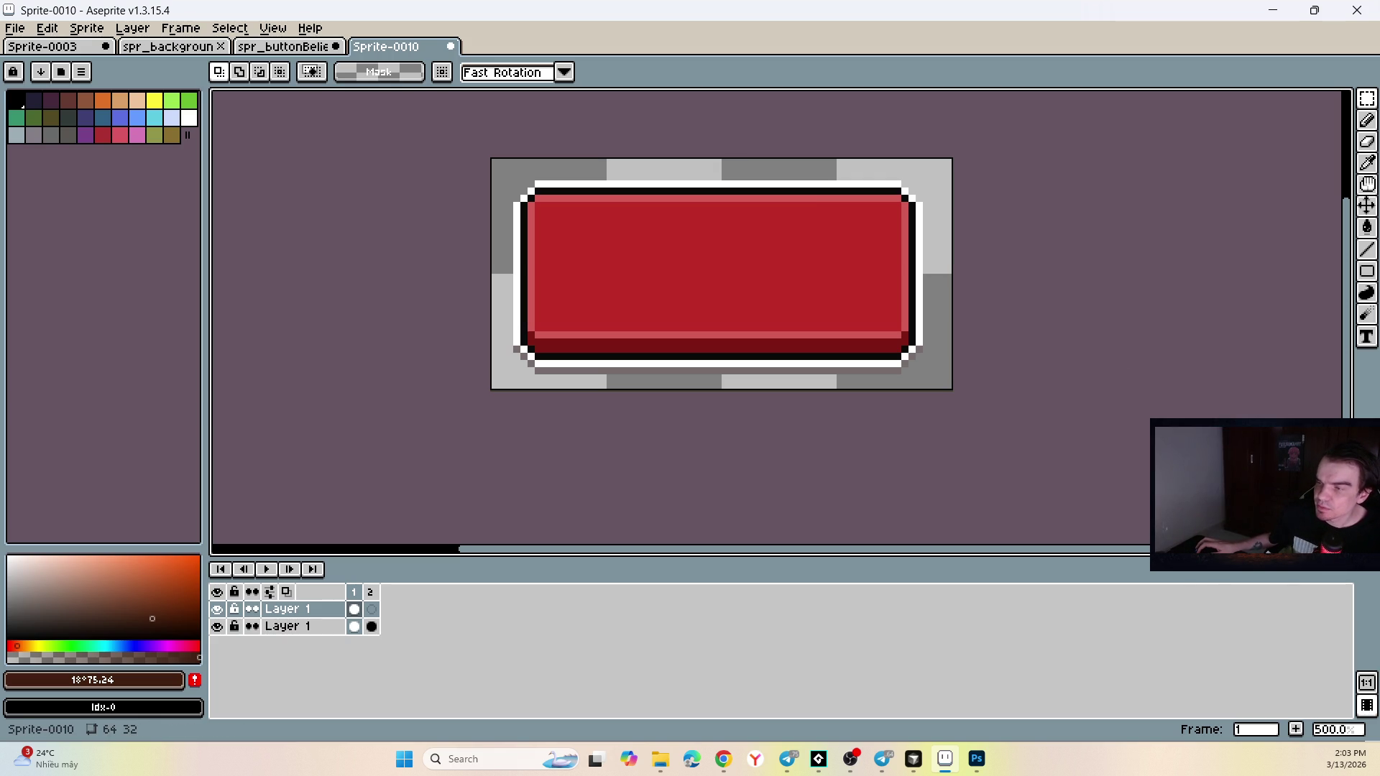
{"action": "key", "text": "alt+Tab"}
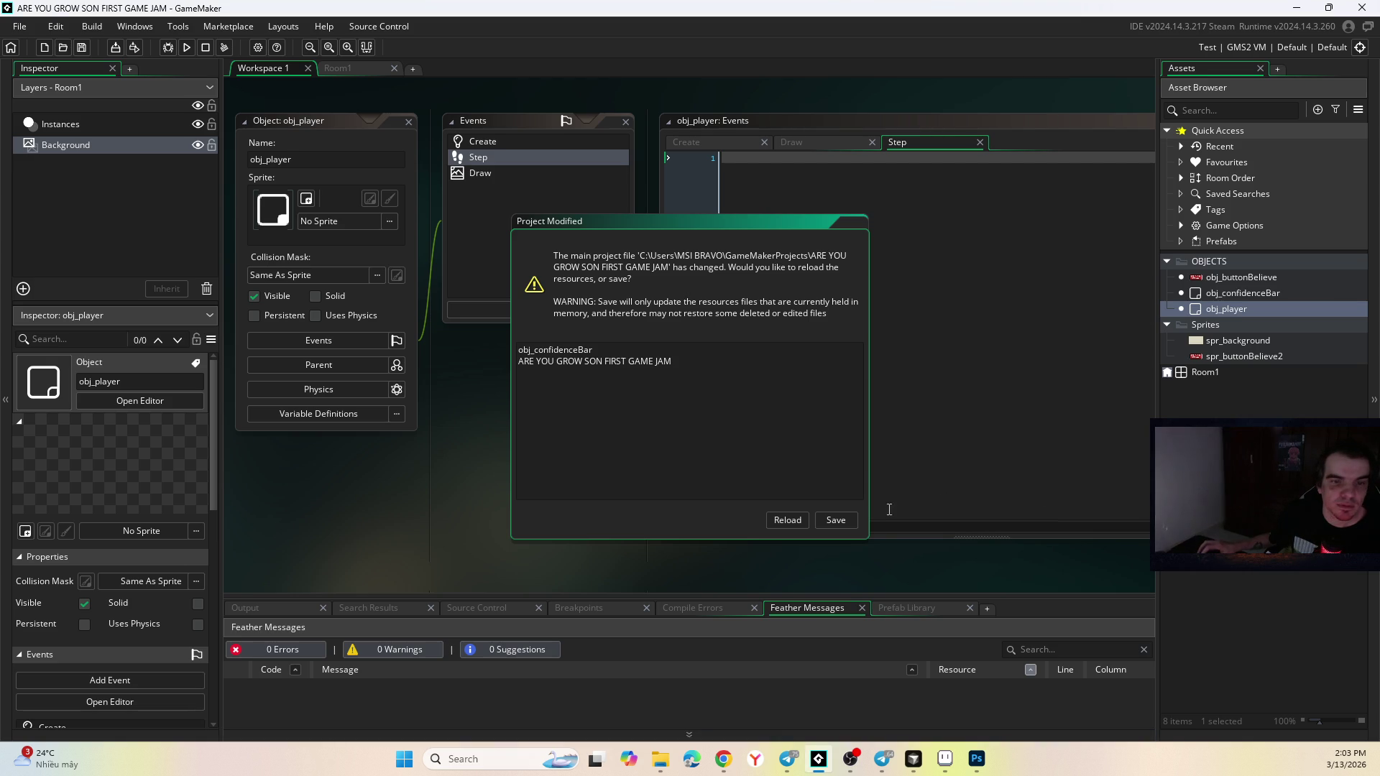
Reload the game jam project and dismiss the resource load failure warnings.
{"action": "left_click", "coordinate": [788, 520]}
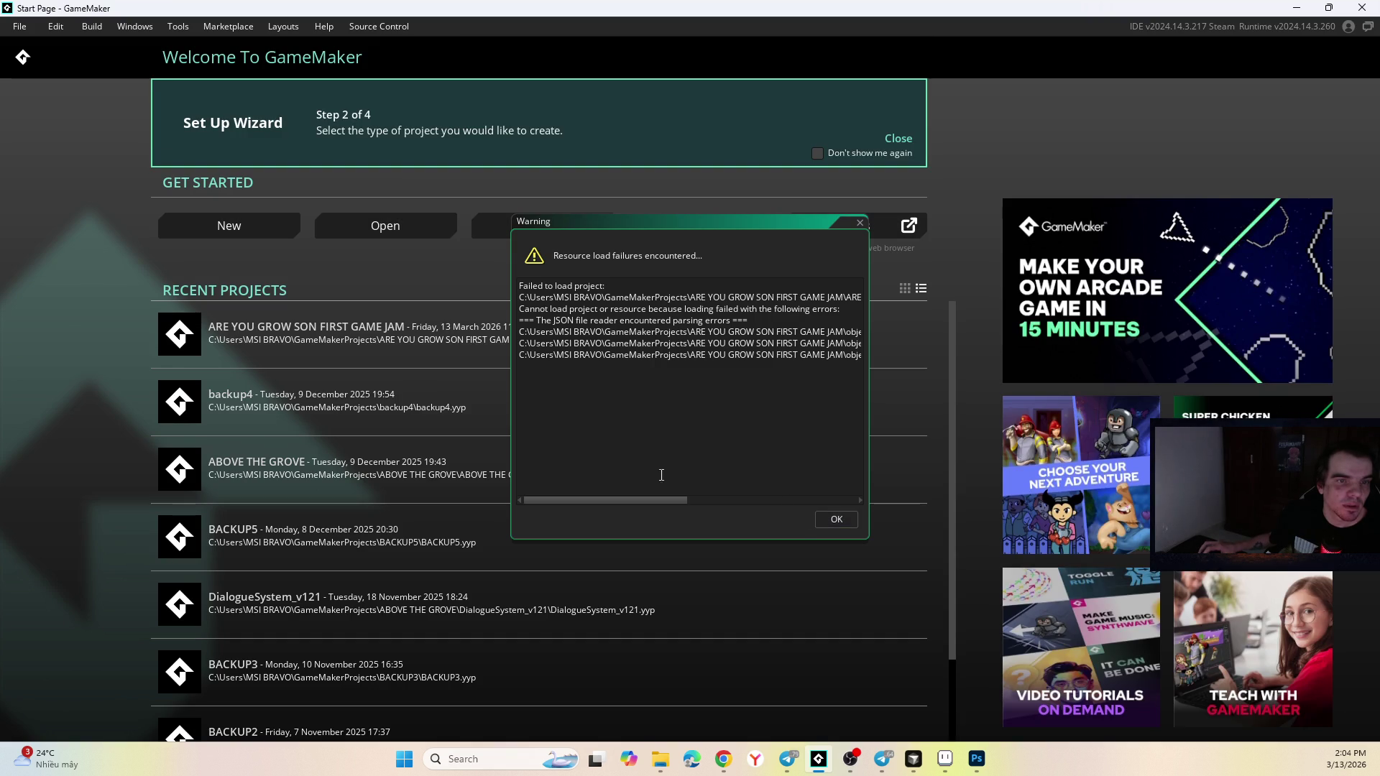
{"action": "left_click", "coordinate": [834, 519]}
{"action": "left_click", "coordinate": [478, 338]}
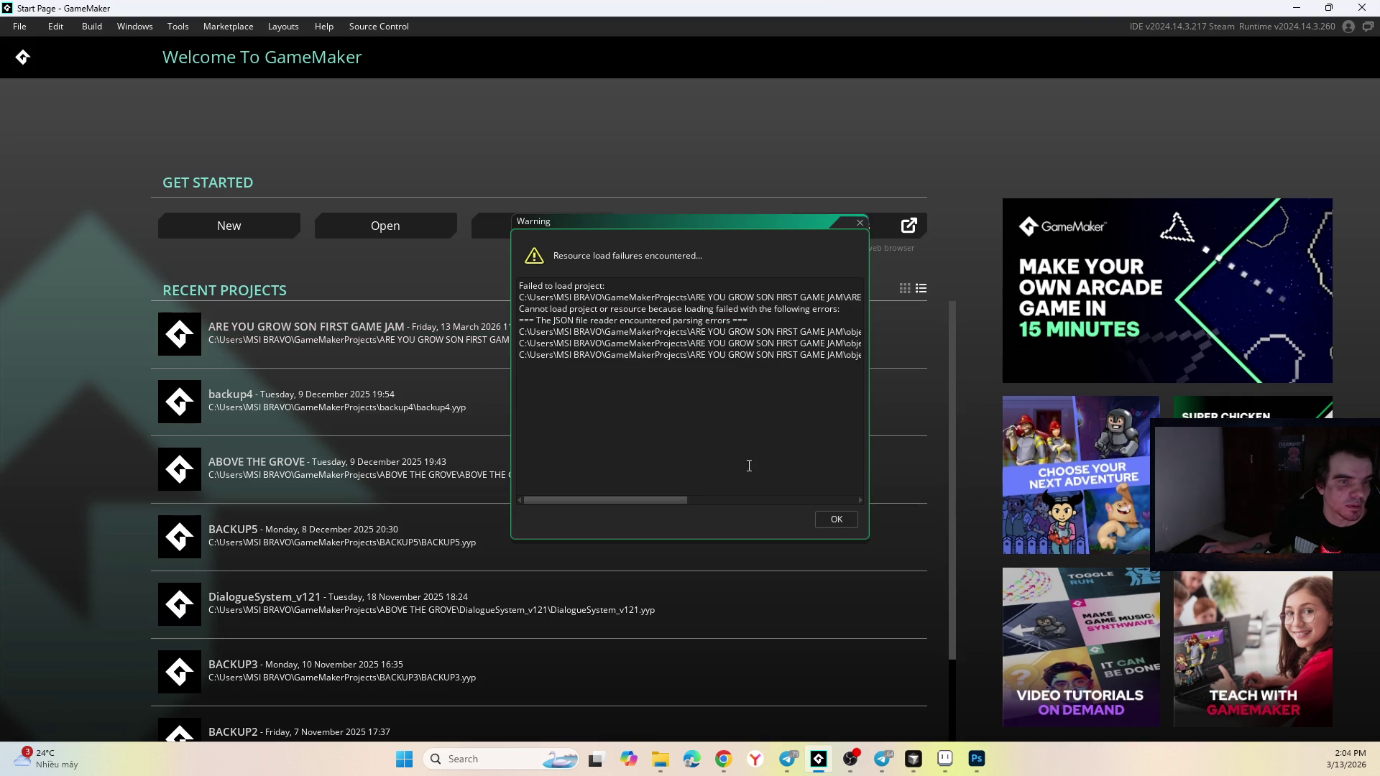
{"action": "left_click", "coordinate": [837, 520]}
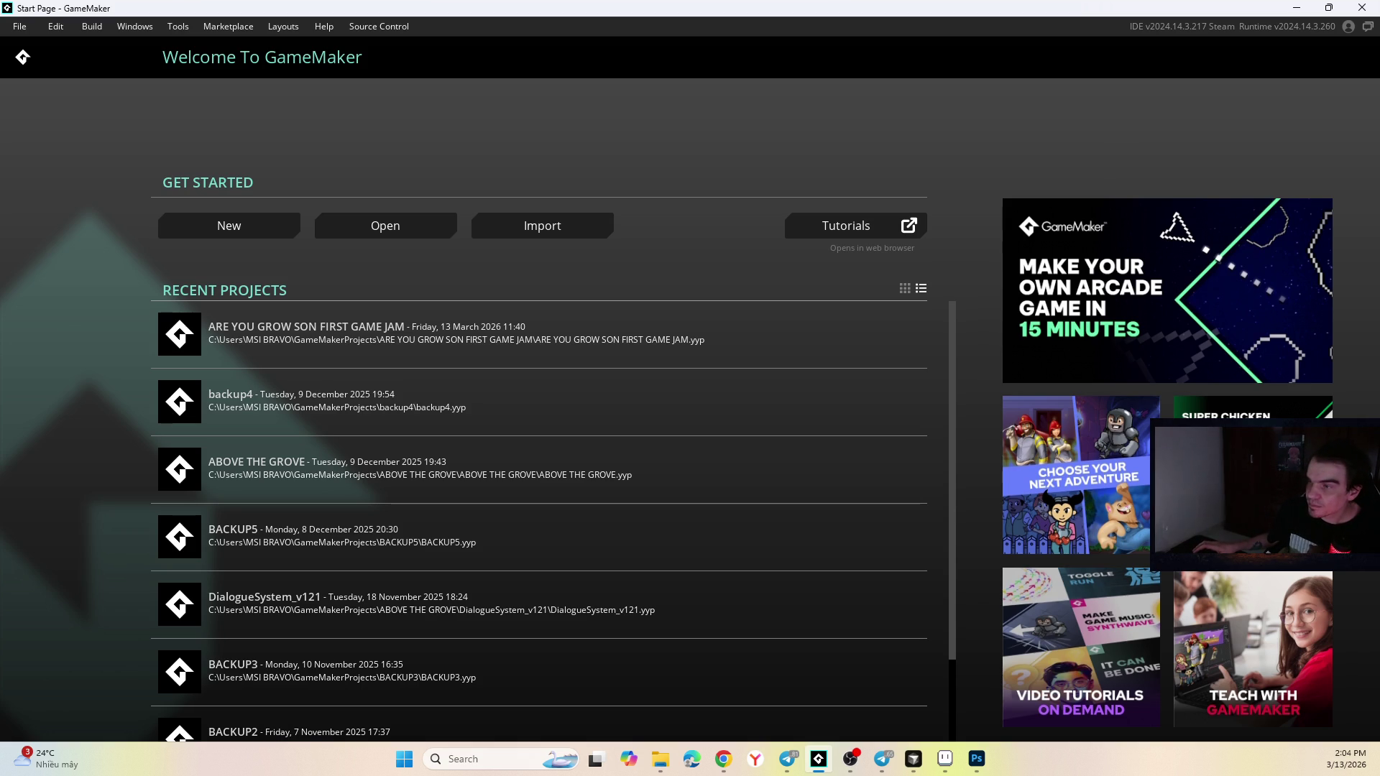
Retry opening ARE YOU GROW SON FIRST GAME JAM, then close GameMaker and open Sprites.
{"action": "key", "text": "alt+Tab"}
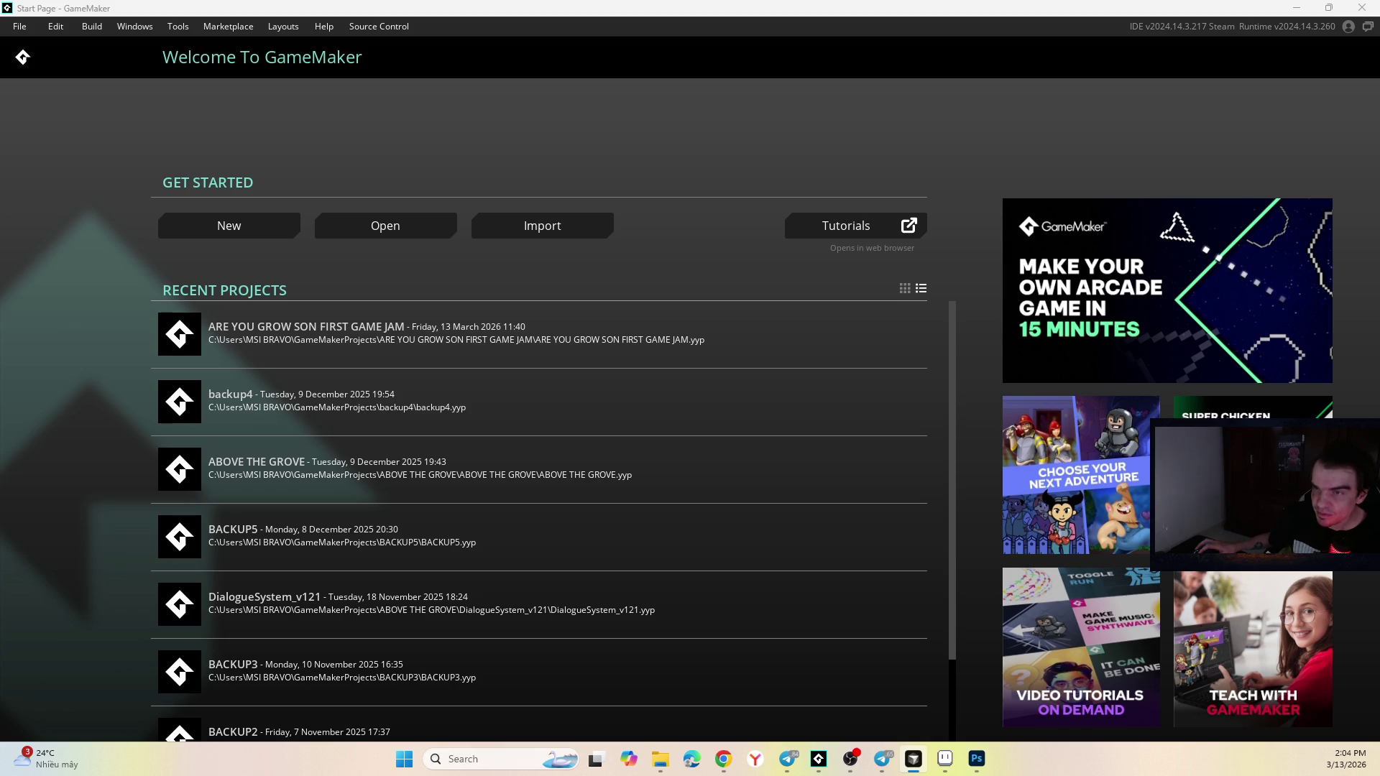
{"action": "left_click", "coordinate": [579, 345]}
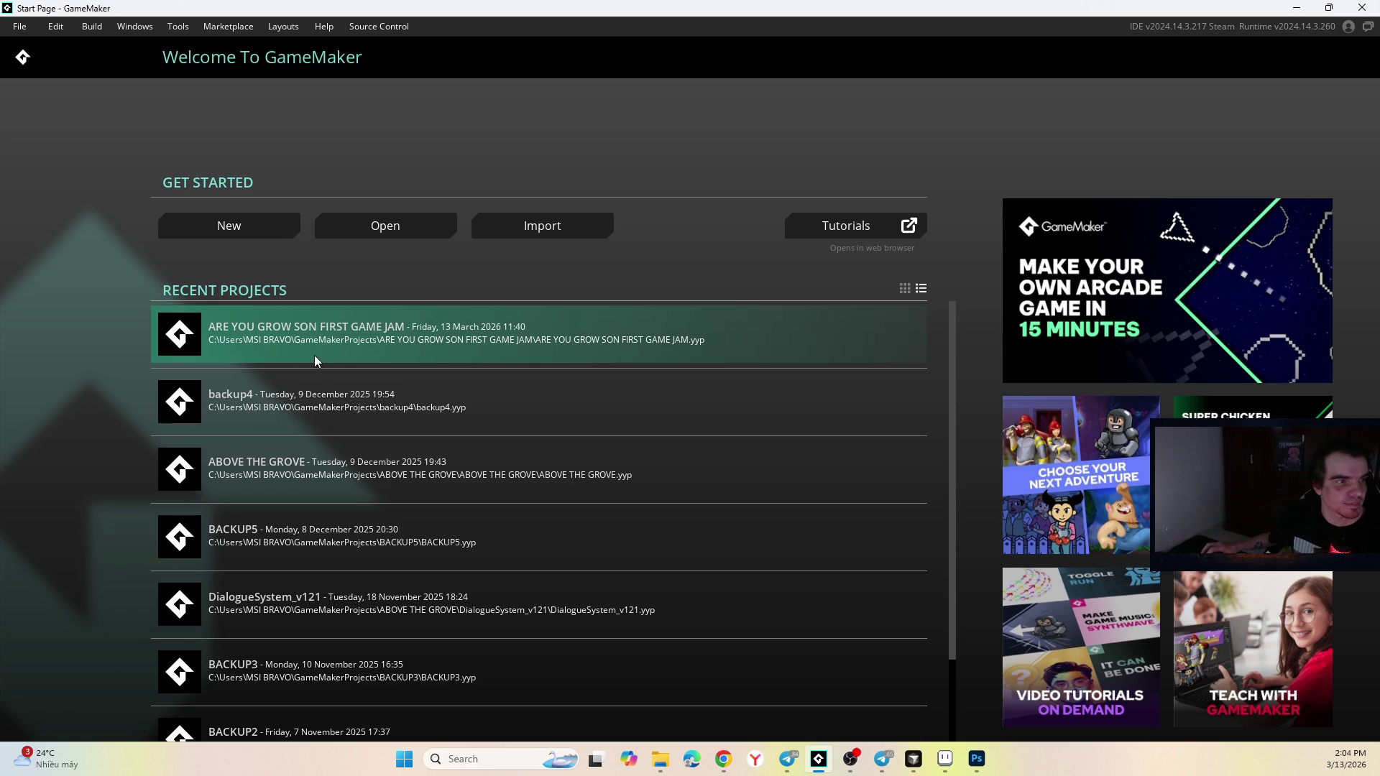
{"action": "left_click", "coordinate": [244, 325]}
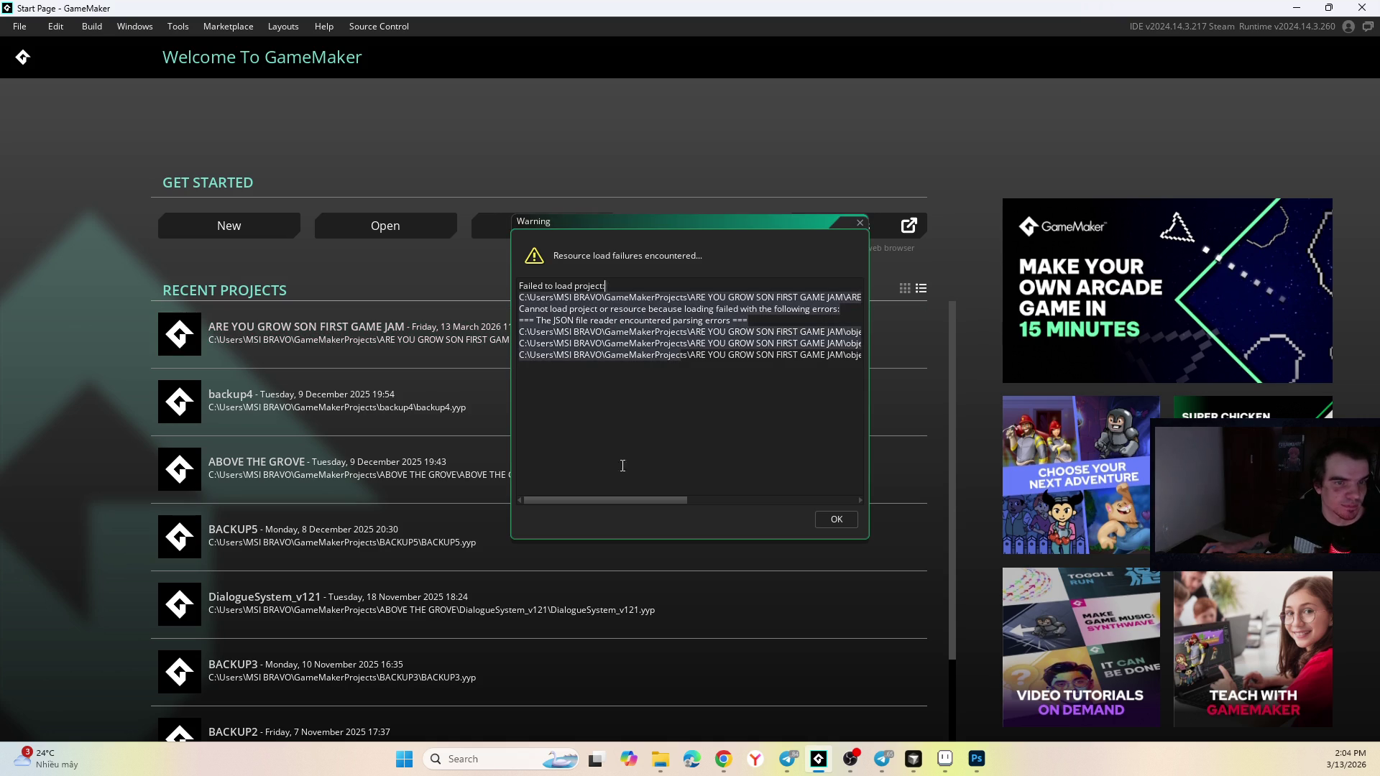
{"action": "left_click", "coordinate": [837, 519]}
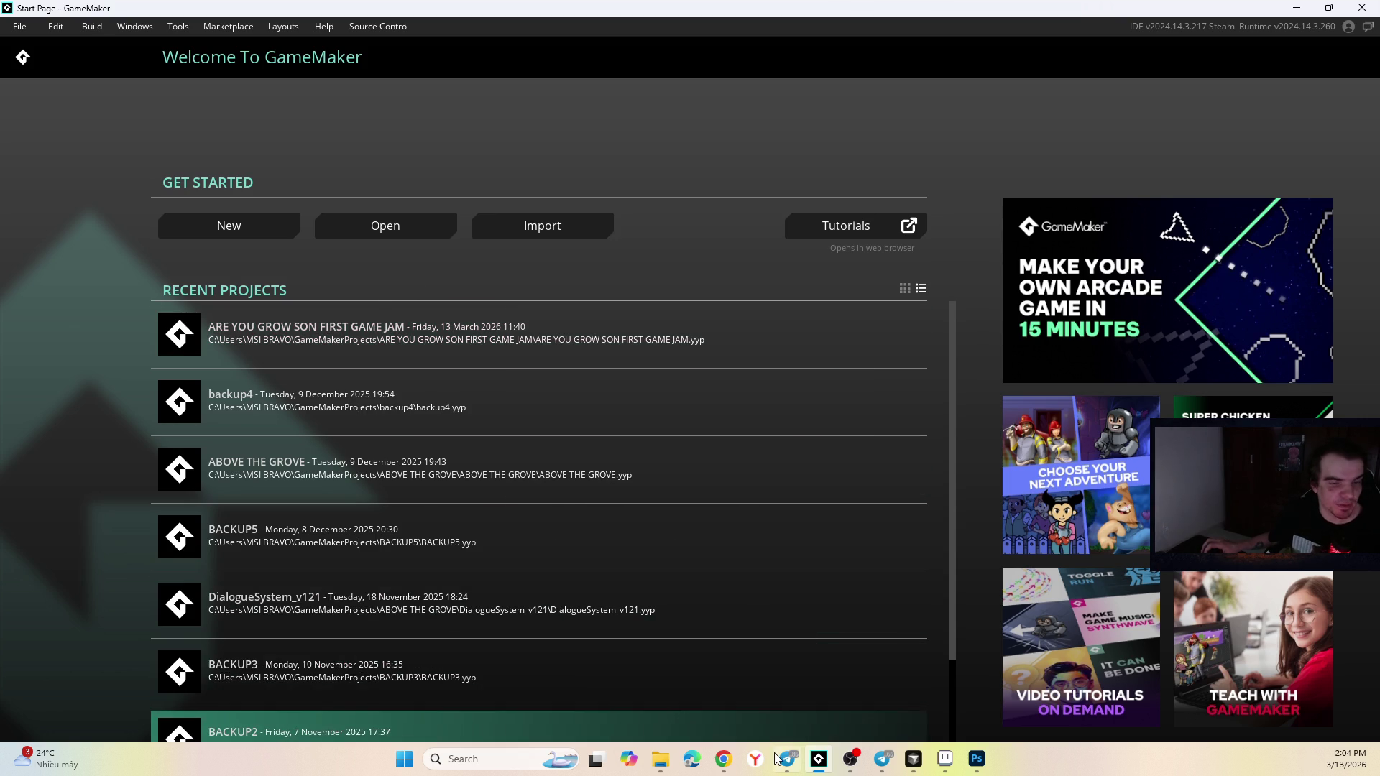
{"action": "left_click", "coordinate": [1362, 8]}
{"action": "left_click", "coordinate": [668, 759]}
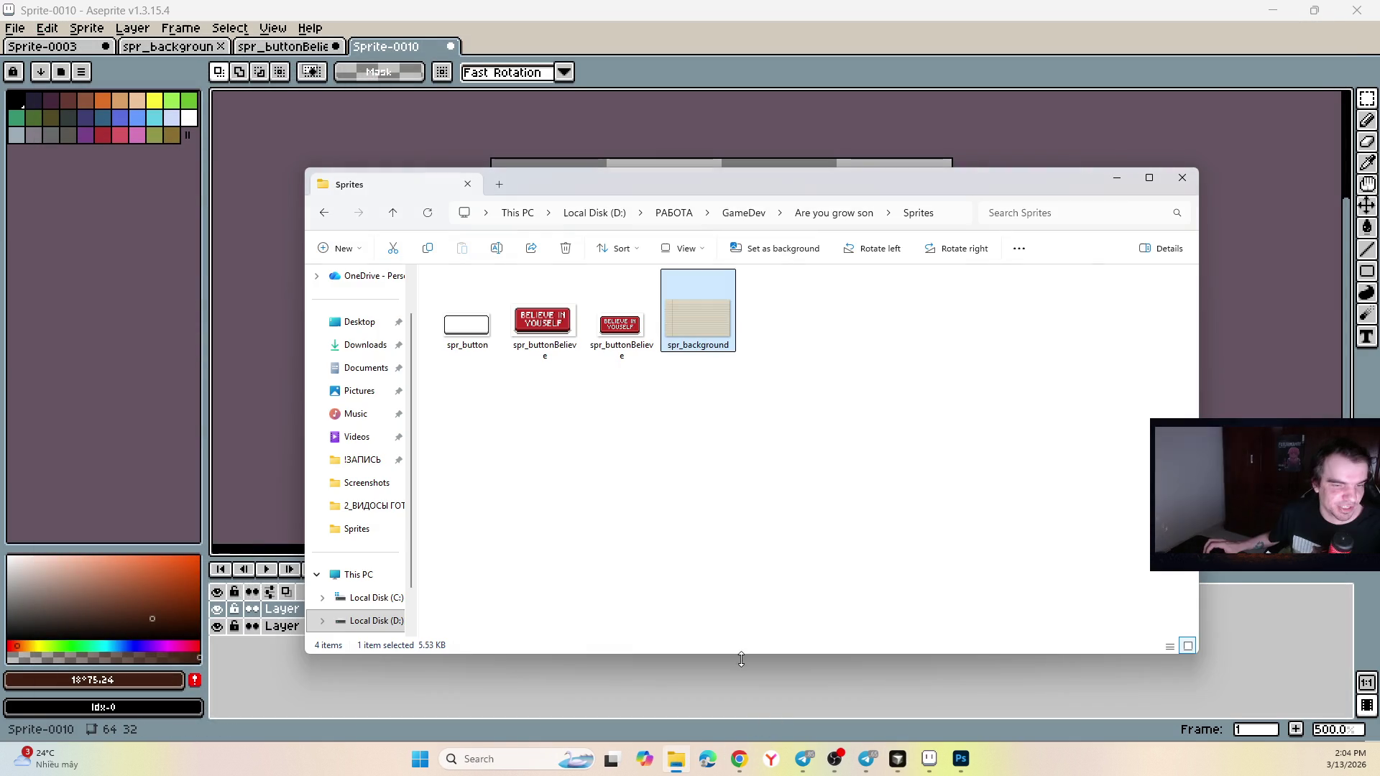
Move the Sprites folder window aside, restore Aseprite, and bring the Photoshop mockup forward.
{"action": "left_click", "coordinate": [632, 446]}
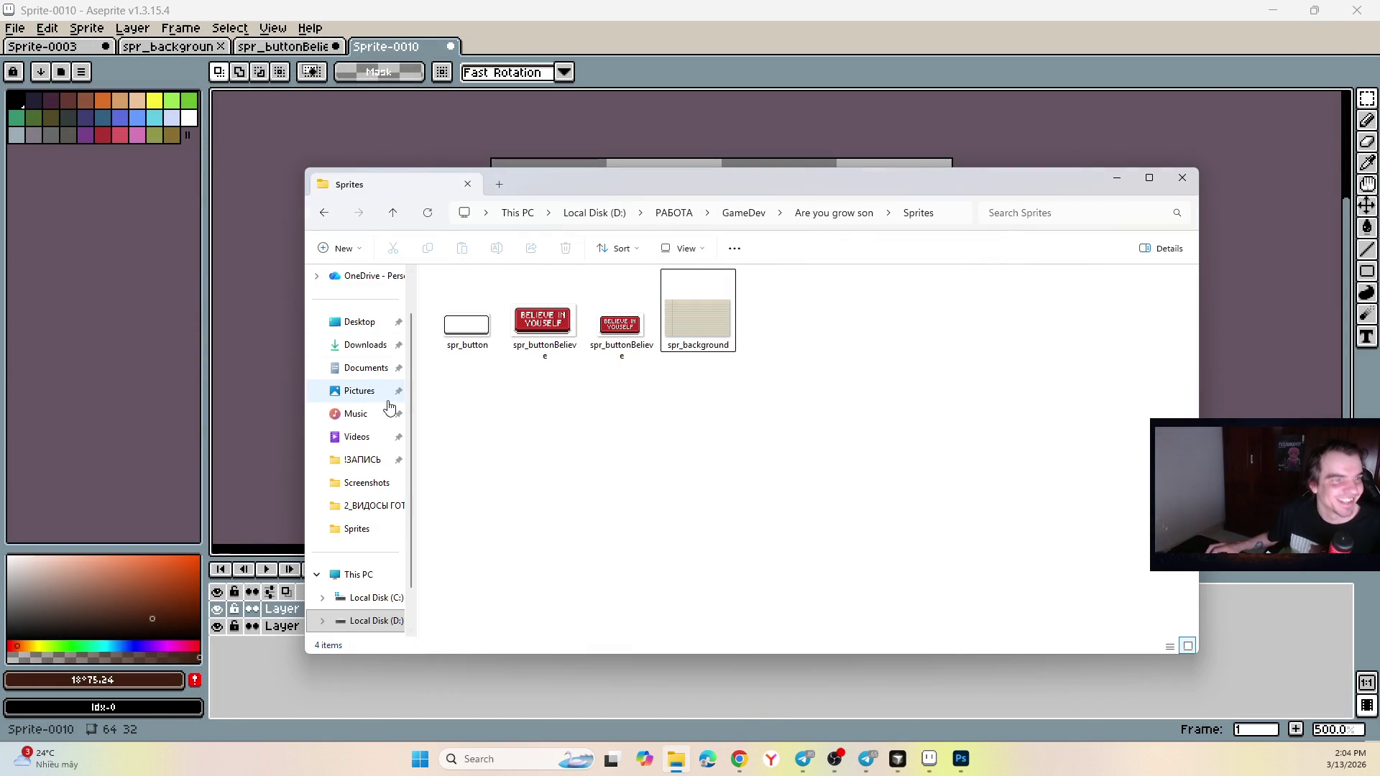
{"action": "left_click_drag", "start_coordinate": [494, 197], "coordinate": [1379, 201]}
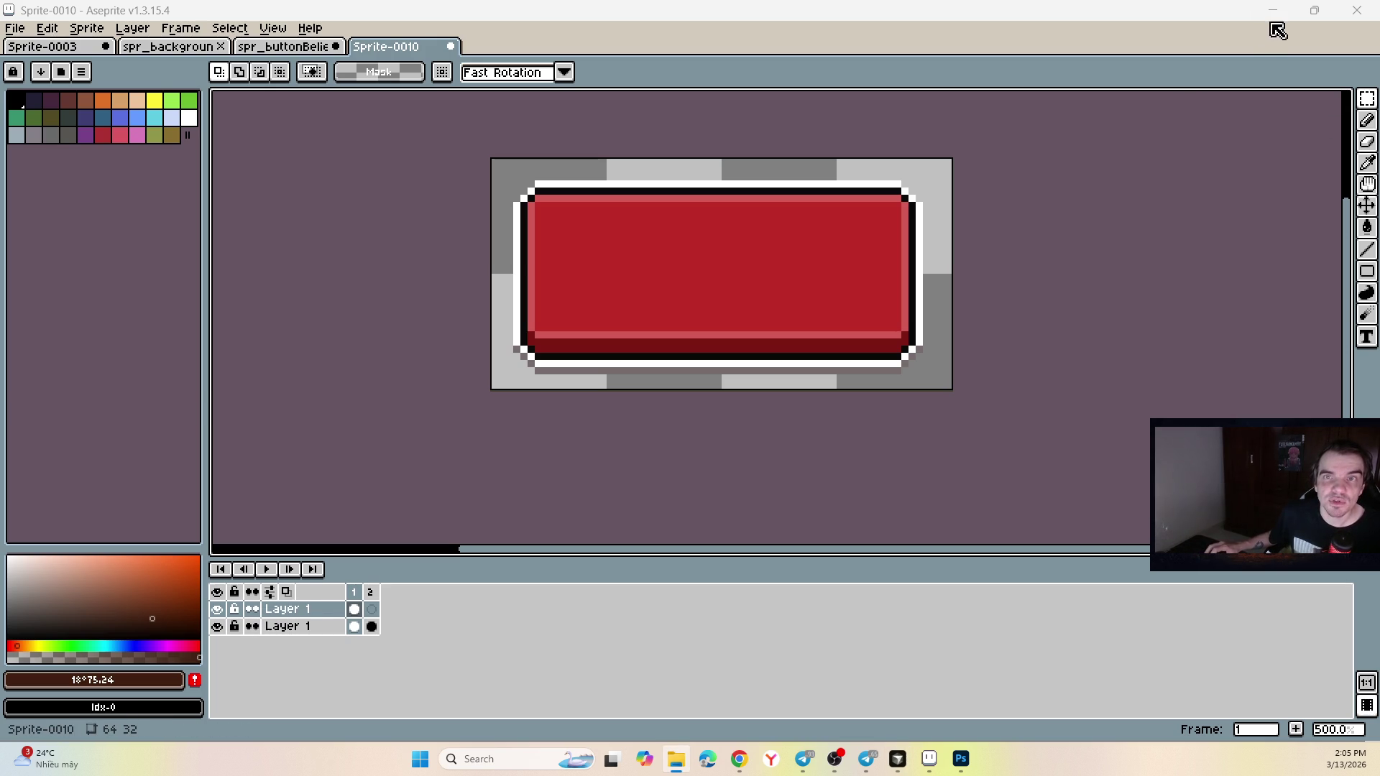
{"action": "double_click", "coordinate": [1235, 14]}
{"action": "left_click", "coordinate": [1236, 14]}
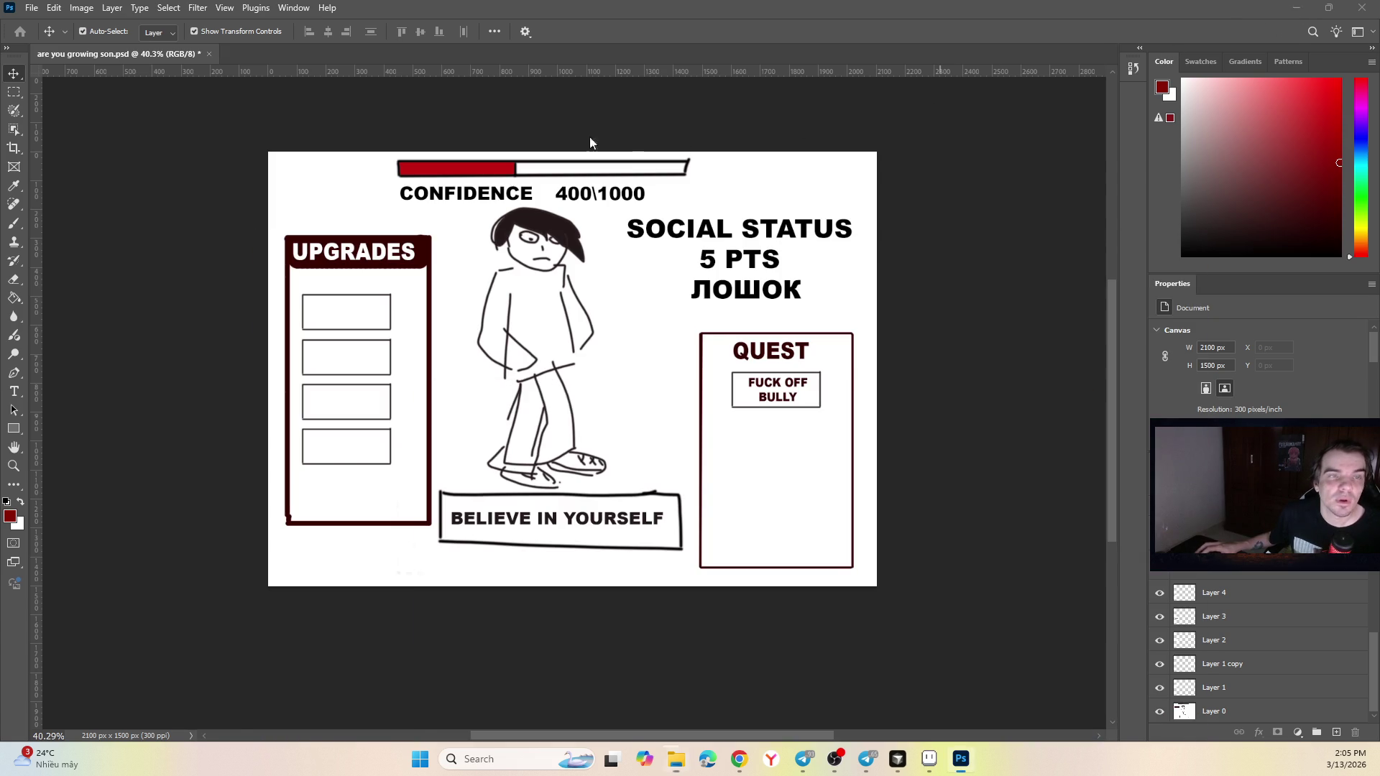
Show the desktop and relaunch GameMaker from its desktop shortcut.
{"action": "key", "text": "super+d"}
{"action": "double_click", "coordinate": [691, 101]}
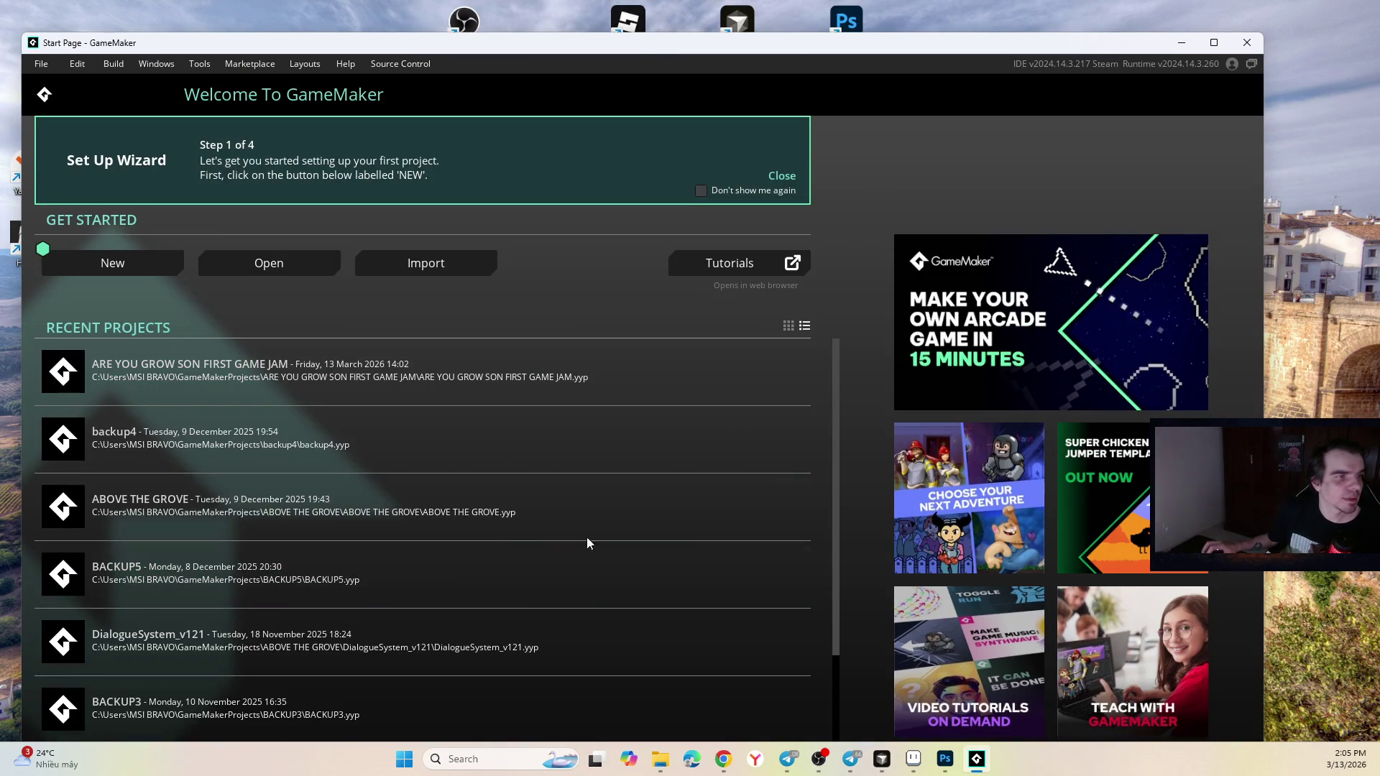
{"action": "left_click", "coordinate": [660, 759]}
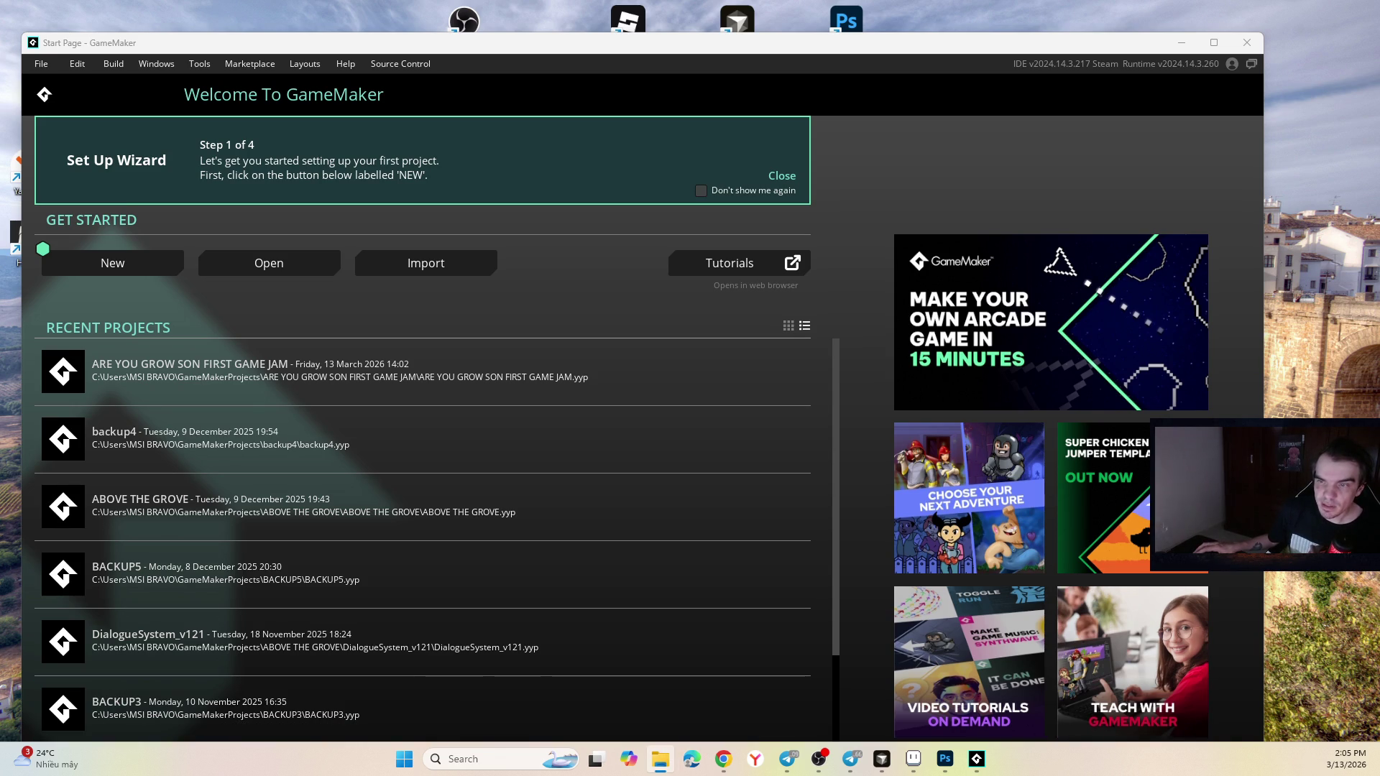
{"action": "left_click", "coordinate": [507, 386]}
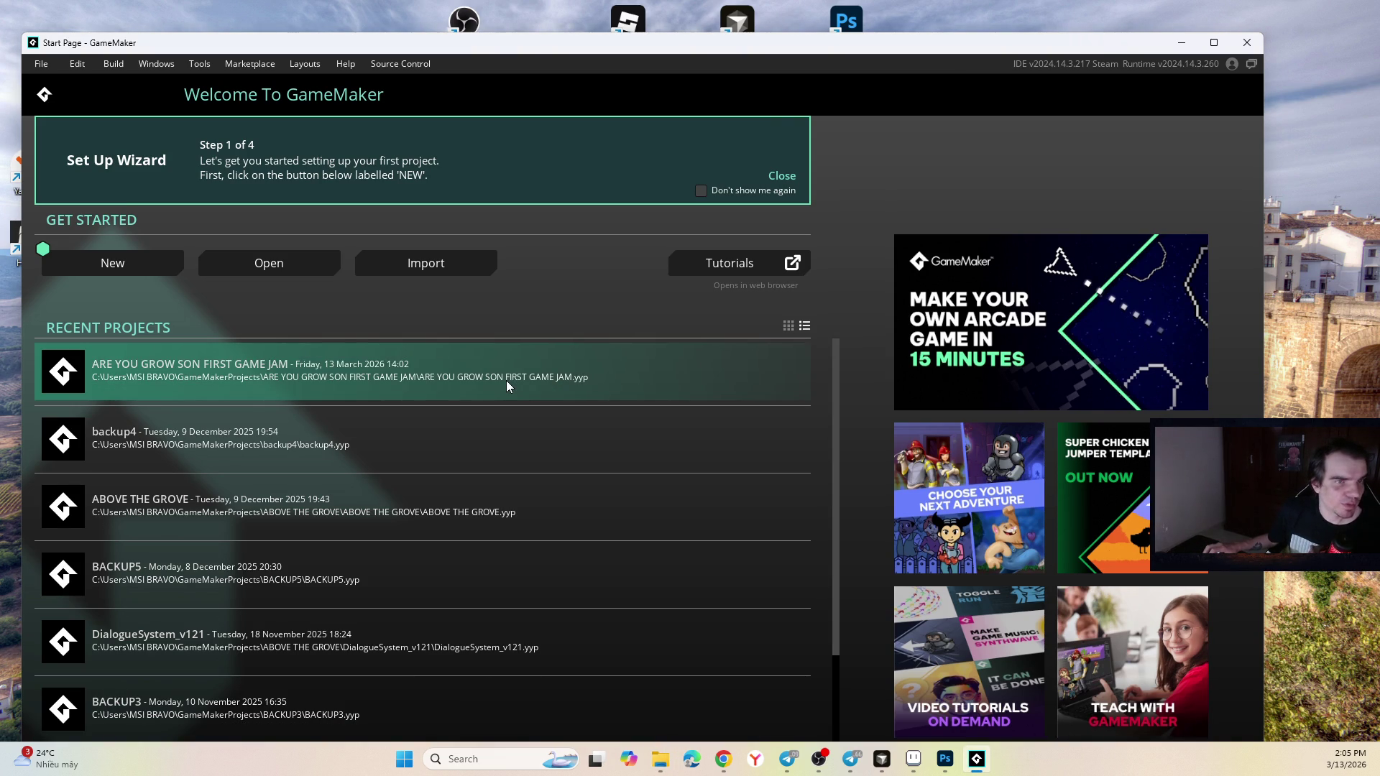
{"action": "left_click", "coordinate": [299, 272]}
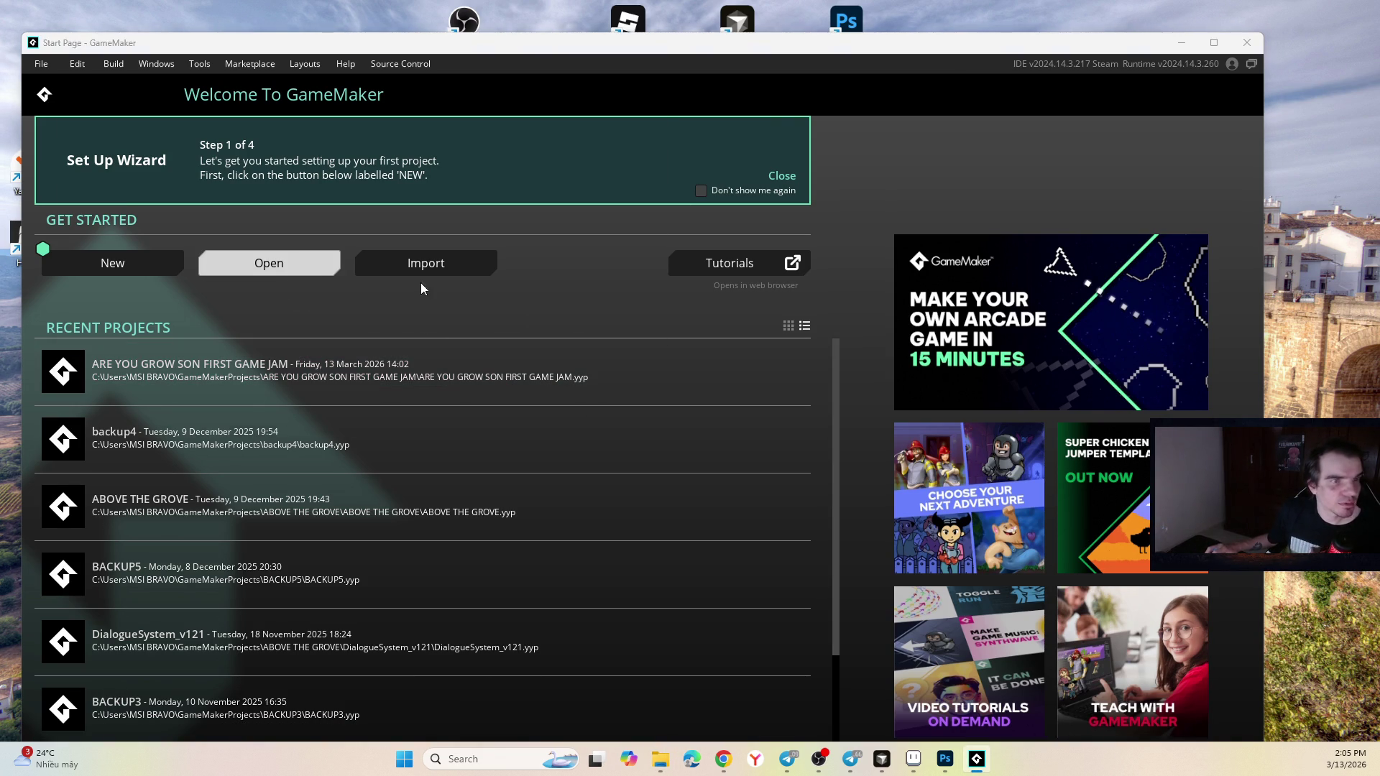
{"action": "left_click", "coordinate": [356, 97]}
{"action": "left_click", "coordinate": [656, 411]}
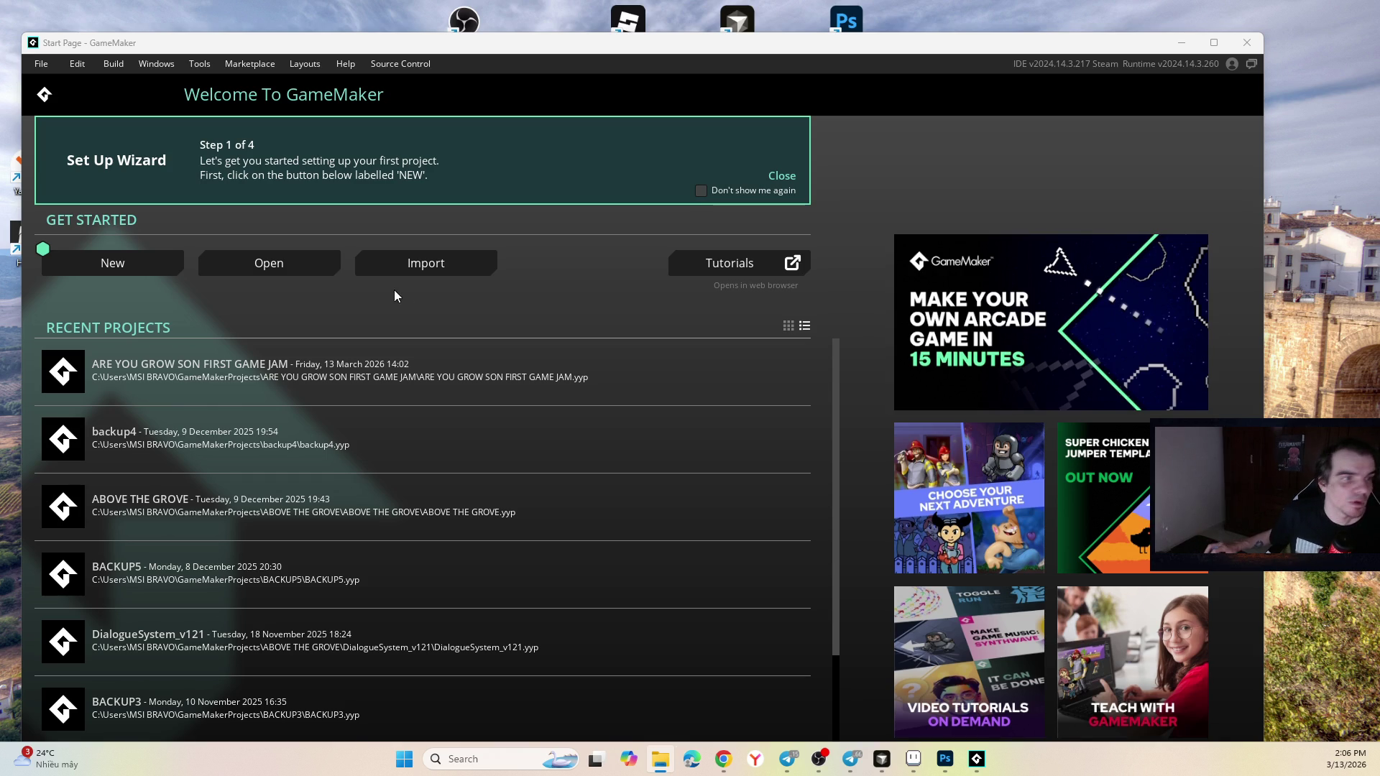
Create a Blank Game project named 'ARE YOU GROWING SON' and open its workspace.
{"action": "left_click", "coordinate": [153, 268]}
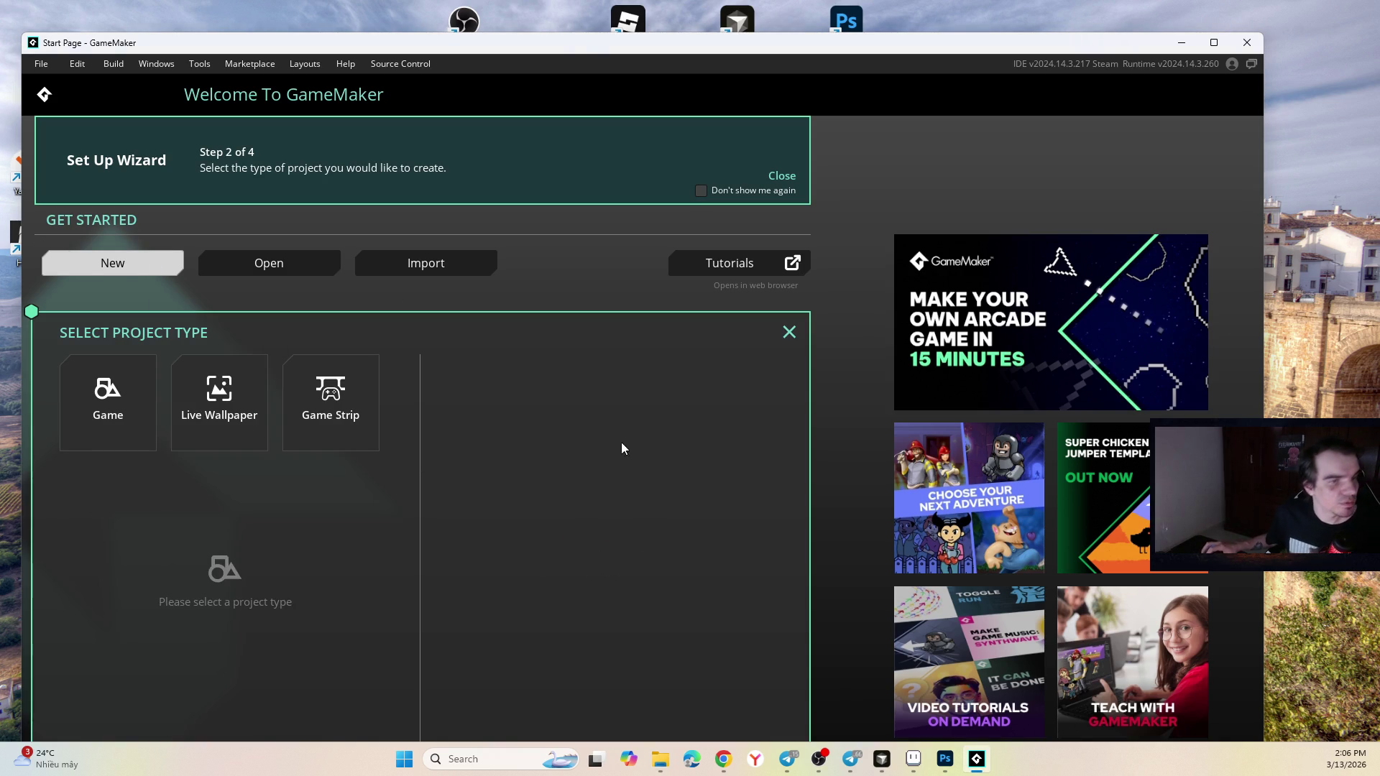
{"action": "double_click", "coordinate": [586, 42]}
{"action": "left_click", "coordinate": [224, 378]}
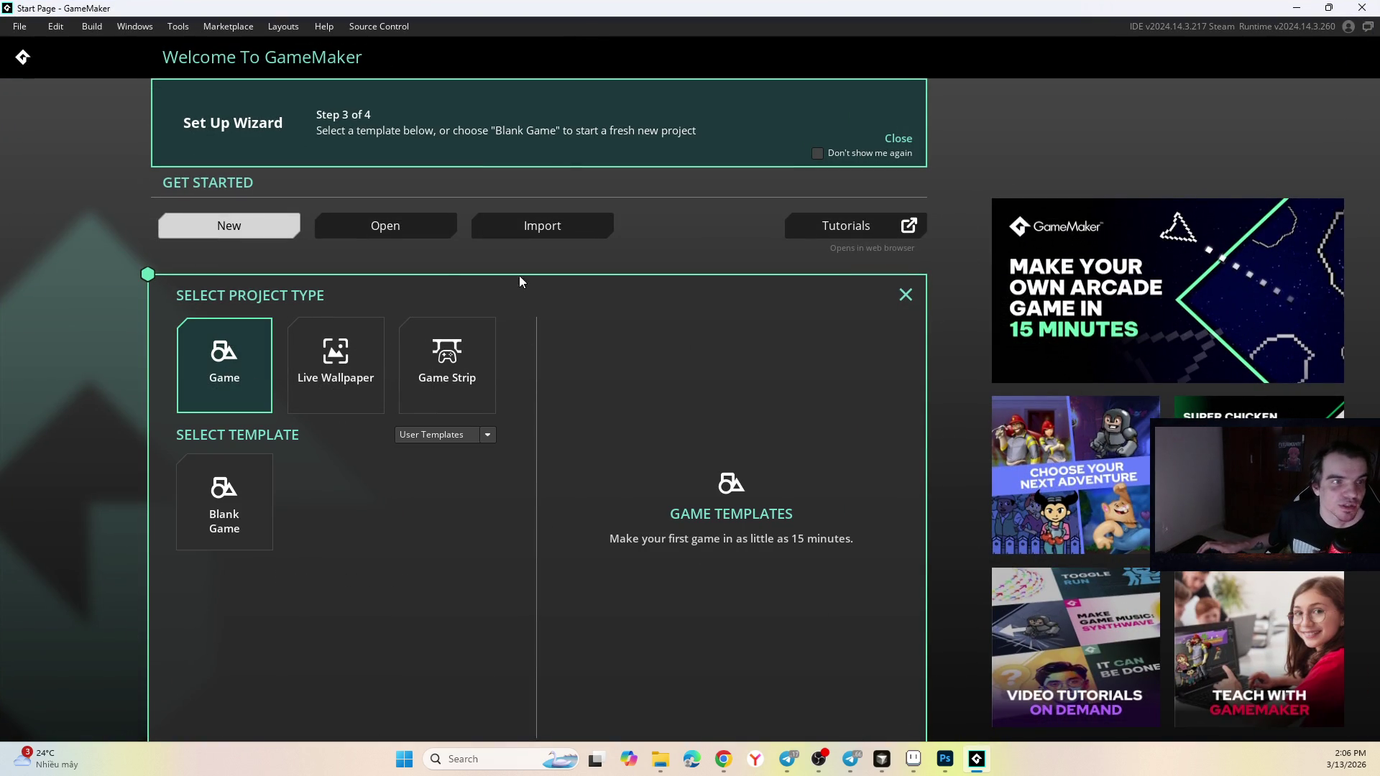
{"action": "left_click", "coordinate": [301, 352]}
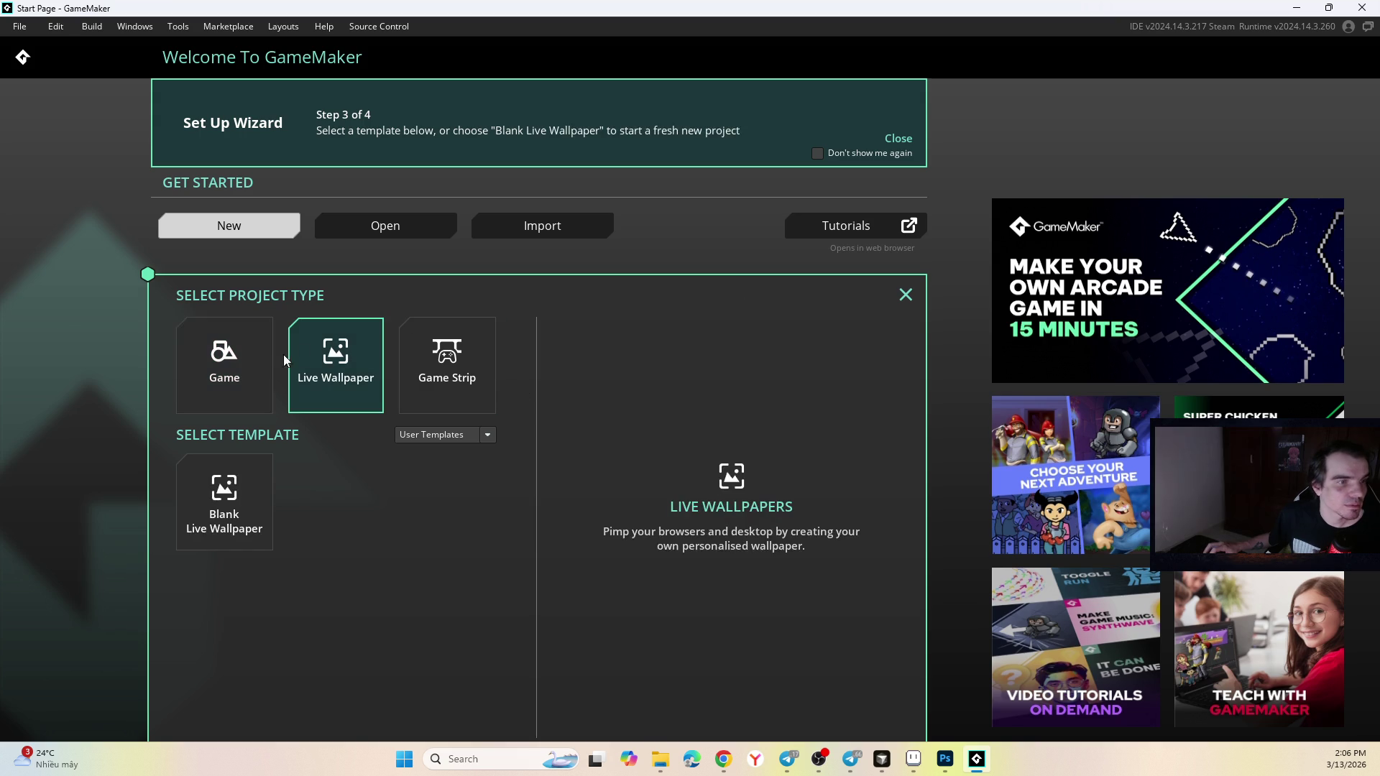
{"action": "left_click", "coordinate": [245, 373]}
{"action": "left_click", "coordinate": [244, 489]}
{"action": "key", "text": "ctrl+a"}
{"action": "type", "text": "asd"}
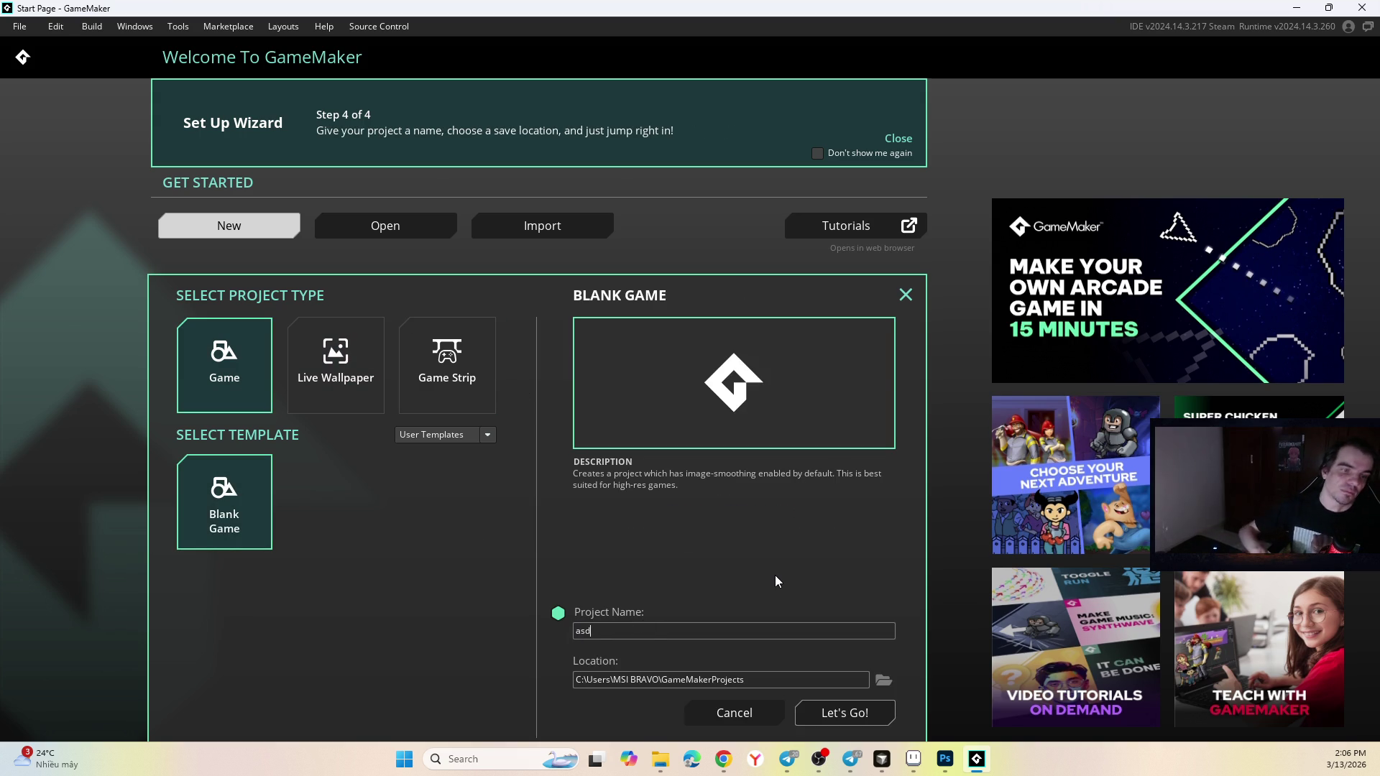
{"action": "key", "text": "BackSpace"}
{"action": "key", "text": "BackSpace"}
{"action": "key", "text": "BackSpace"}
{"action": "type", "text": "ARE YOU GRO"}
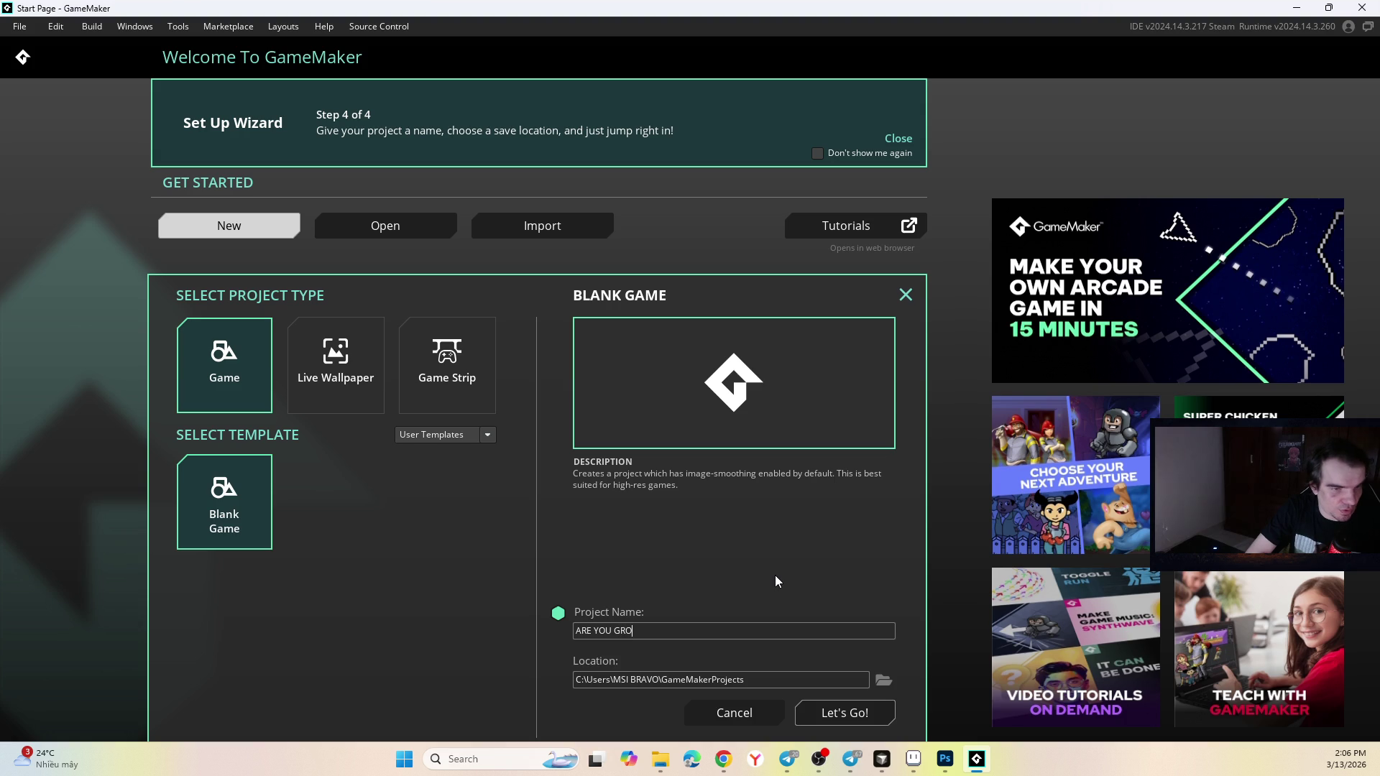
{"action": "type", "text": "WING SON"}
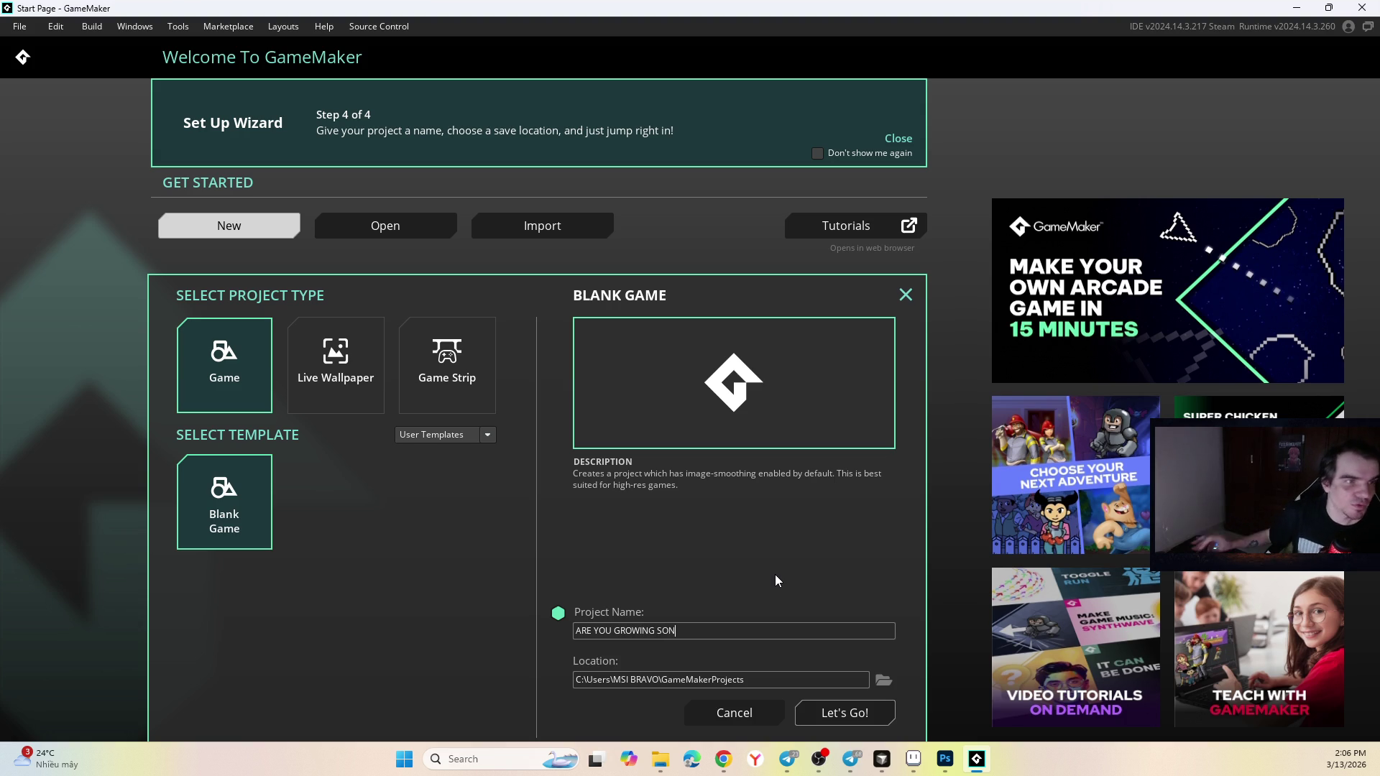
{"action": "left_click", "coordinate": [844, 711]}
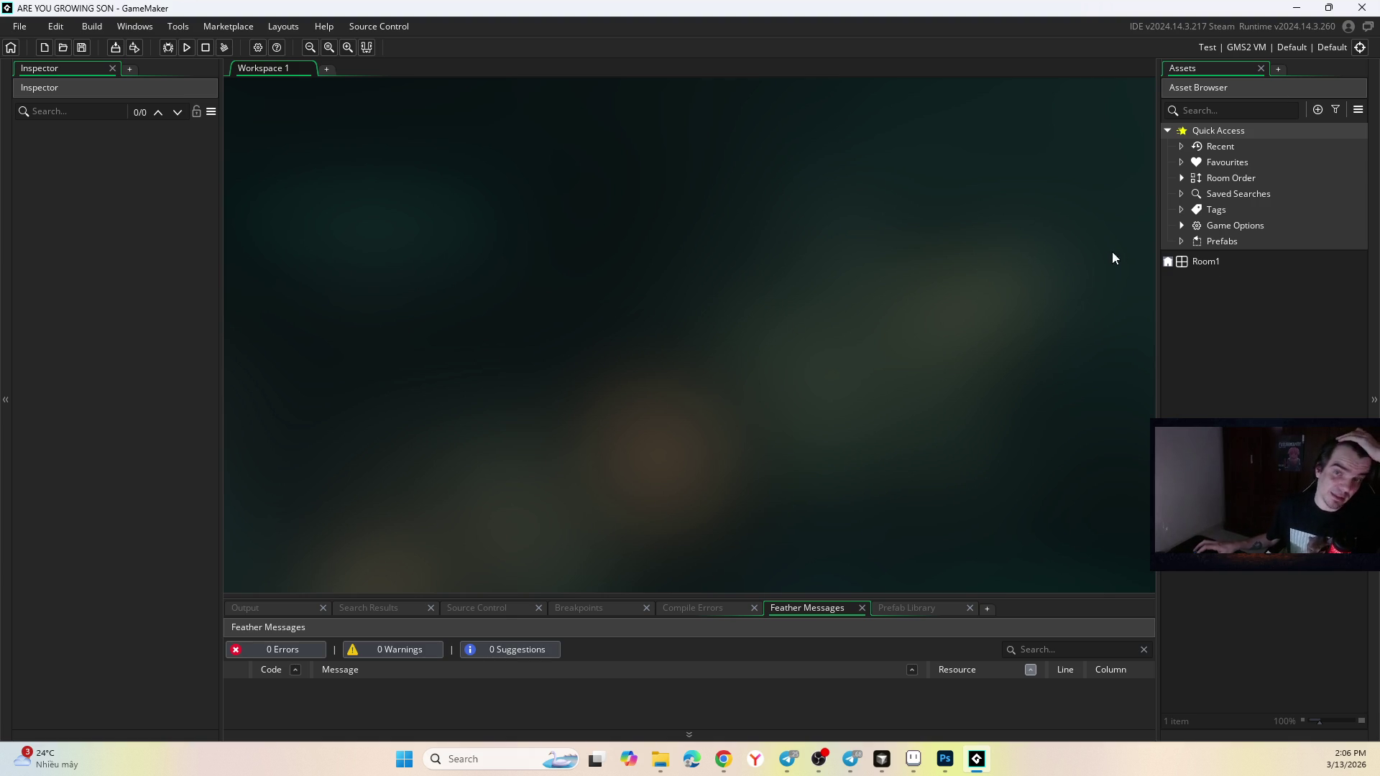
Create a new object asset from the Asset Browser's context menu.
{"action": "left_click", "coordinate": [1193, 263]}
{"action": "right_click", "coordinate": [1199, 289]}
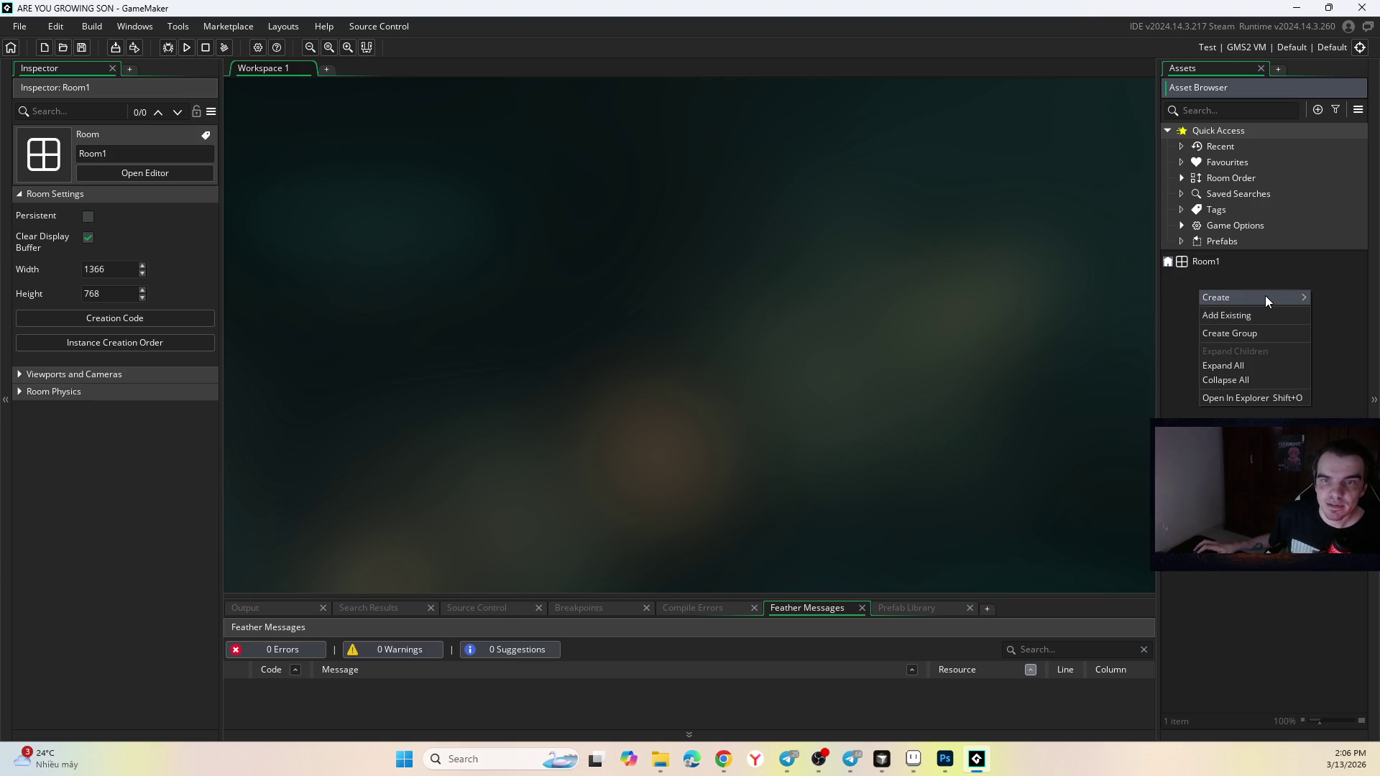
{"action": "mouse_move", "coordinate": [1266, 297]}
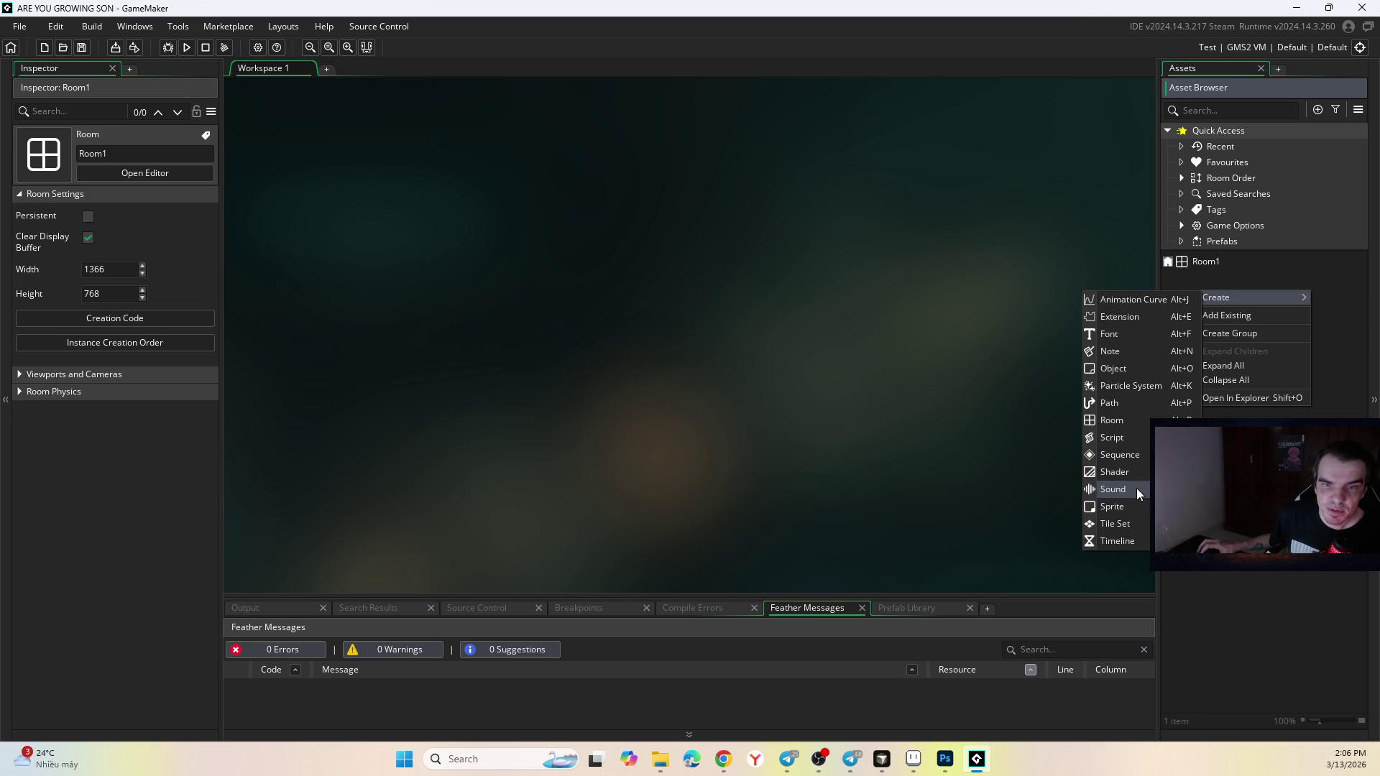
{"action": "left_click", "coordinate": [1132, 368]}
Name the new object obj_buttonBelieve, correcting the typos.
{"action": "type", "text": "O"}
{"action": "key", "text": "BackSpace"}
{"action": "type", "text": "obj_button"}
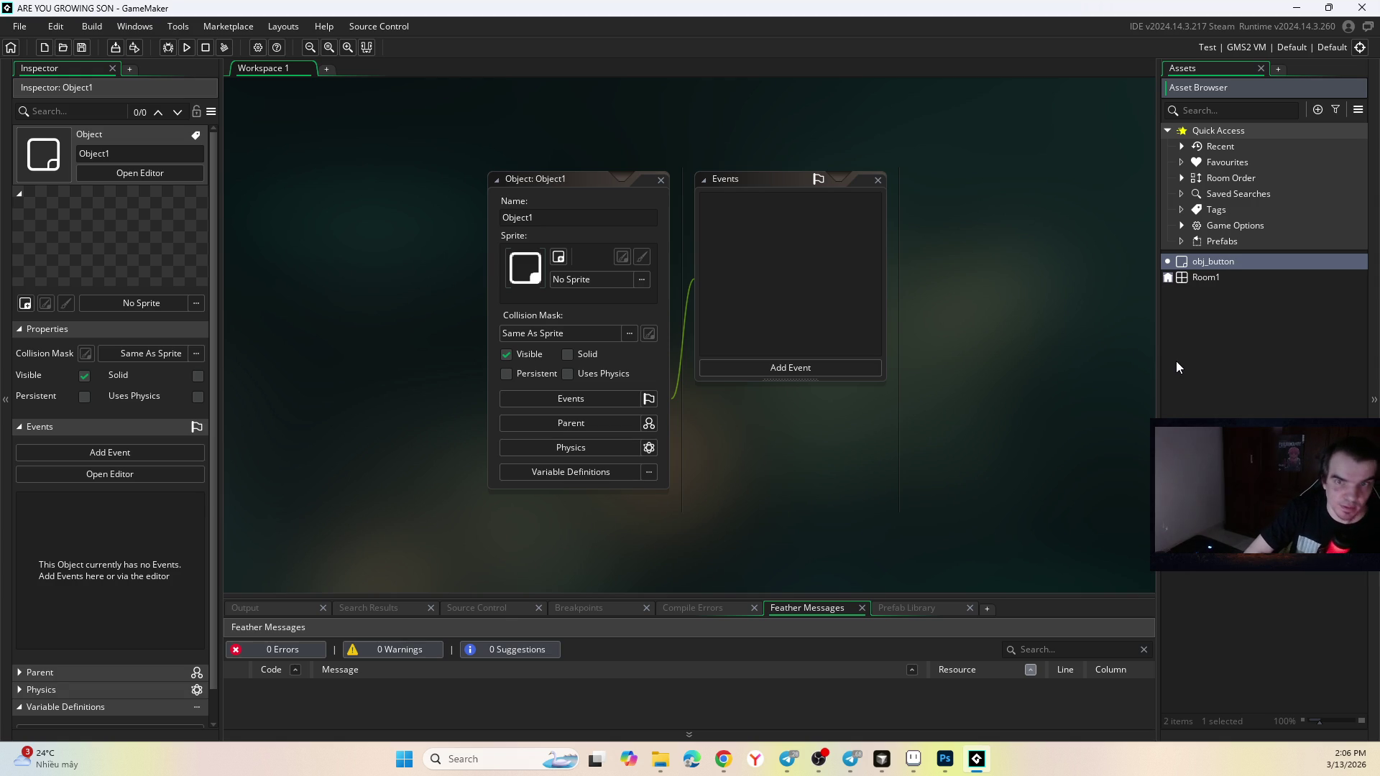
{"action": "type", "text": "CL"}
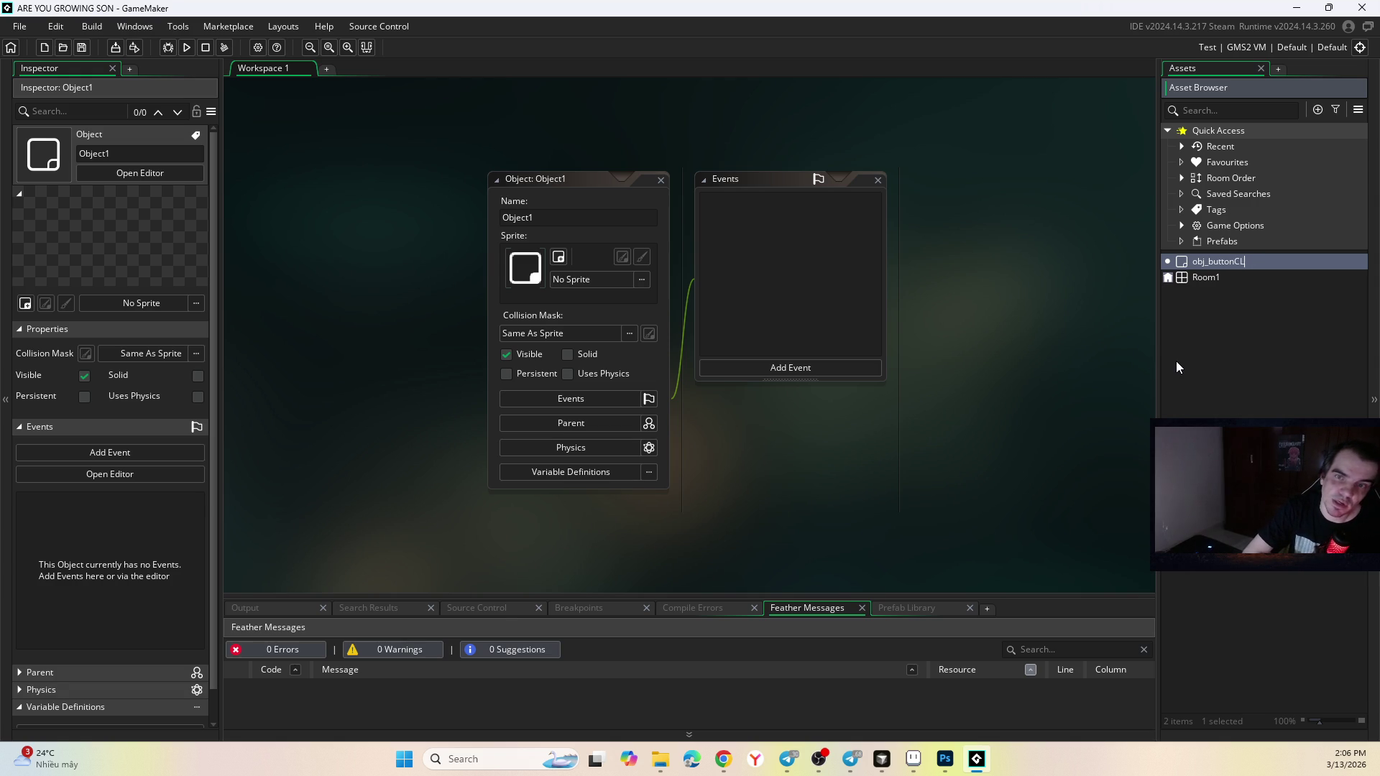
{"action": "key", "text": "BackSpace"}
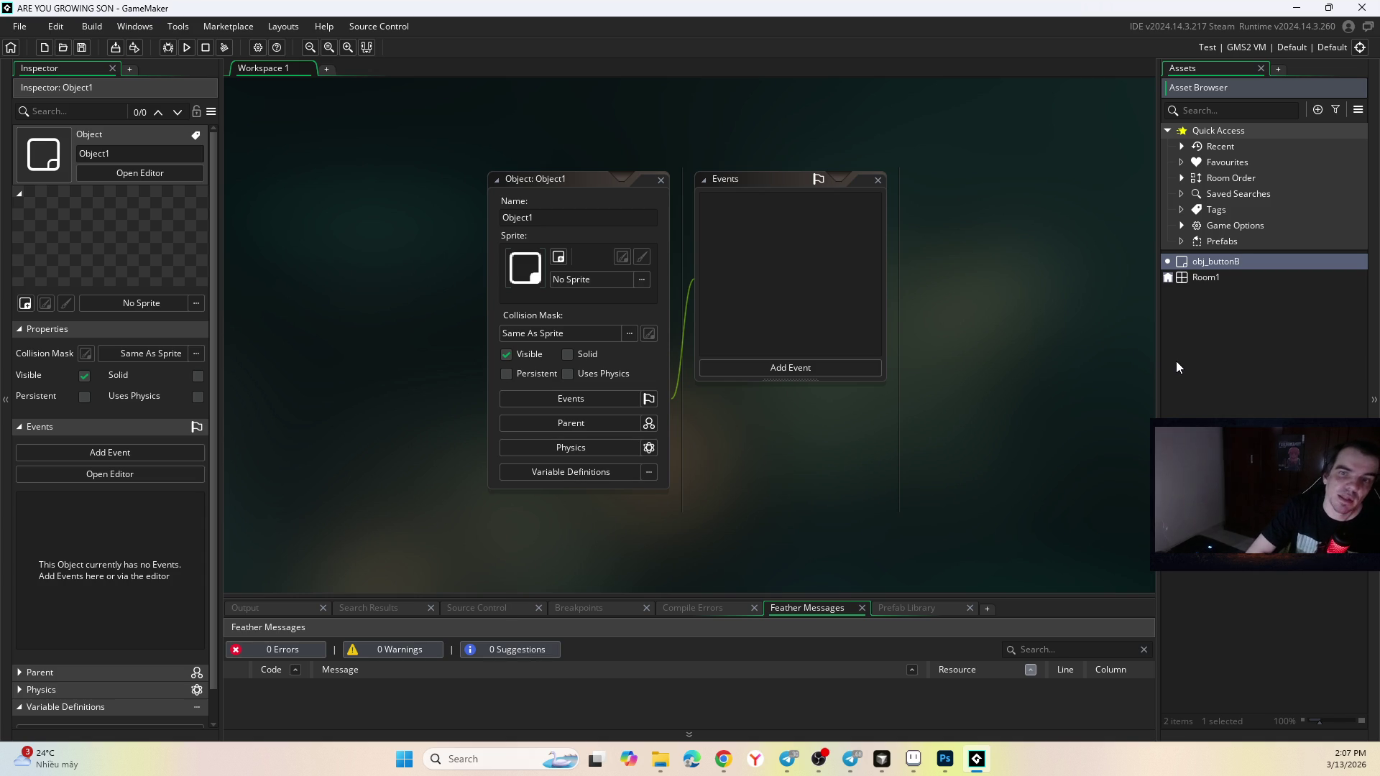
{"action": "type", "text": "Believe"}
{"action": "key", "text": "Return"}
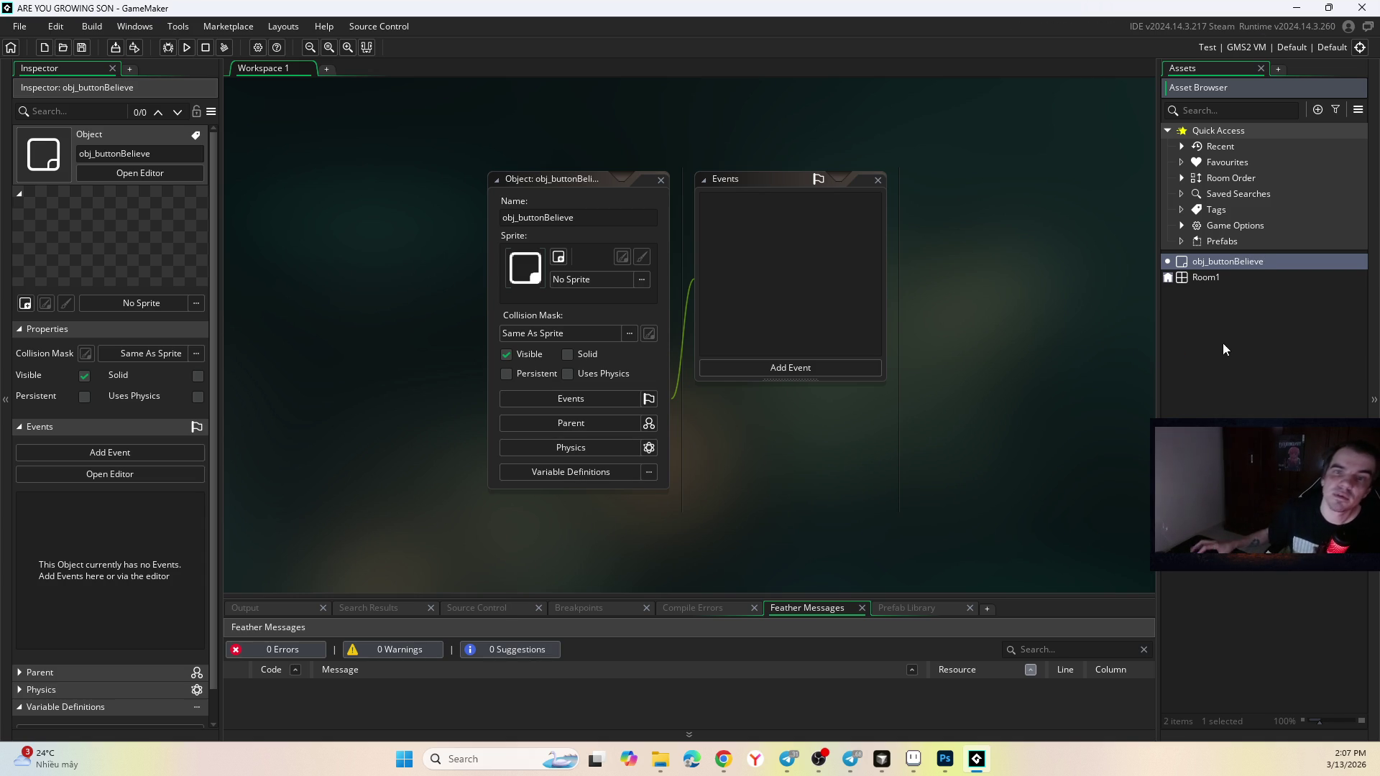
{"action": "left_click", "coordinate": [1183, 366]}
{"action": "right_click", "coordinate": [1216, 329]}
{"action": "left_click", "coordinate": [1210, 277]}
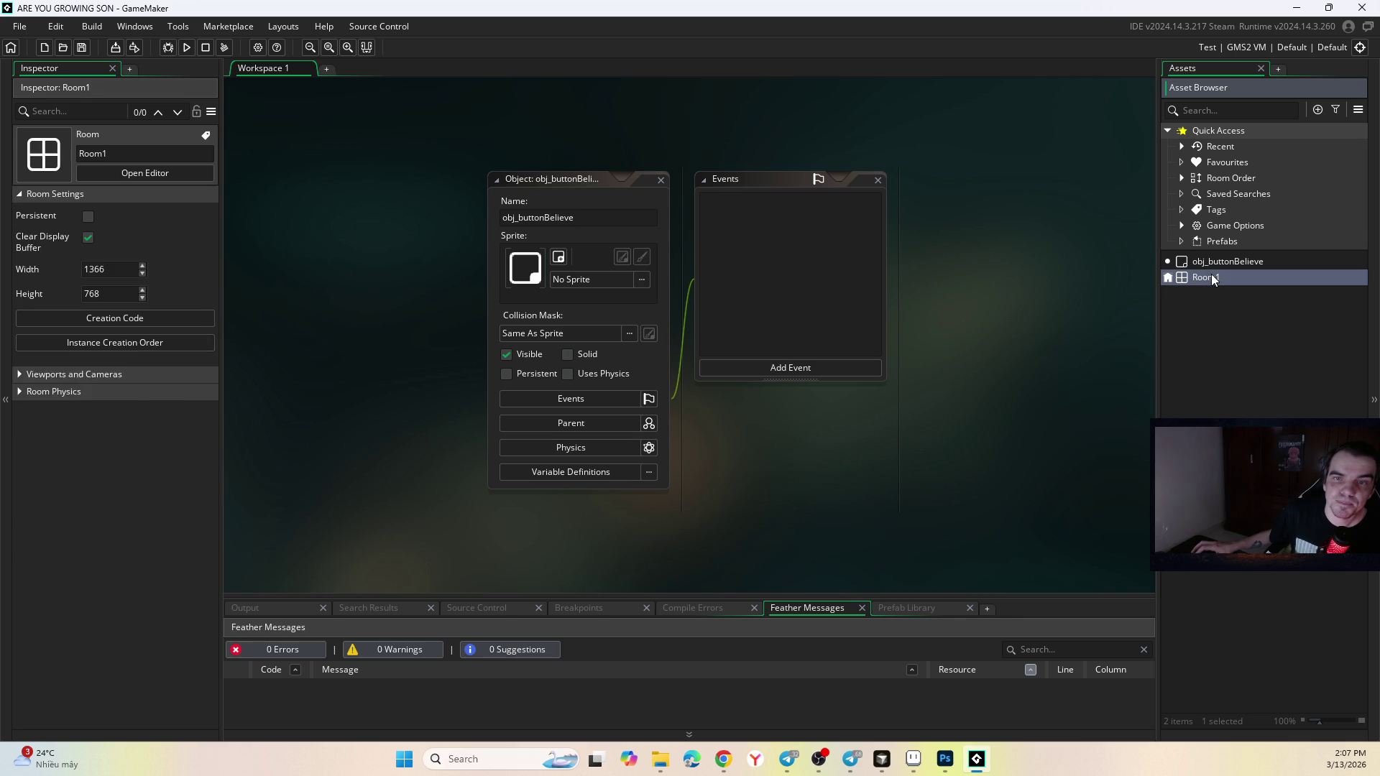
Set Room1's width to 1280 and height to 720 in Room Settings.
{"action": "double_click", "coordinate": [1210, 277]}
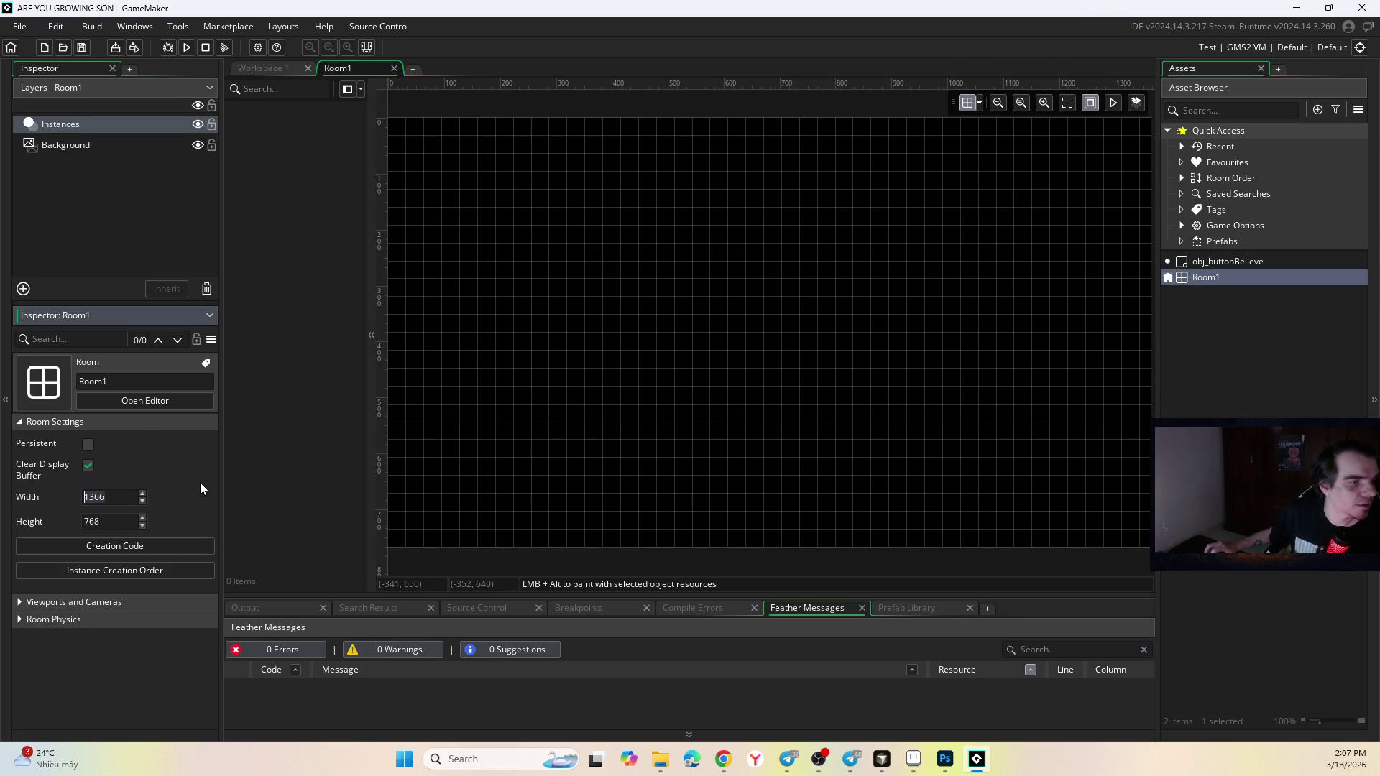
{"action": "type", "text": "1280"}
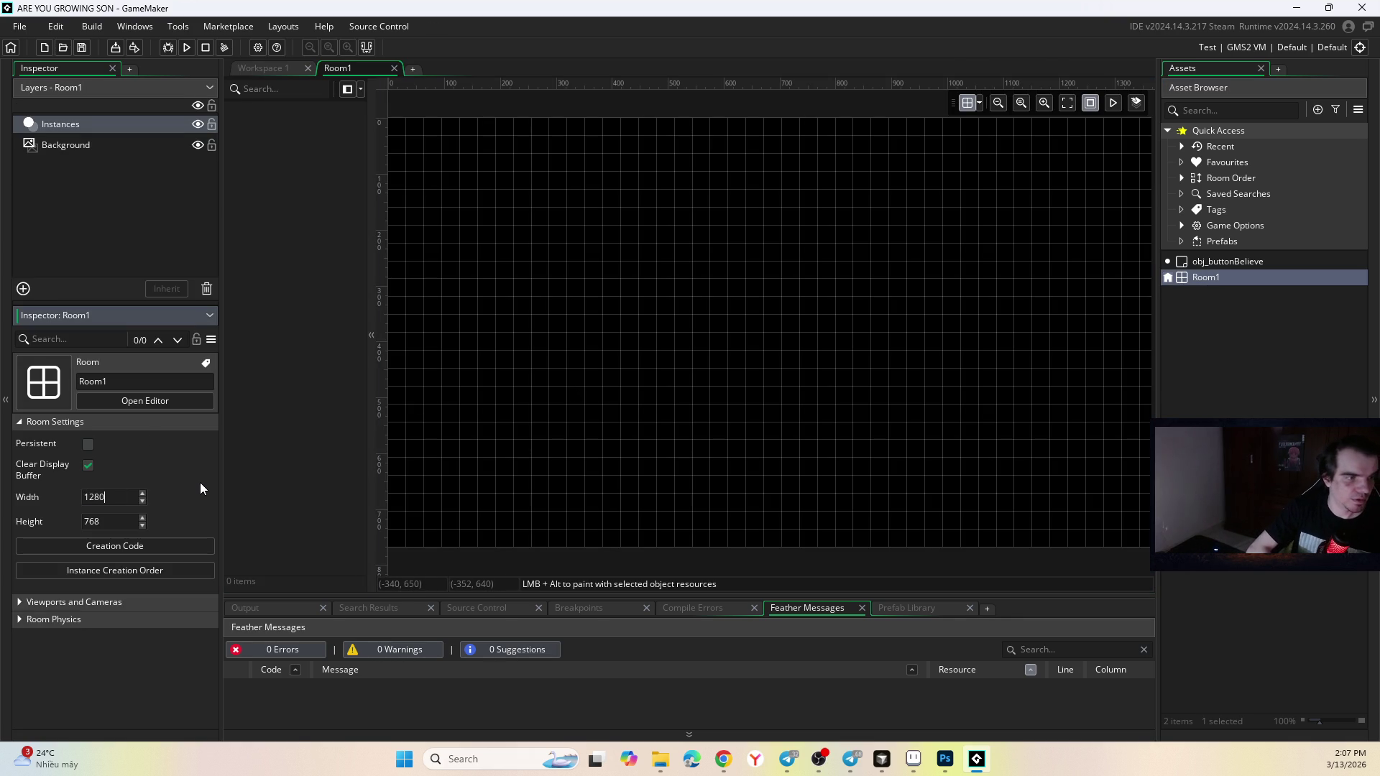
{"action": "key", "text": "Return"}
{"action": "key", "text": "Tab"}
{"action": "type", "text": "720"}
{"action": "key", "text": "Return"}
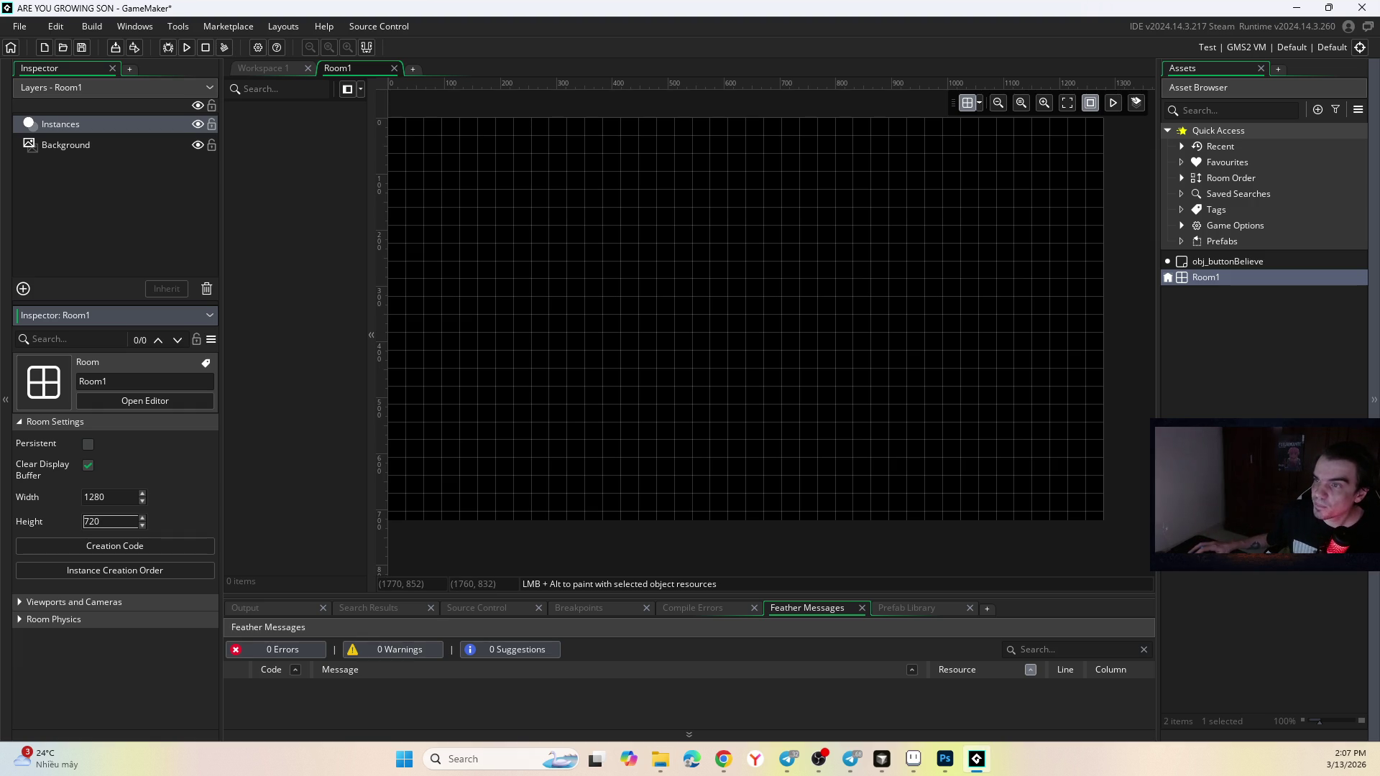
{"action": "key", "text": "alt+Tab"}
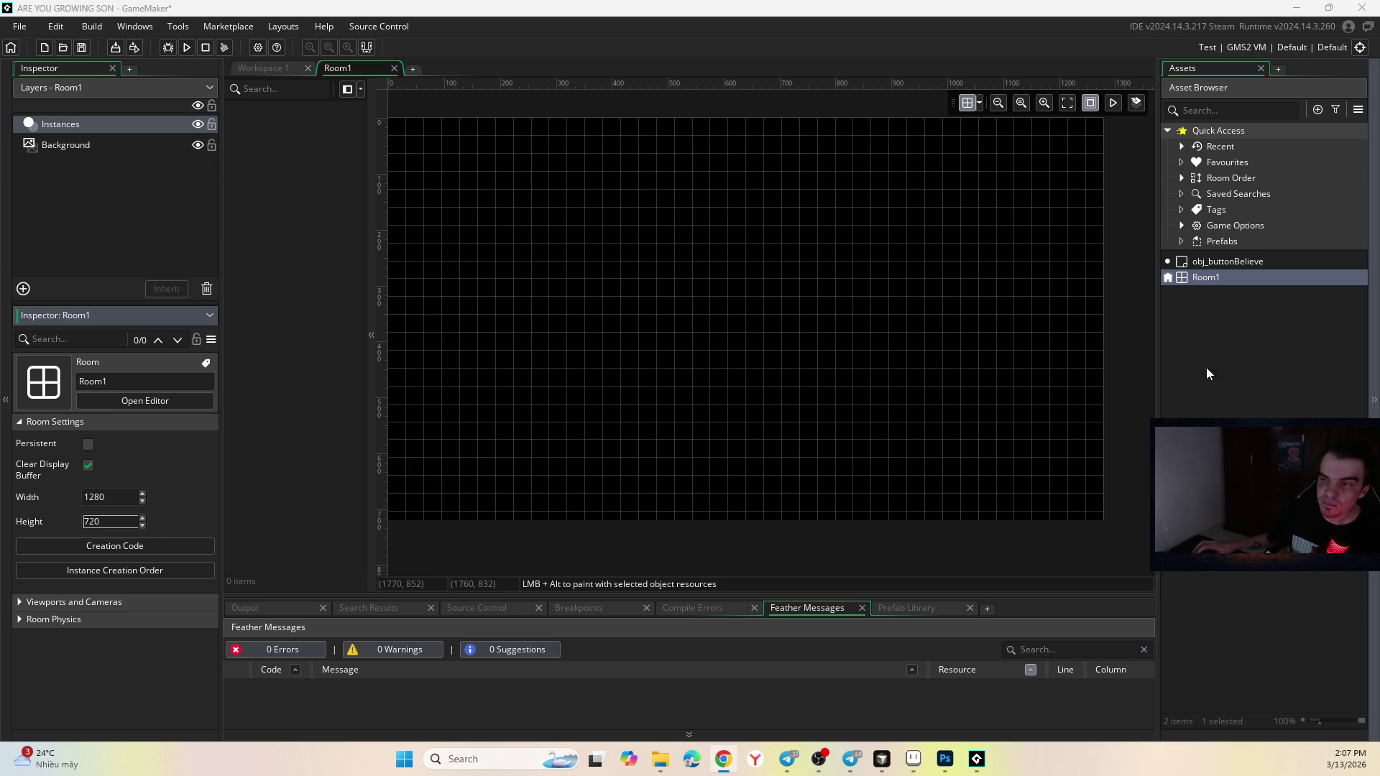
Import the lined-paper image and set spr_background as Room1's Background layer image.
{"action": "left_click", "coordinate": [147, 402]}
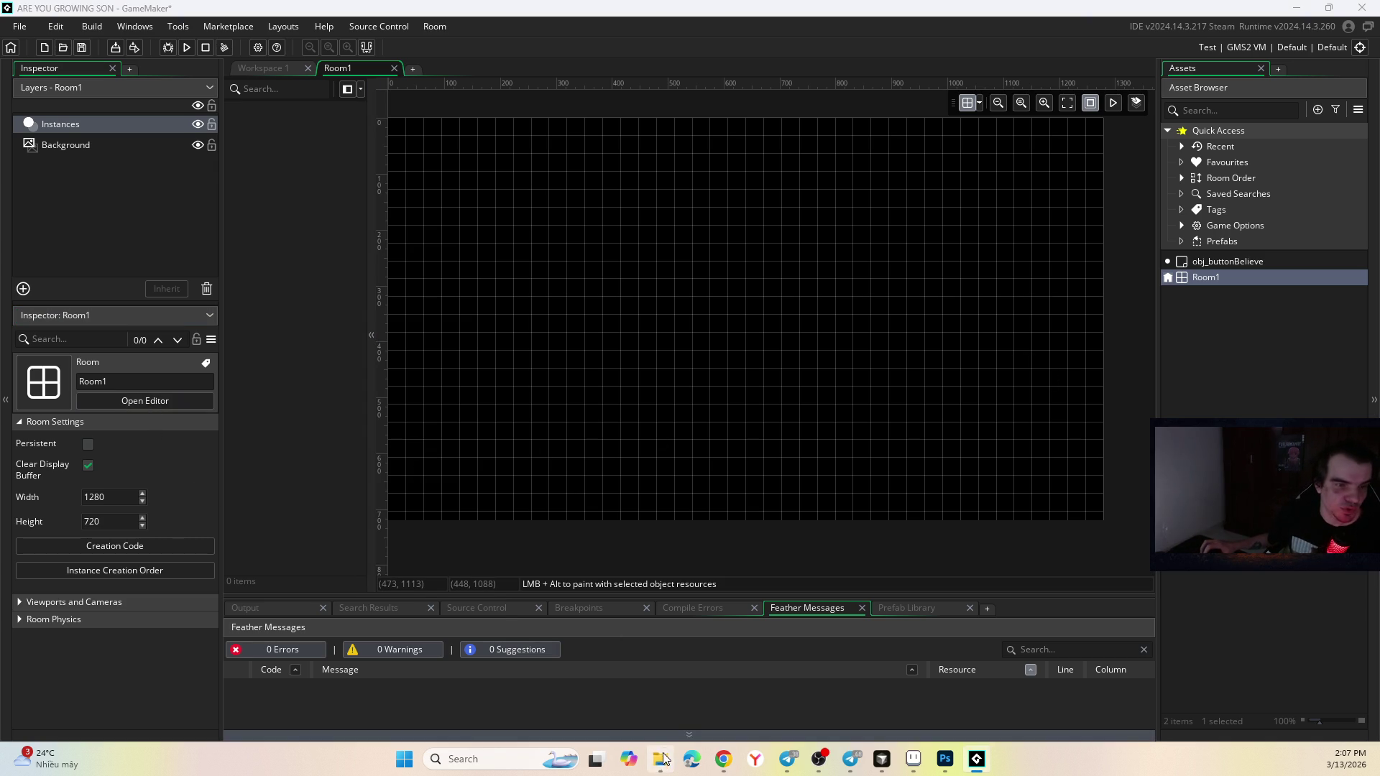
{"action": "left_click_drag", "start_coordinate": [1379, 316], "coordinate": [476, 369]}
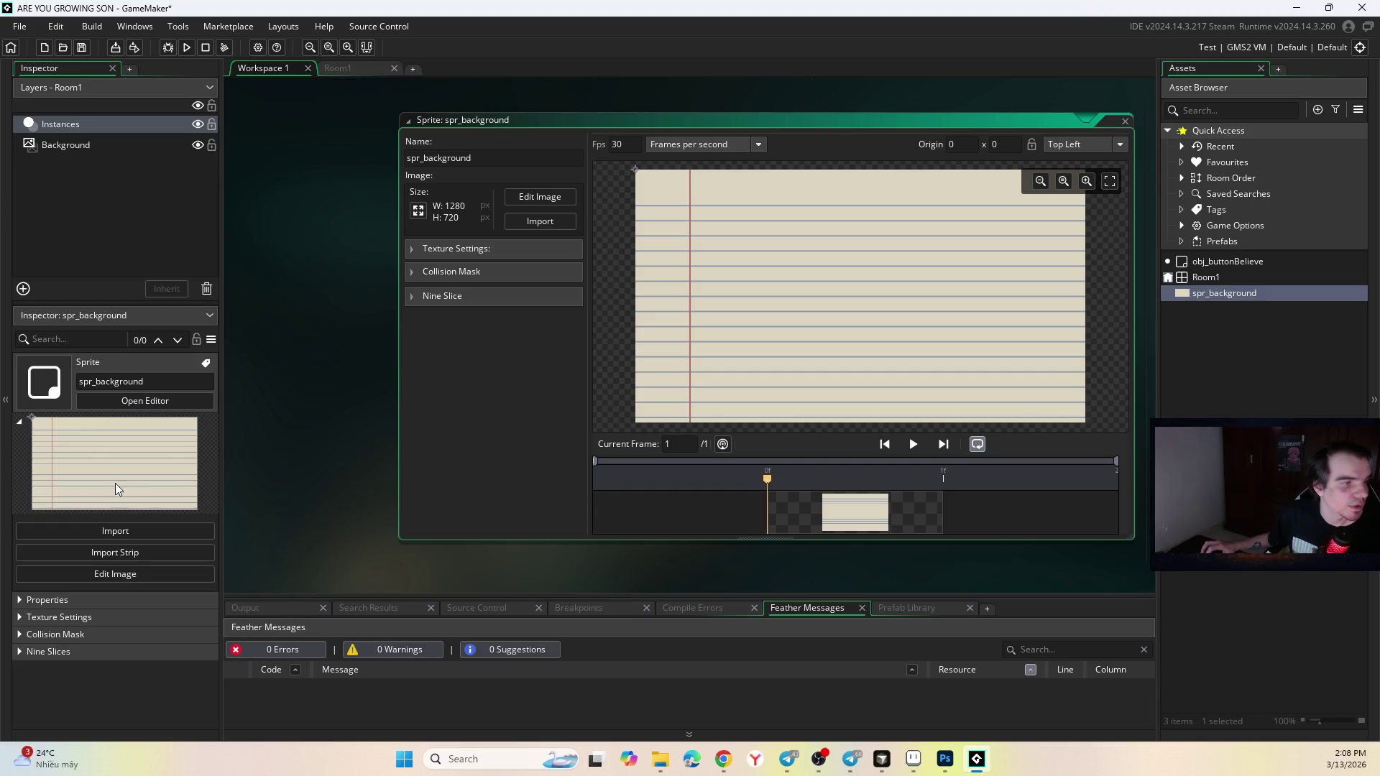
{"action": "left_click", "coordinate": [363, 68]}
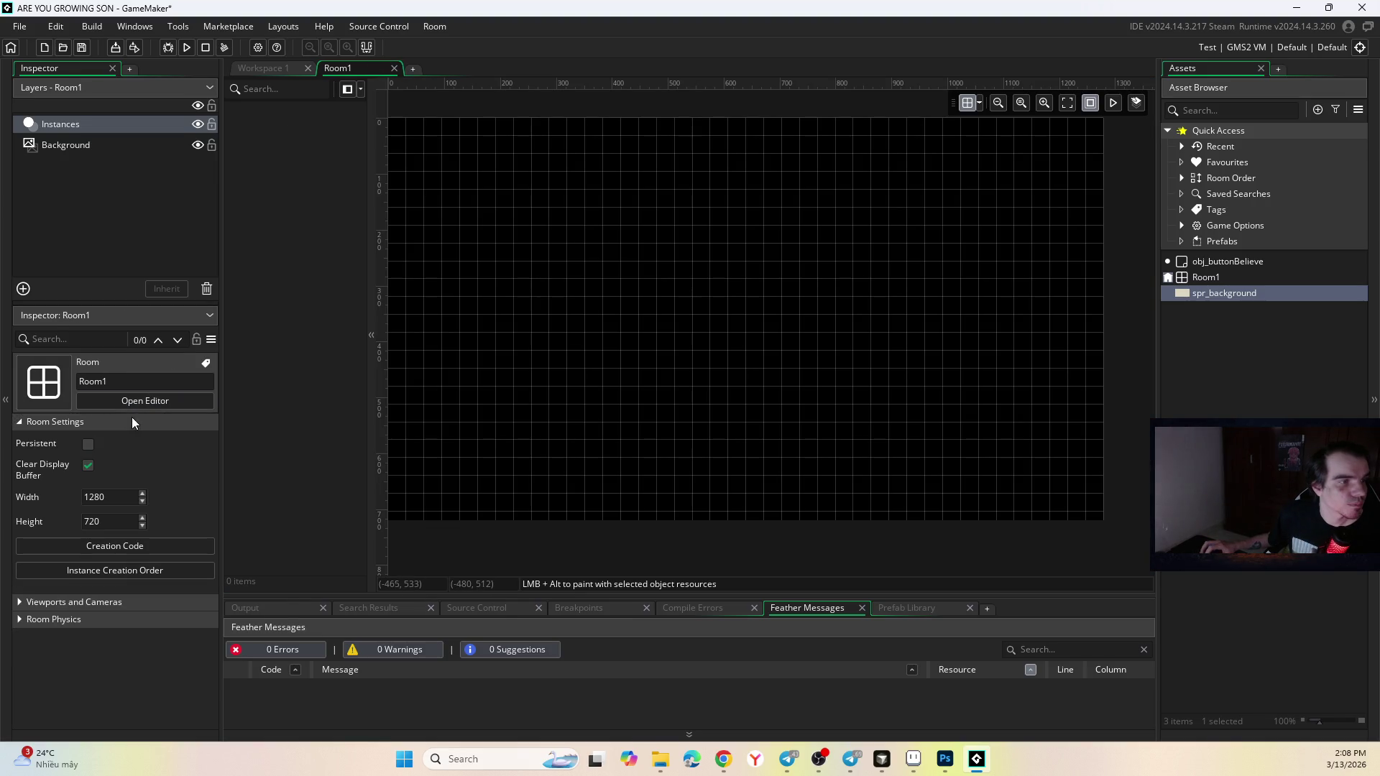
{"action": "left_click", "coordinate": [87, 144]}
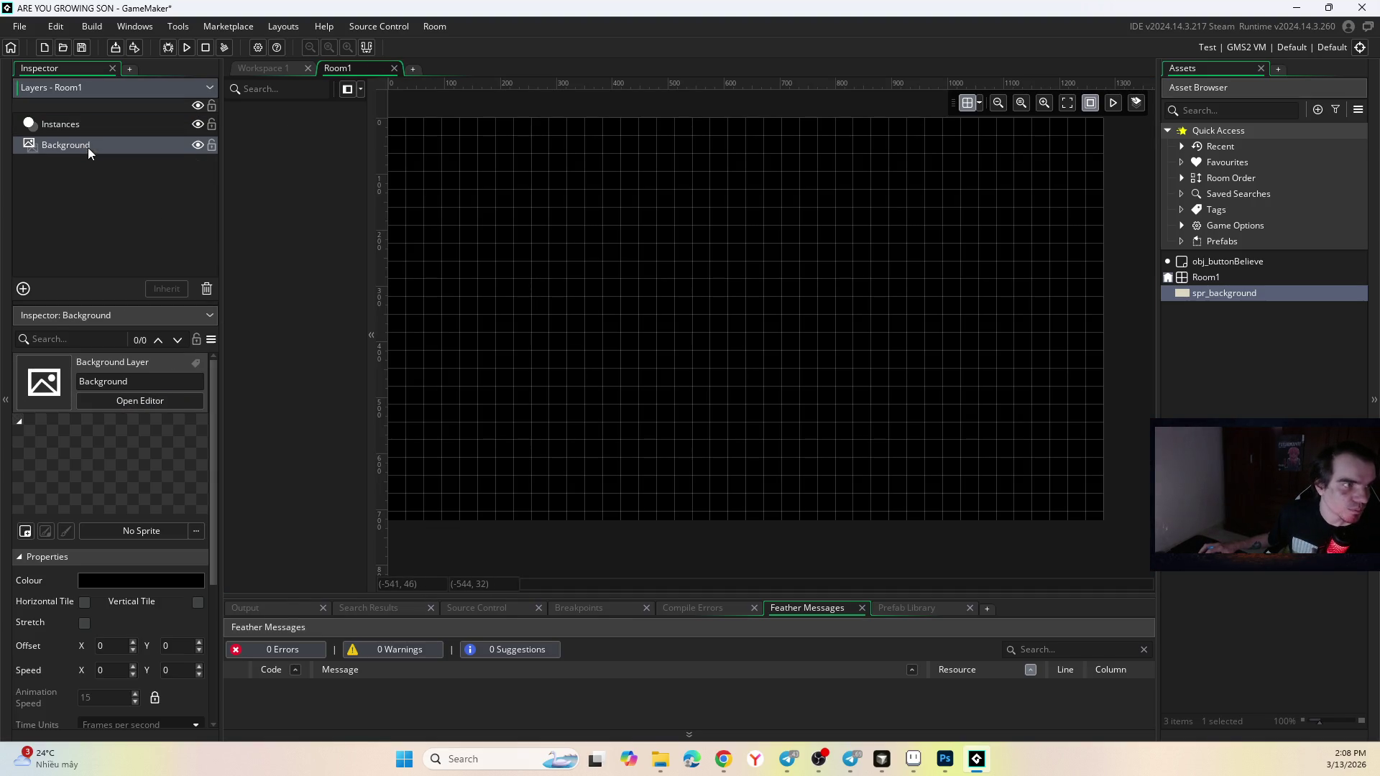
{"action": "left_click", "coordinate": [118, 531]}
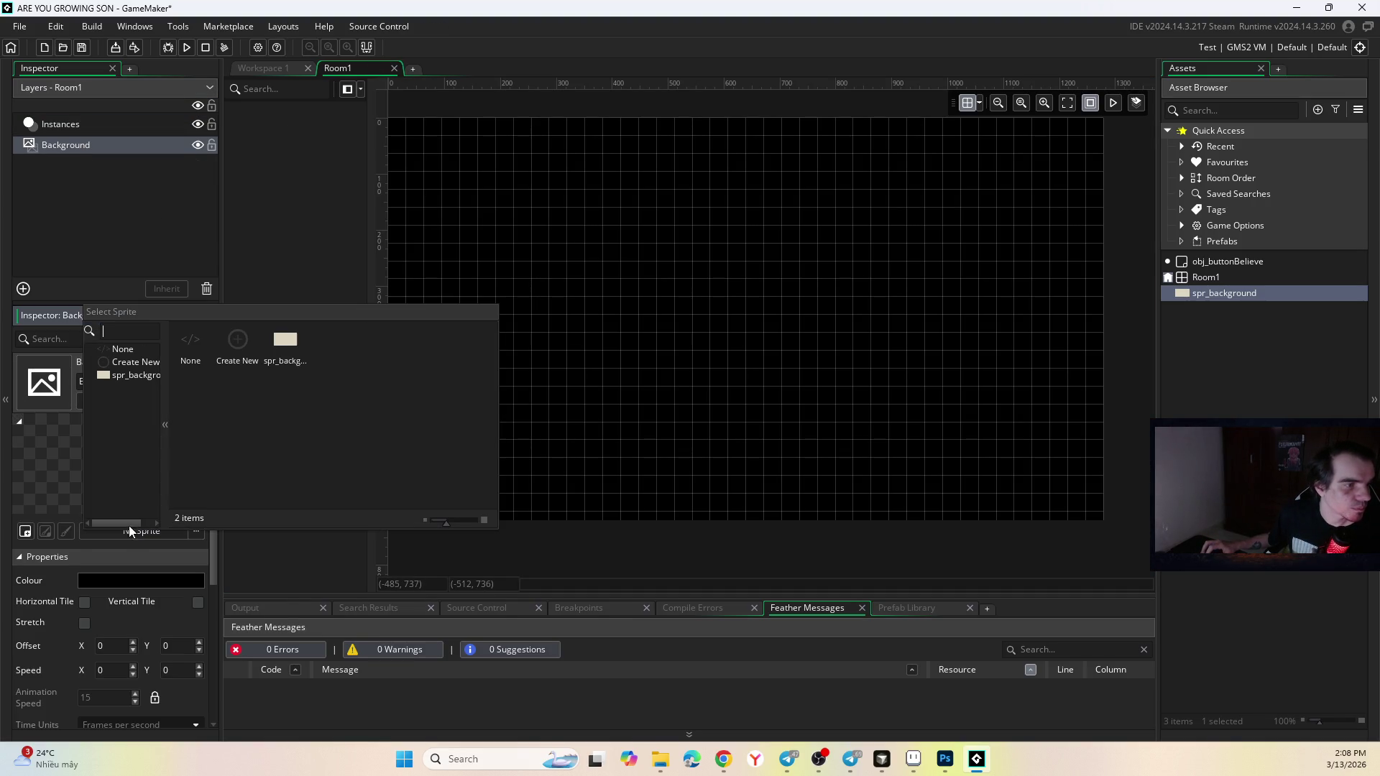
{"action": "left_click", "coordinate": [277, 343]}
{"action": "scroll", "coordinate": [654, 318], "scroll_direction": "down", "scroll_amount": 1}
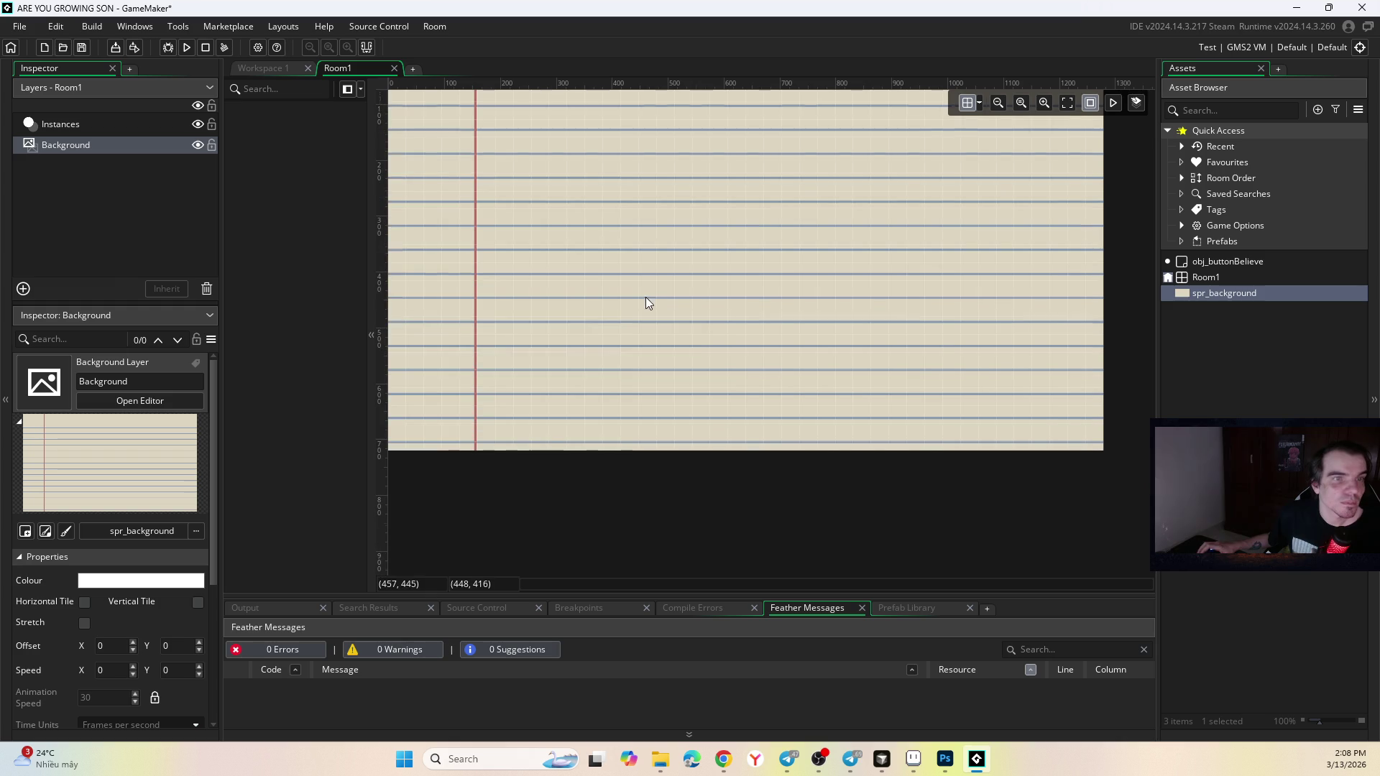
Import the button image as the two-frame 64×32 spr_buttonBelieve sprite.
{"action": "left_click", "coordinate": [979, 103]}
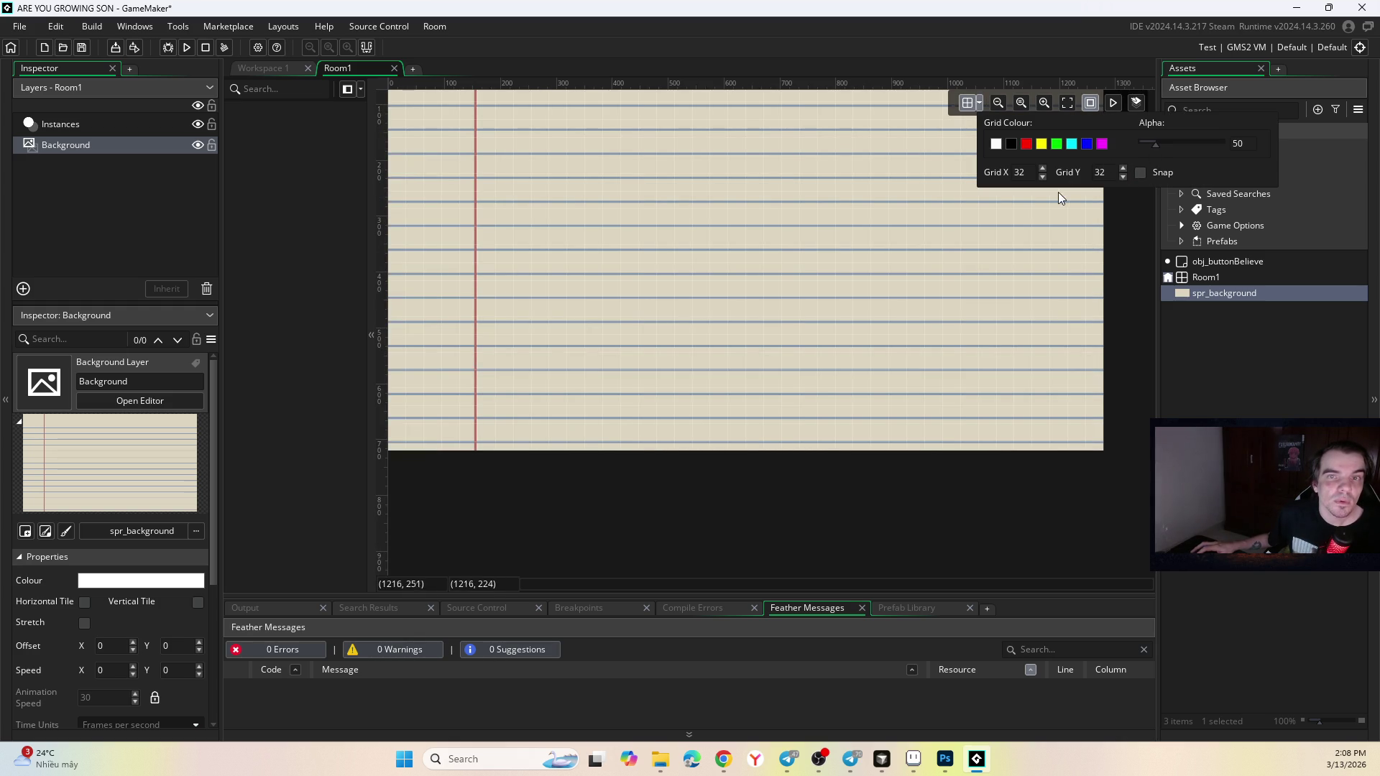
{"action": "scroll", "coordinate": [796, 262], "scroll_direction": "up", "scroll_amount": 1}
{"action": "scroll", "coordinate": [713, 217], "scroll_direction": "up", "scroll_amount": 2}
{"action": "scroll", "coordinate": [708, 204], "scroll_direction": "down", "scroll_amount": 3}
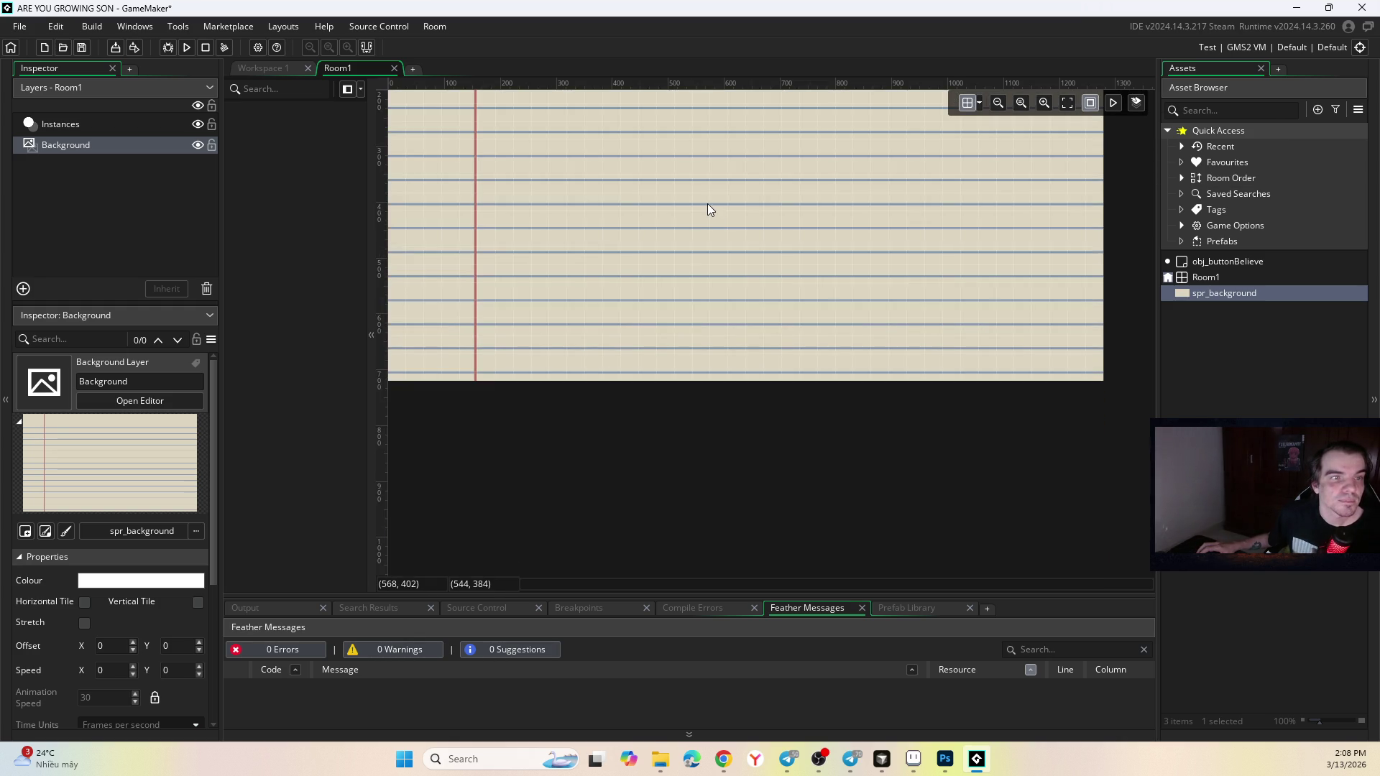
{"action": "scroll", "coordinate": [706, 200], "scroll_direction": "down", "scroll_amount": 2}
{"action": "scroll", "coordinate": [697, 276], "scroll_direction": "up", "scroll_amount": 2}
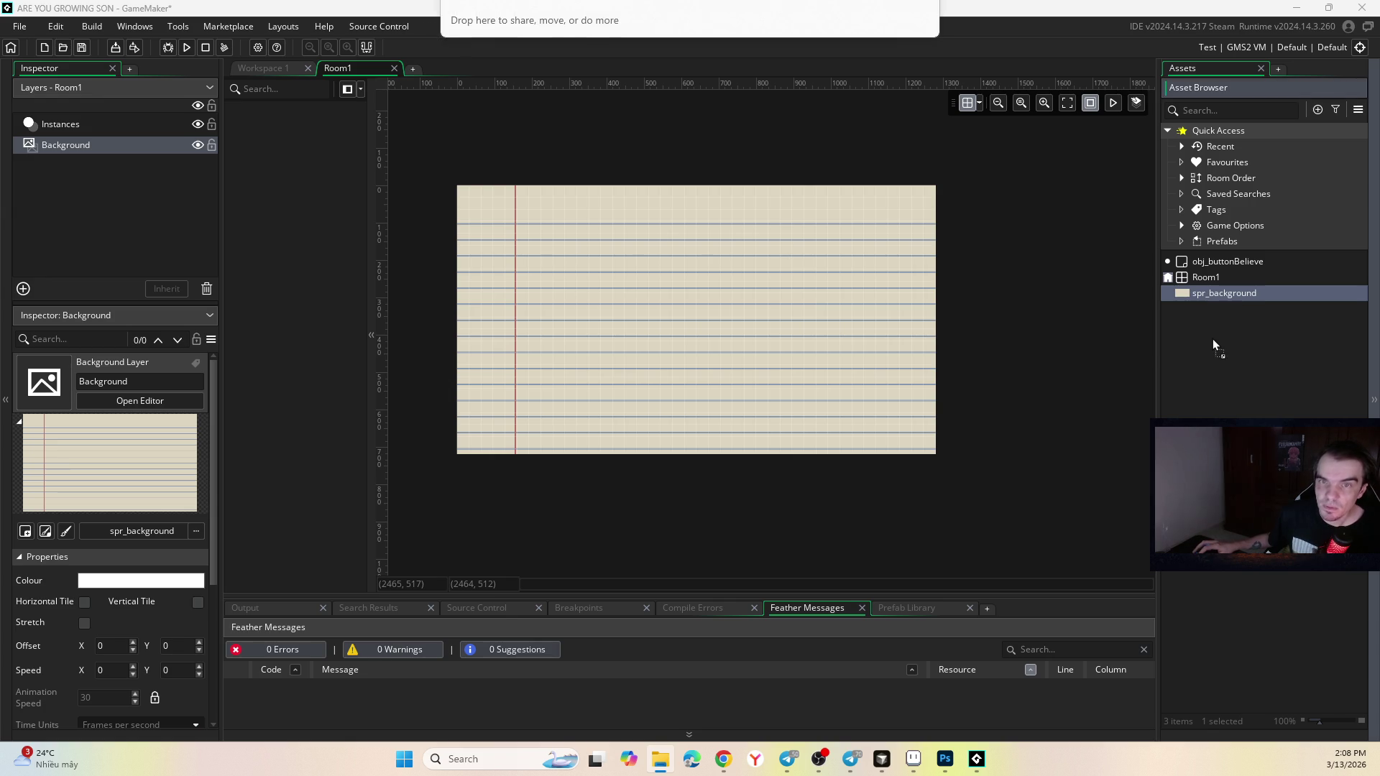
{"action": "left_click_drag", "start_coordinate": [1213, 339], "coordinate": [1213, 338]}
{"action": "left_click", "coordinate": [750, 404]}
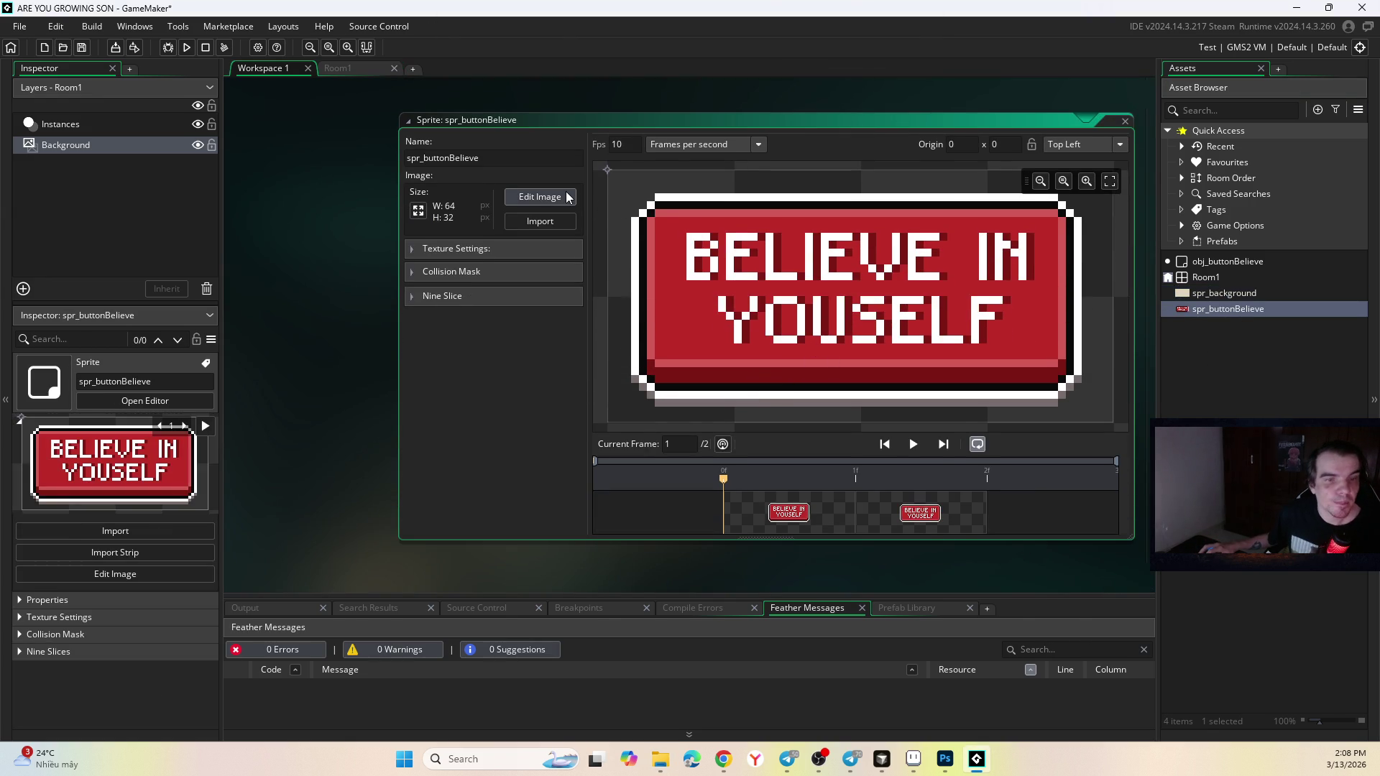
Assign spr_buttonBelieve as obj_buttonBelieve's sprite and drag the object into Room1.
{"action": "left_click_drag", "start_coordinate": [725, 480], "coordinate": [986, 481]}
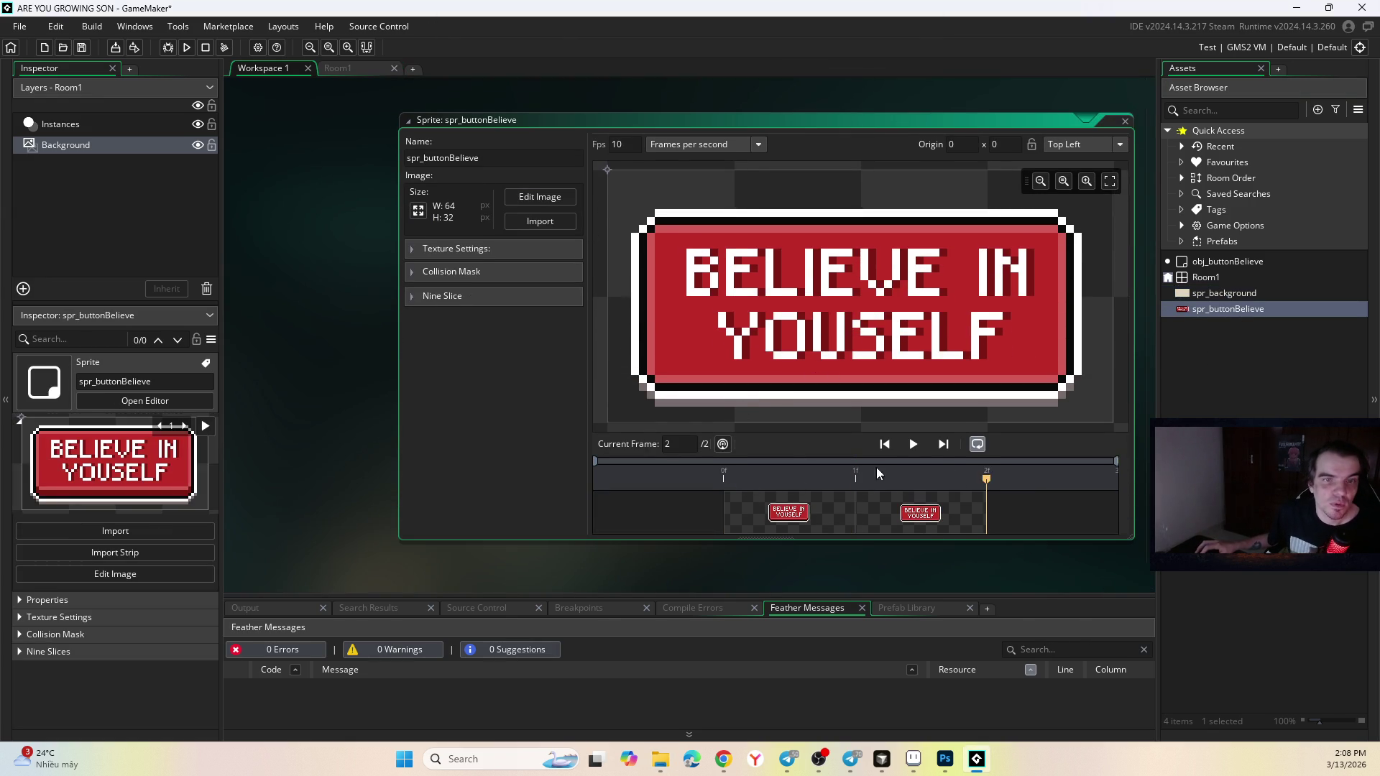
{"action": "left_click", "coordinate": [1260, 283]}
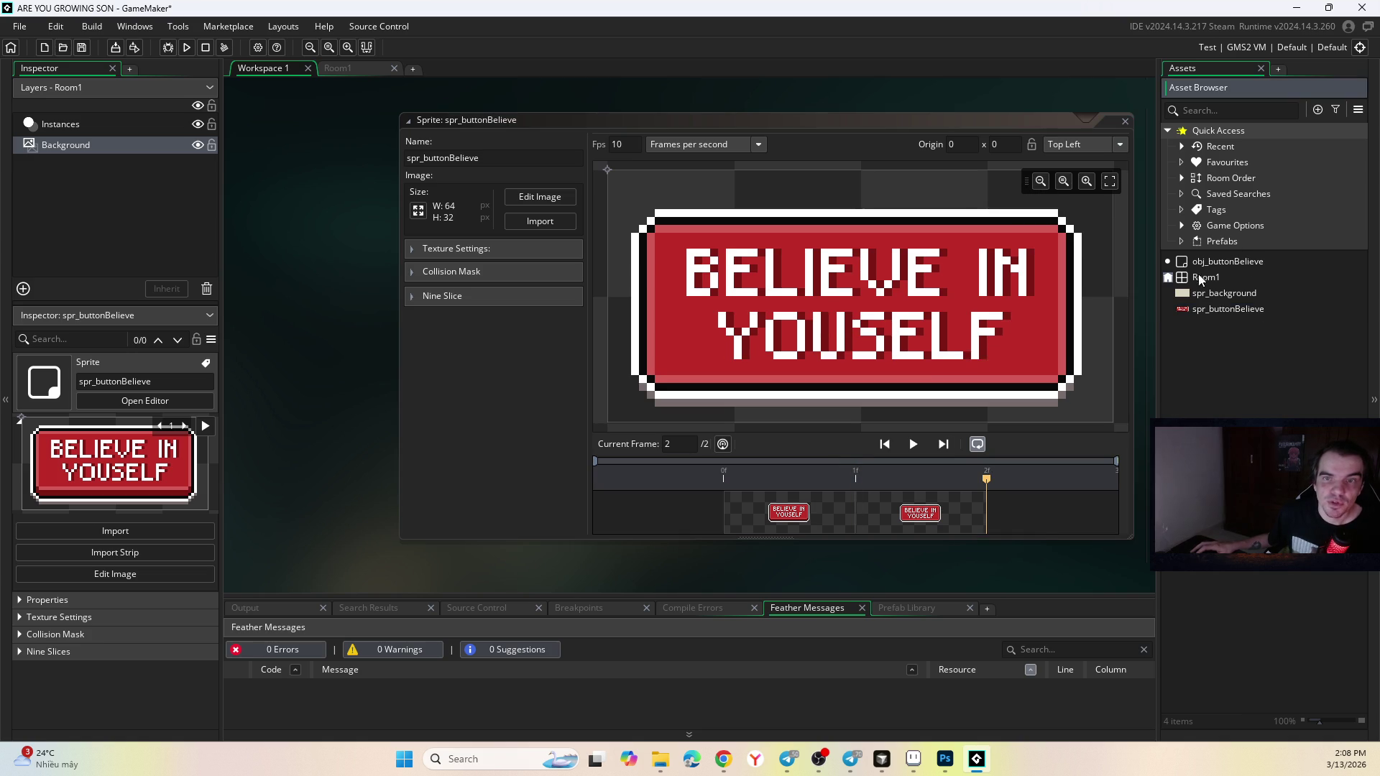
{"action": "right_click", "coordinate": [1220, 378]}
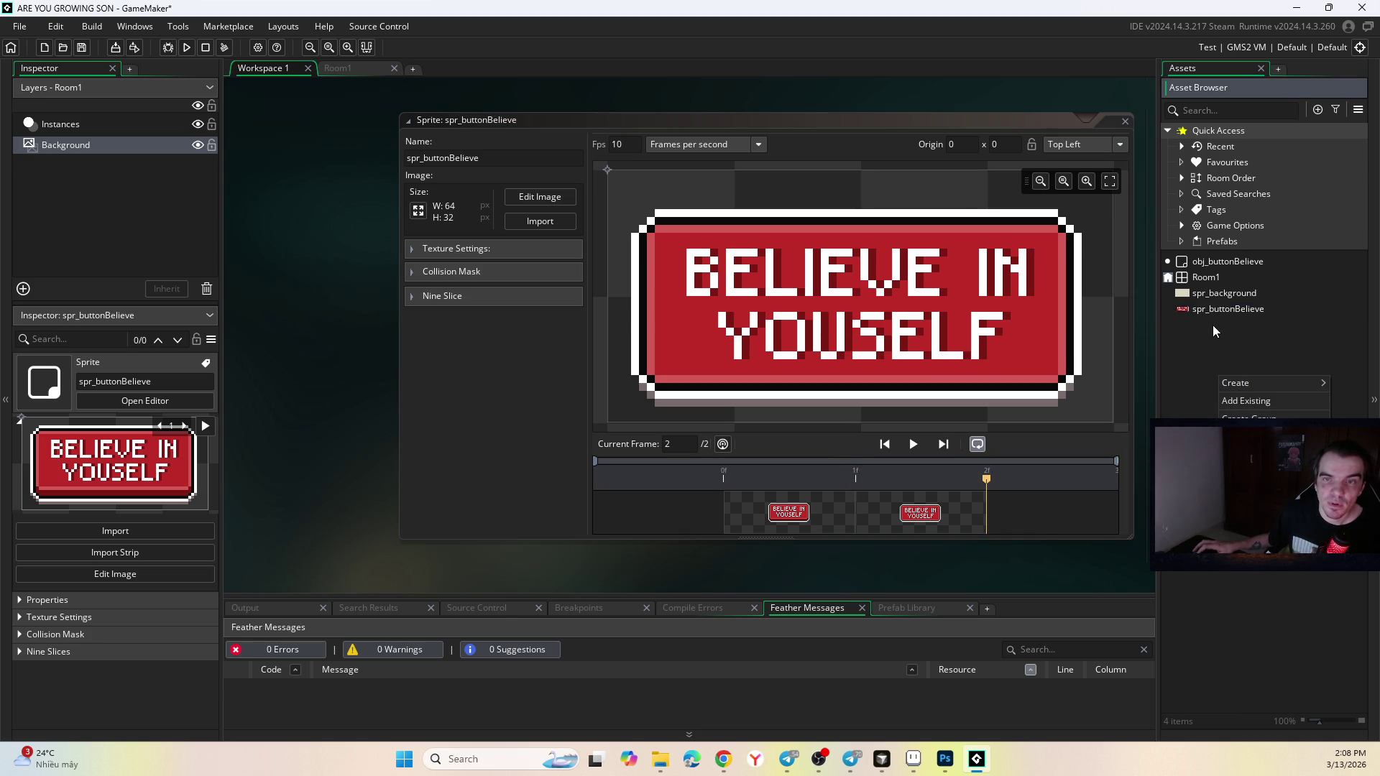
{"action": "left_click", "coordinate": [1213, 261]}
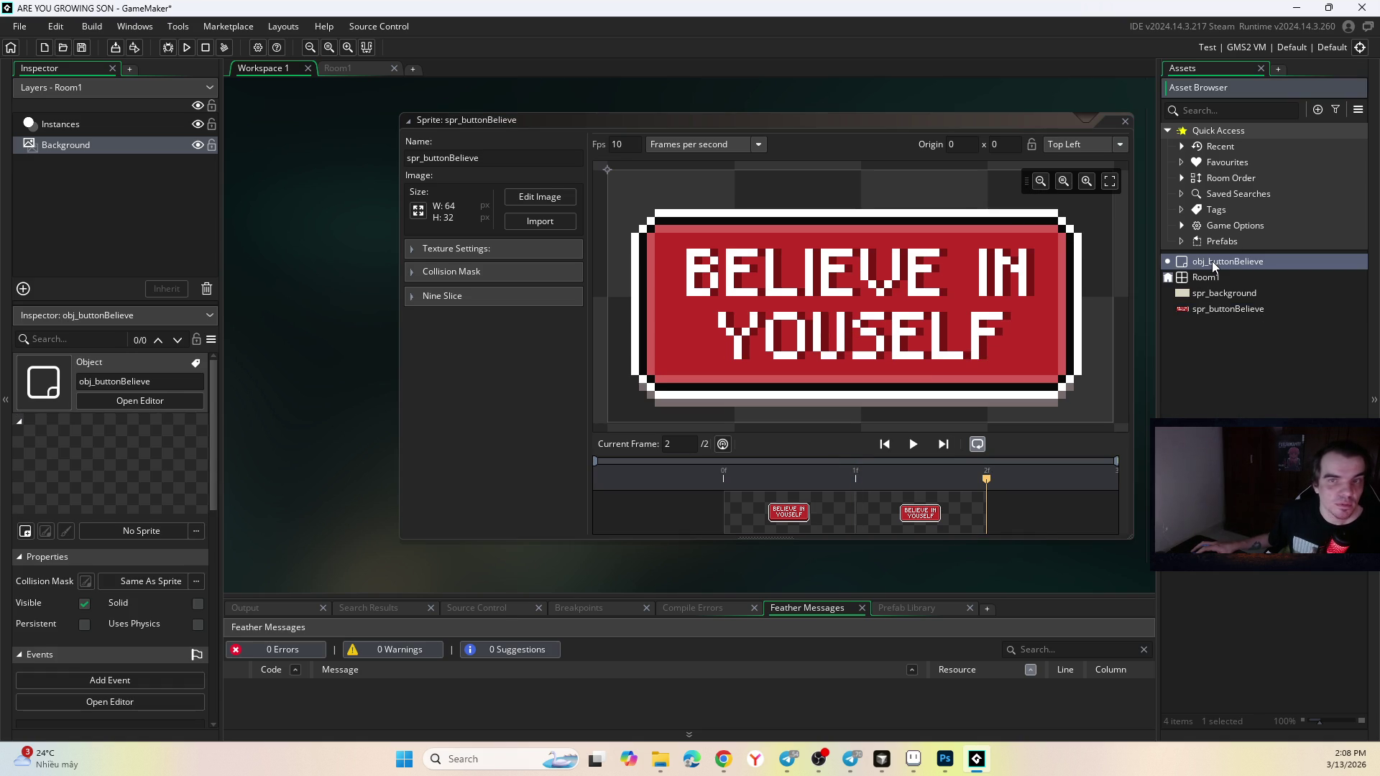
{"action": "double_click", "coordinate": [1212, 260]}
{"action": "left_click", "coordinate": [484, 272]}
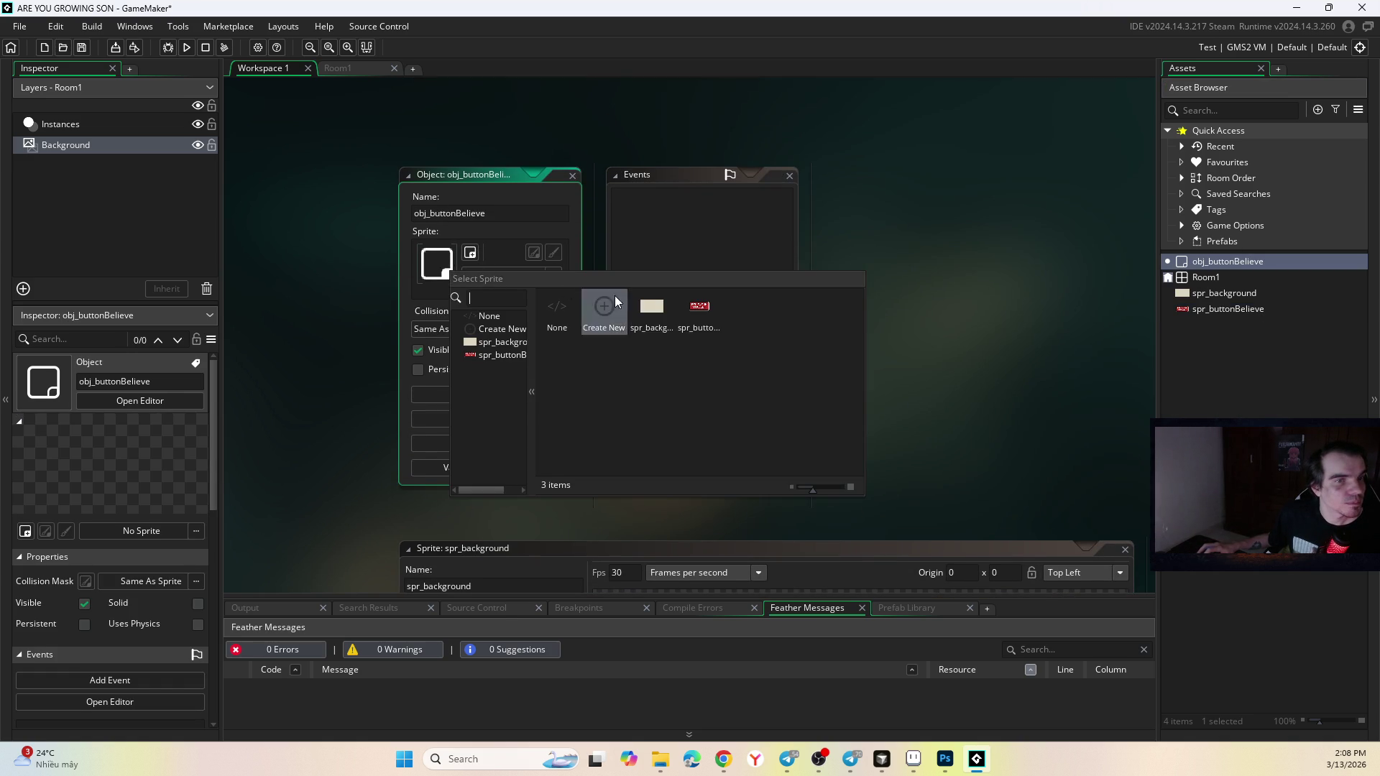
{"action": "left_click", "coordinate": [708, 302]}
{"action": "left_click", "coordinate": [363, 68]}
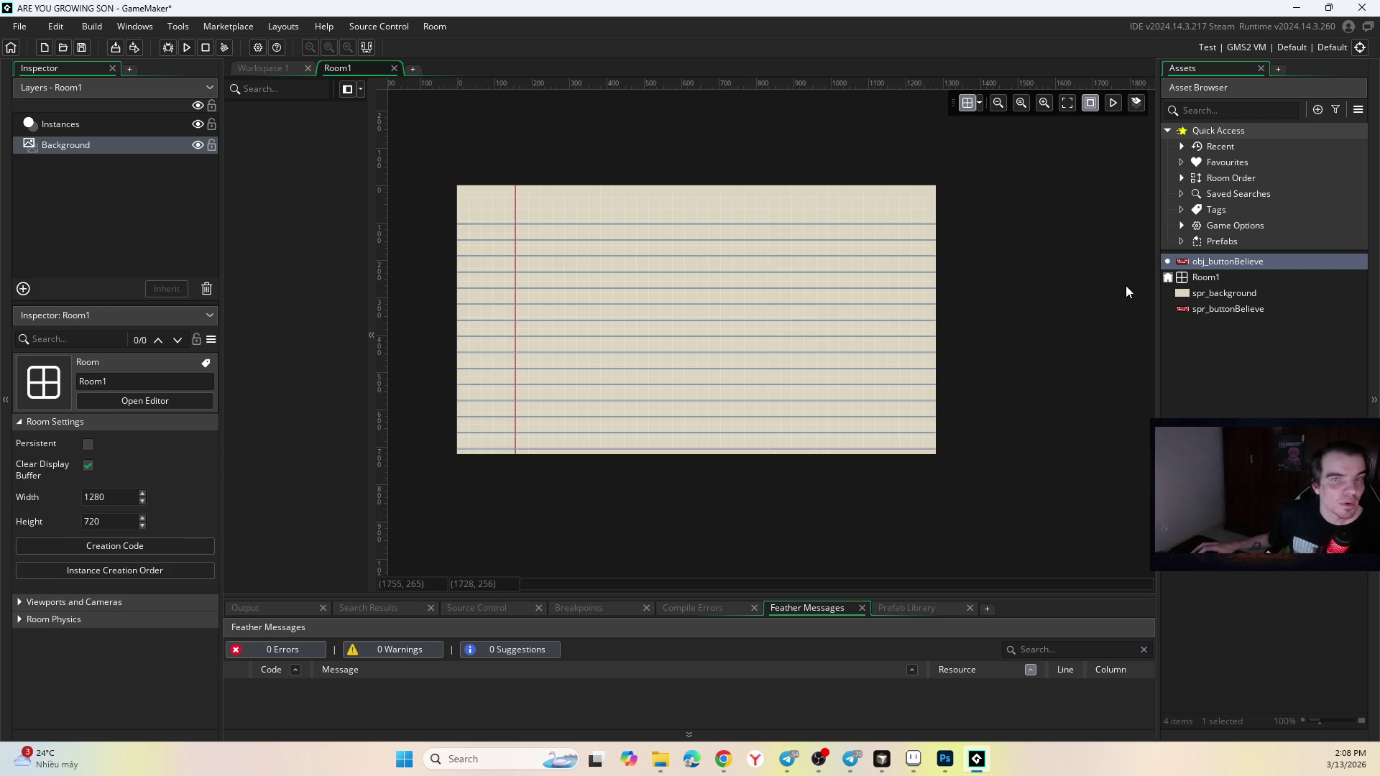
{"action": "mouse_move", "coordinate": [1209, 261]}
{"action": "left_mouse_down"}
{"action": "mouse_move", "coordinate": [662, 453]}
{"action": "mouse_move", "coordinate": [665, 410]}
{"action": "mouse_move", "coordinate": [1210, 252]}
{"action": "mouse_move", "coordinate": [1032, 316]}
{"action": "mouse_move", "coordinate": [642, 388]}
{"action": "mouse_move", "coordinate": [798, 484]}
{"action": "mouse_move", "coordinate": [708, 427]}
{"action": "mouse_move", "coordinate": [725, 419]}
{"action": "left_mouse_up"}
Place the button instance on the Instances layer at 468.4, 502, scaled 5.3625.
{"action": "left_click", "coordinate": [92, 124]}
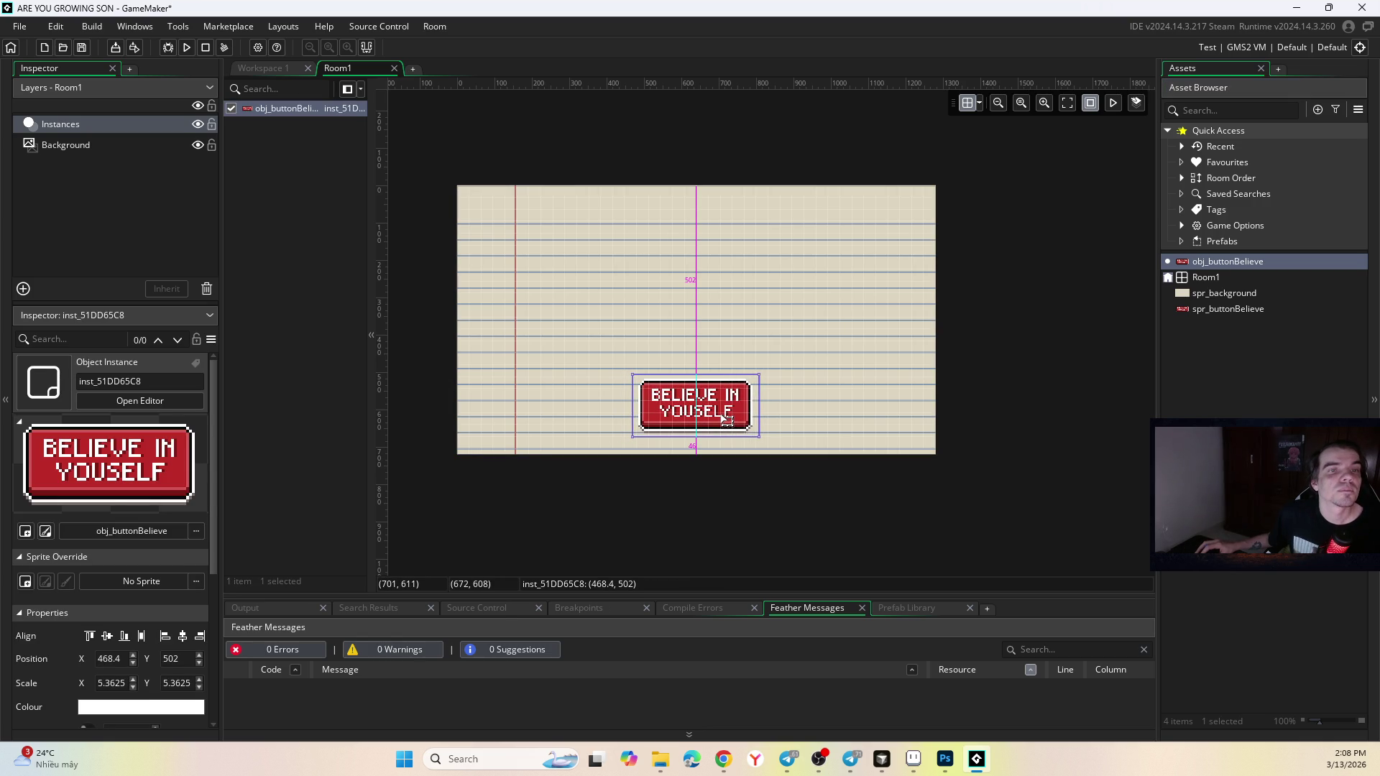
{"action": "left_click", "coordinate": [787, 520]}
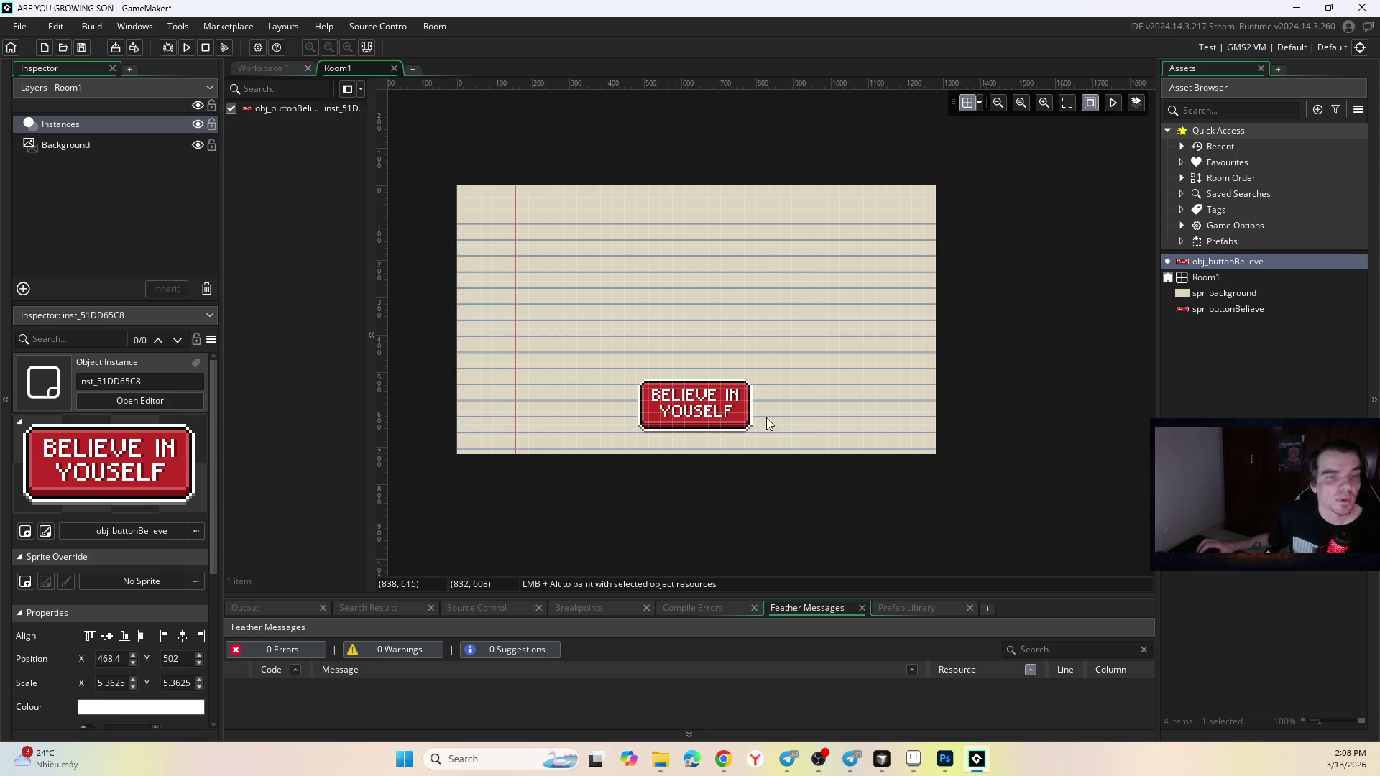
{"action": "scroll", "coordinate": [739, 421], "scroll_direction": "up", "scroll_amount": 3}
{"action": "scroll", "coordinate": [739, 421], "scroll_direction": "down", "scroll_amount": 4}
{"action": "scroll", "coordinate": [733, 359], "scroll_direction": "up", "scroll_amount": 3}
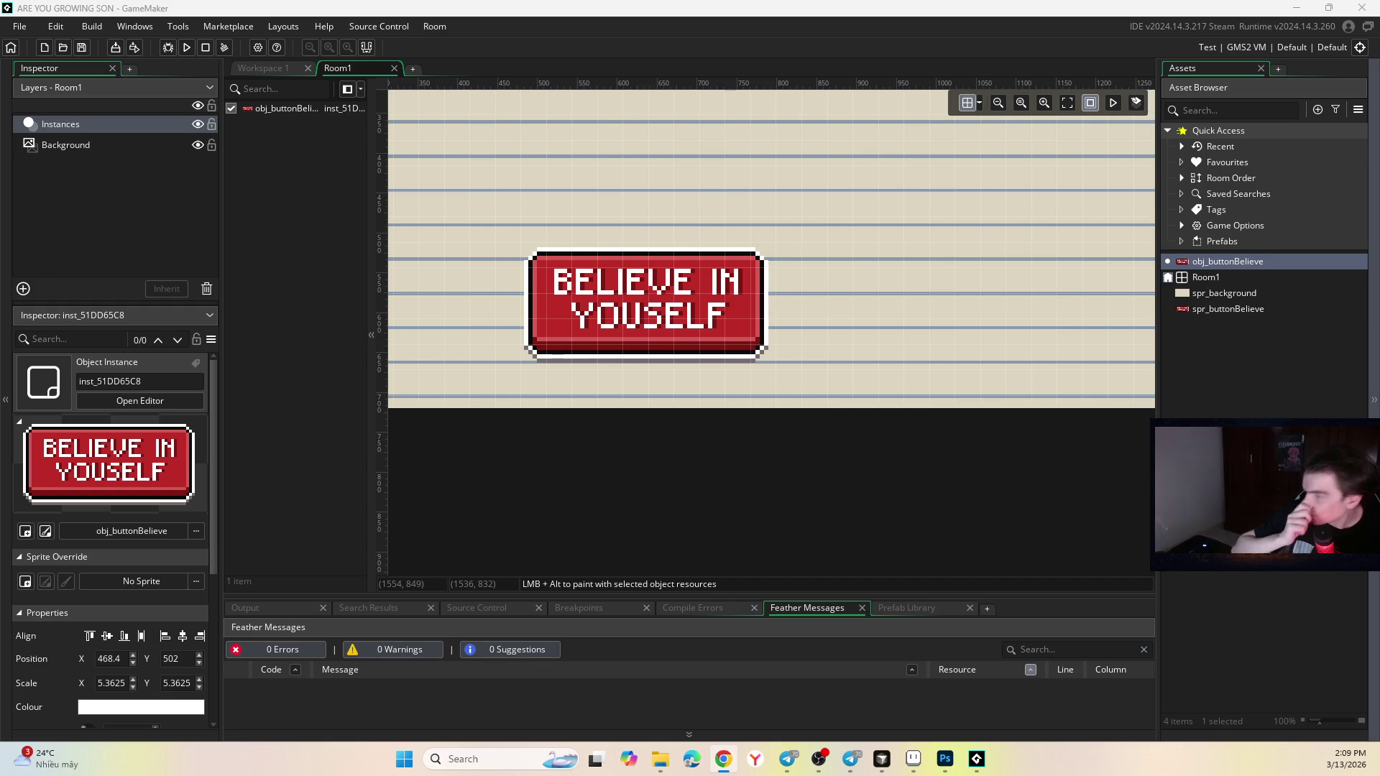
{"action": "left_click", "coordinate": [976, 759]}
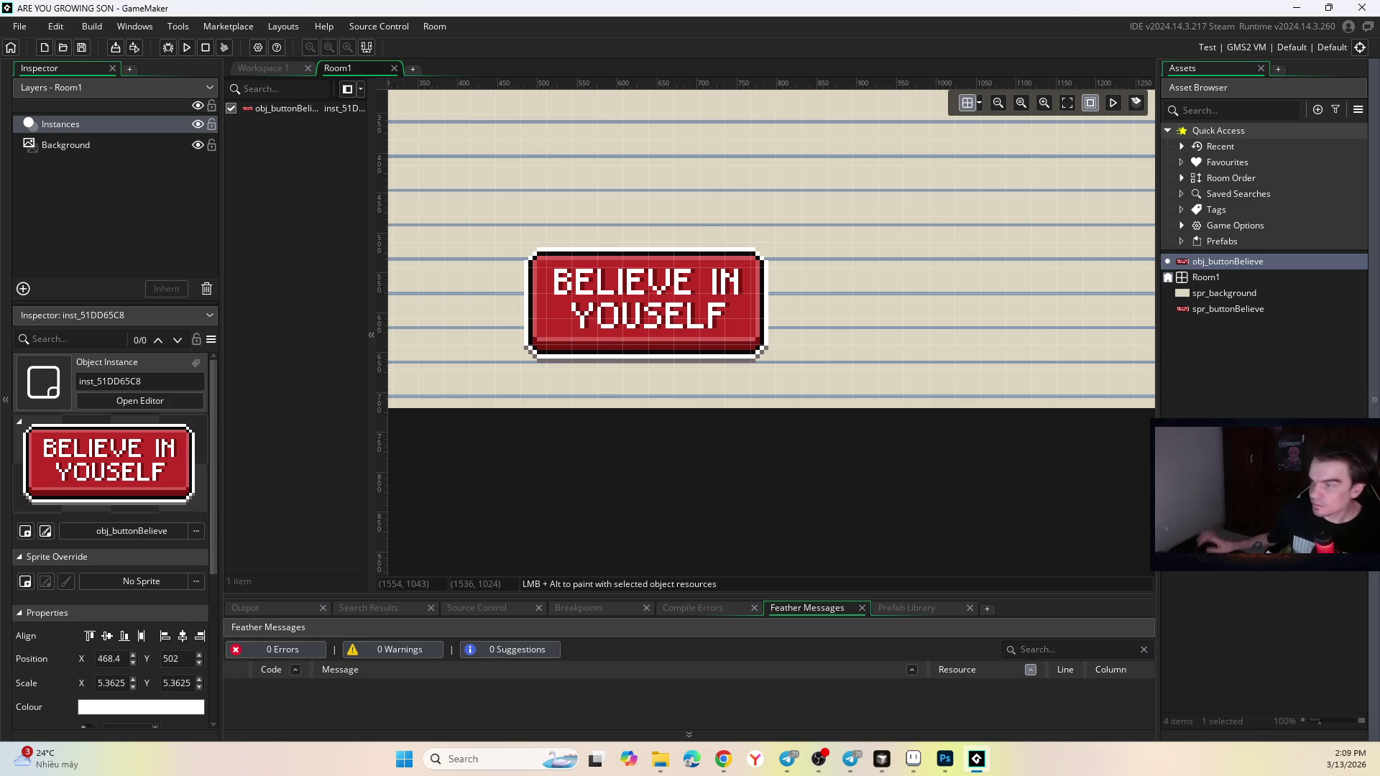
{"action": "key", "text": "alt+Tab"}
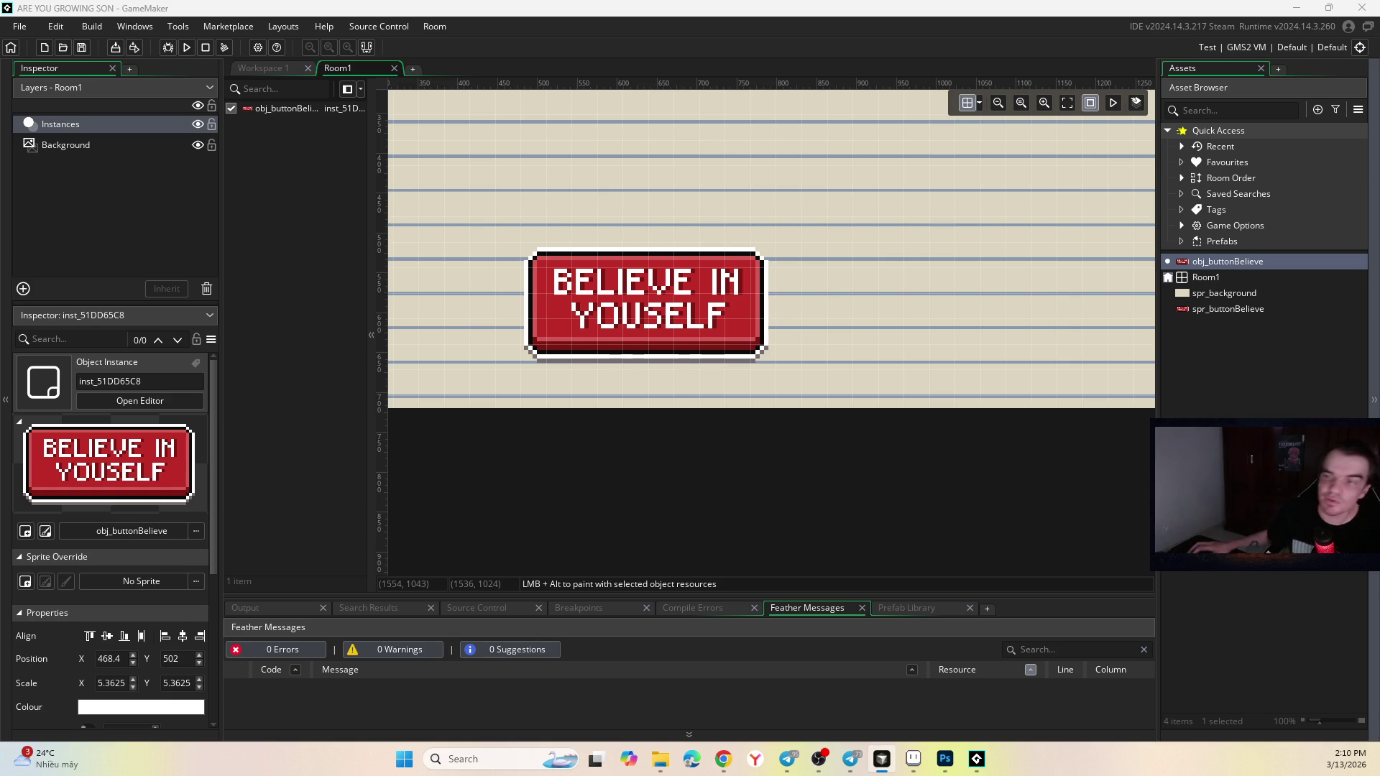
{"action": "left_click", "coordinate": [1220, 374]}
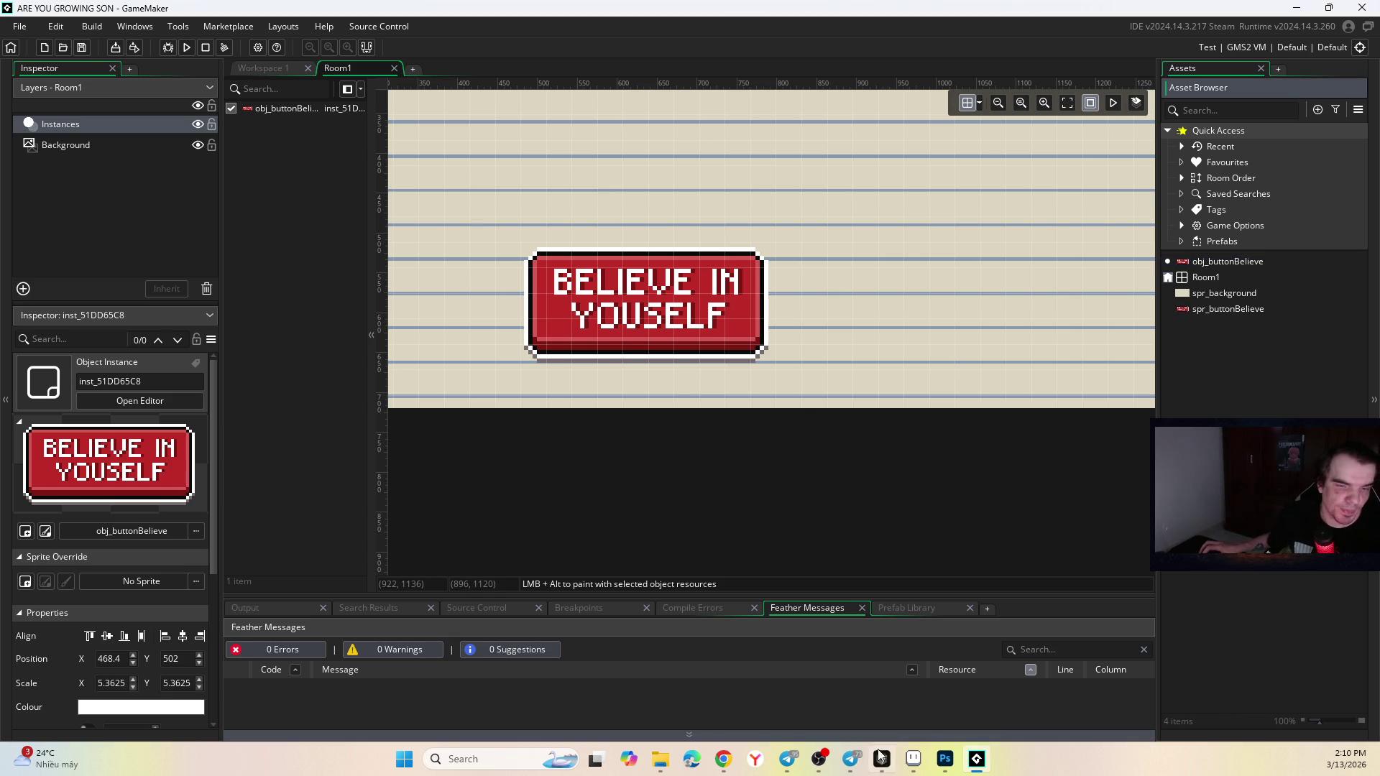
Compare spr_buttonBelieve with the blank red Sprite-0010, finishing on Sprite-0010.
{"action": "left_click", "coordinate": [913, 759]}
{"action": "left_click", "coordinate": [286, 46]}
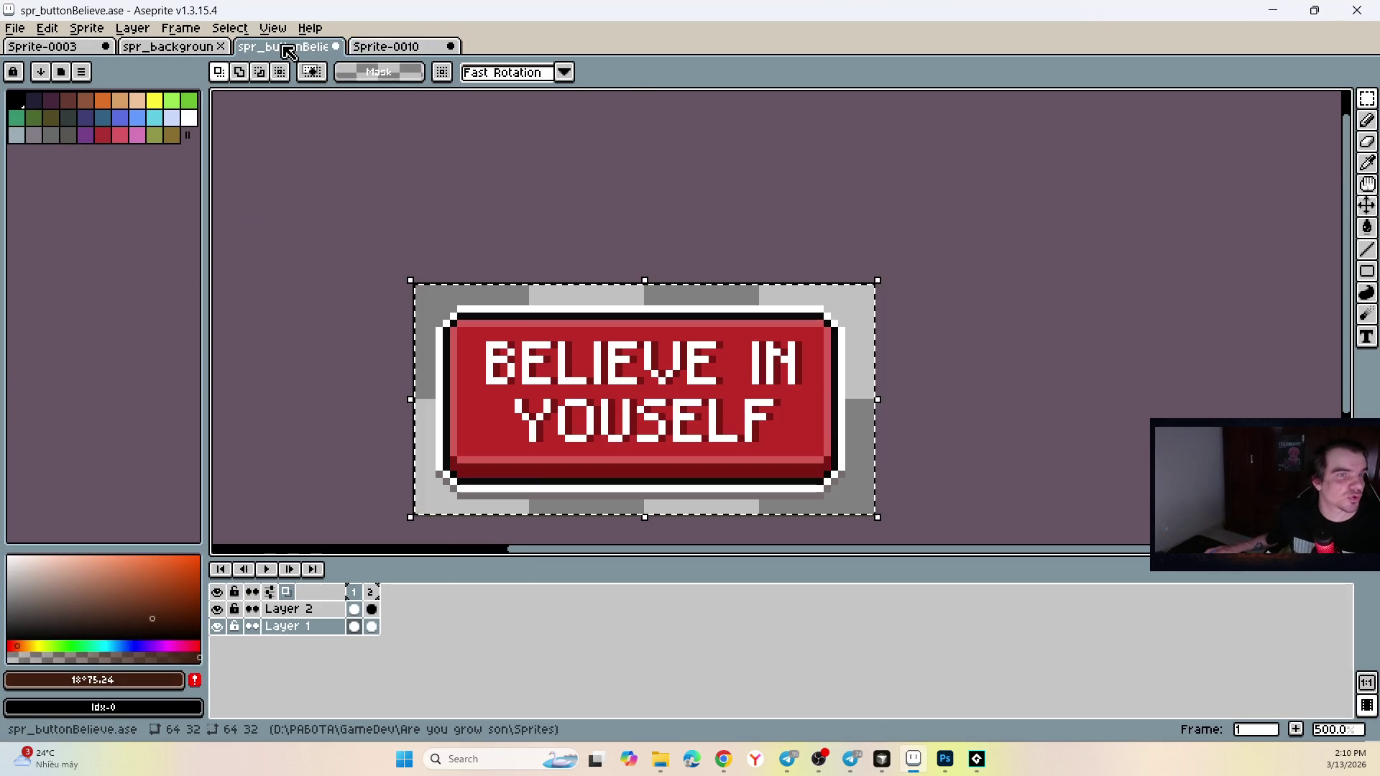
{"action": "left_click", "coordinate": [415, 50]}
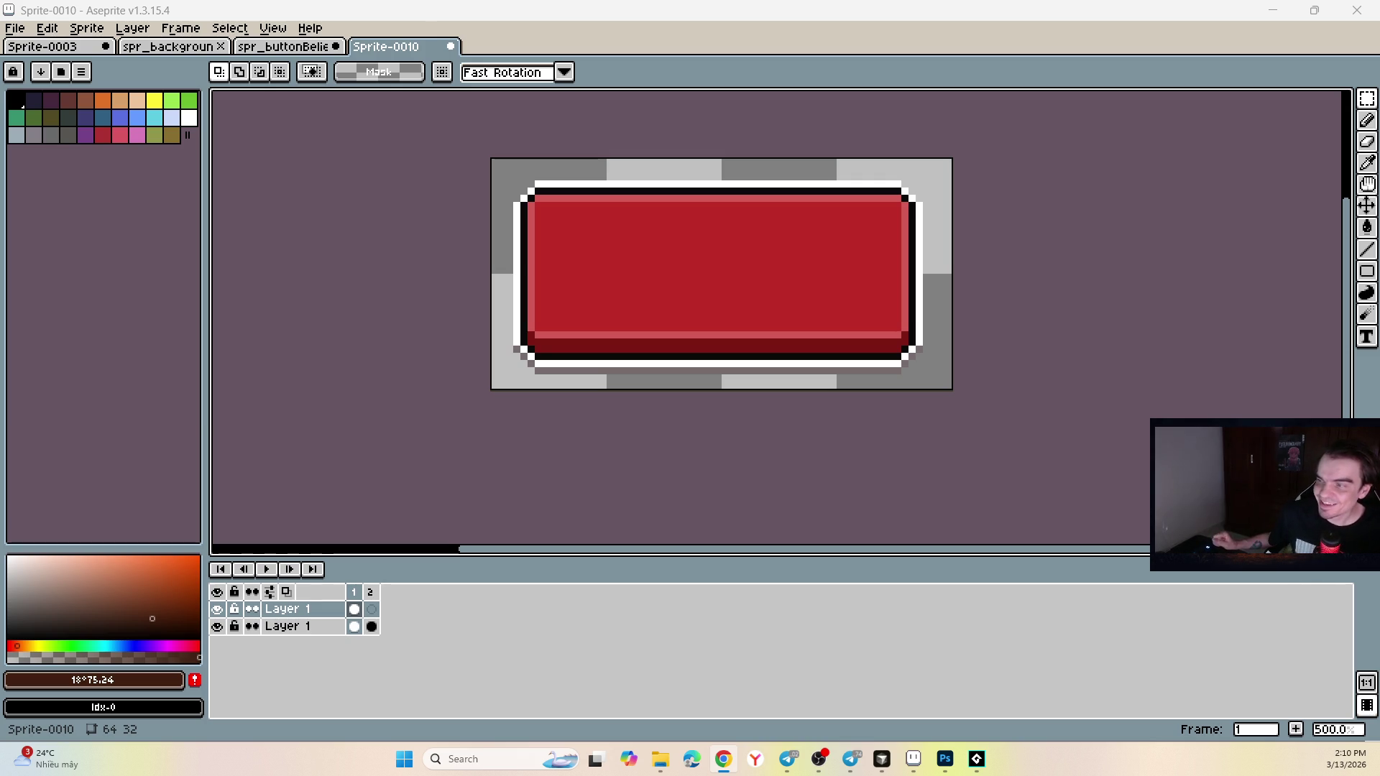
{"action": "left_click", "coordinate": [317, 47]}
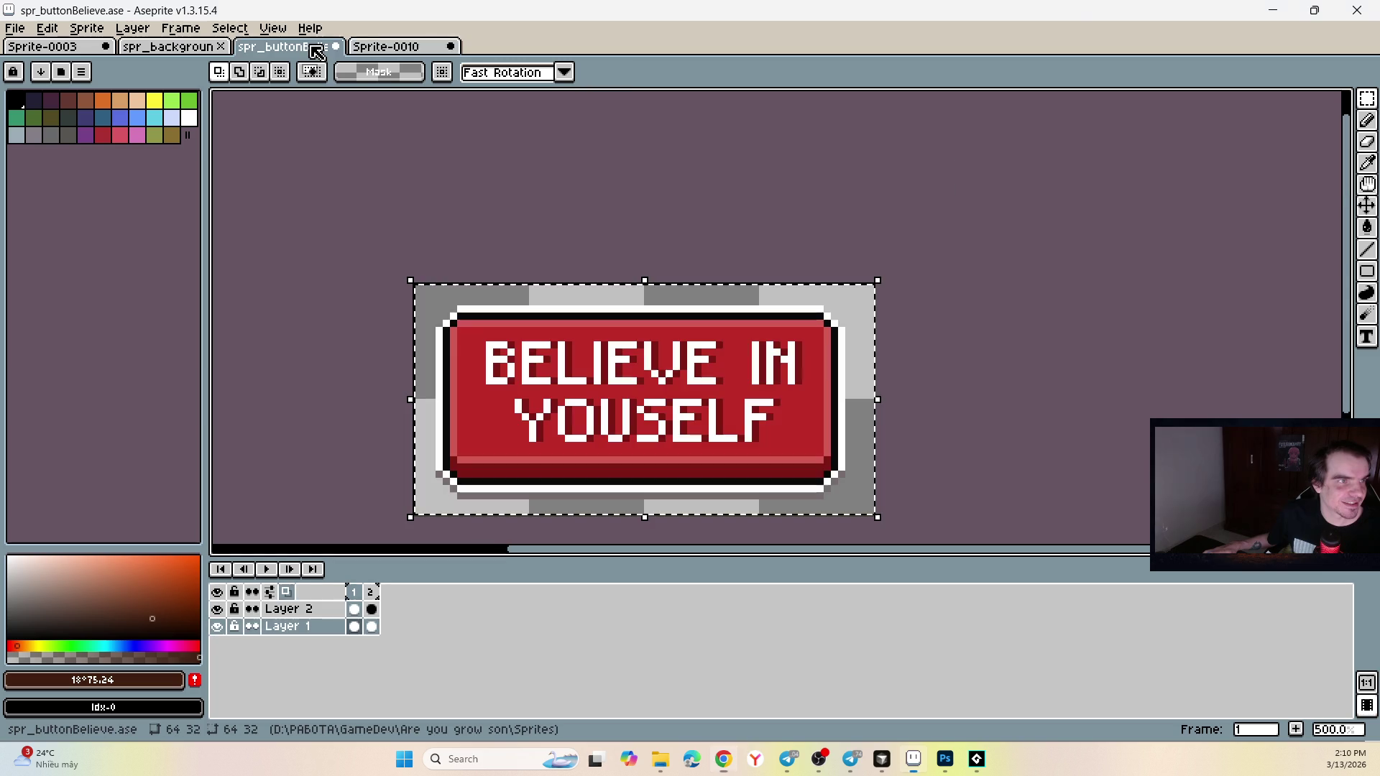
{"action": "left_click", "coordinate": [392, 48]}
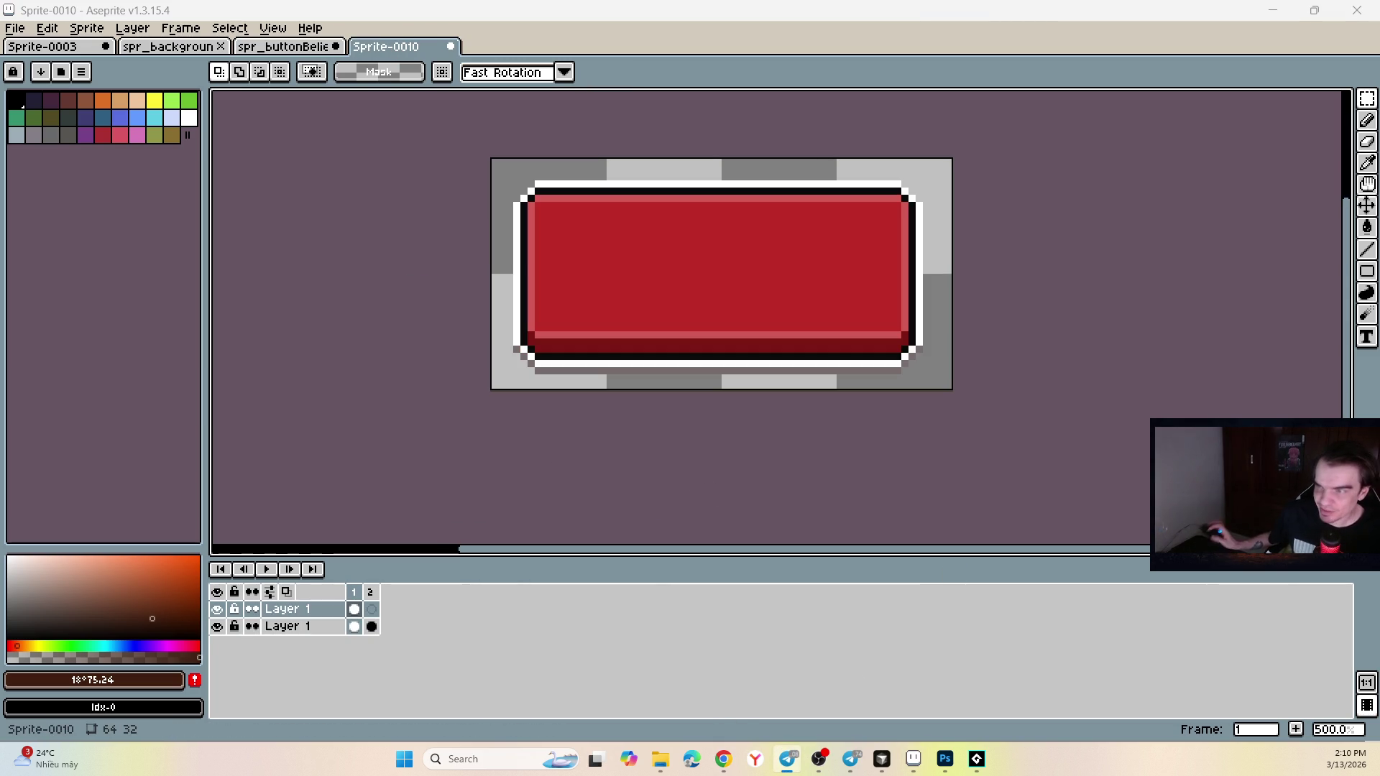
{"action": "key", "text": "alt+Tab"}
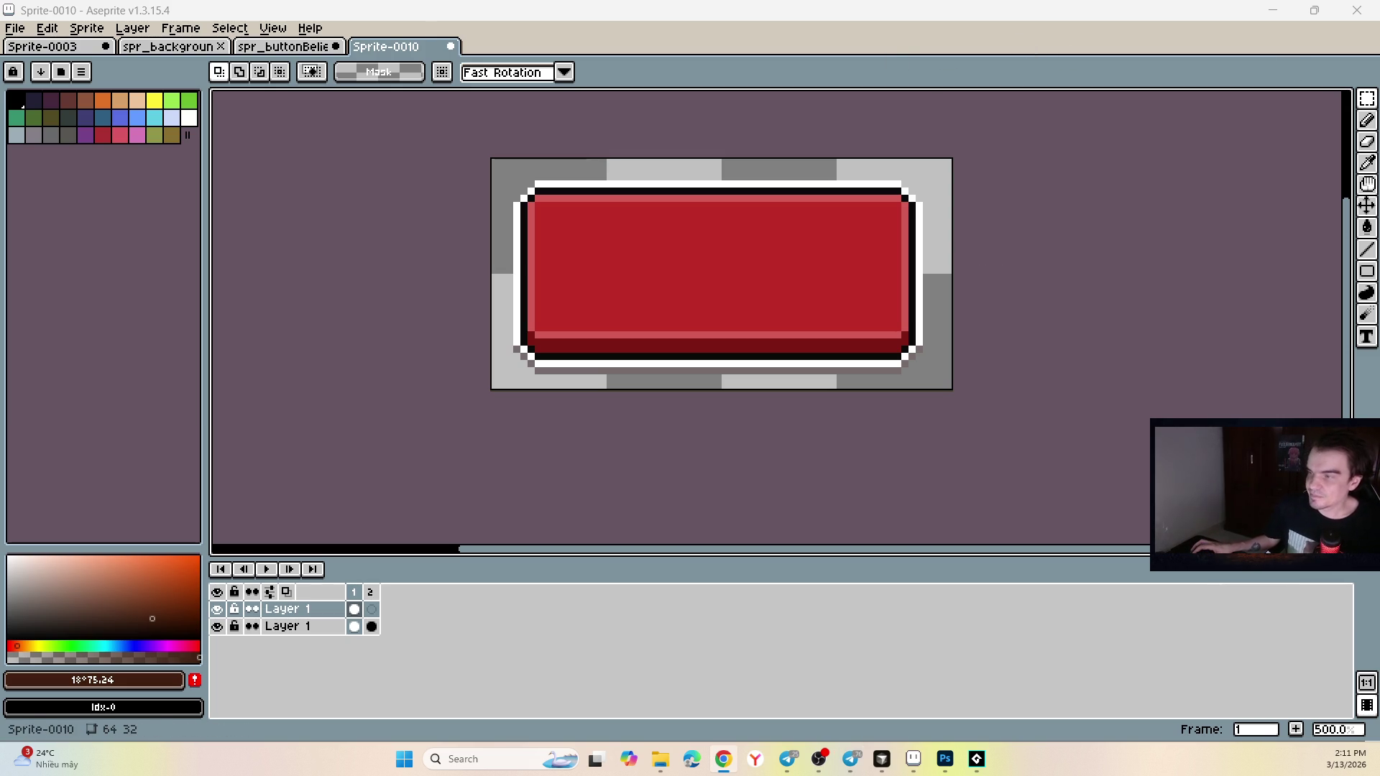
{"action": "left_click", "coordinate": [262, 48]}
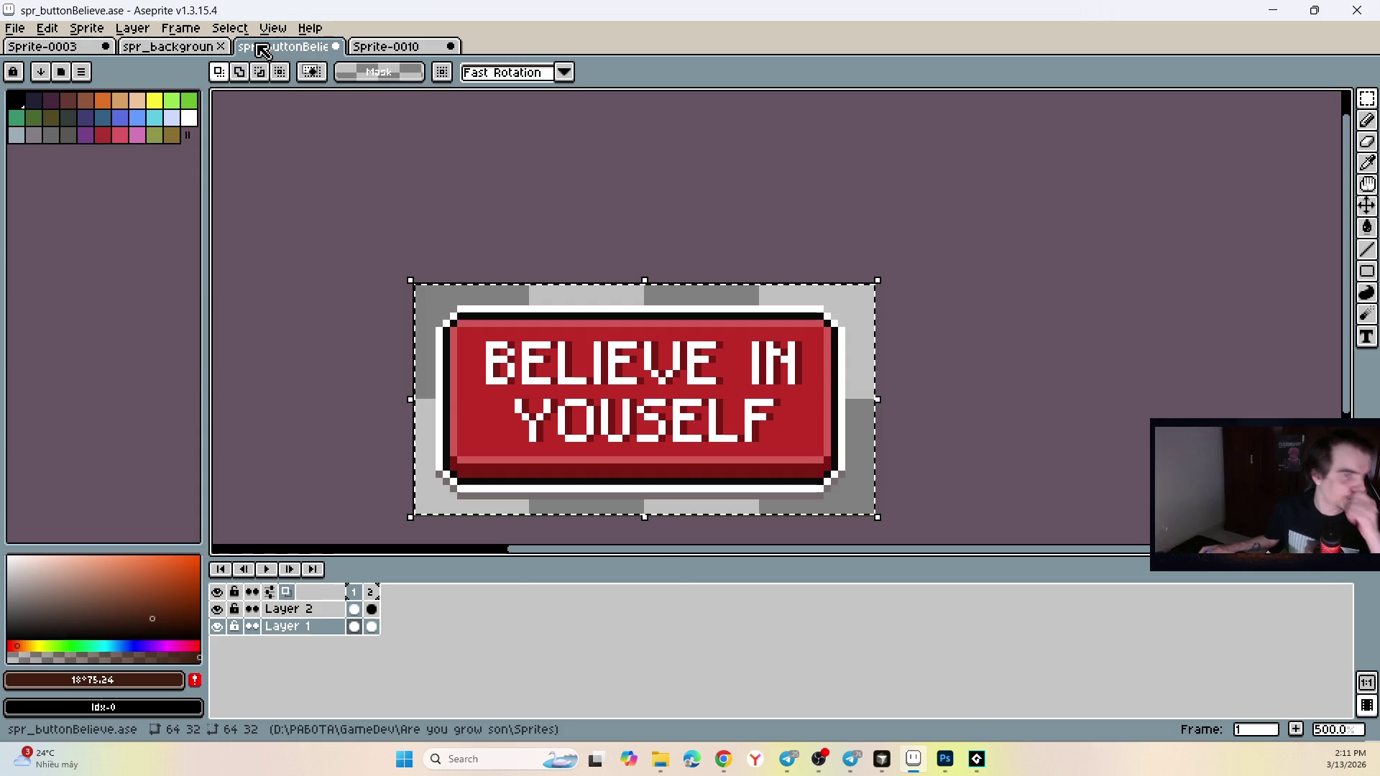
{"action": "left_click", "coordinate": [388, 46]}
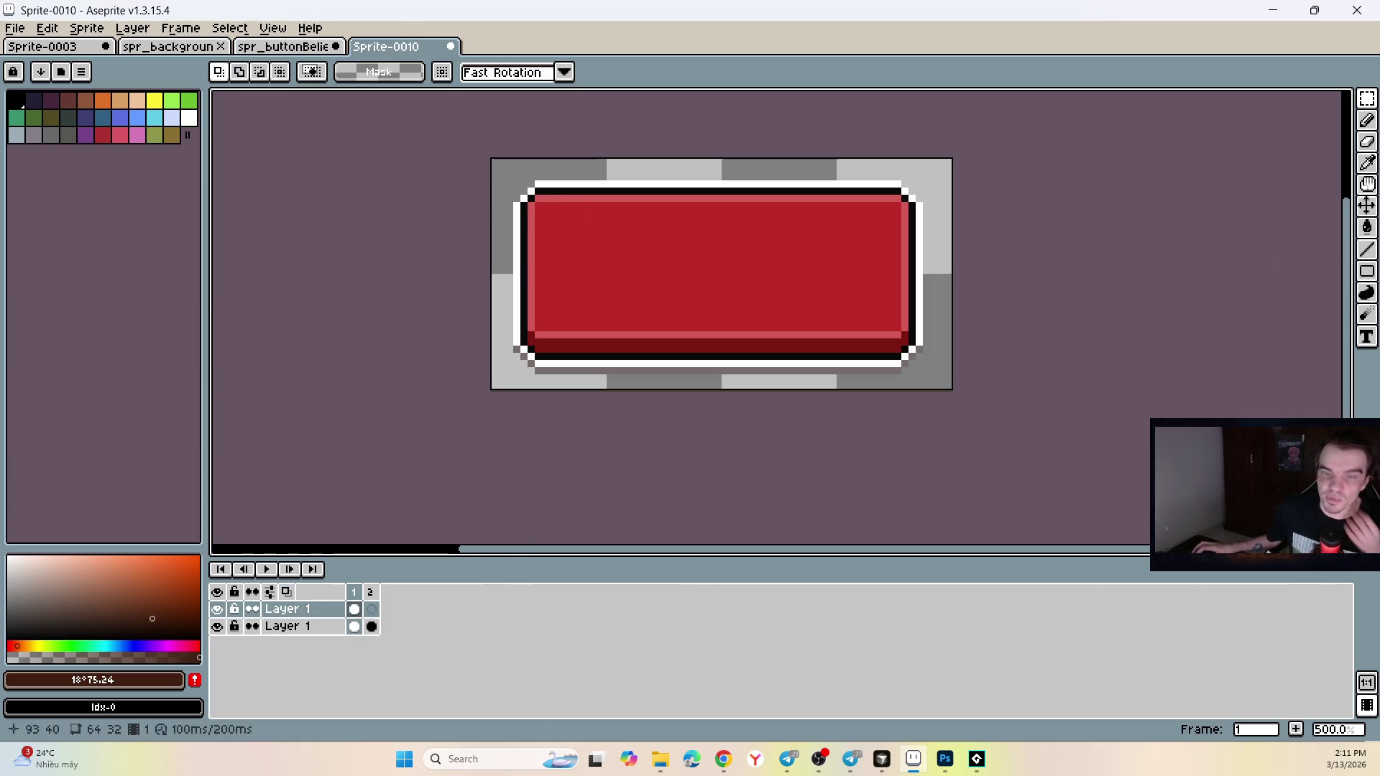
{"action": "left_click", "coordinate": [948, 760]}
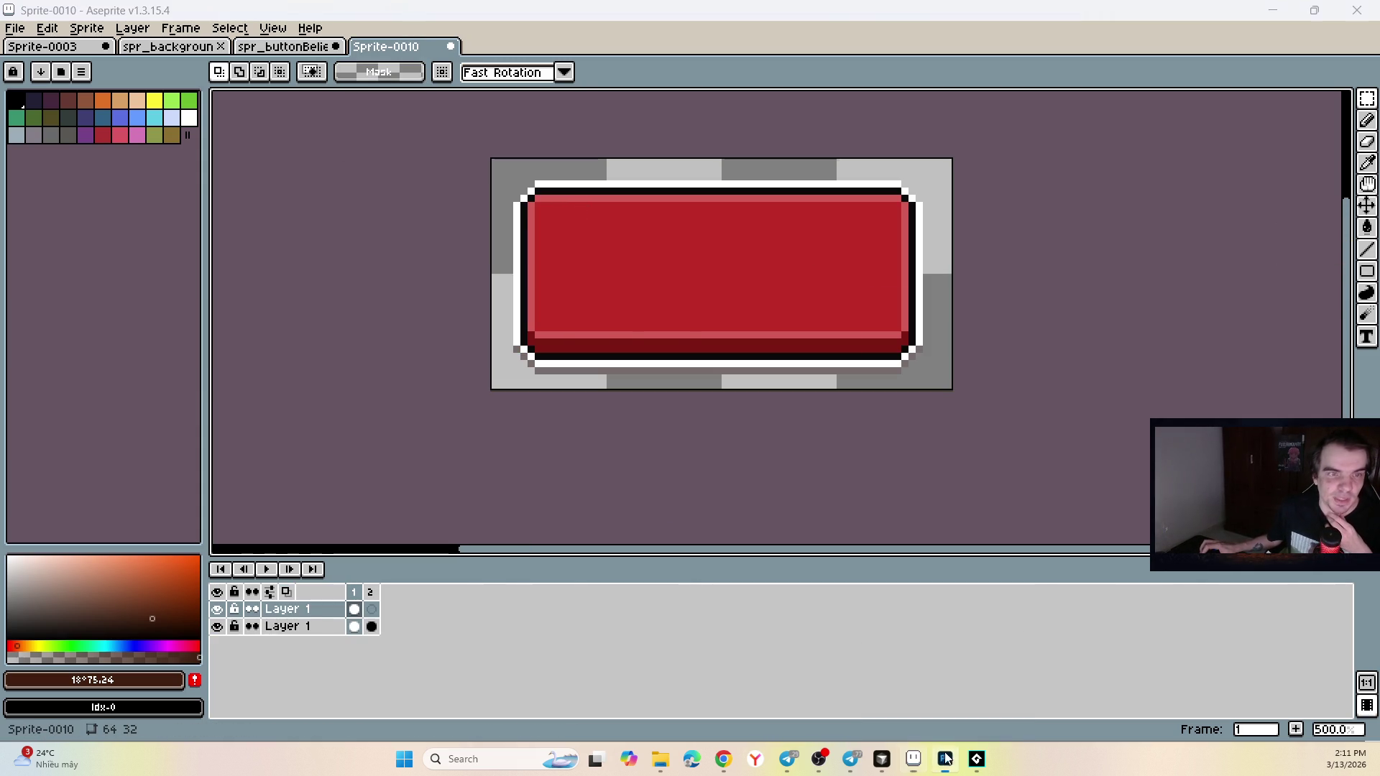
{"action": "left_click", "coordinate": [476, 196]}
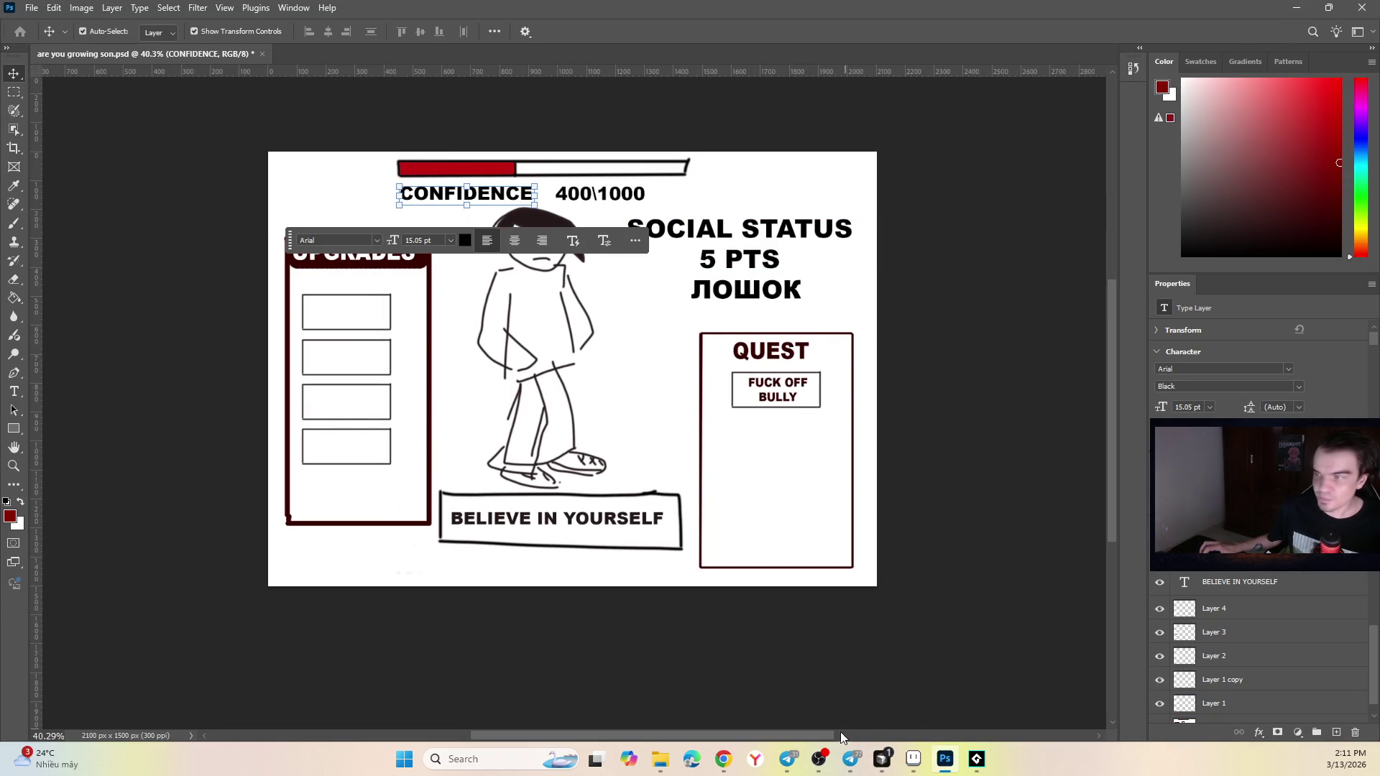
{"action": "left_click", "coordinate": [914, 759]}
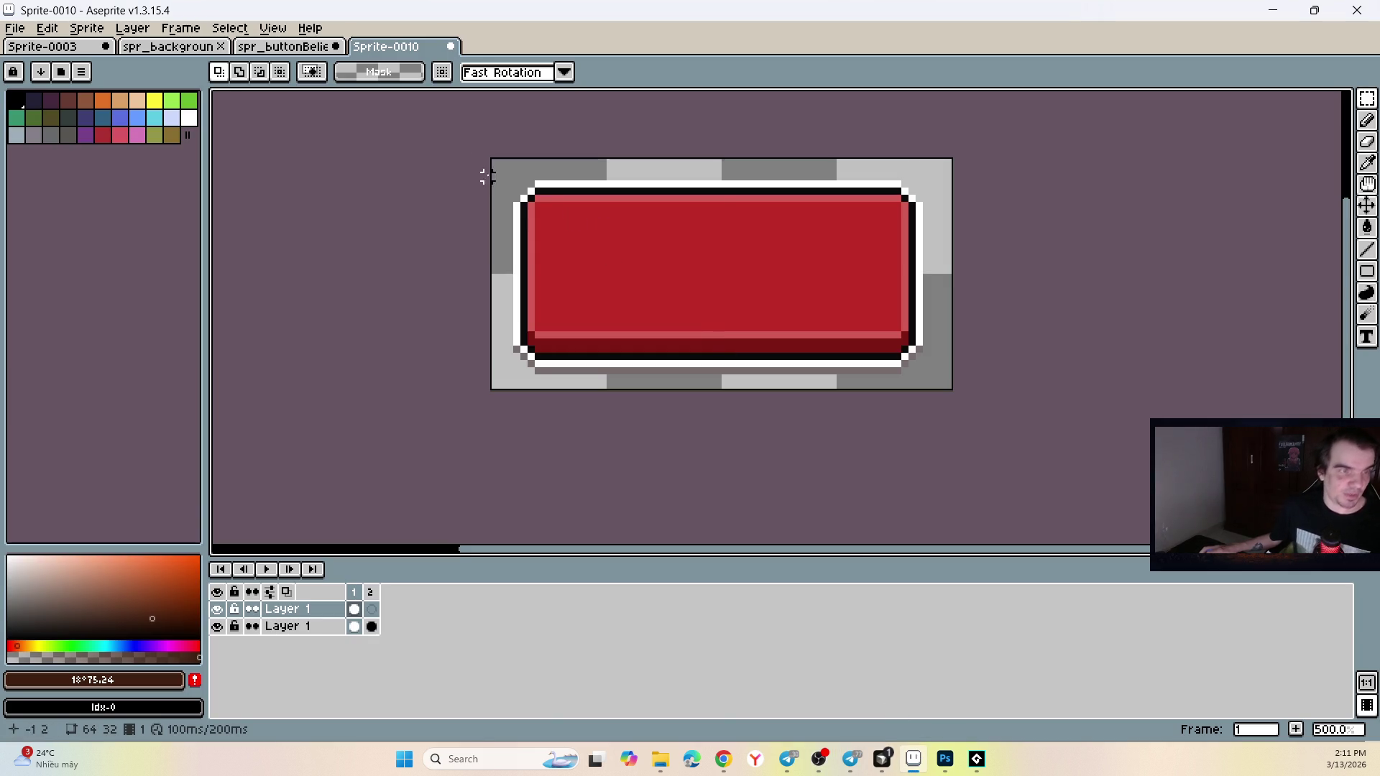
{"action": "left_click", "coordinate": [340, 51]}
{"action": "left_click", "coordinate": [354, 47]}
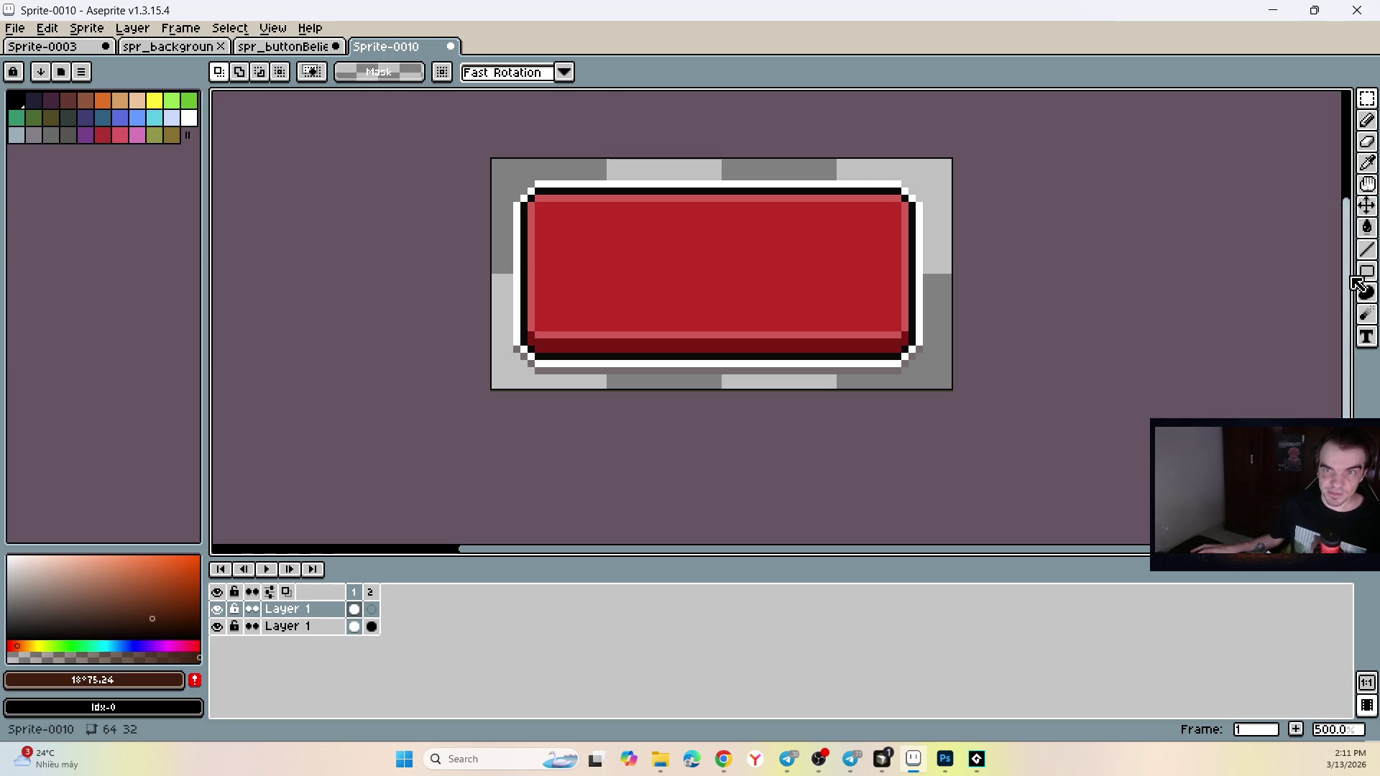
{"action": "left_click", "coordinate": [1367, 337]}
{"action": "left_click_drag", "start_coordinate": [558, 217], "coordinate": [893, 324]}
{"action": "type", "text": "B"}
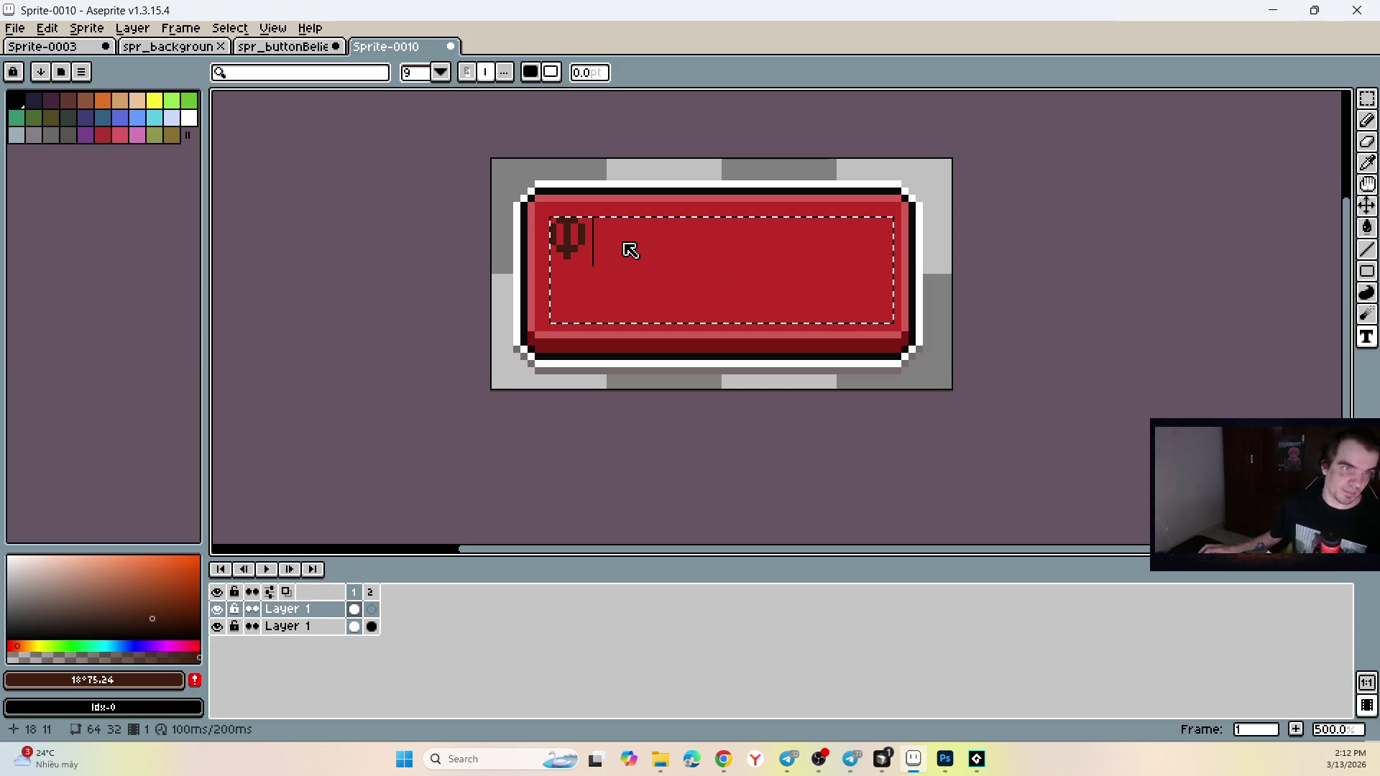
{"action": "key", "text": "BackSpace"}
{"action": "type", "text": "I"}
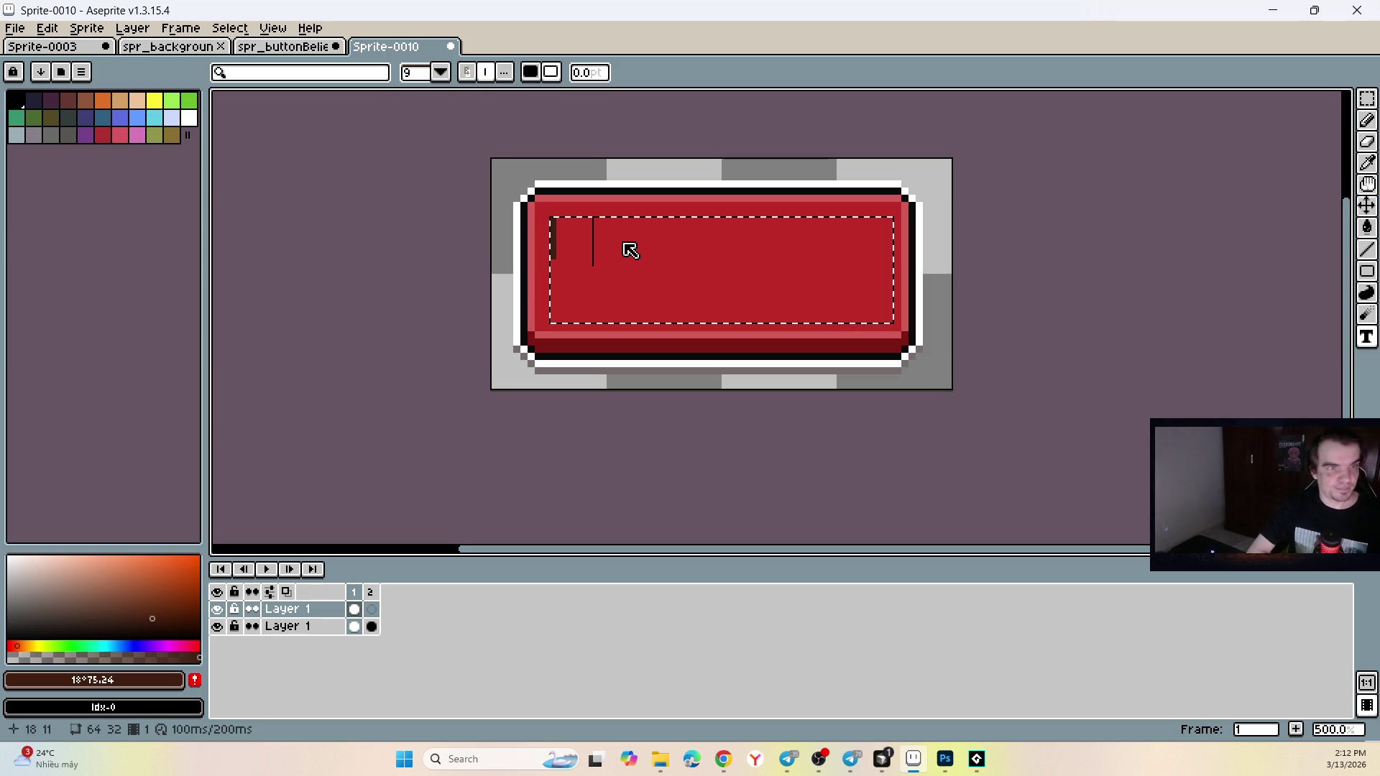
{"action": "type", "text": " NOT LOSER"}
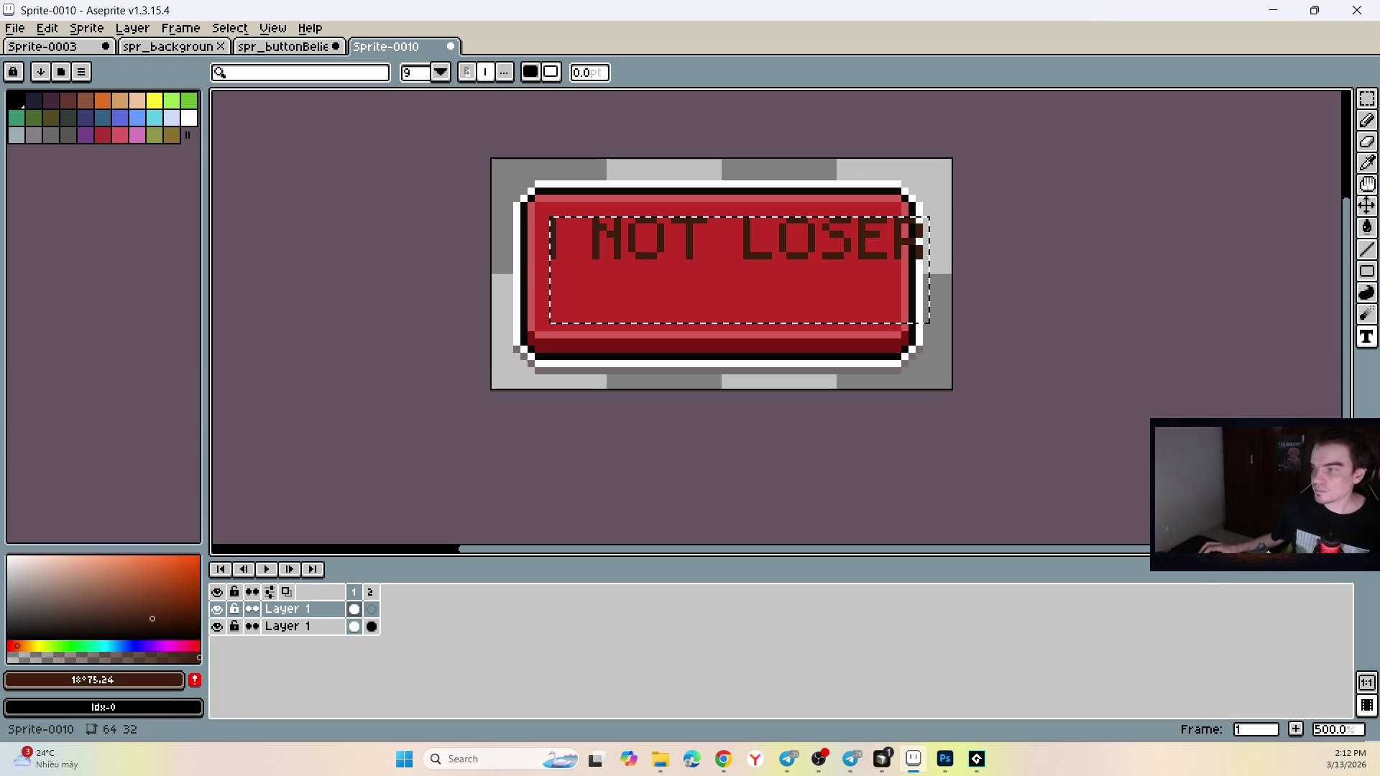
{"action": "left_click", "coordinate": [730, 244]}
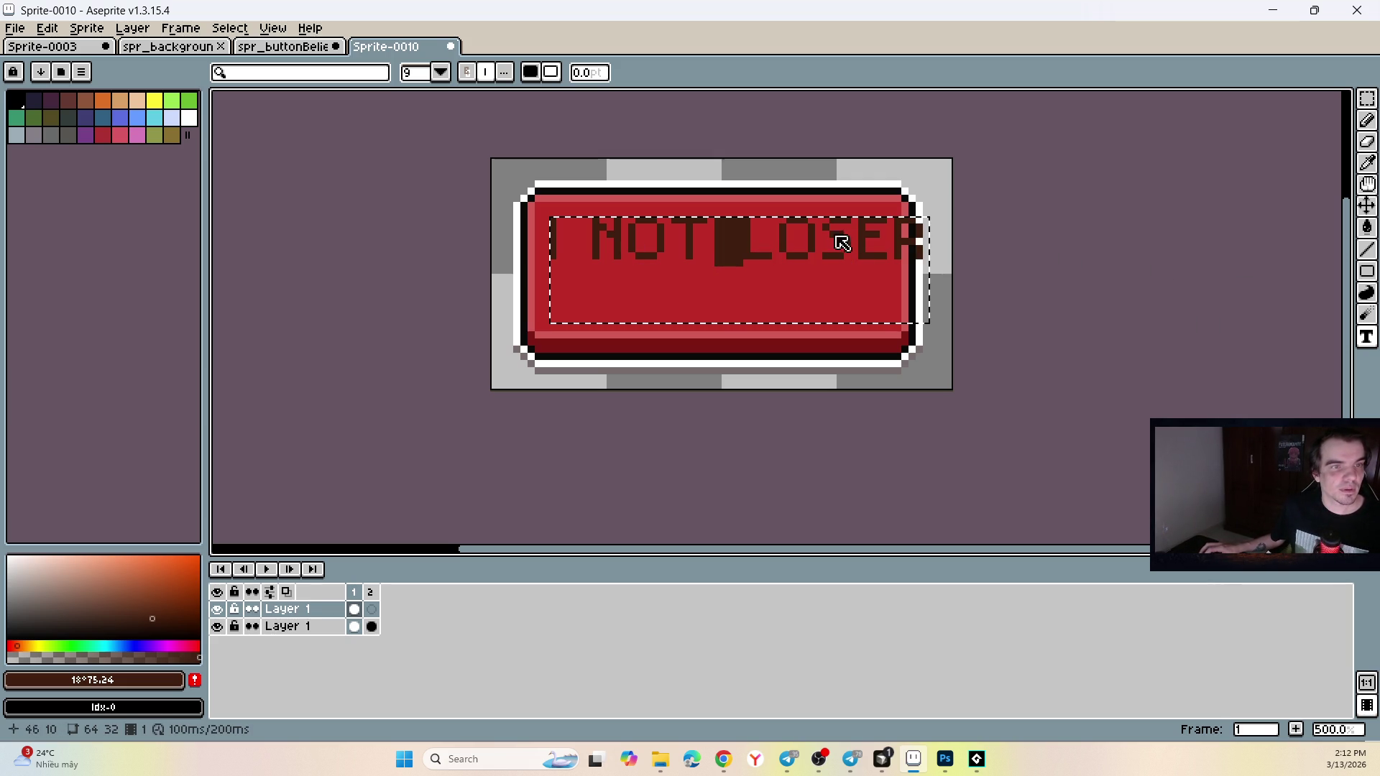
{"action": "key", "text": "Return"}
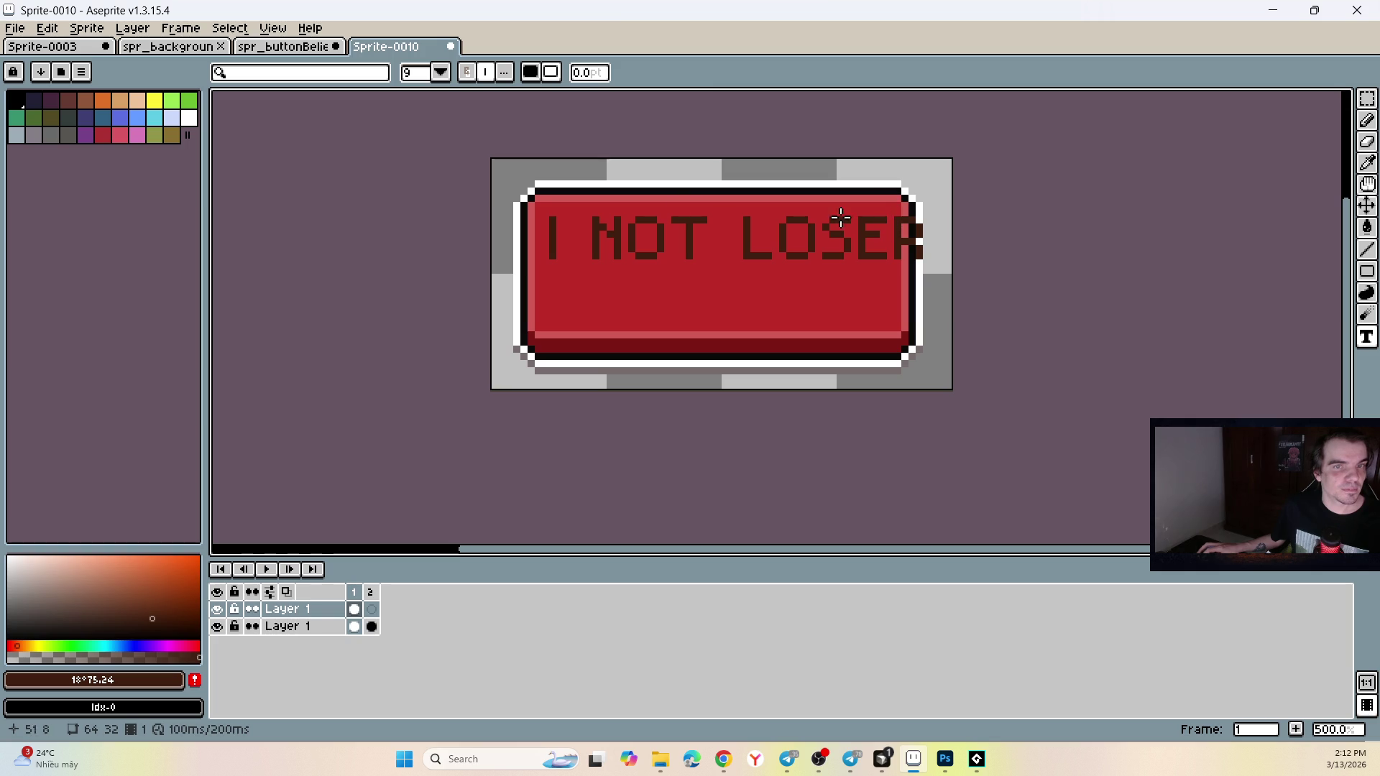
{"action": "key", "text": "ctrl+z"}
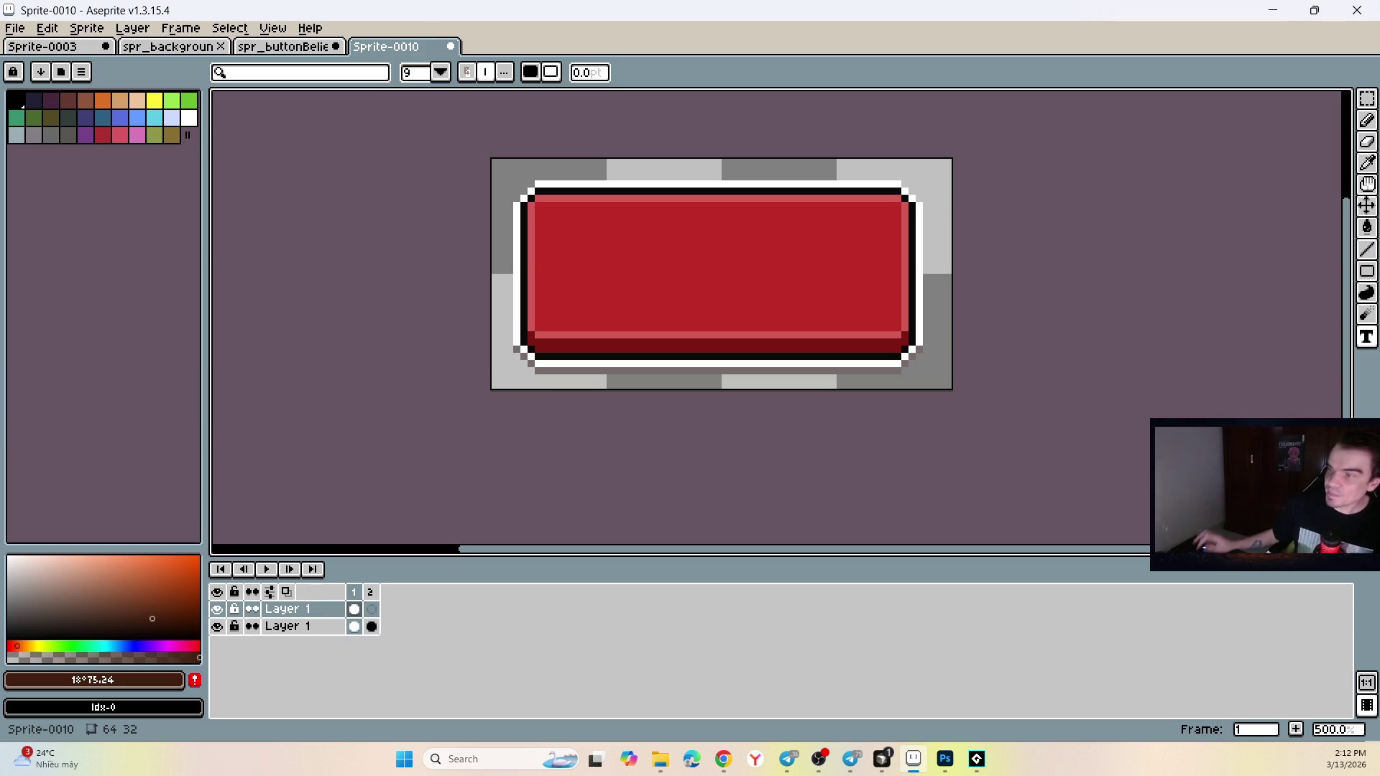
{"action": "key", "text": "alt+Tab"}
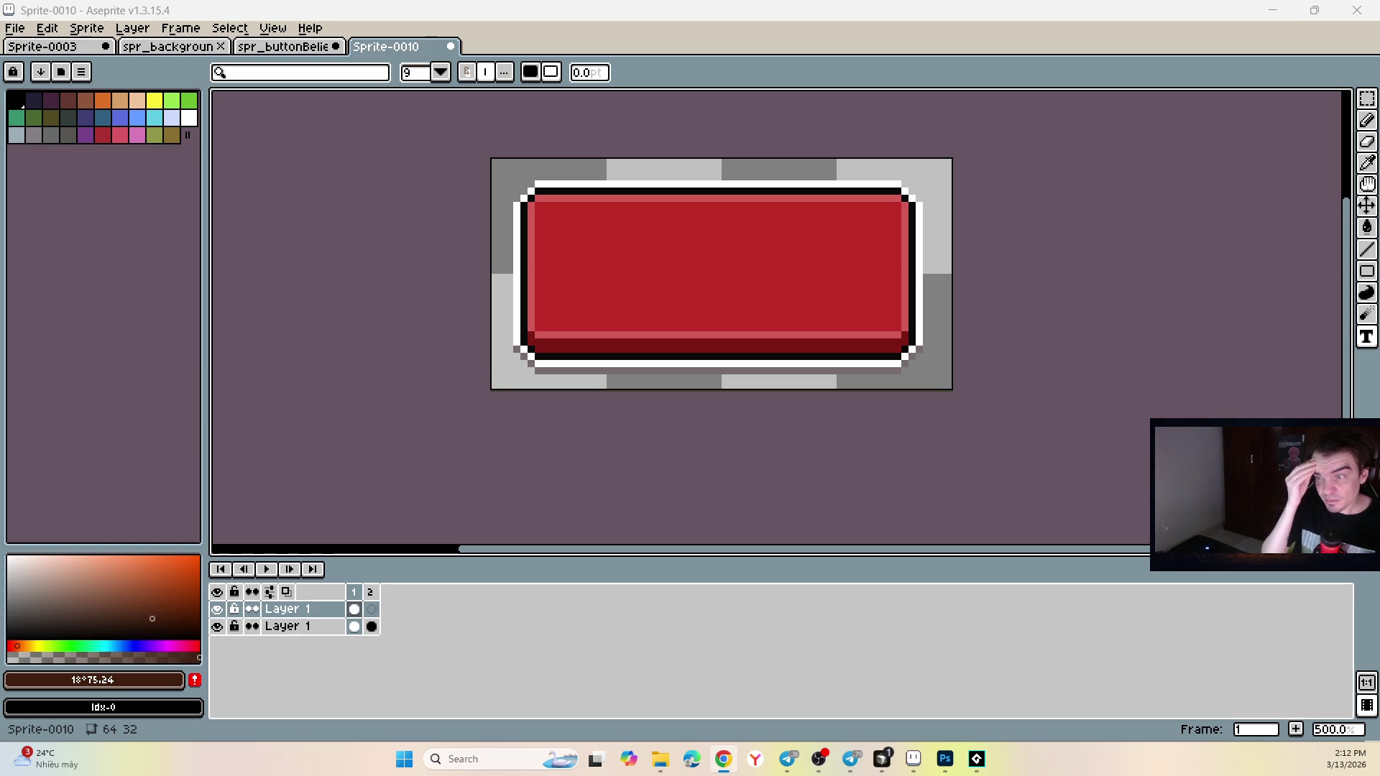
{"action": "left_click", "coordinate": [738, 246]}
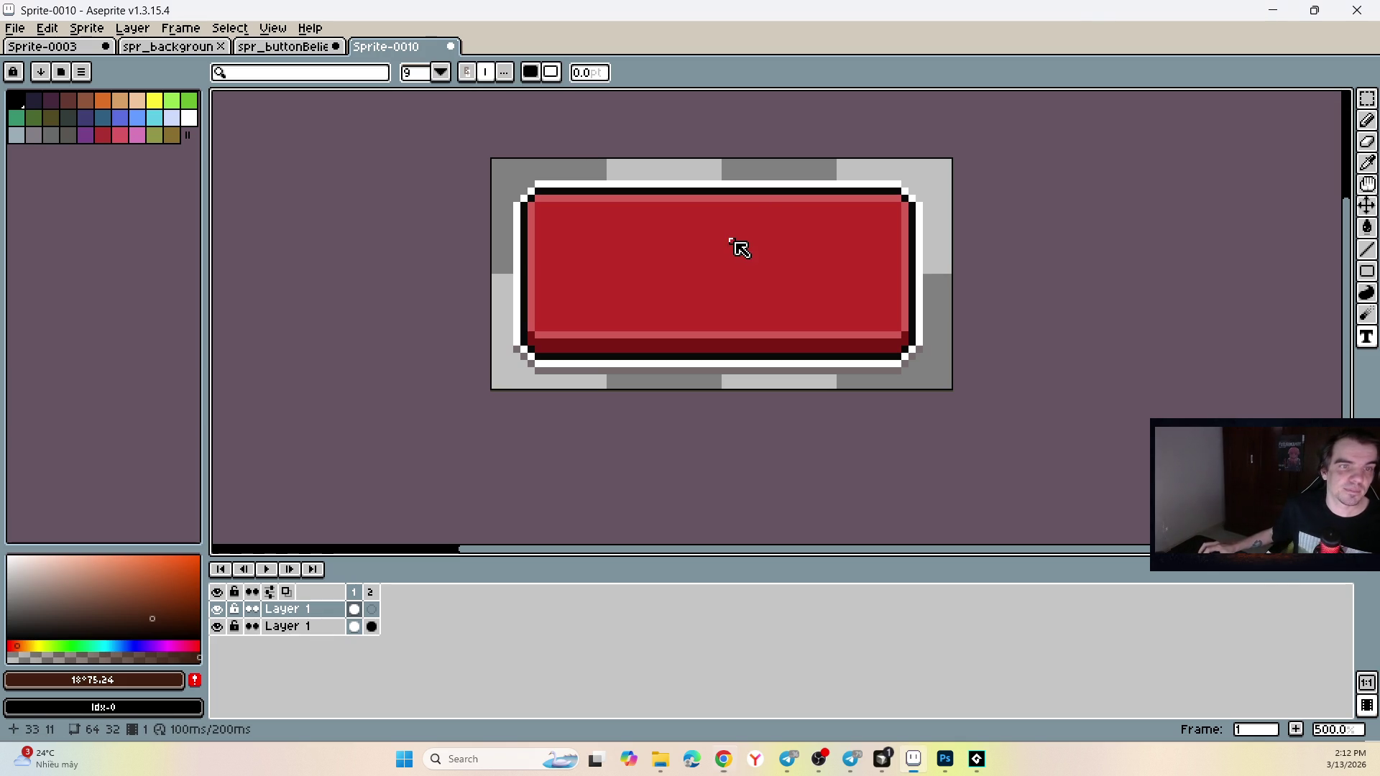
{"action": "mouse_move", "coordinate": [543, 202]}
{"action": "left_mouse_down"}
{"action": "mouse_move", "coordinate": [870, 335]}
{"action": "mouse_move", "coordinate": [891, 328]}
{"action": "left_mouse_up"}
{"action": "type", "text": "A"}
{"action": "key", "text": "BackSpace"}
{"action": "type", "text": "I"}
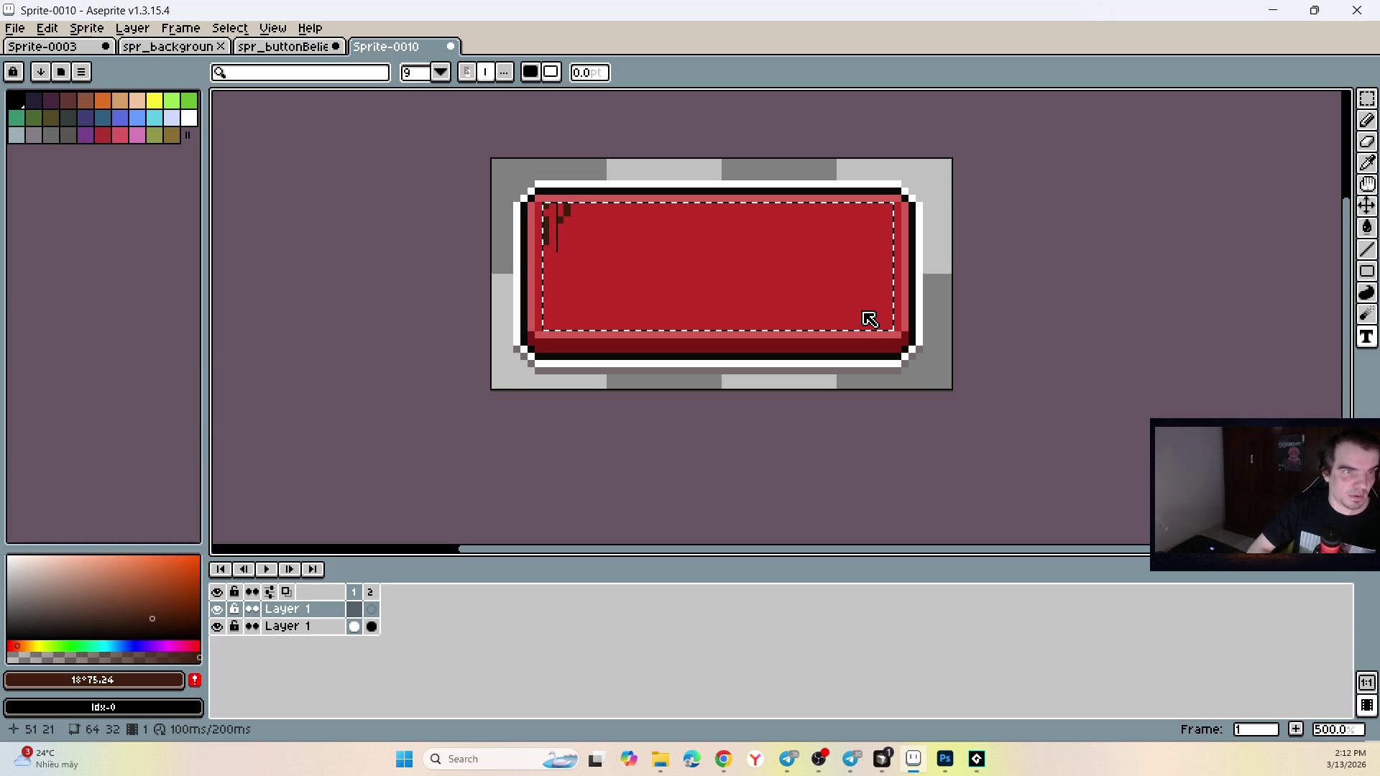
{"action": "type", "text": "'M "}
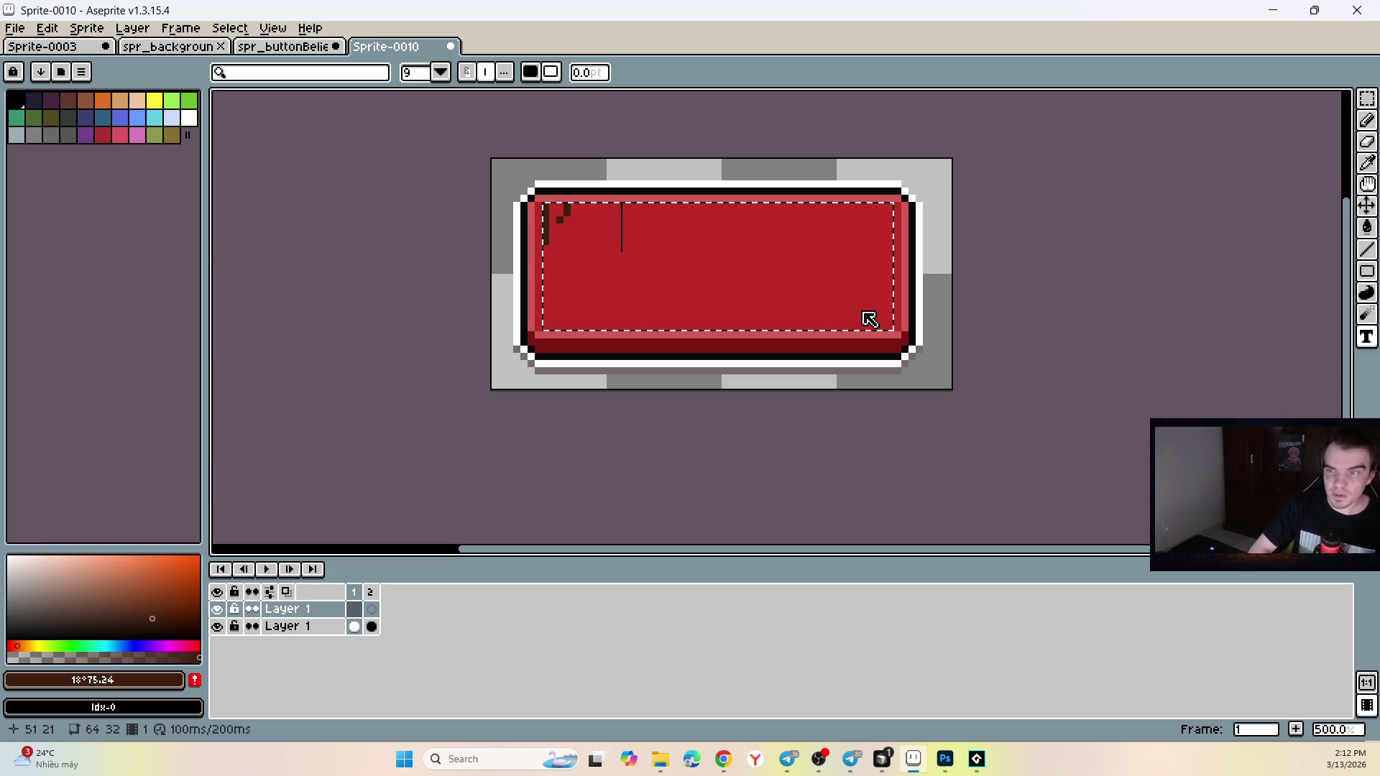
{"action": "type", "text": "NOT A"}
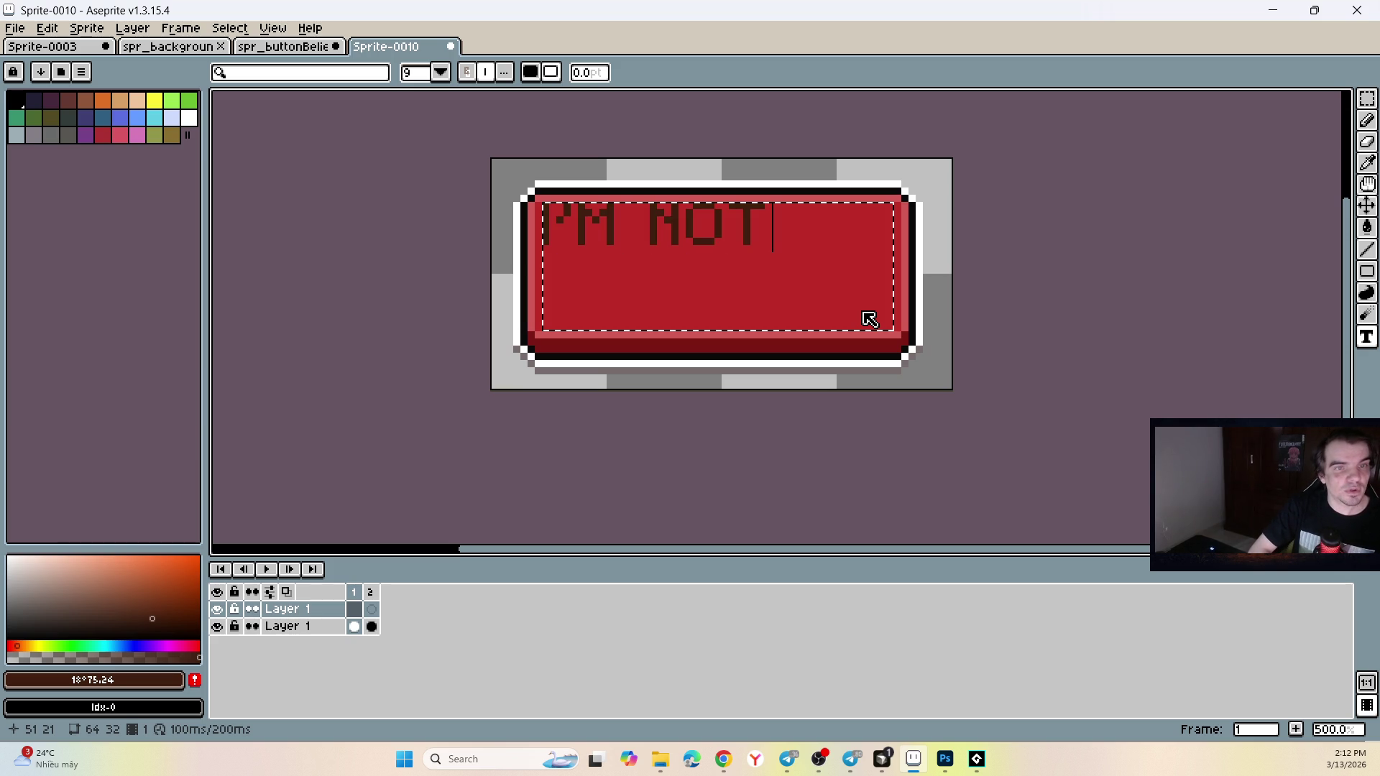
{"action": "key", "text": "Return"}
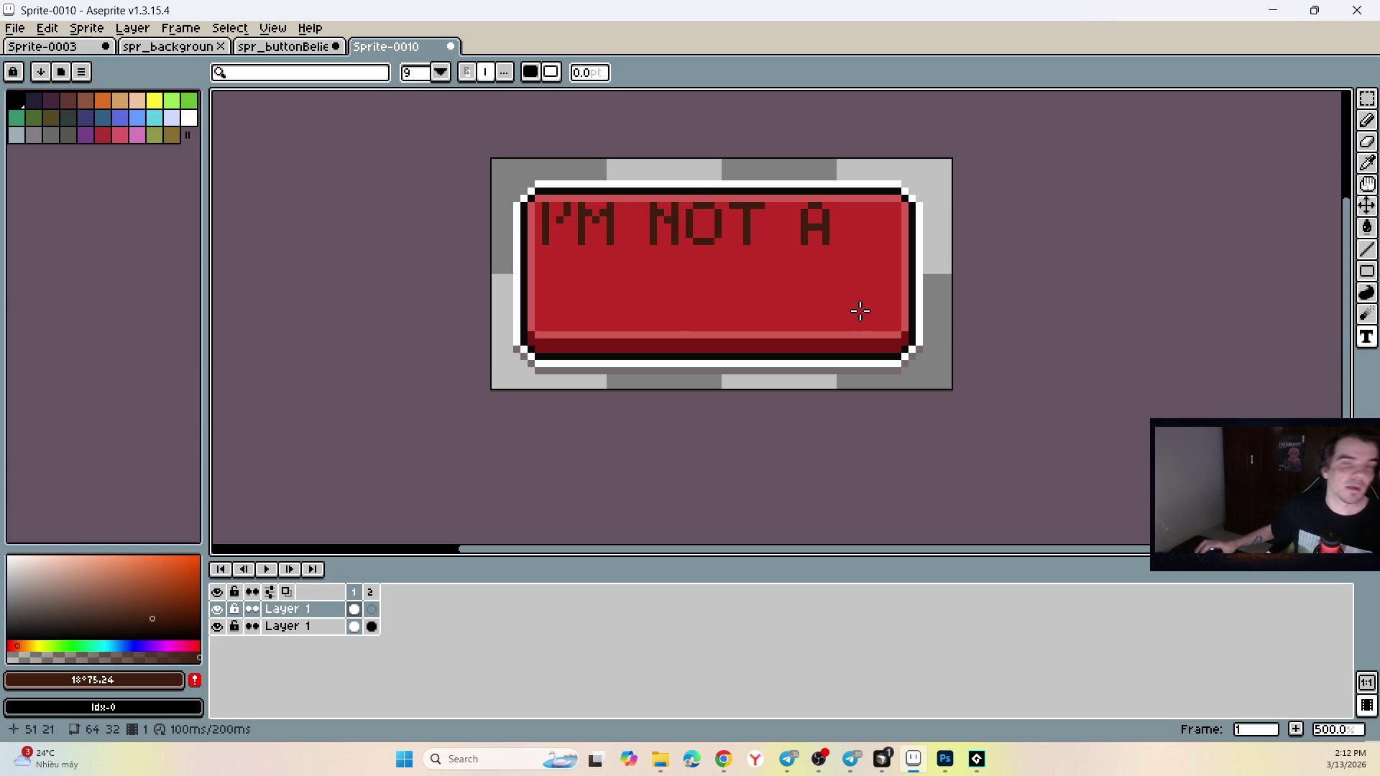
{"action": "key", "text": "ctrl+z"}
{"action": "key", "text": "ctrl+z"}
{"action": "key", "text": "ctrl+z"}
{"action": "key", "text": "ctrl+z"}
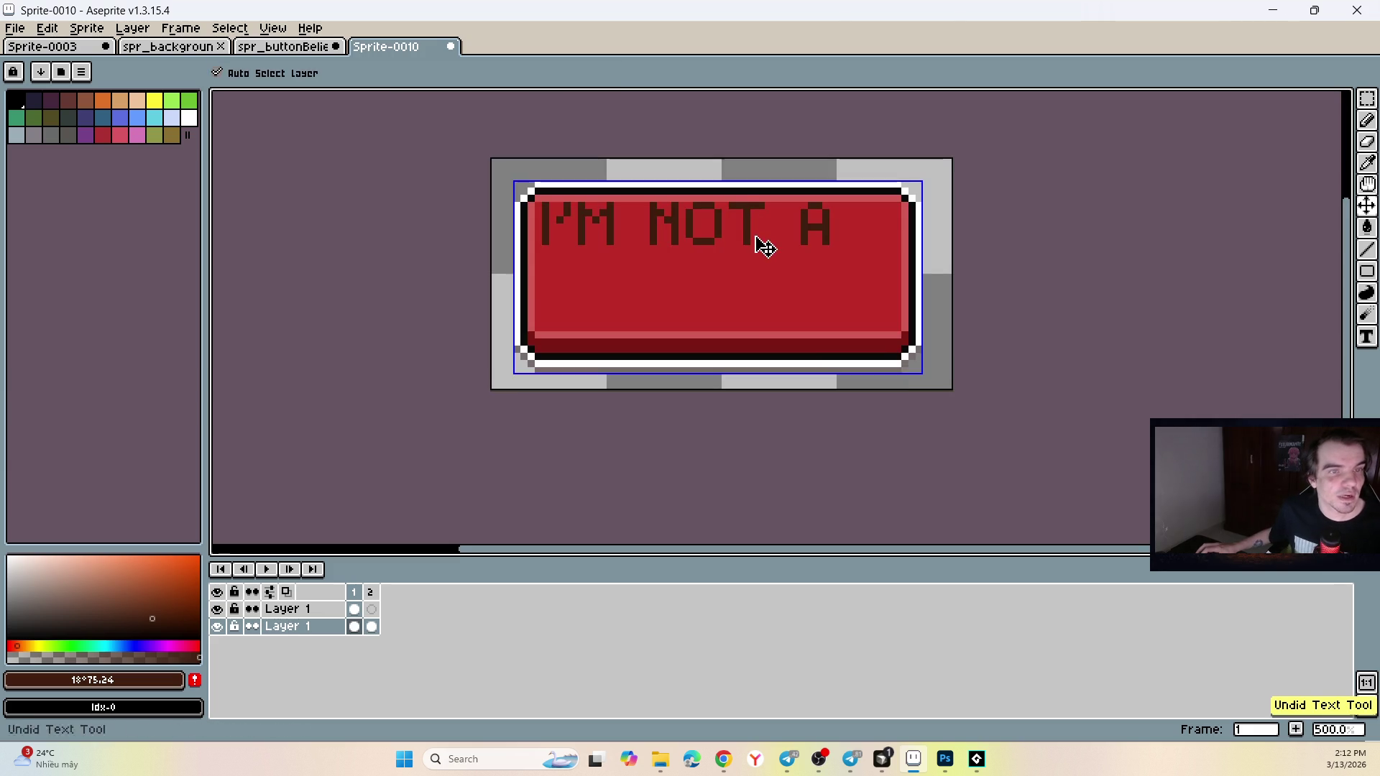
{"action": "mouse_move", "coordinate": [543, 203]}
{"action": "left_mouse_down"}
{"action": "mouse_move", "coordinate": [826, 299]}
{"action": "mouse_move", "coordinate": [898, 301]}
{"action": "left_mouse_up"}
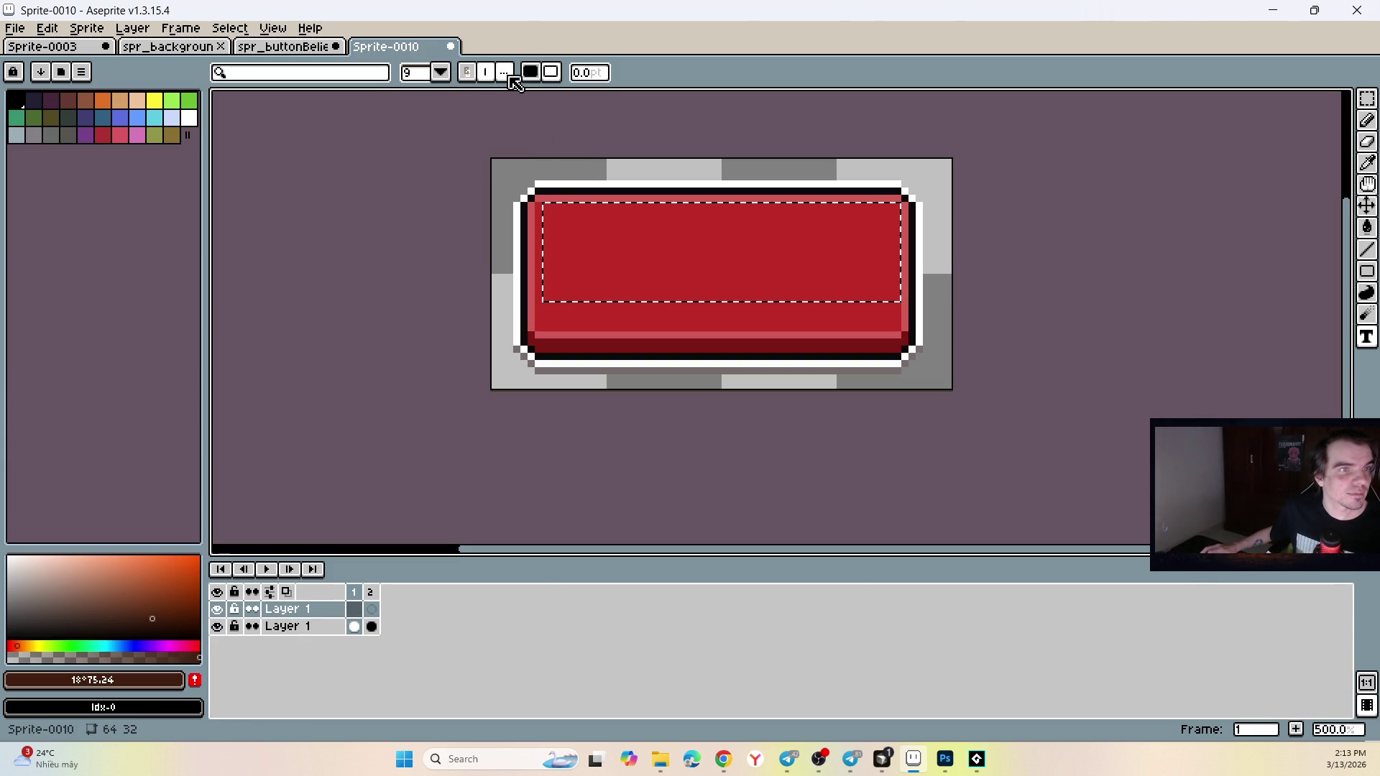
Type I'M NOT A in white text across the top of the button.
{"action": "left_click_drag", "start_coordinate": [138, 607], "coordinate": [9, 516]}
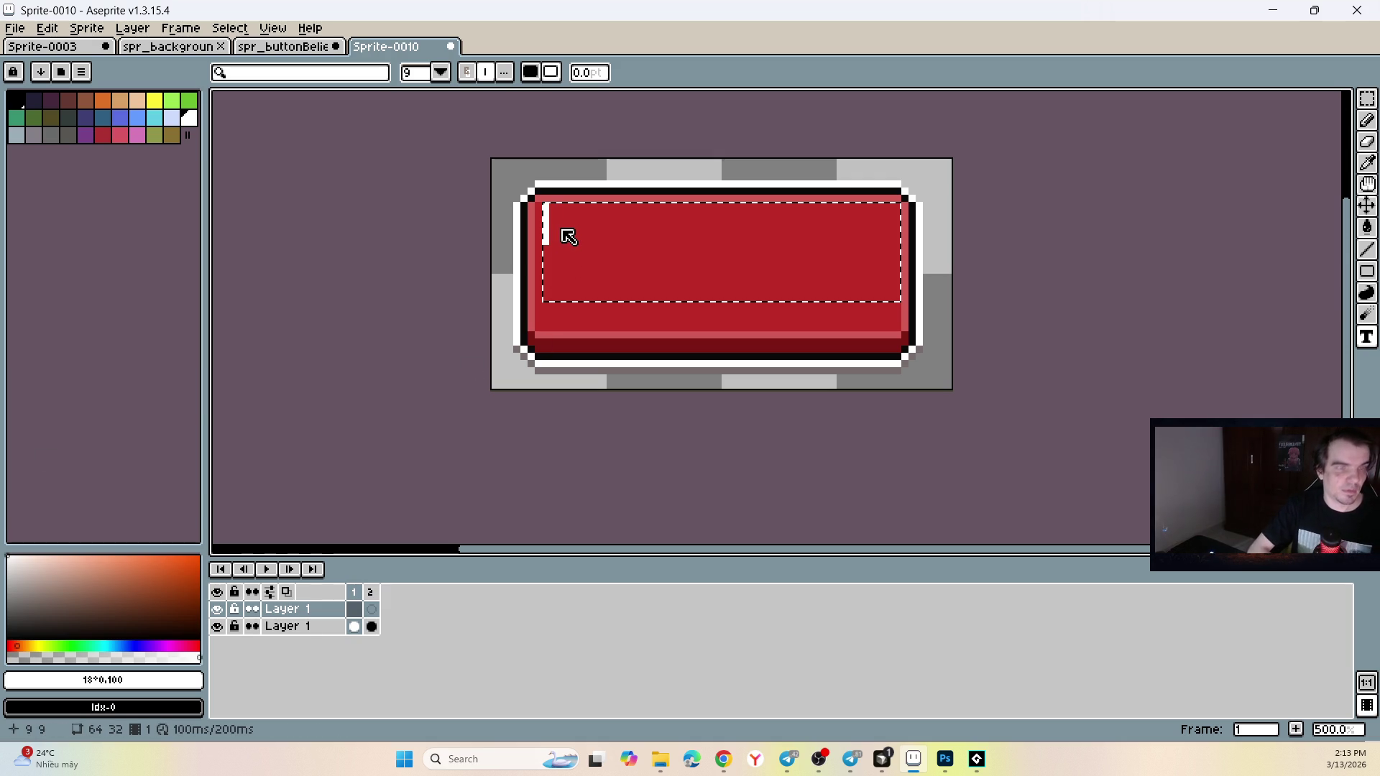
{"action": "type", "text": "K"}
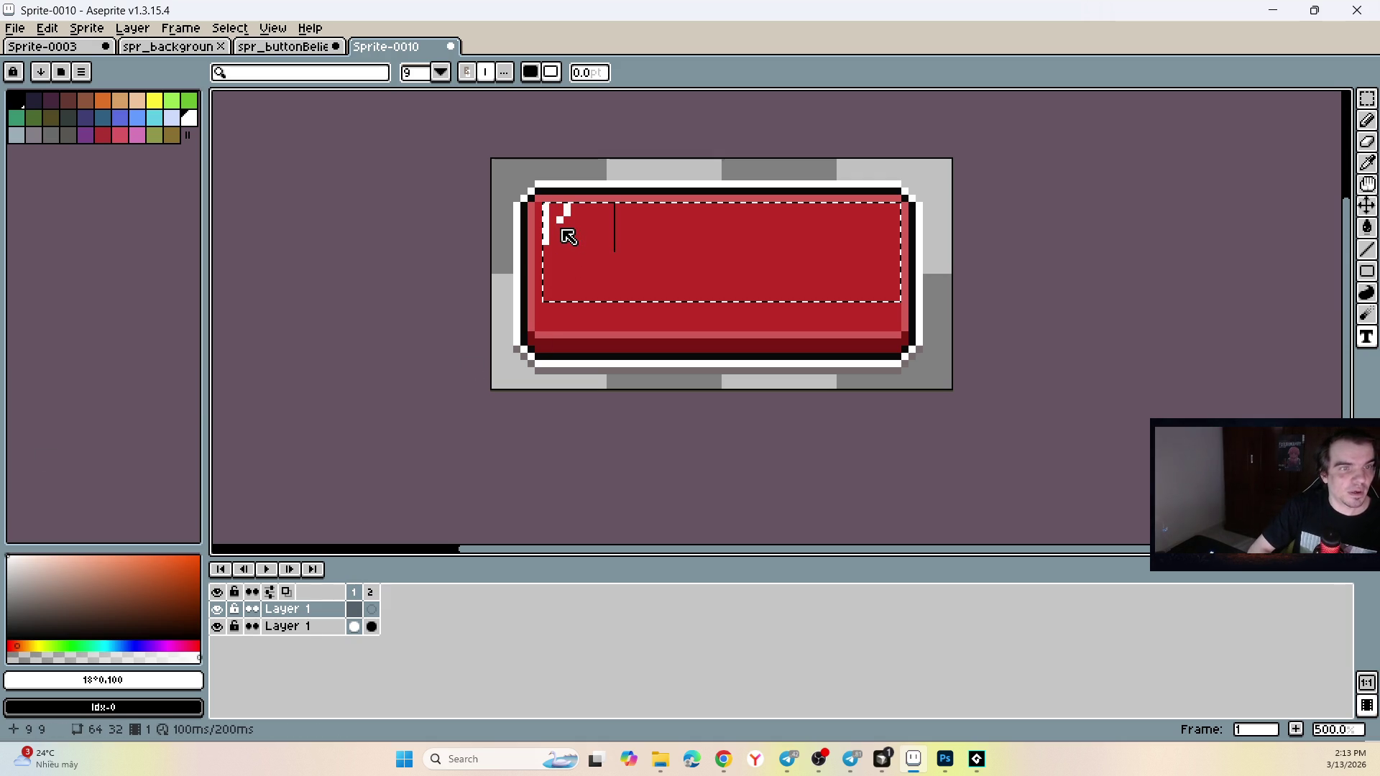
{"action": "type", "text": "M"}
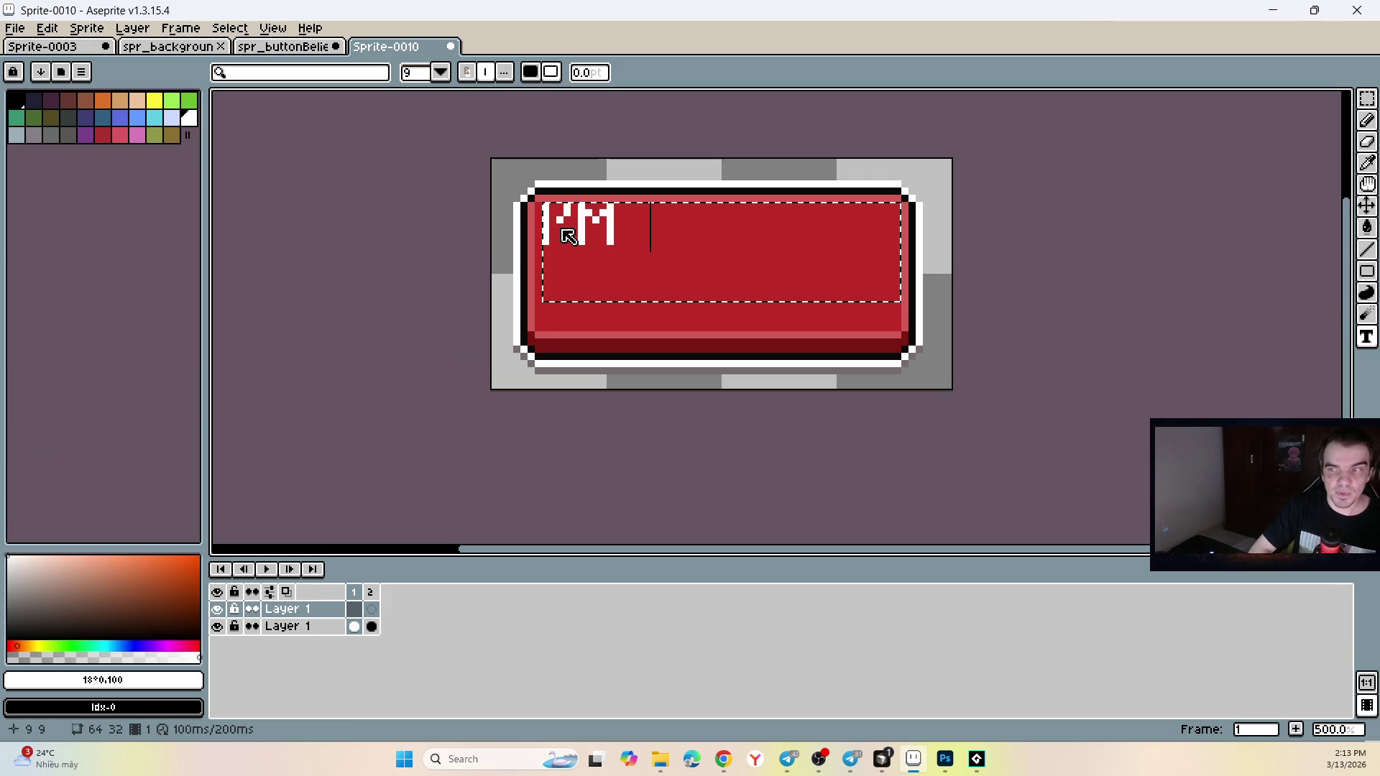
{"action": "type", "text": "NOT A"}
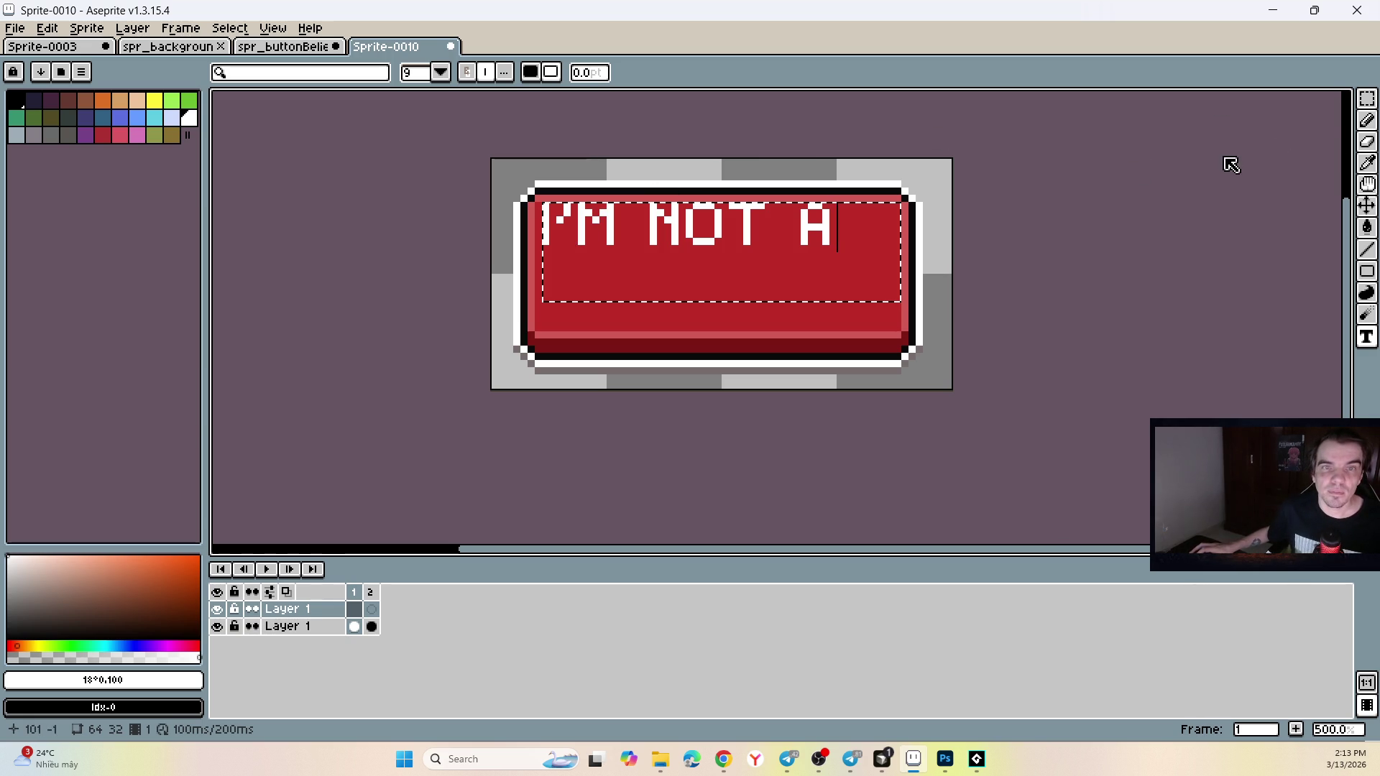
{"action": "left_click", "coordinate": [1367, 98]}
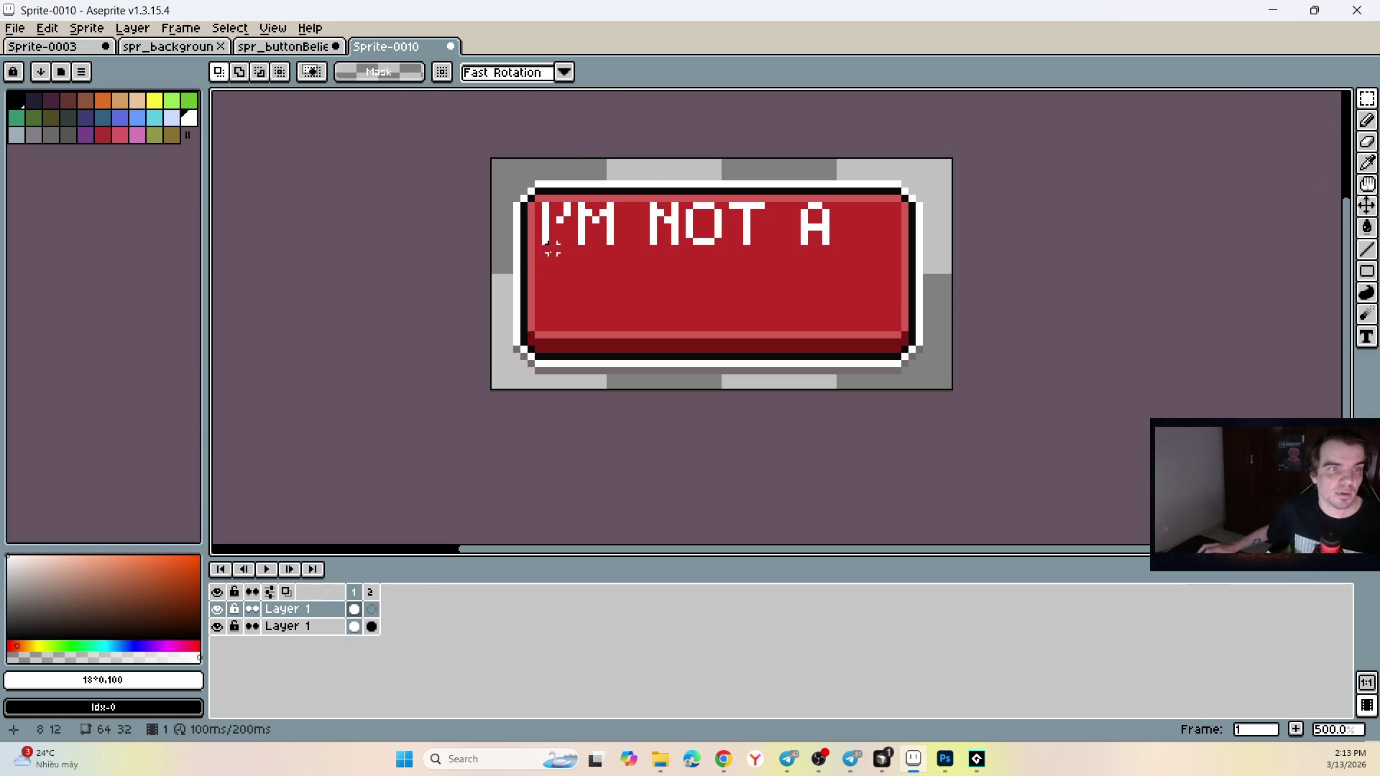
Try the Outline effect on the area below the text, cancel it, and undo the selection.
{"action": "left_click_drag", "start_coordinate": [545, 257], "coordinate": [834, 324]}
{"action": "key", "text": "shift+l"}
{"action": "key", "text": "shift+o"}
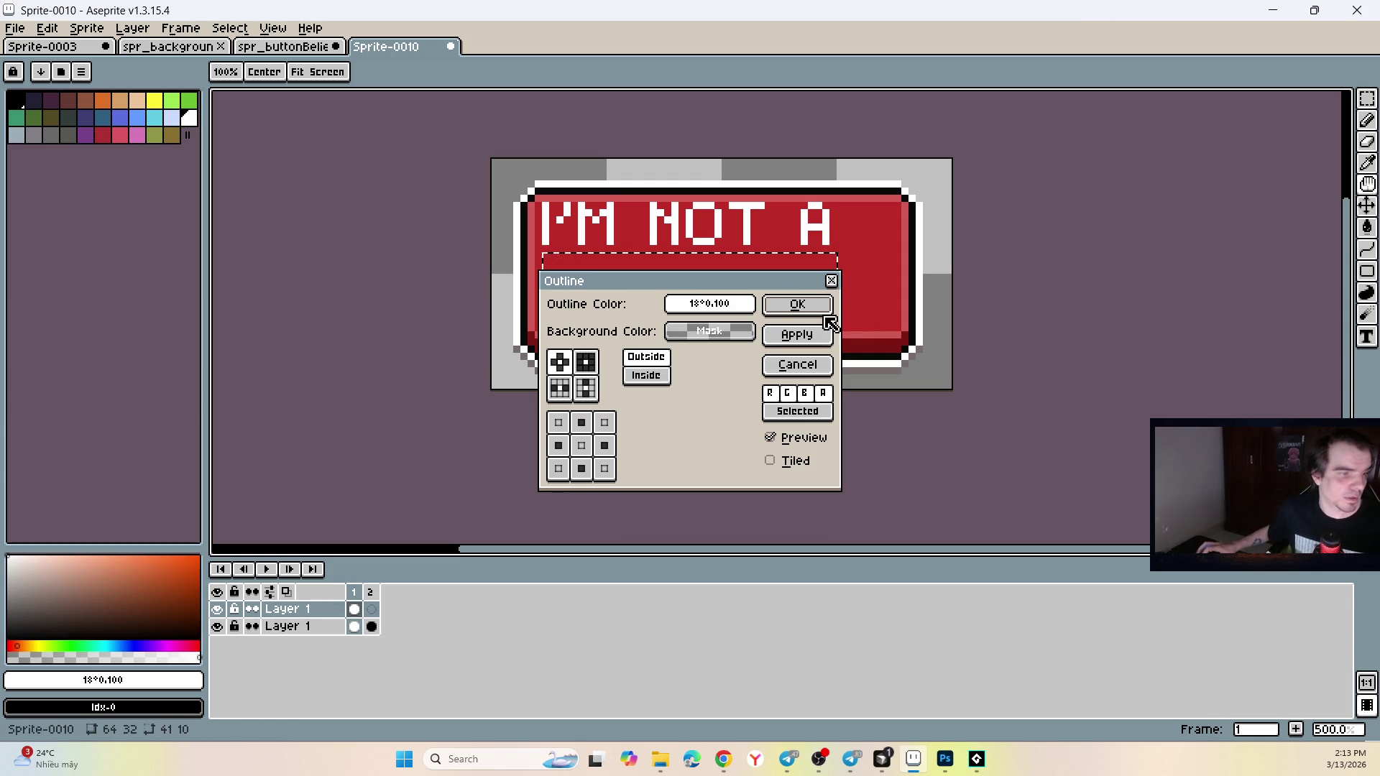
{"action": "left_click", "coordinate": [834, 281]}
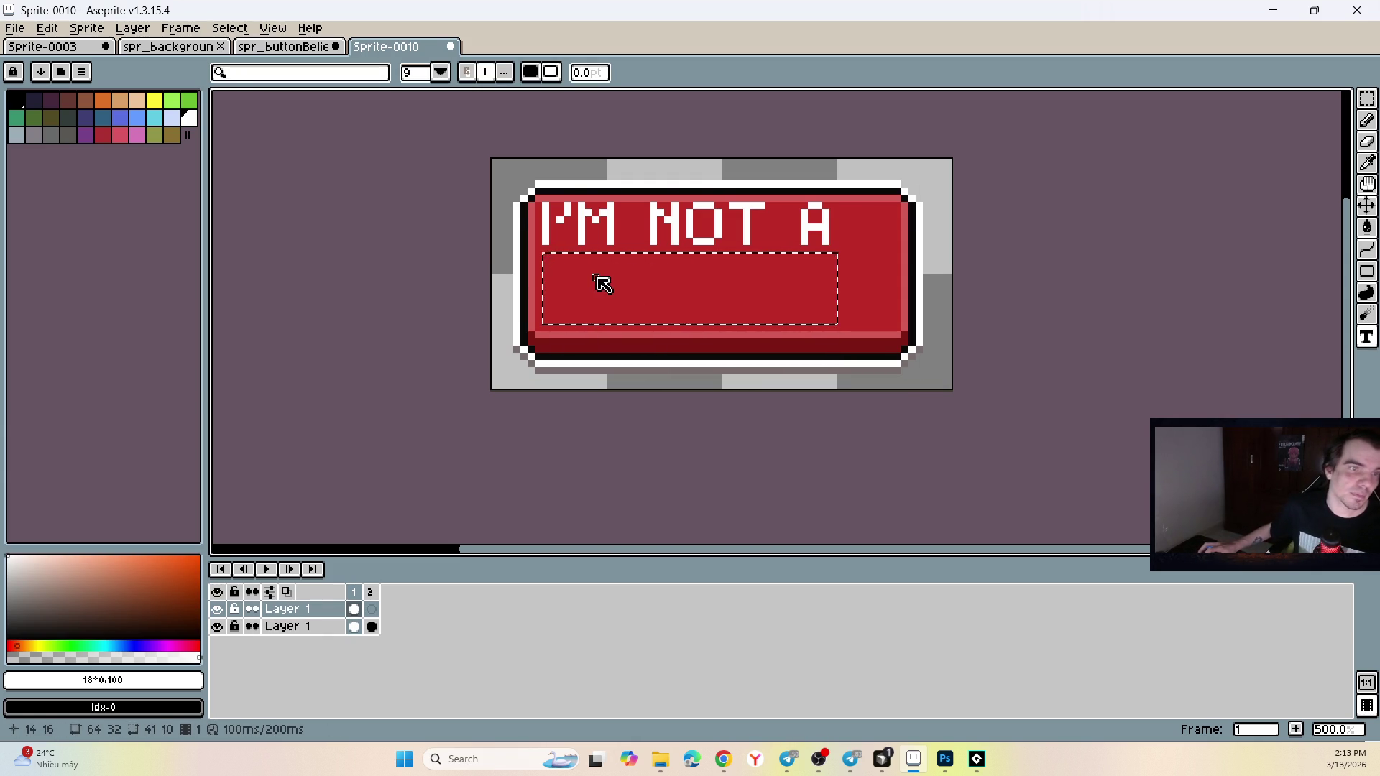
{"action": "key", "text": "ctrl+z"}
Add LOSER as a white second text line, removing the extra O.
{"action": "mouse_move", "coordinate": [542, 252]}
{"action": "left_mouse_down"}
{"action": "mouse_move", "coordinate": [925, 350]}
{"action": "mouse_move", "coordinate": [840, 328]}
{"action": "left_mouse_up"}
{"action": "type", "text": "tASD"}
{"action": "type", "text": "LOOSER"}
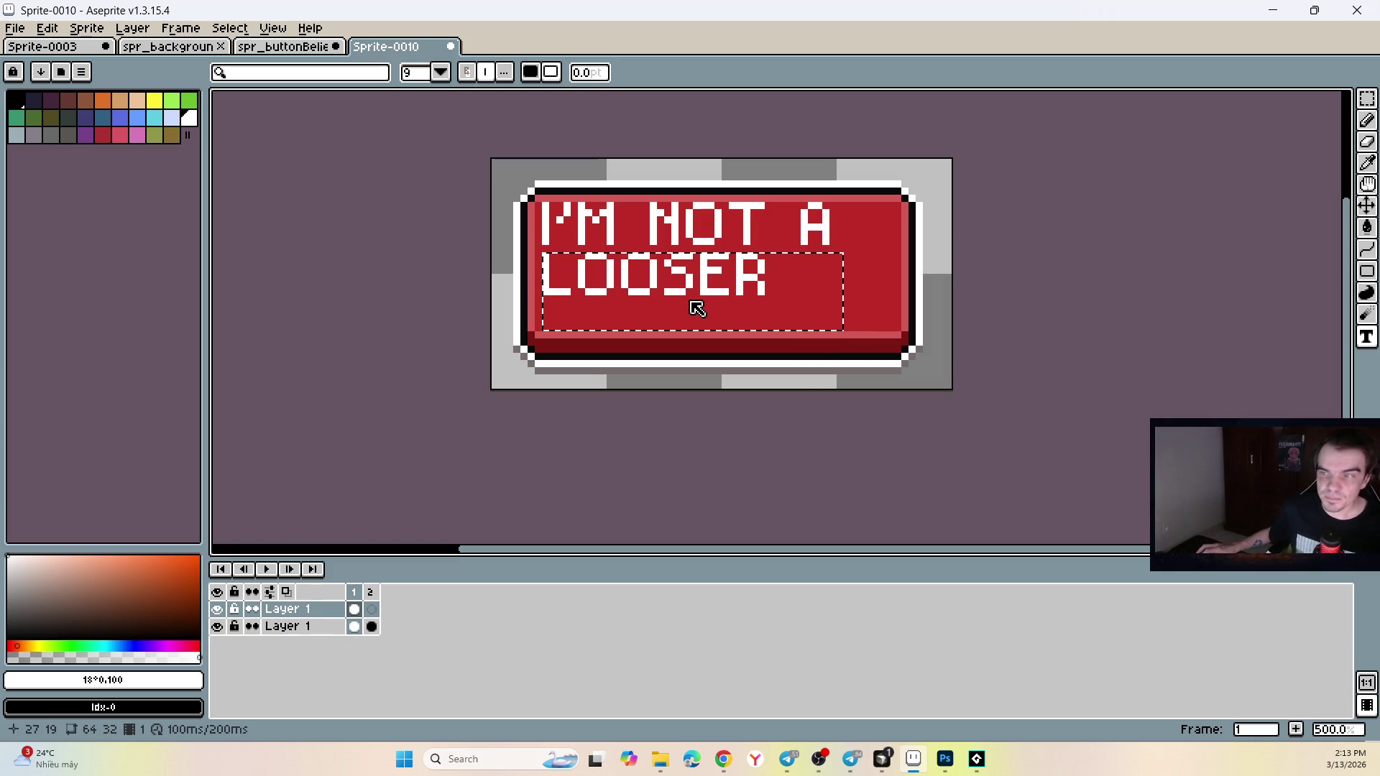
{"action": "left_click", "coordinate": [595, 279]}
{"action": "key", "text": "Delete"}
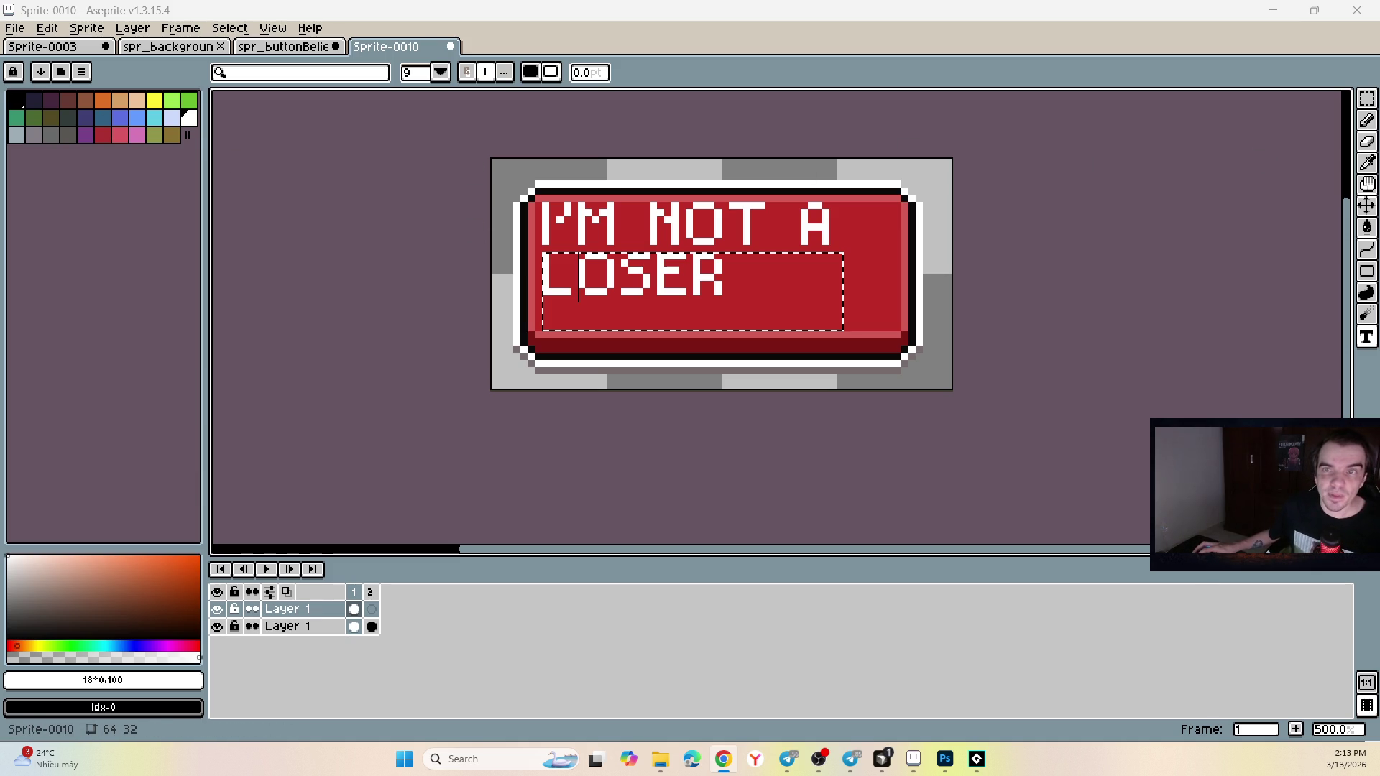
{"action": "key", "text": "m"}
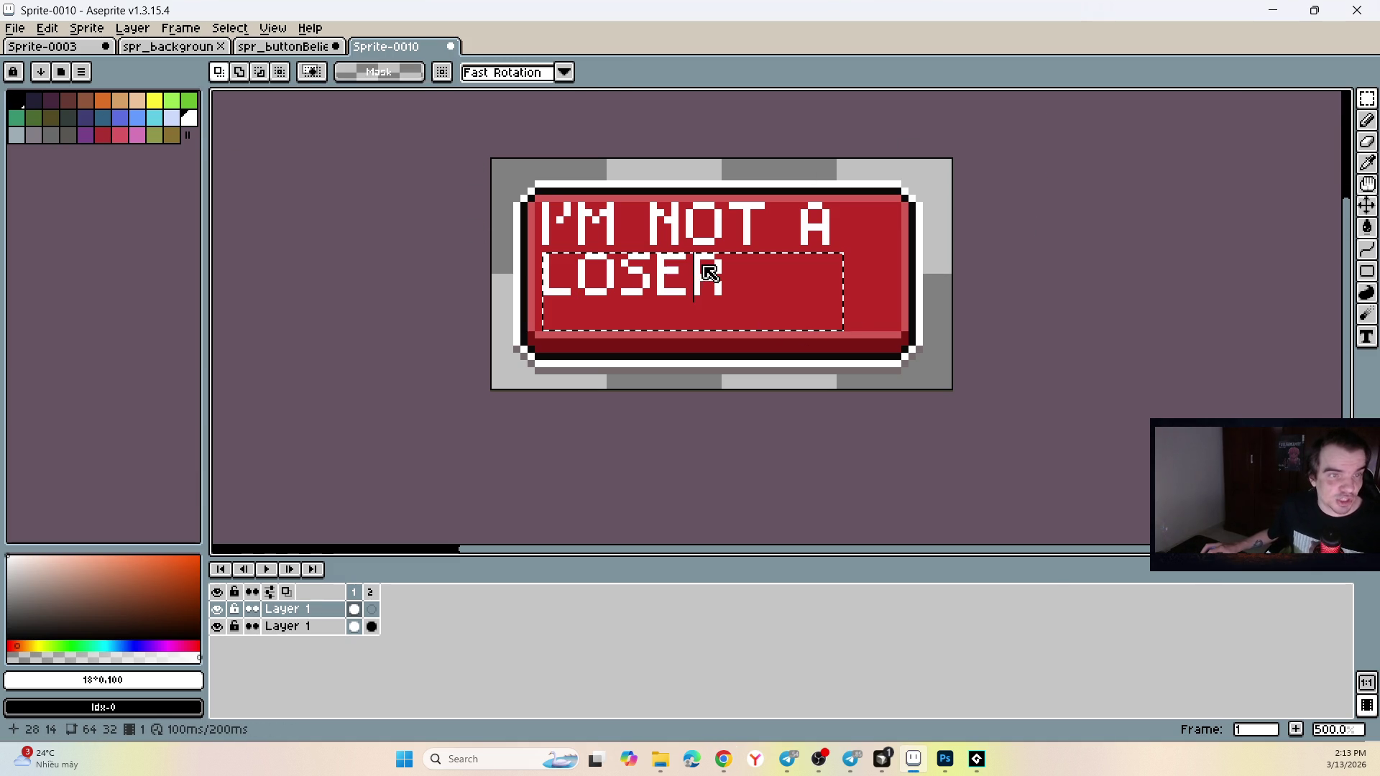
{"action": "left_click_drag", "start_coordinate": [708, 273], "coordinate": [719, 274]}
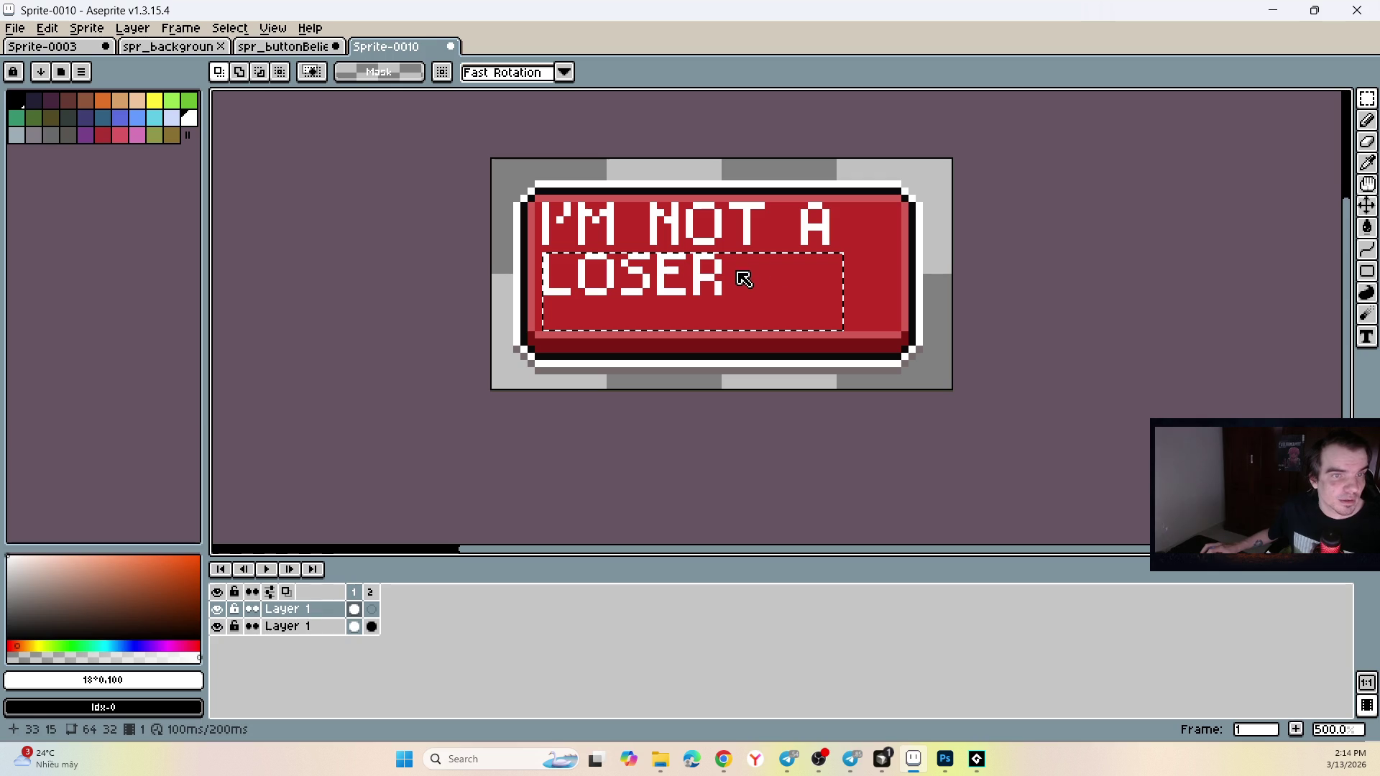
{"action": "left_click", "coordinate": [1021, 270]}
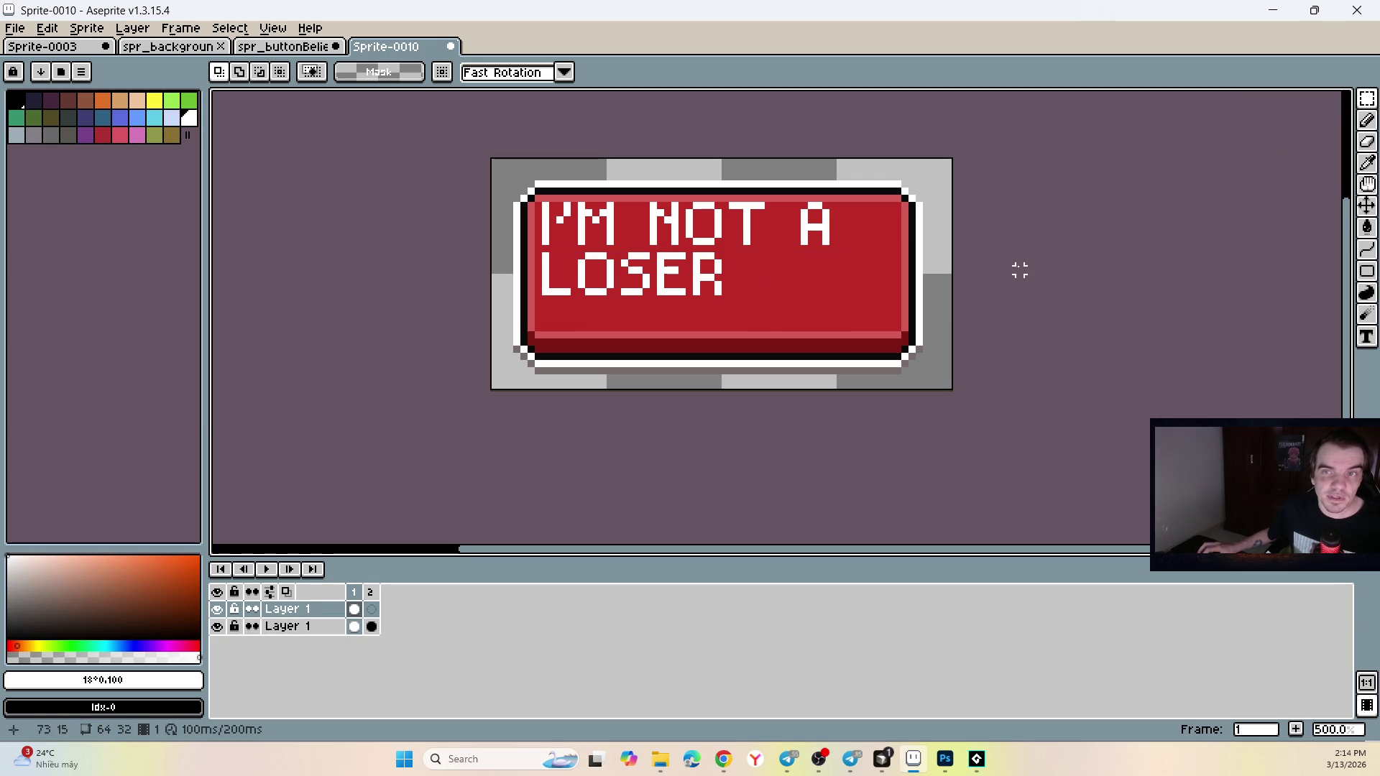
Reposition the LOSER and I'M NOT A lines so both sit centred on the button.
{"action": "left_click_drag", "start_coordinate": [747, 307], "coordinate": [525, 243]}
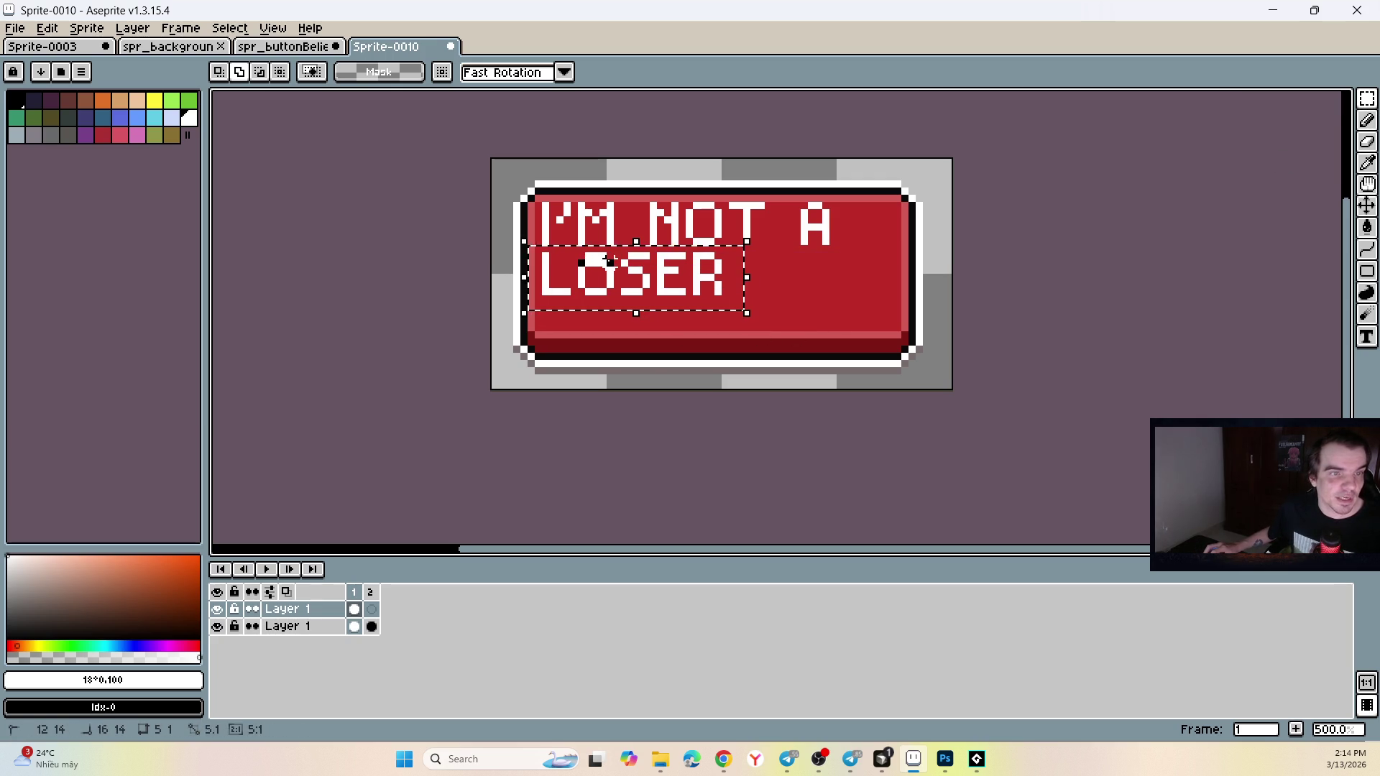
{"action": "left_click_drag", "start_coordinate": [612, 275], "coordinate": [711, 290]}
{"action": "key", "text": "Right"}
{"action": "key", "text": "Right"}
{"action": "key", "text": "Right"}
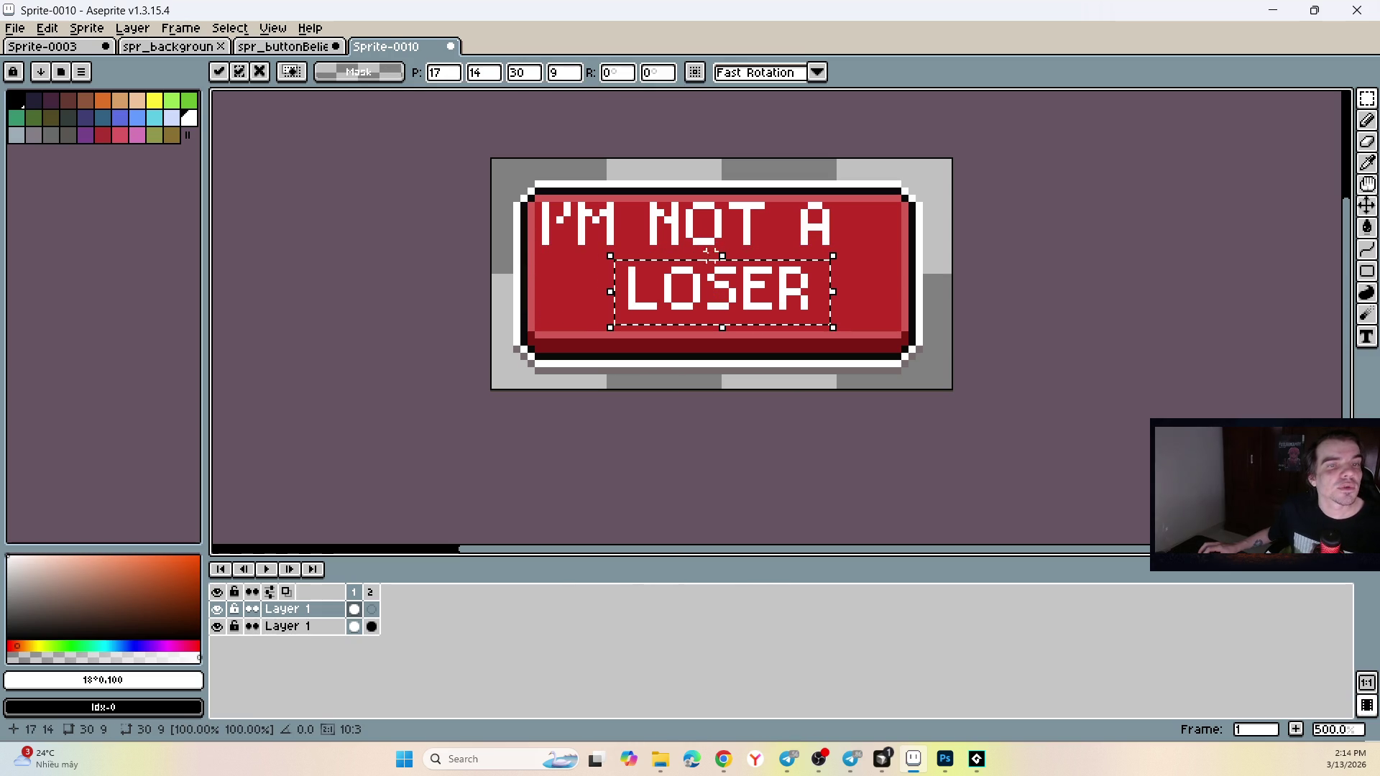
{"action": "key", "text": "ctrl+d"}
{"action": "mouse_move", "coordinate": [851, 257]}
{"action": "left_mouse_down"}
{"action": "mouse_move", "coordinate": [554, 209]}
{"action": "mouse_move", "coordinate": [631, 225]}
{"action": "mouse_move", "coordinate": [630, 242]}
{"action": "left_mouse_up"}
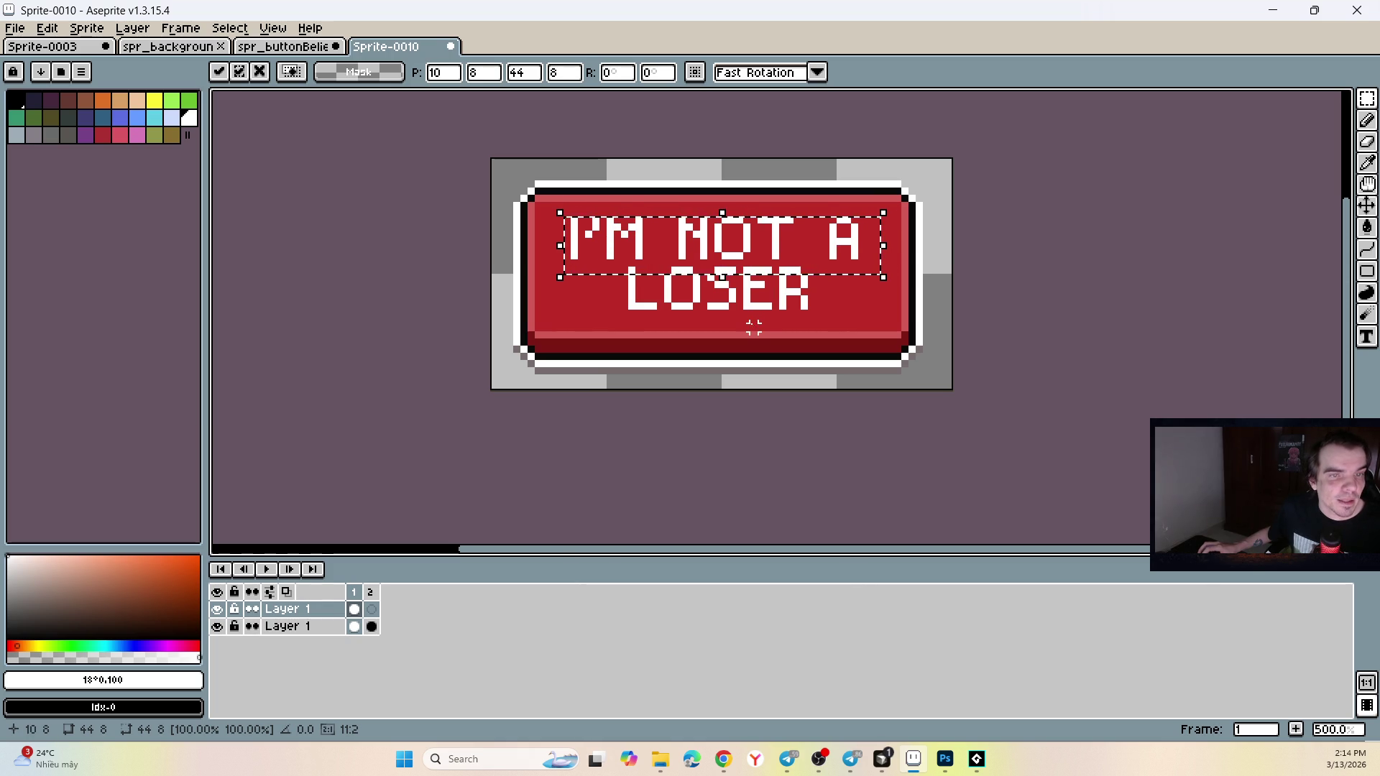
{"action": "scroll", "coordinate": [748, 322], "scroll_direction": "up", "scroll_amount": 4}
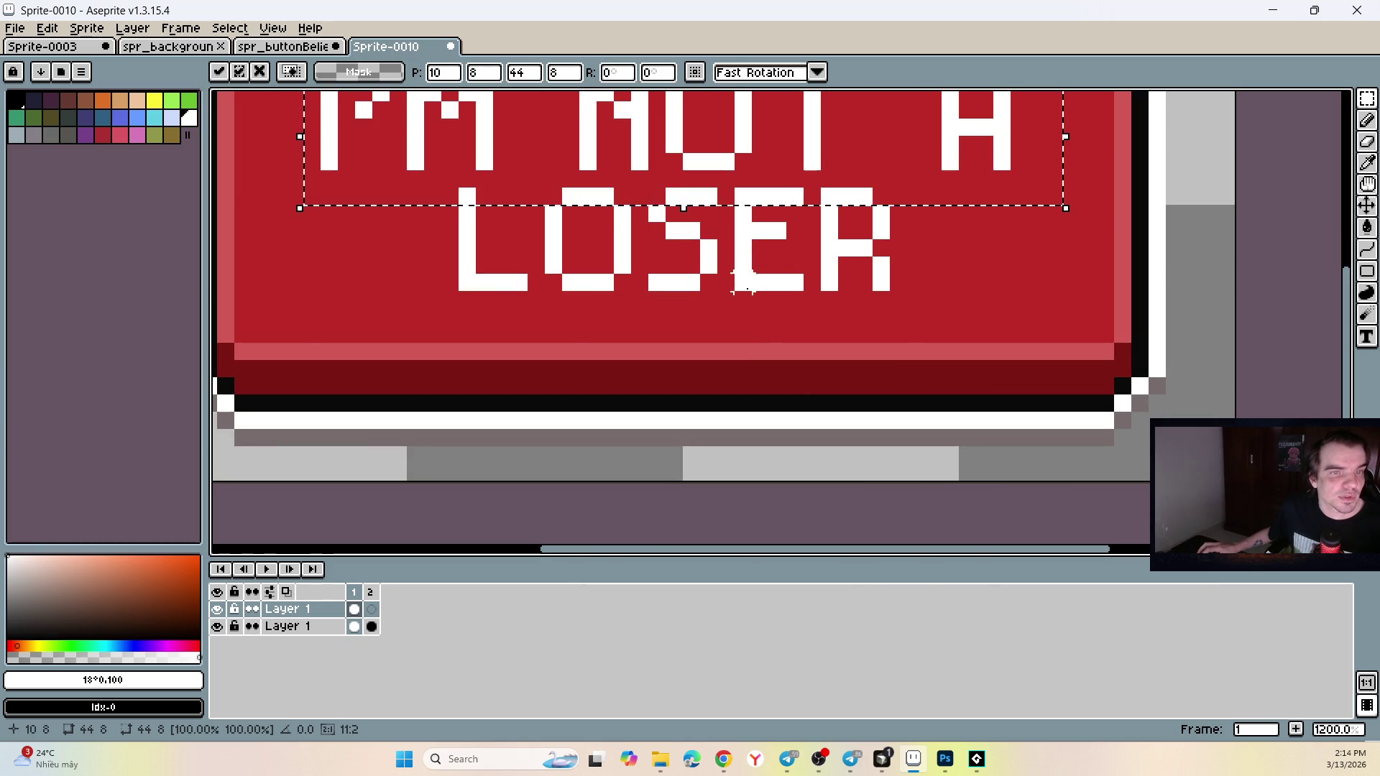
{"action": "key", "text": "ctrl+d"}
{"action": "mouse_move", "coordinate": [928, 314]}
{"action": "left_mouse_down"}
{"action": "mouse_move", "coordinate": [576, 197]}
{"action": "mouse_move", "coordinate": [440, 185]}
{"action": "left_mouse_up"}
{"action": "left_click", "coordinate": [564, 228]}
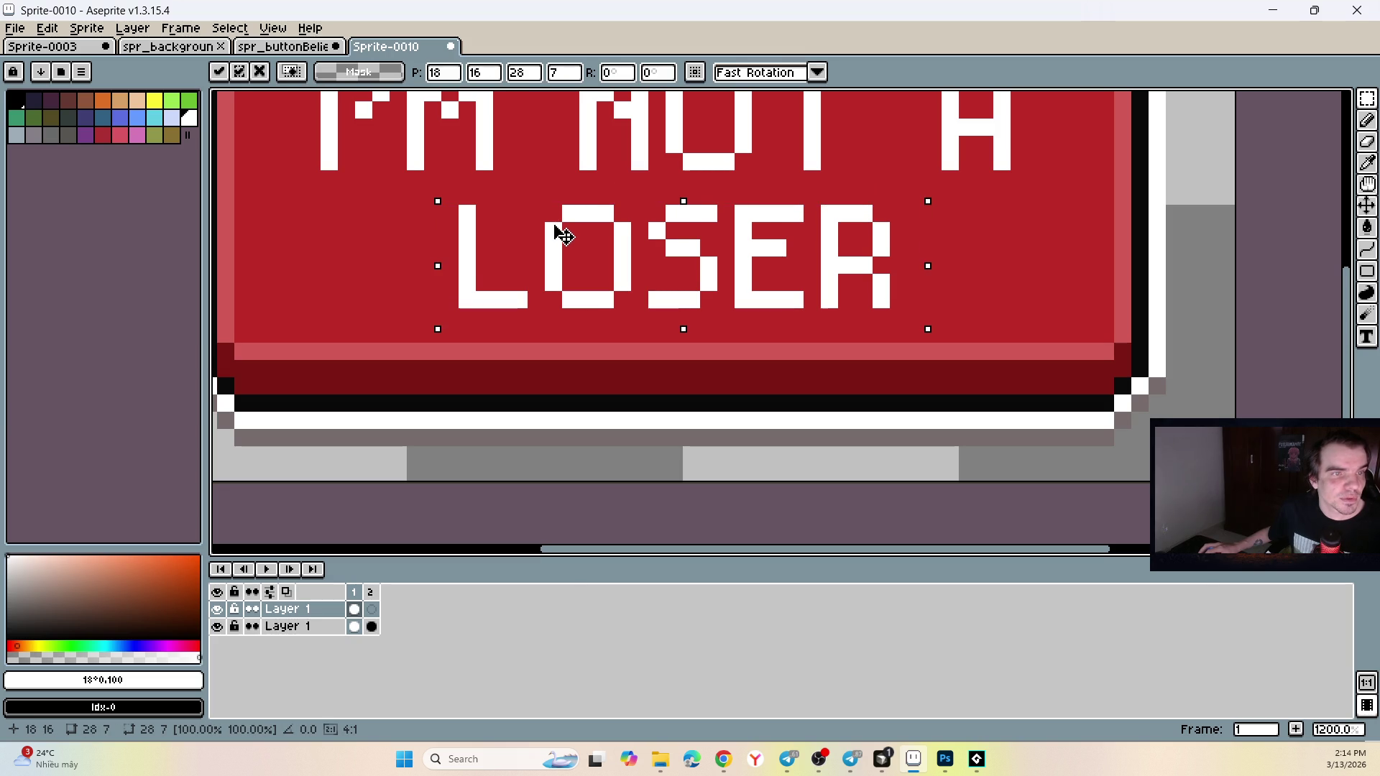
{"action": "key", "text": "ctrl+d"}
{"action": "scroll", "coordinate": [379, 213], "scroll_direction": "down", "scroll_amount": 4}
{"action": "scroll", "coordinate": [449, 163], "scroll_direction": "up", "scroll_amount": 2}
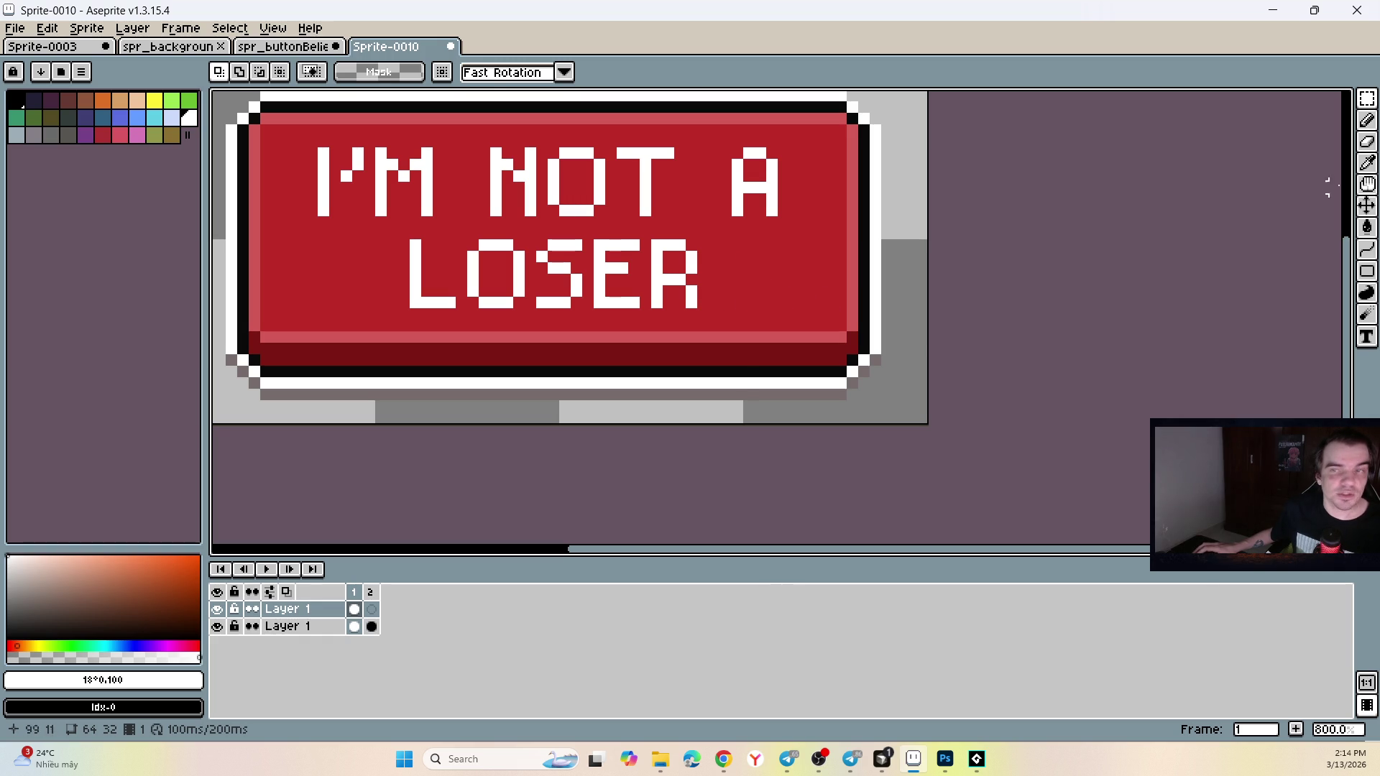
{"action": "left_click", "coordinate": [1368, 120]}
Try an orange pencil stroke on the button, then undo it.
{"action": "key", "text": "v"}
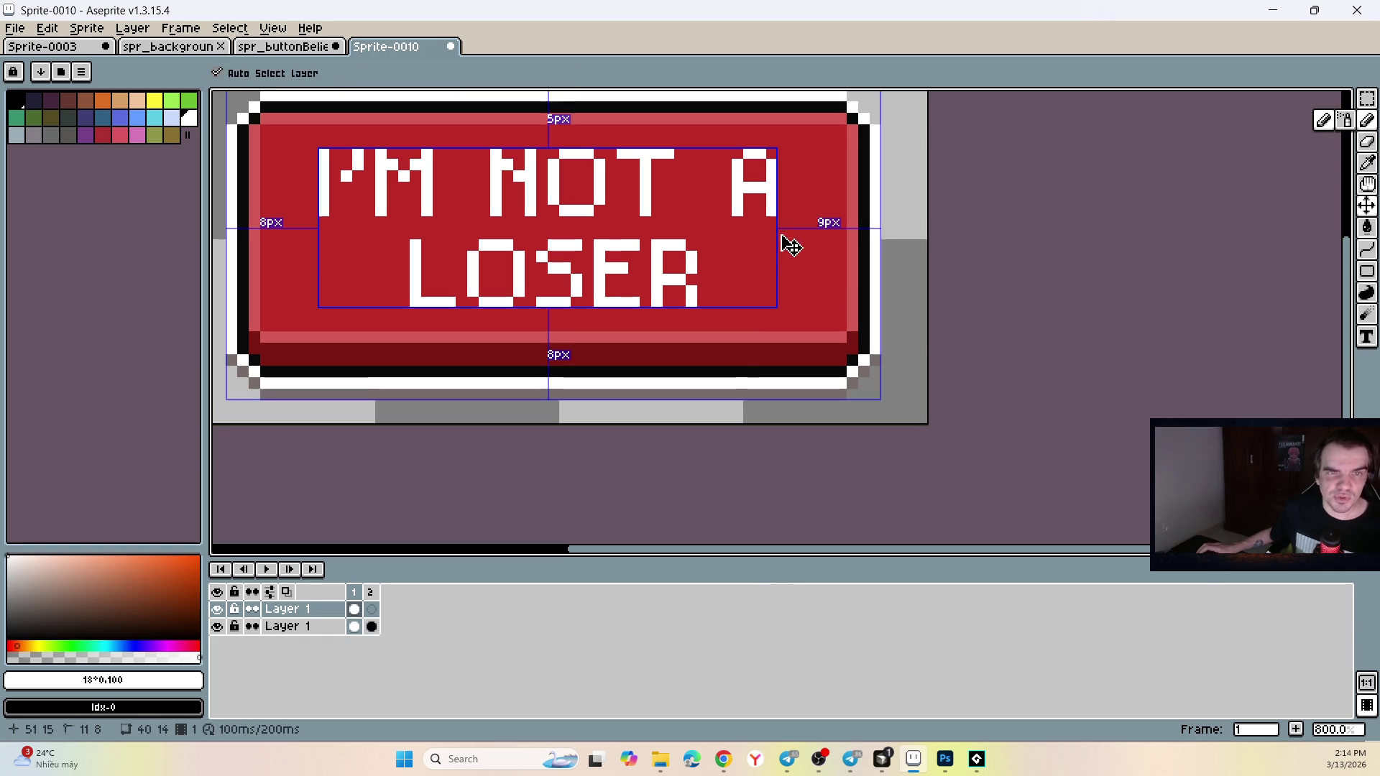
{"action": "key", "text": "b"}
{"action": "scroll", "coordinate": [778, 293], "scroll_direction": "up", "scroll_amount": 6}
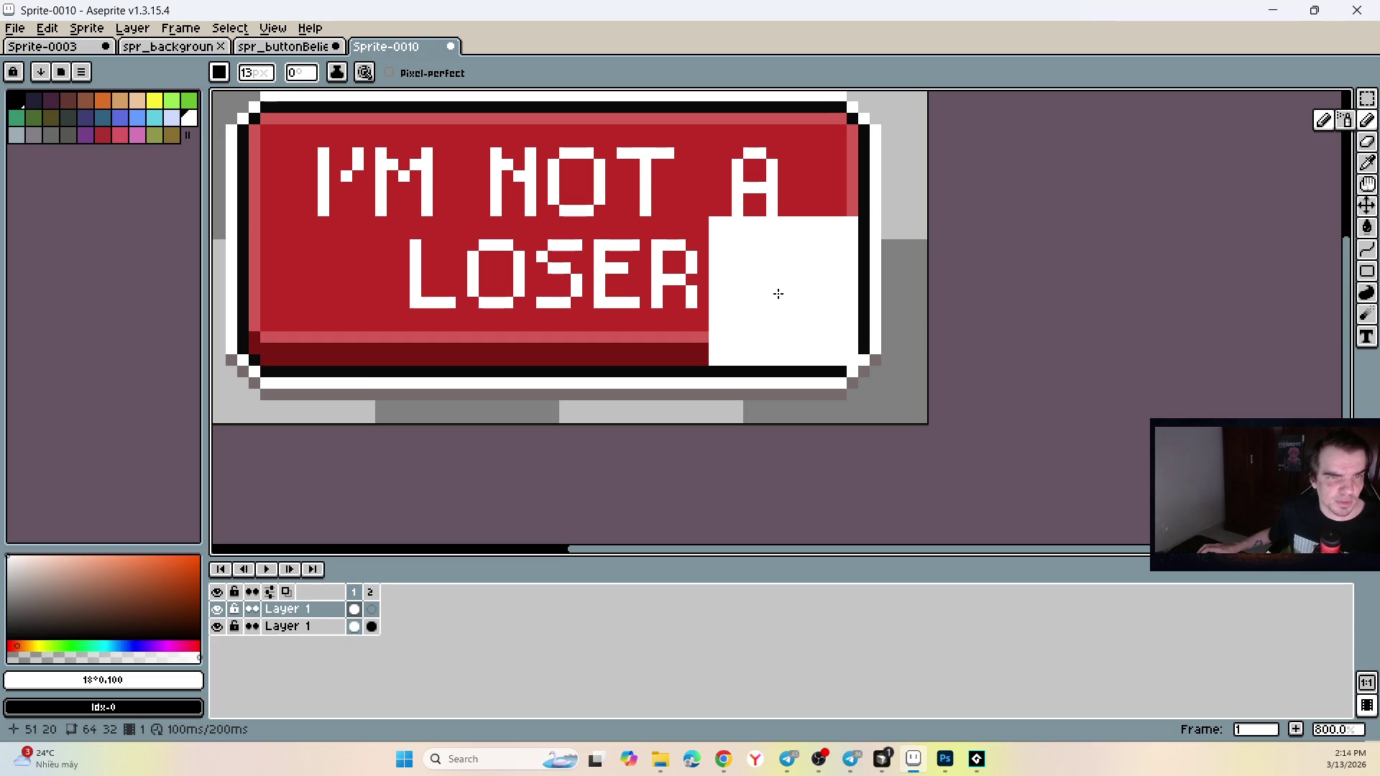
{"action": "scroll", "coordinate": [778, 293], "scroll_direction": "down", "scroll_amount": 1}
{"action": "left_click", "coordinate": [198, 562]}
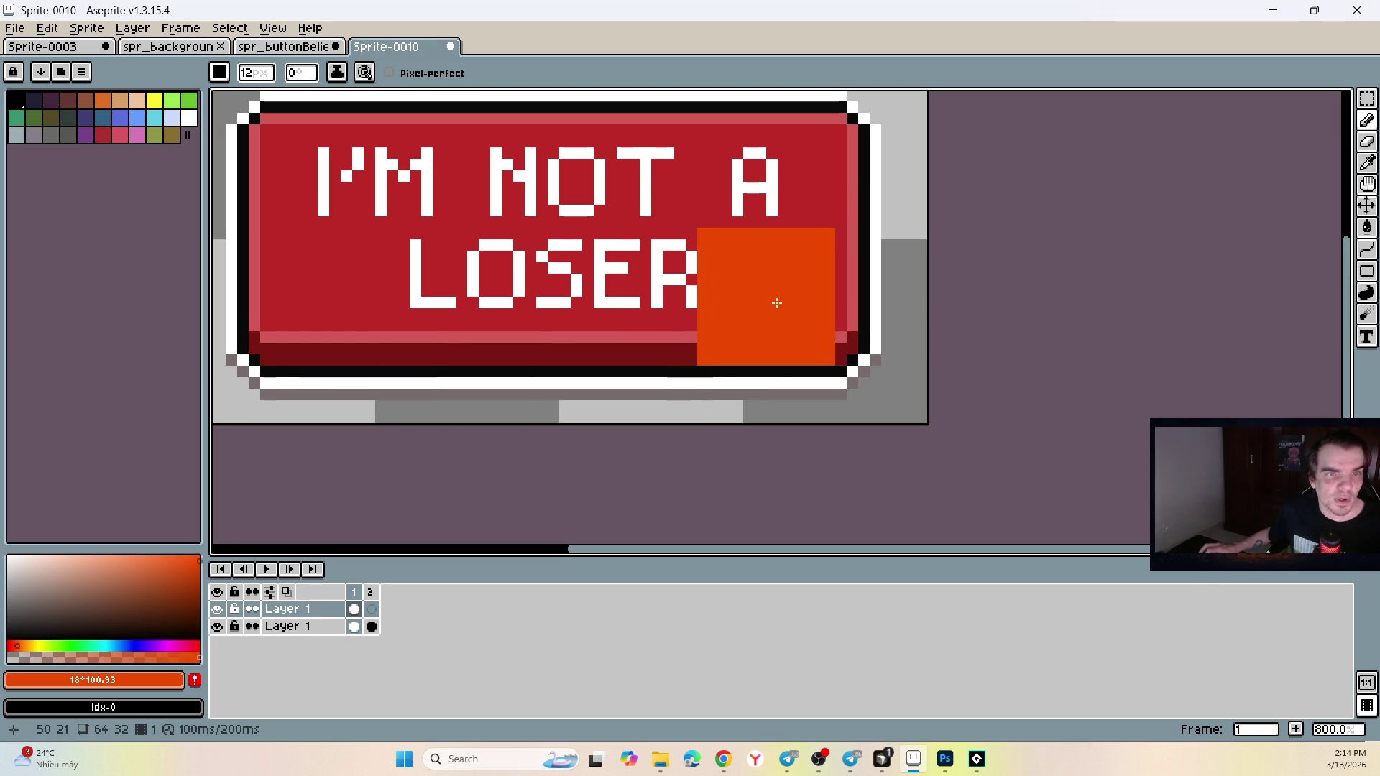
{"action": "scroll", "coordinate": [778, 309], "scroll_direction": "up", "scroll_amount": 1}
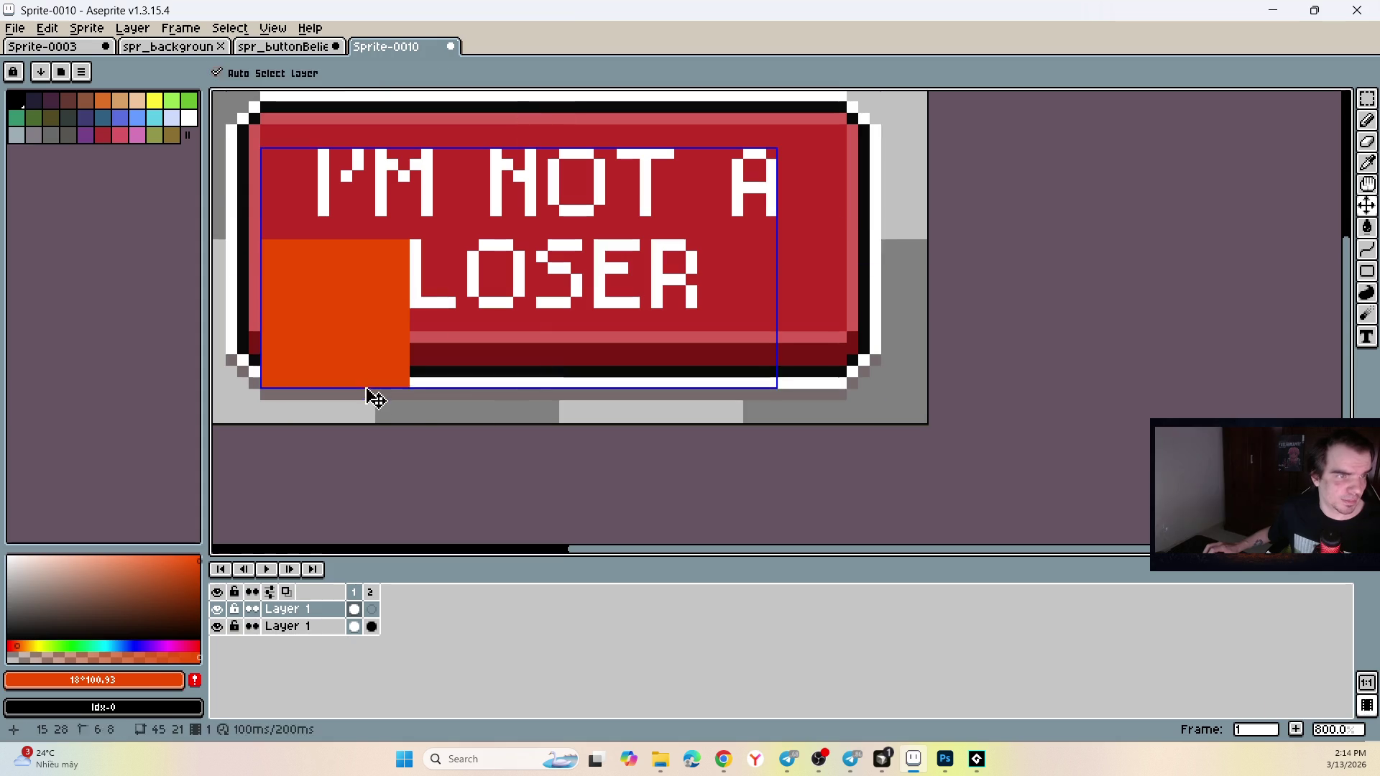
{"action": "key", "text": "ctrl+z"}
{"action": "scroll", "coordinate": [841, 208], "scroll_direction": "up", "scroll_amount": 4}
{"action": "scroll", "coordinate": [837, 205], "scroll_direction": "down", "scroll_amount": 15}
{"action": "scroll", "coordinate": [816, 189], "scroll_direction": "up", "scroll_amount": 5}
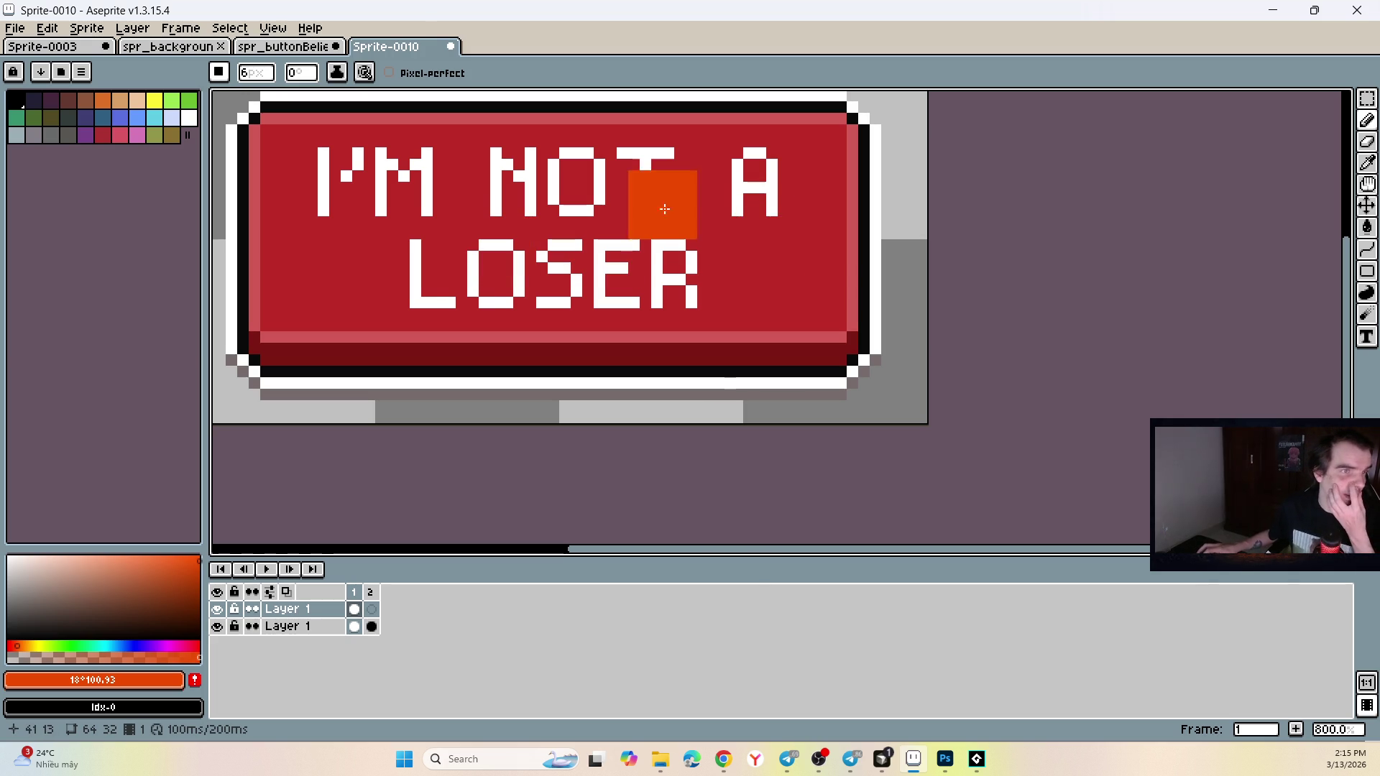
Shift the words I'M NOT about 16 px right on the top line.
{"action": "left_click", "coordinate": [1367, 99]}
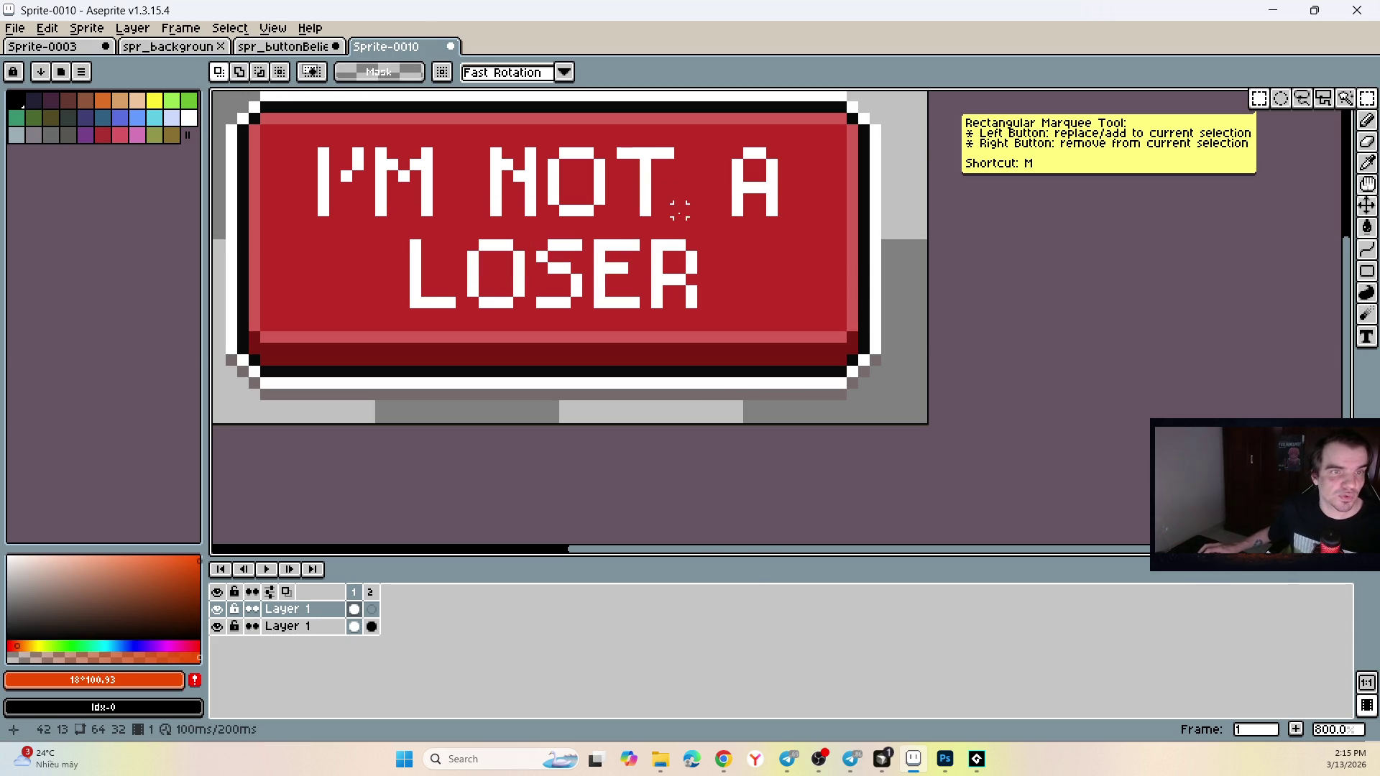
{"action": "mouse_move", "coordinate": [683, 227]}
{"action": "left_mouse_down"}
{"action": "mouse_move", "coordinate": [359, 135]}
{"action": "mouse_move", "coordinate": [312, 139]}
{"action": "left_mouse_up"}
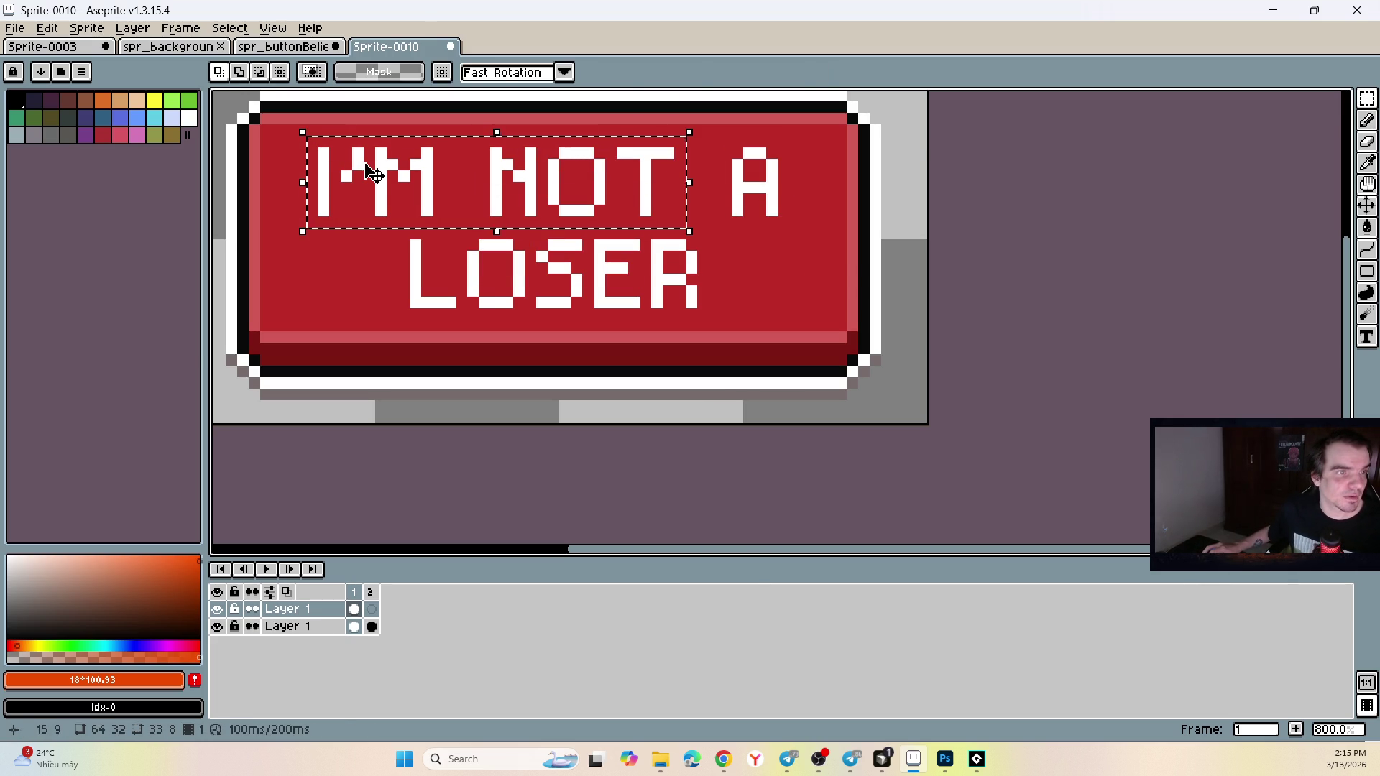
{"action": "left_click", "coordinate": [373, 173]}
{"action": "left_click_drag", "start_coordinate": [381, 172], "coordinate": [393, 173]}
{"action": "left_click", "coordinate": [850, 194]}
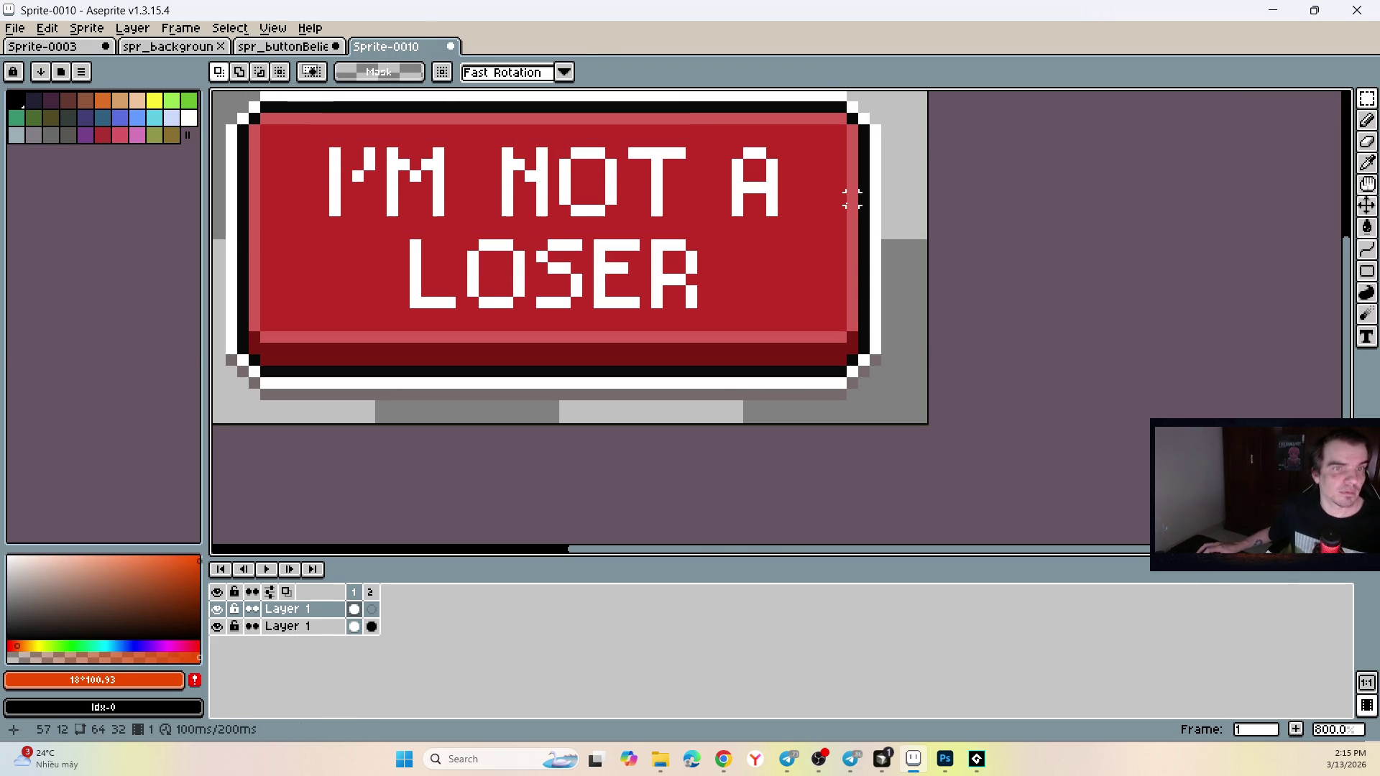
Toggle the text layer's visibility and compare frames 1 and 2.
{"action": "scroll", "coordinate": [726, 223], "scroll_direction": "down", "scroll_amount": 3}
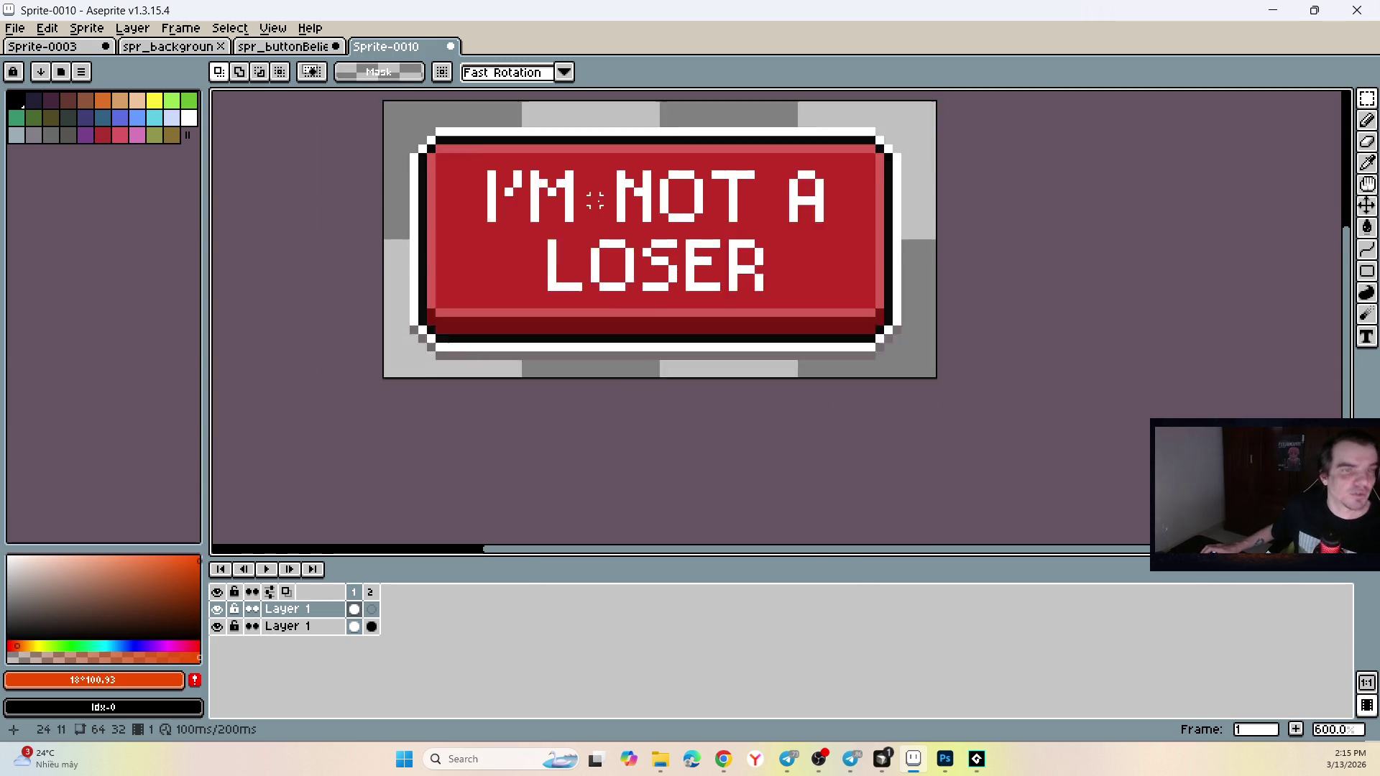
{"action": "scroll", "coordinate": [571, 351], "scroll_direction": "up", "scroll_amount": 3}
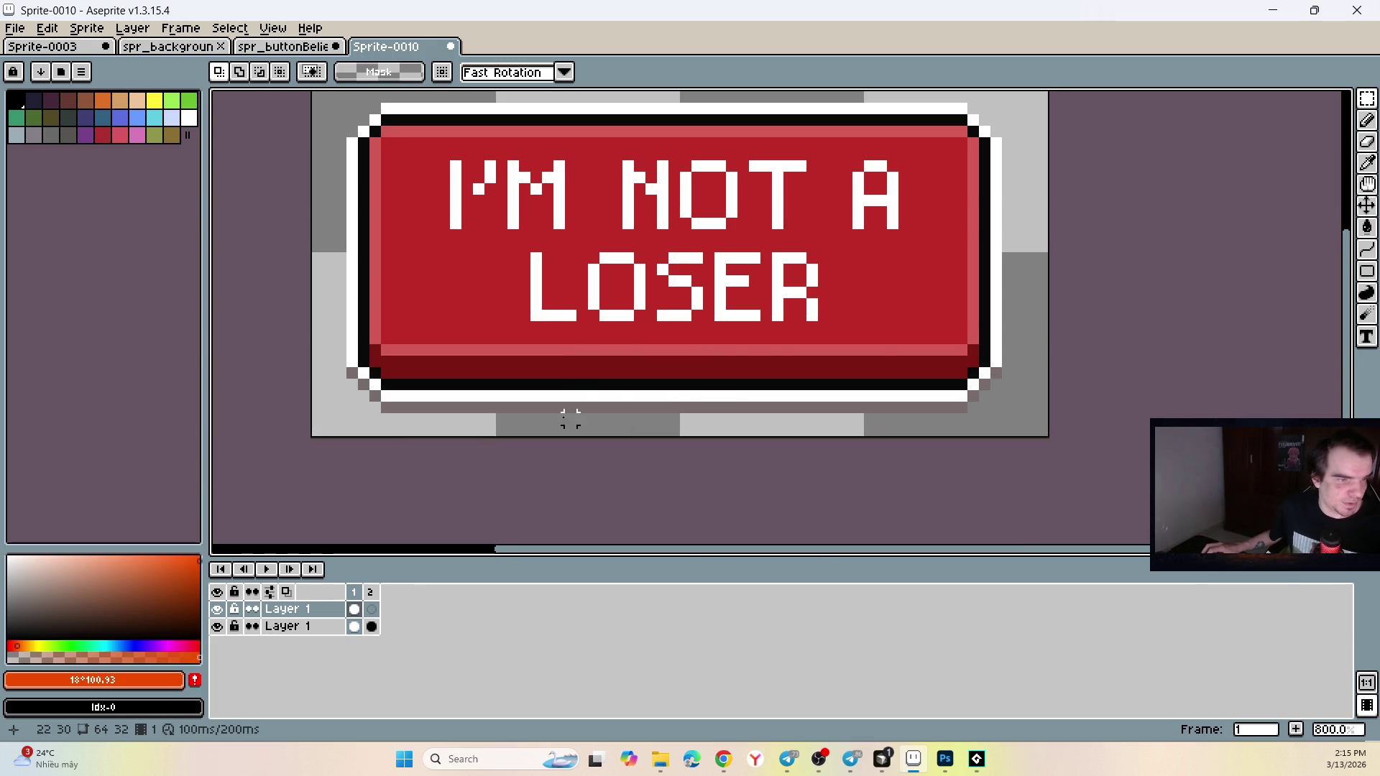
{"action": "left_click", "coordinate": [218, 609]}
{"action": "left_click", "coordinate": [217, 609]}
{"action": "left_click", "coordinate": [372, 609]}
{"action": "left_click", "coordinate": [355, 609]}
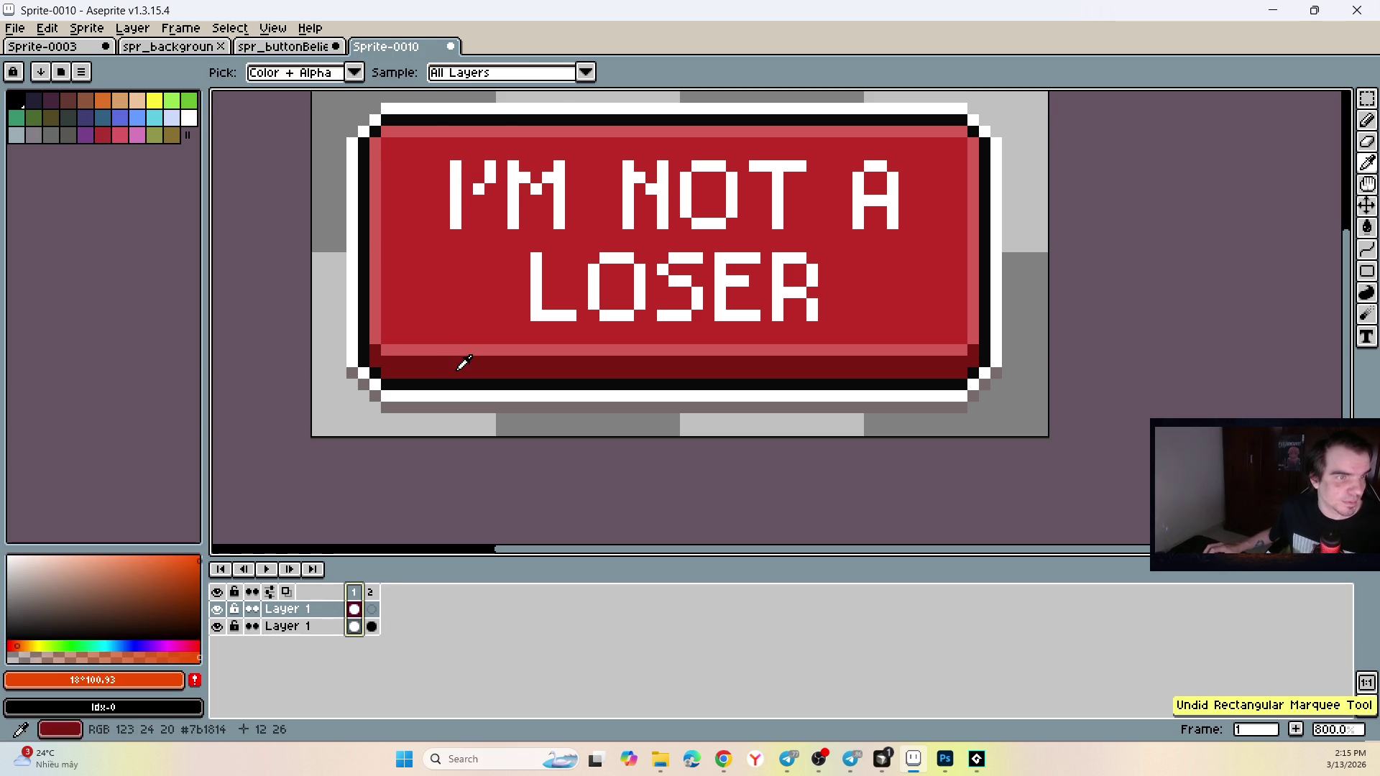
Pick the button's dark red #7b1814 and shade the I and M strokes.
{"action": "left_click", "coordinate": [462, 364], "text": "alt"}
{"action": "key", "text": "b"}
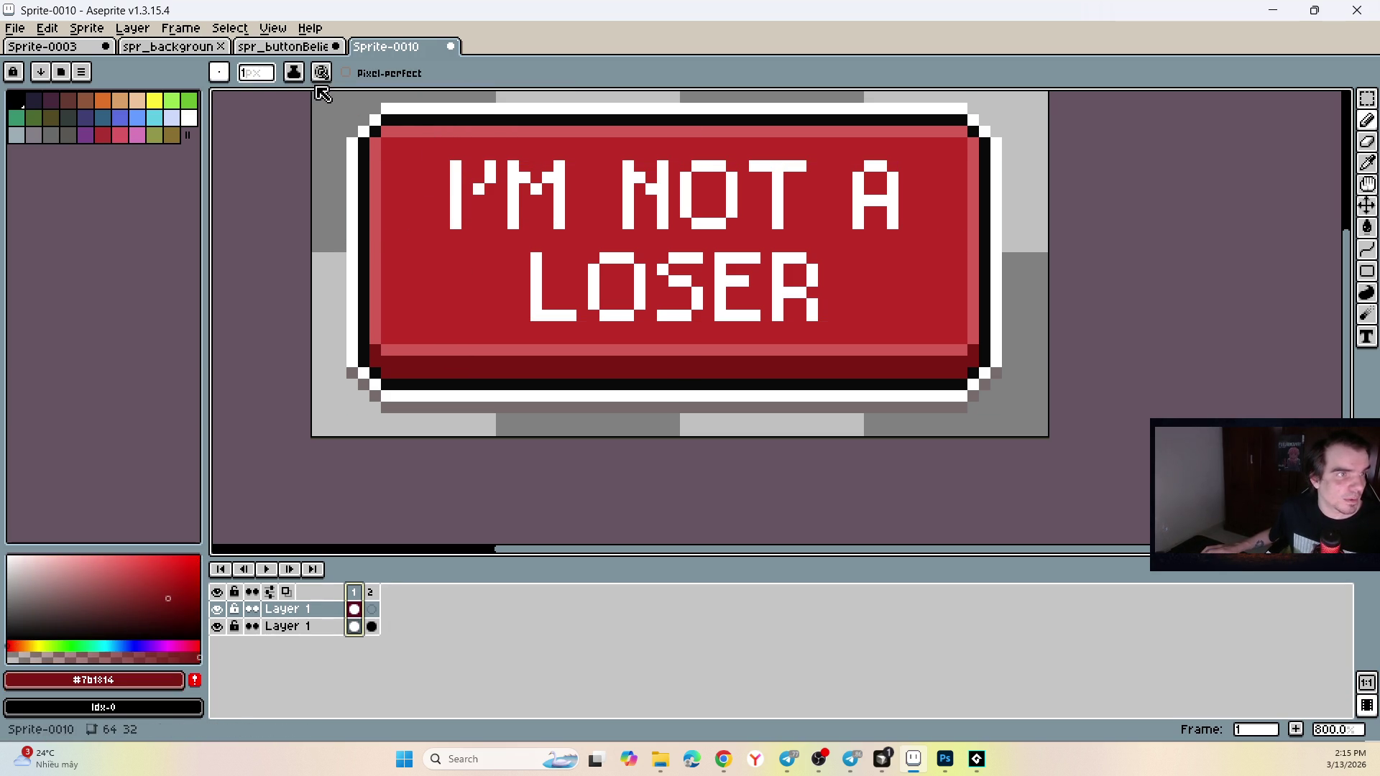
{"action": "left_click_drag", "start_coordinate": [466, 169], "coordinate": [471, 225]}
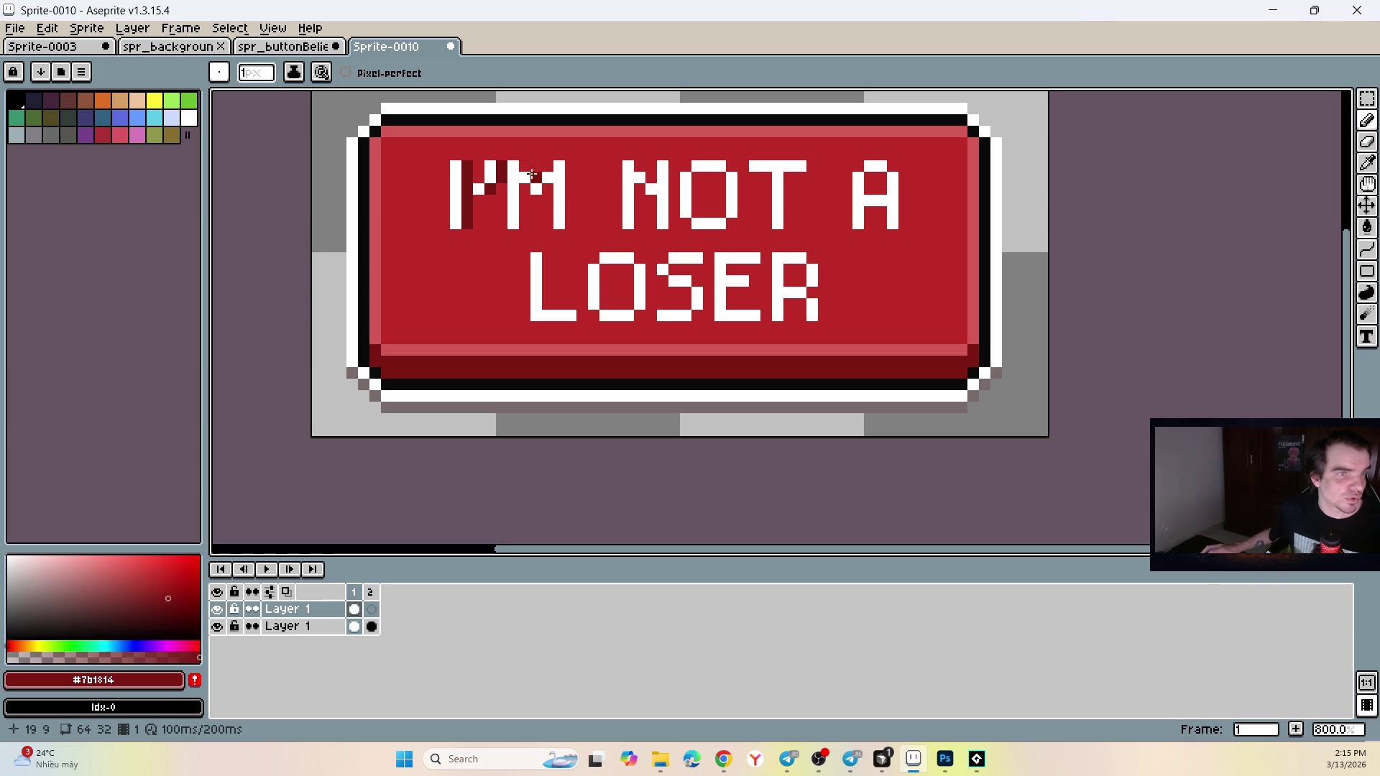
{"action": "mouse_move", "coordinate": [529, 167]}
{"action": "left_mouse_down"}
{"action": "mouse_move", "coordinate": [532, 225]}
{"action": "mouse_move", "coordinate": [573, 222]}
{"action": "left_mouse_up"}
{"action": "key", "text": "ctrl+z"}
{"action": "left_click_drag", "start_coordinate": [569, 168], "coordinate": [571, 228]}
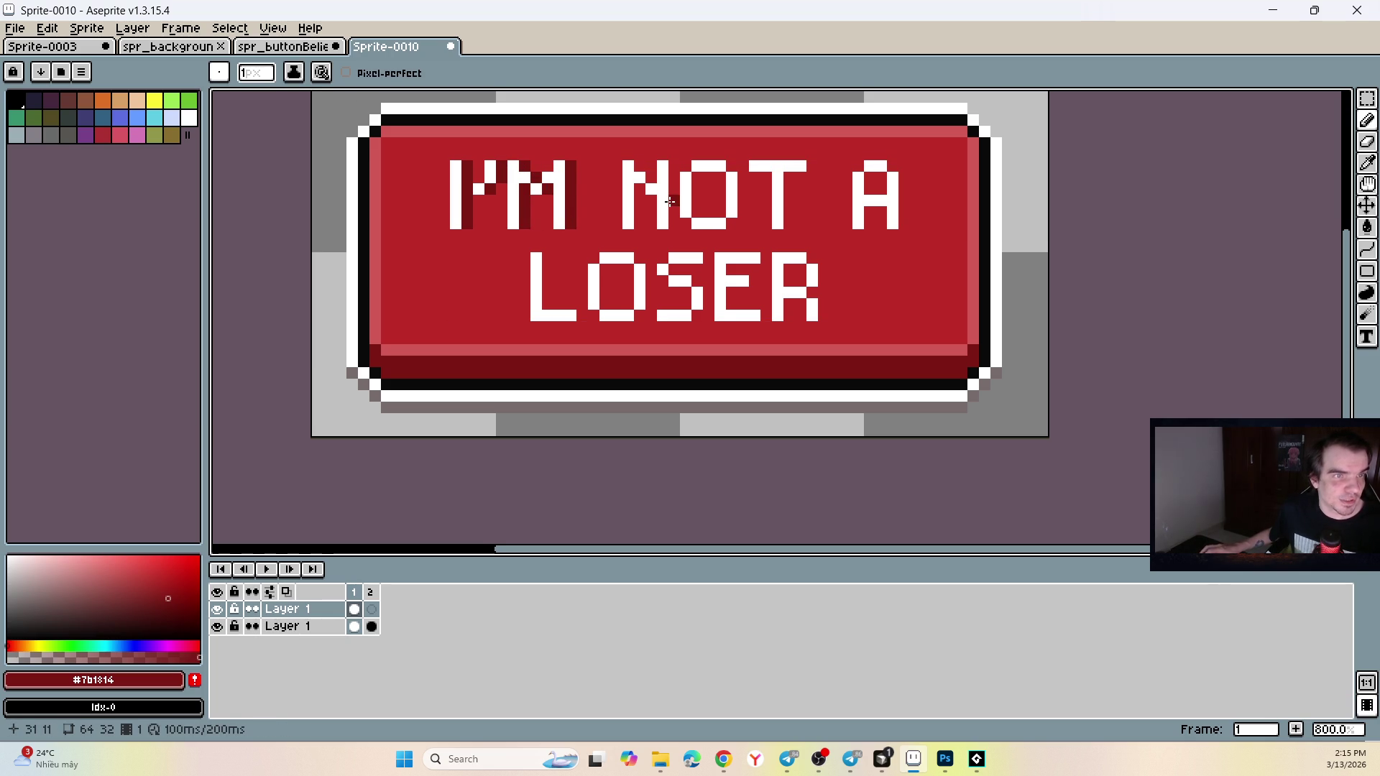
{"action": "scroll", "coordinate": [670, 201], "scroll_direction": "down", "scroll_amount": 2}
{"action": "left_click", "coordinate": [271, 48]}
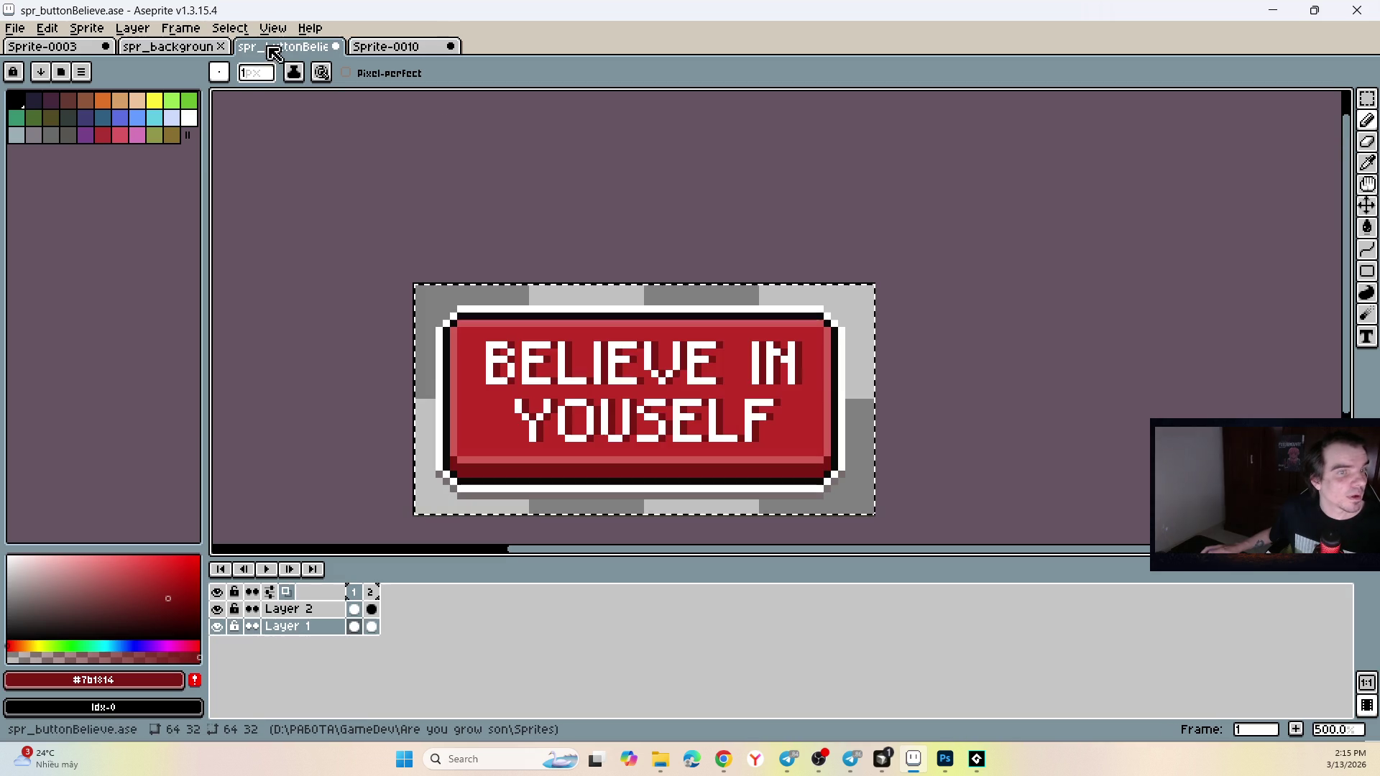
{"action": "left_click", "coordinate": [442, 47]}
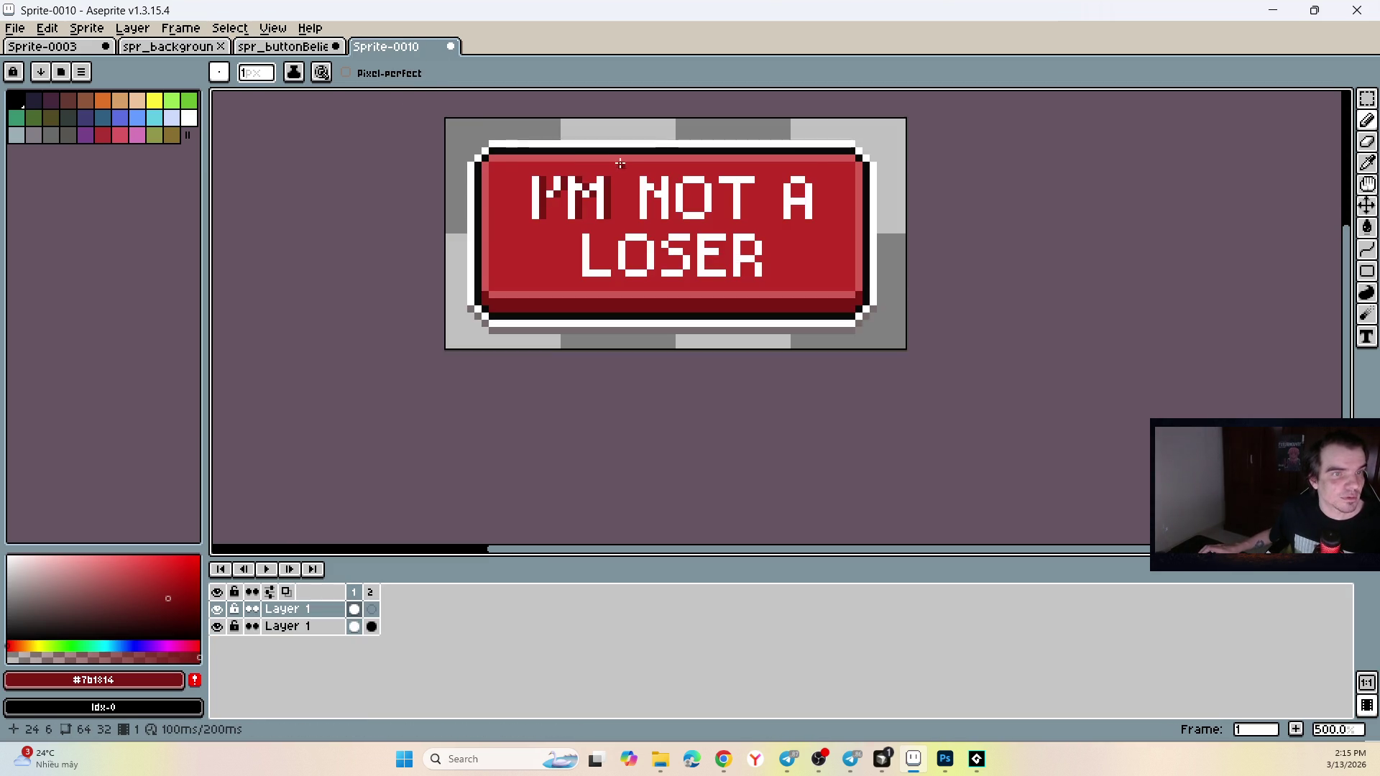
{"action": "scroll", "coordinate": [621, 164], "scroll_direction": "up", "scroll_amount": 4}
Shade the N and the L, O, S, E of LOSER with dark red pixels.
{"action": "left_click", "coordinate": [703, 205]}
{"action": "left_click_drag", "start_coordinate": [707, 212], "coordinate": [696, 288]}
{"action": "left_click_drag", "start_coordinate": [557, 346], "coordinate": [554, 376]}
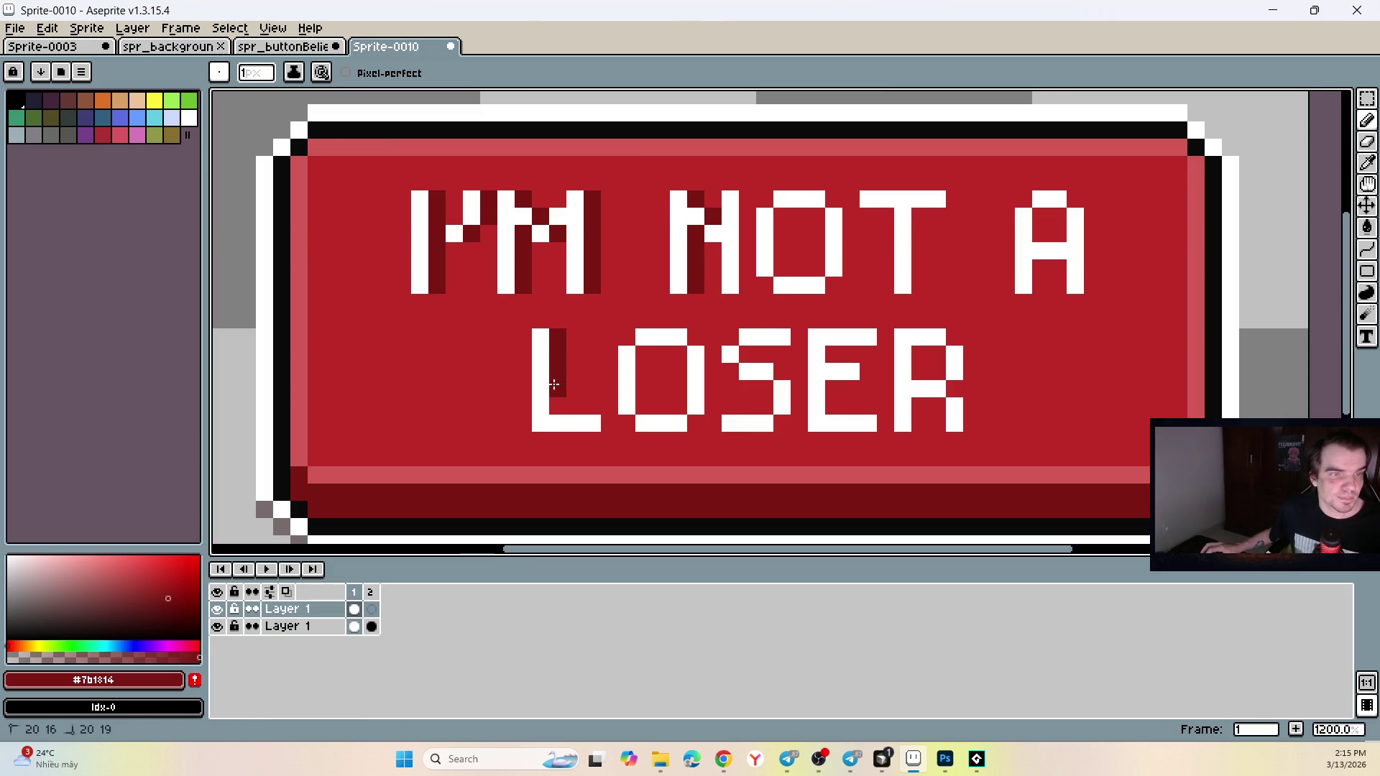
{"action": "left_click", "coordinate": [609, 424]}
{"action": "left_click_drag", "start_coordinate": [644, 355], "coordinate": [647, 403]}
{"action": "left_click", "coordinate": [696, 338]}
{"action": "left_click_drag", "start_coordinate": [713, 355], "coordinate": [713, 407]}
{"action": "left_click", "coordinate": [696, 424]}
{"action": "left_click", "coordinate": [748, 354]}
{"action": "left_click", "coordinate": [794, 407]}
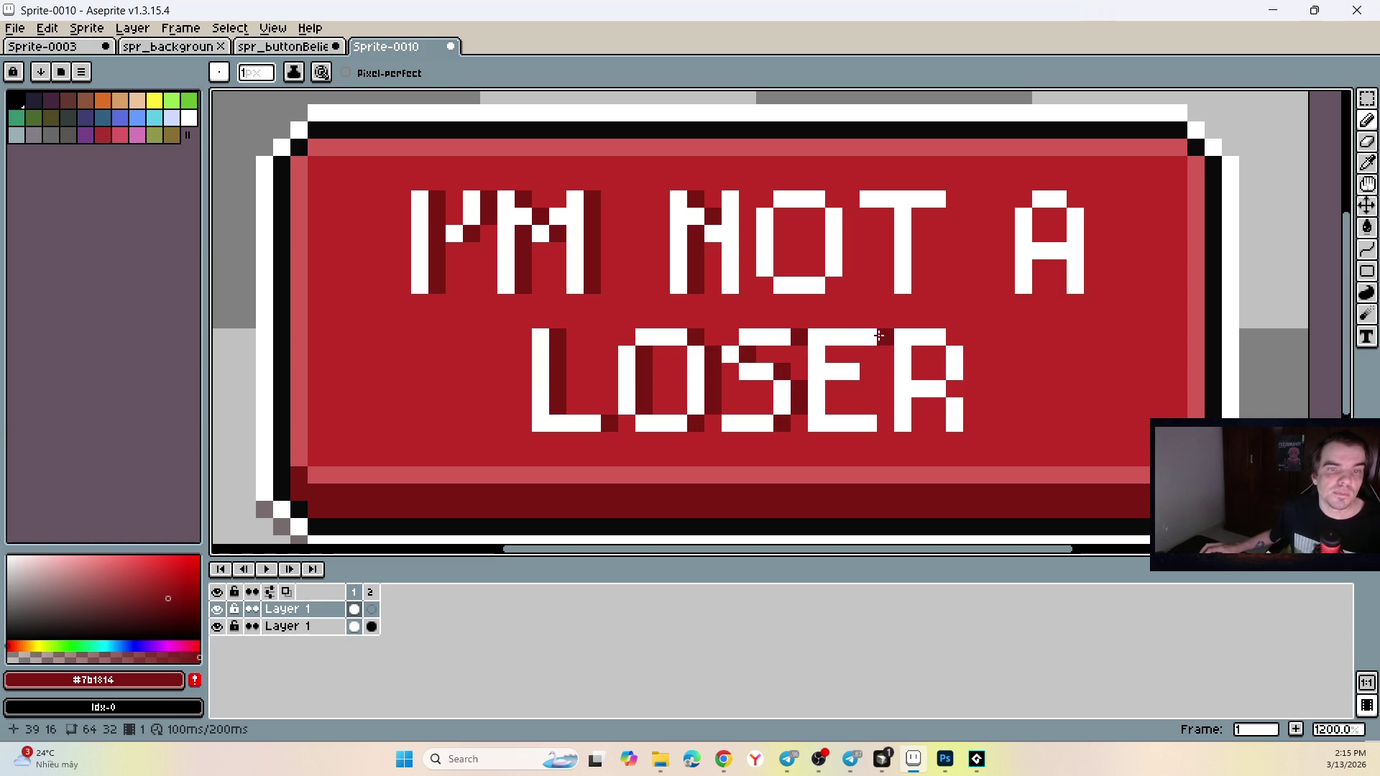
{"action": "left_click", "coordinate": [834, 406]}
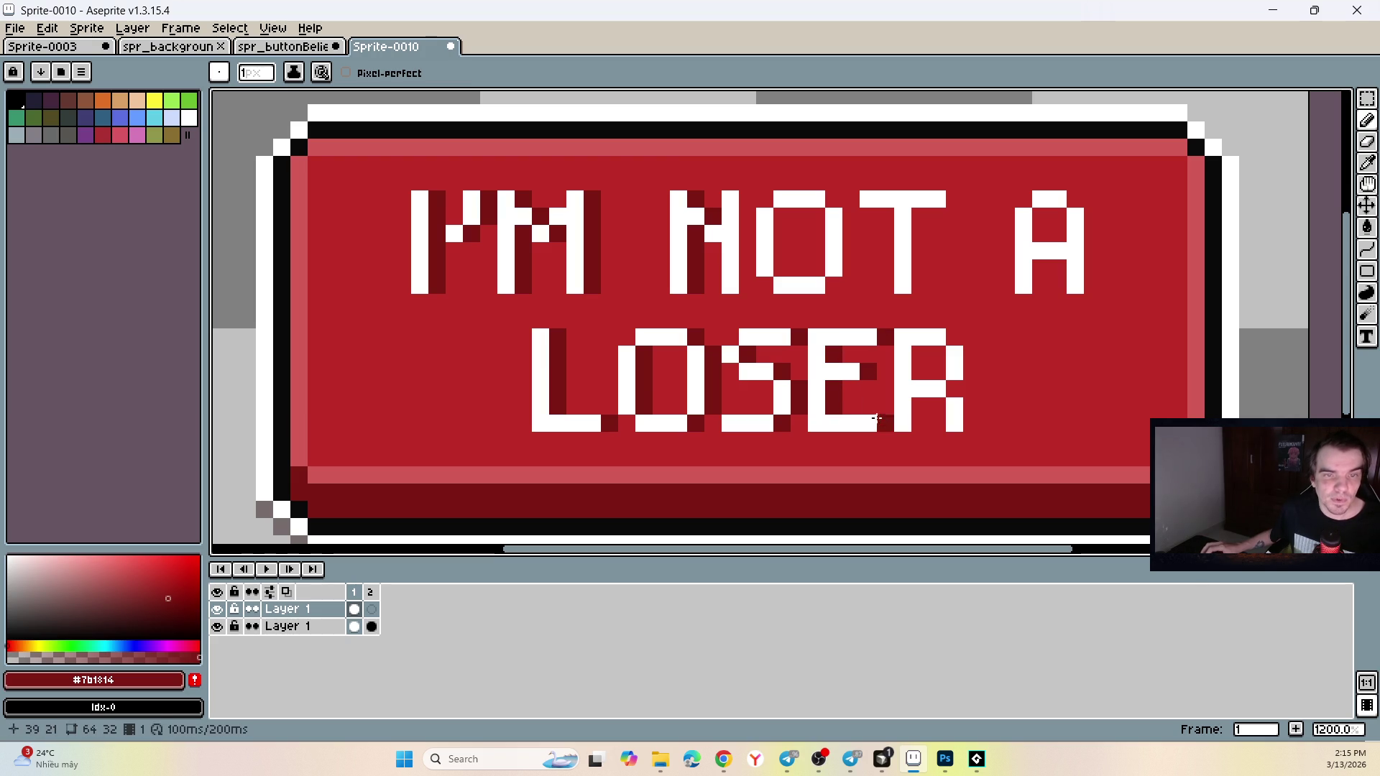
{"action": "key", "text": "alt+Tab"}
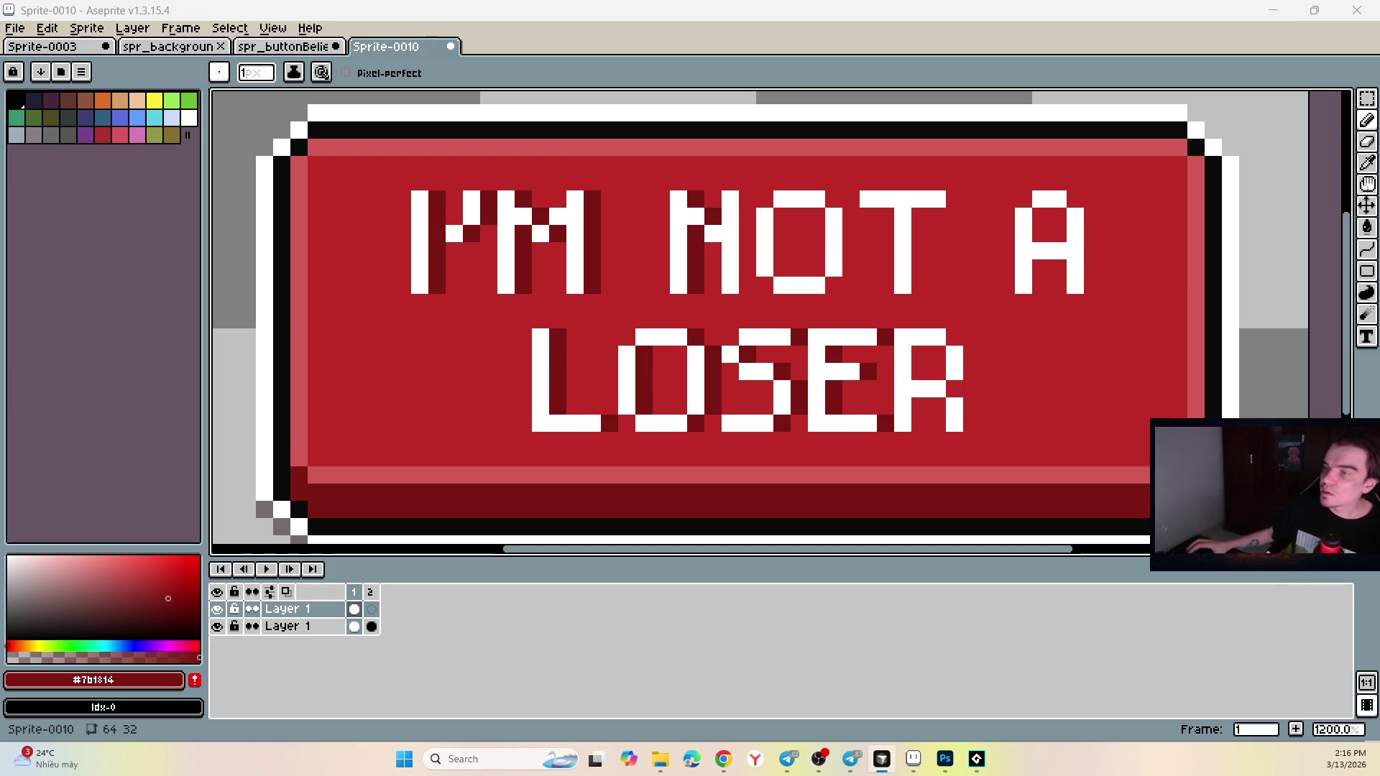
Bring GameMaker forward and open the obj_buttonBelieve object editor from the Asset Browser.
{"action": "left_click", "coordinate": [976, 759]}
{"action": "left_click", "coordinate": [1220, 294]}
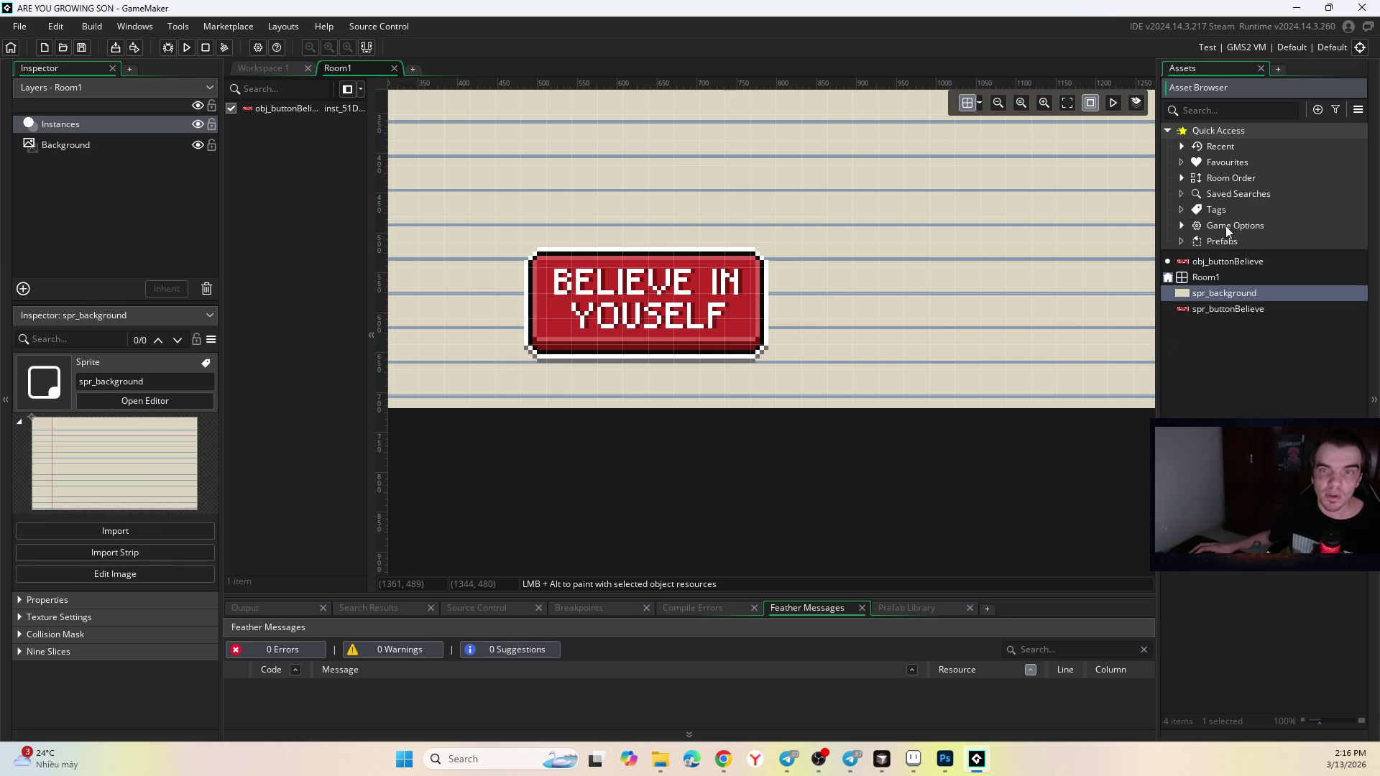
{"action": "left_click", "coordinate": [1224, 262]}
{"action": "double_click", "coordinate": [1226, 261]}
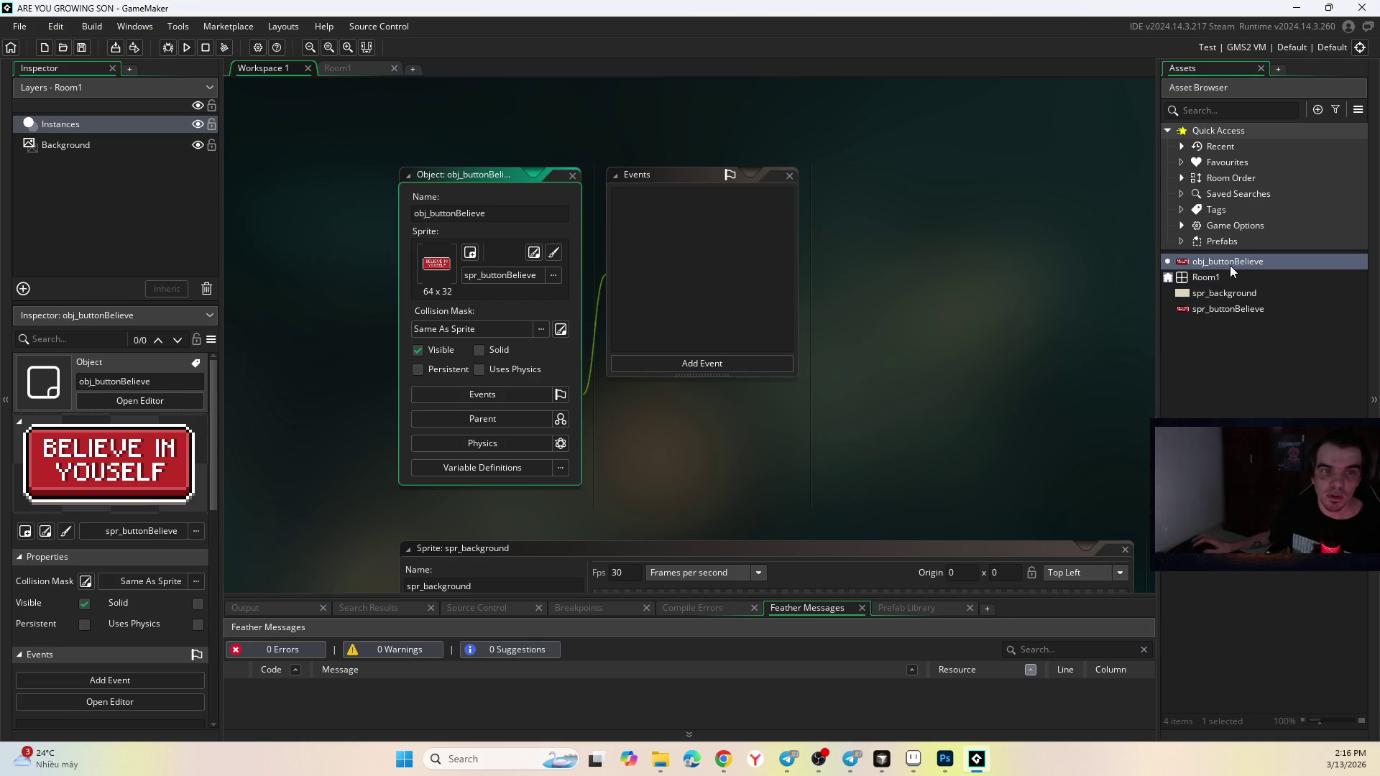
Add Create, Step and Mouse Left Pressed events to obj_buttonBelieve.
{"action": "left_click", "coordinate": [673, 364]}
{"action": "left_click", "coordinate": [698, 365]}
{"action": "left_click", "coordinate": [689, 364]}
{"action": "mouse_move", "coordinate": [721, 424]}
{"action": "left_click", "coordinate": [785, 422]}
{"action": "left_click", "coordinate": [722, 365]}
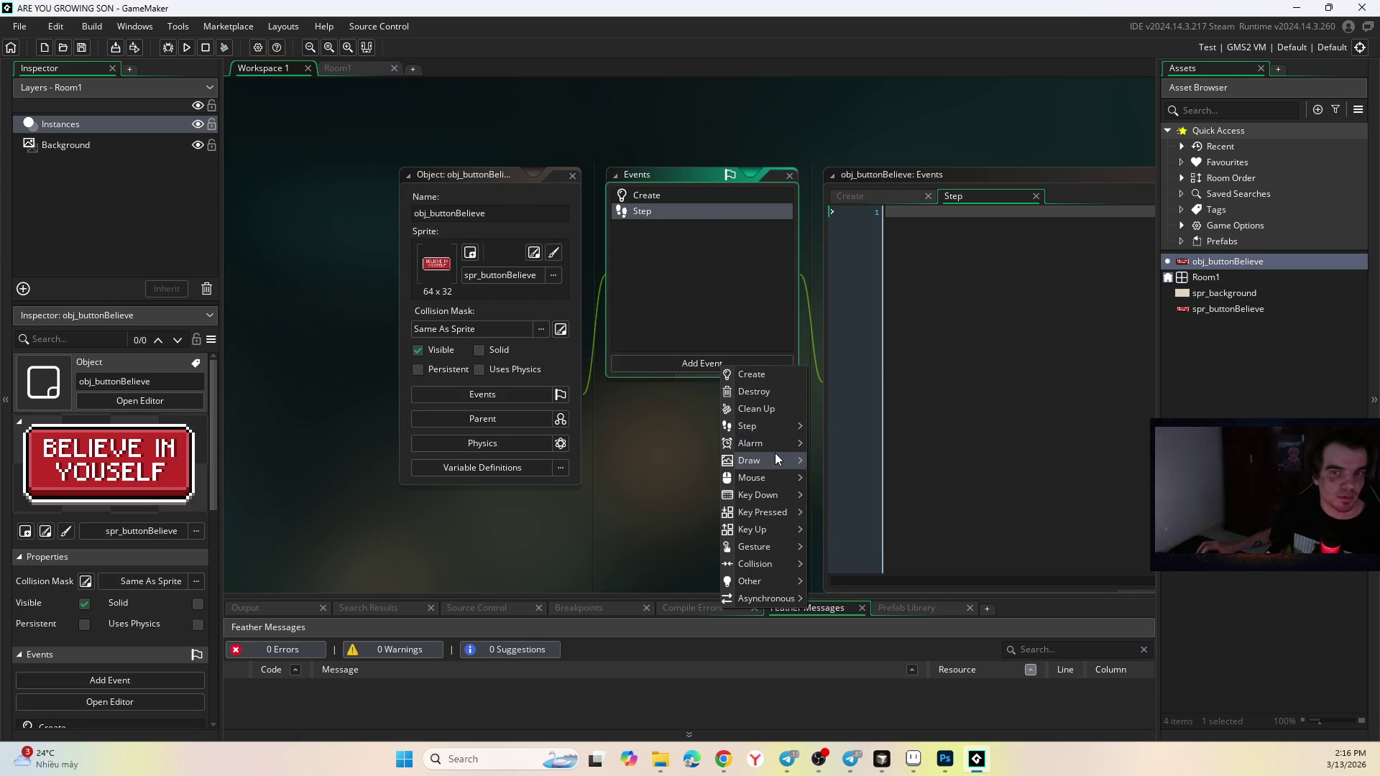
{"action": "mouse_move", "coordinate": [783, 501]}
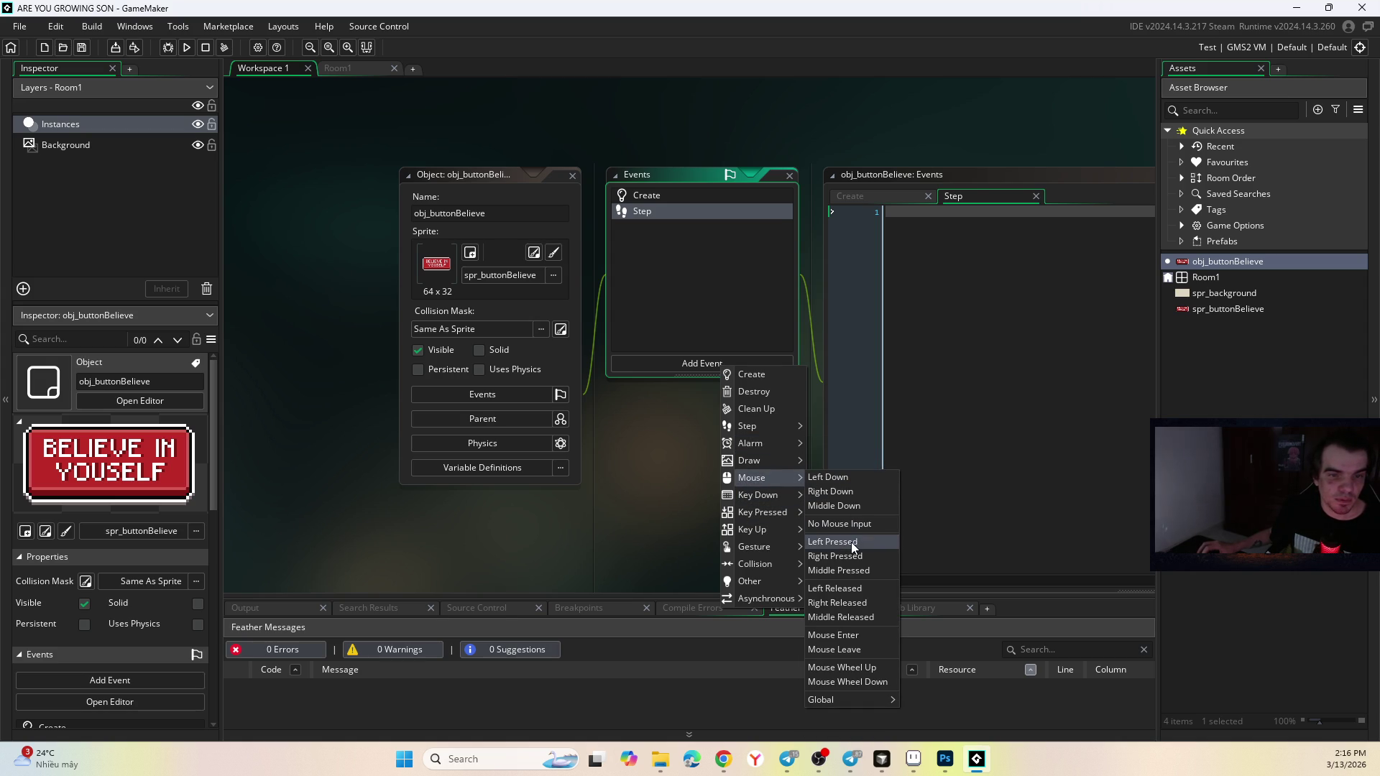
{"action": "left_click", "coordinate": [851, 542]}
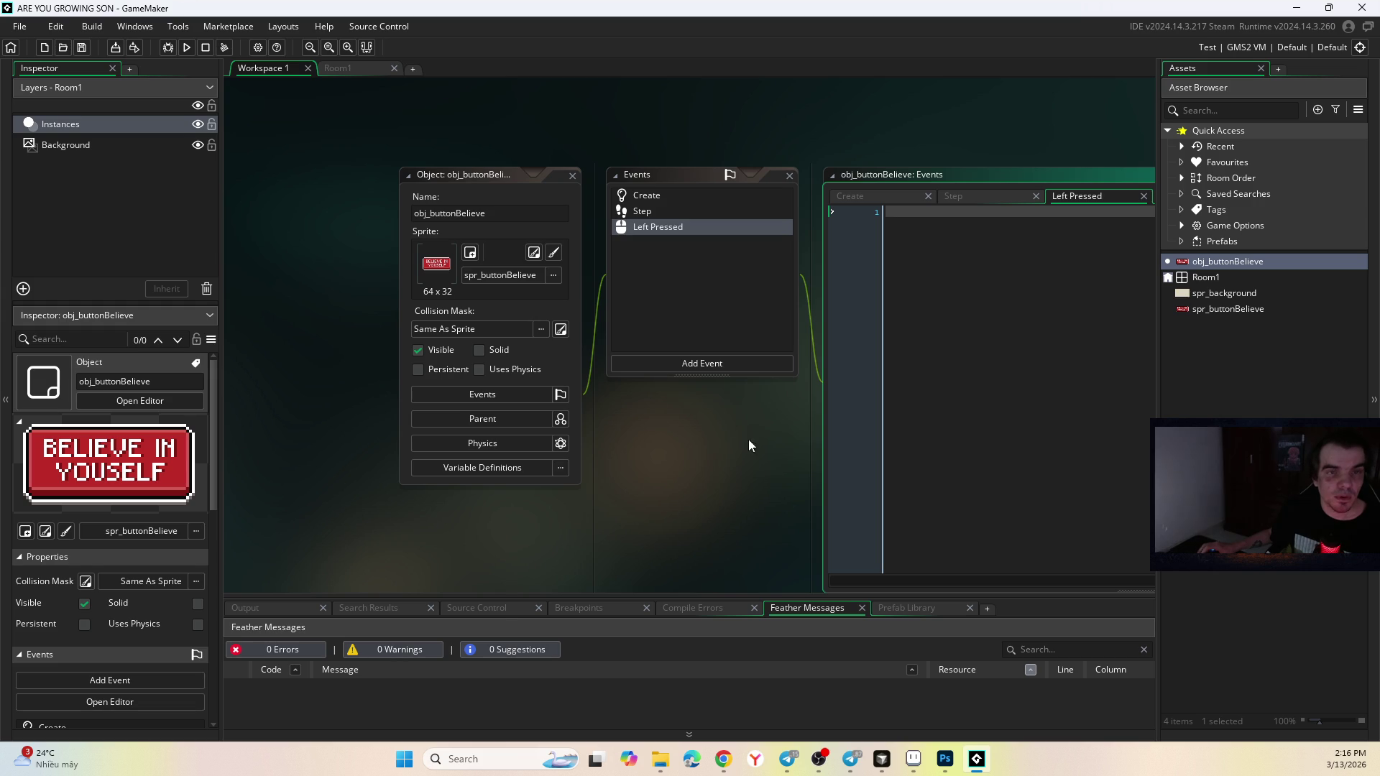
{"action": "right_click", "coordinate": [1223, 368]}
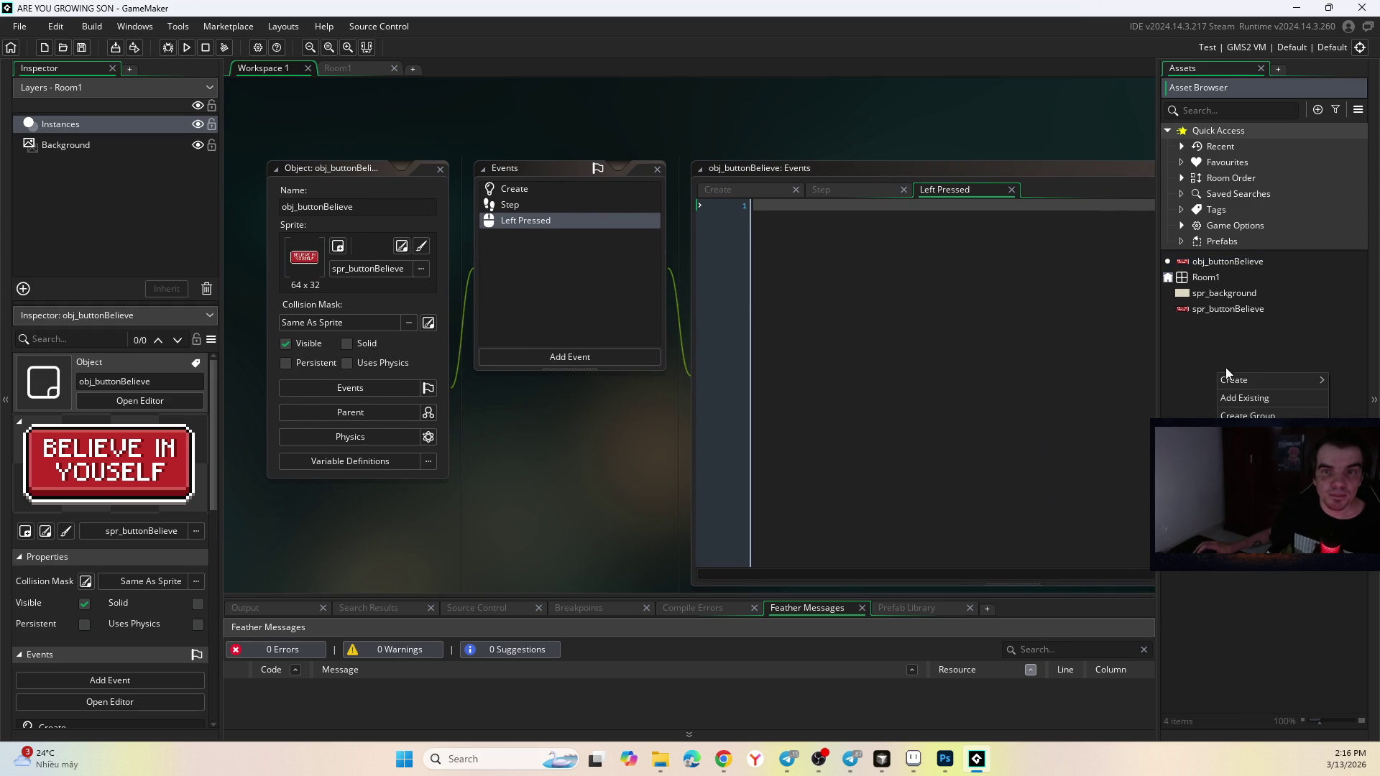
Create an asset group named Object and move obj_buttonBelieve into it.
{"action": "left_click", "coordinate": [1271, 404]}
{"action": "key", "text": "BackSpace"}
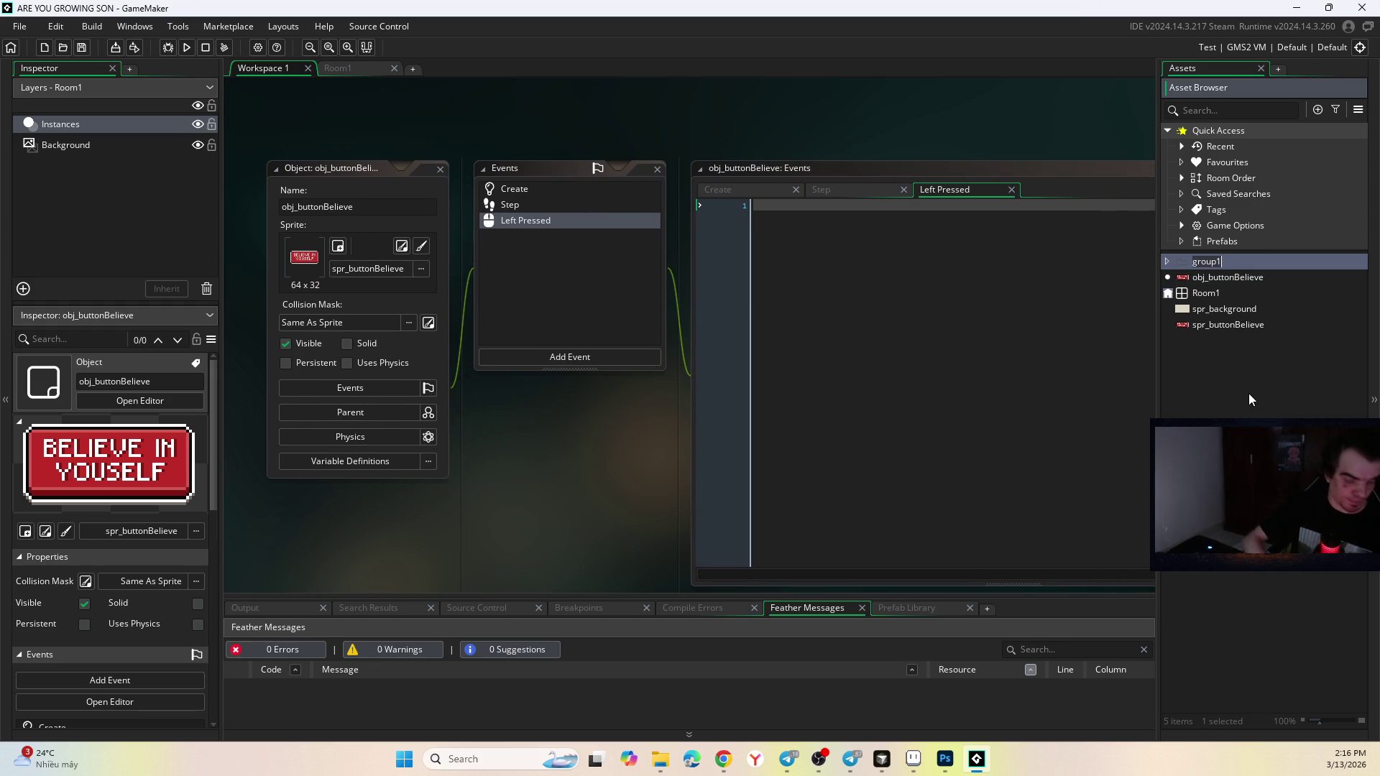
{"action": "type", "text": "Ob"}
{"action": "type", "text": "ject"}
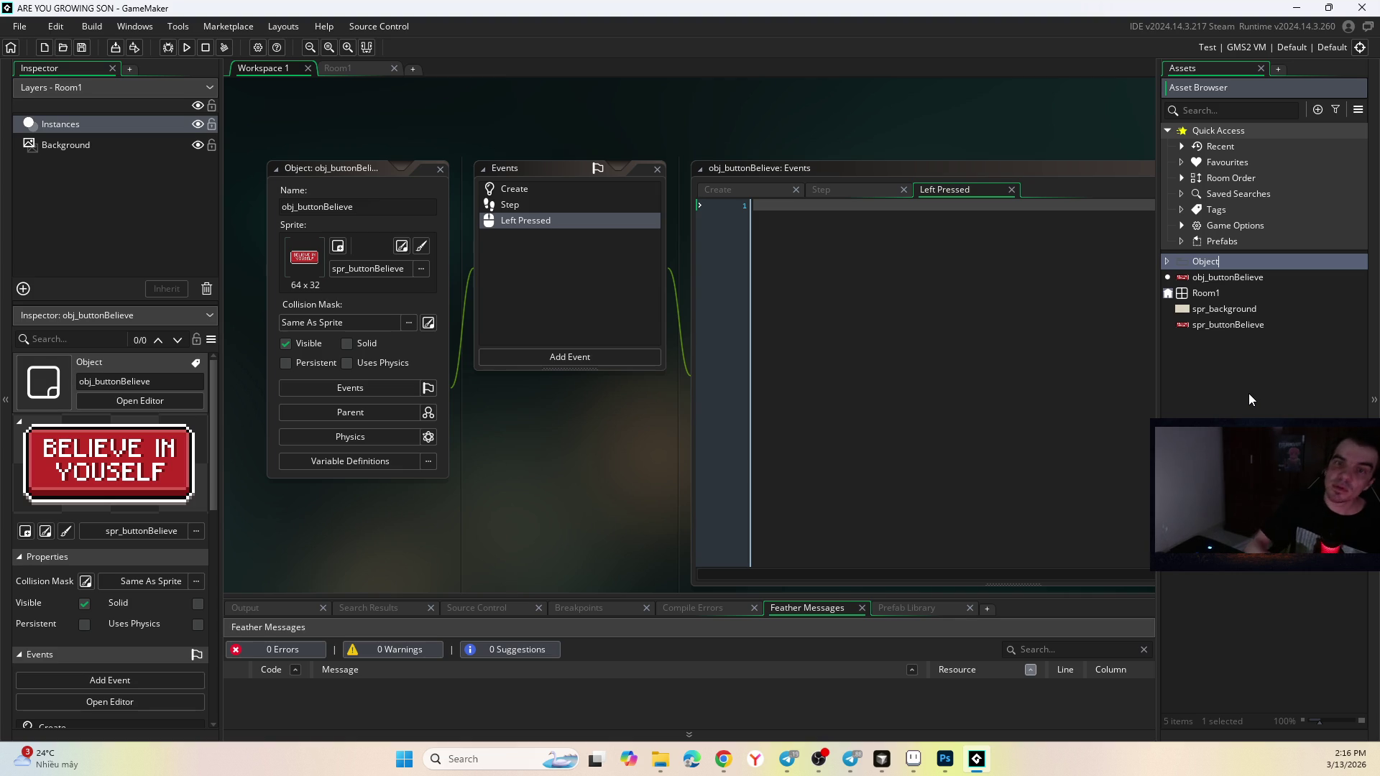
{"action": "left_click", "coordinate": [1249, 394]}
{"action": "mouse_move", "coordinate": [1194, 270]}
{"action": "left_mouse_down"}
{"action": "mouse_move", "coordinate": [1167, 261]}
{"action": "mouse_move", "coordinate": [1179, 262]}
{"action": "left_mouse_up"}
Create a Sprites group and move spr_background and spr_buttonBelieve into it.
{"action": "right_click", "coordinate": [1214, 368]}
{"action": "left_click", "coordinate": [1264, 407]}
{"action": "type", "text": "S"}
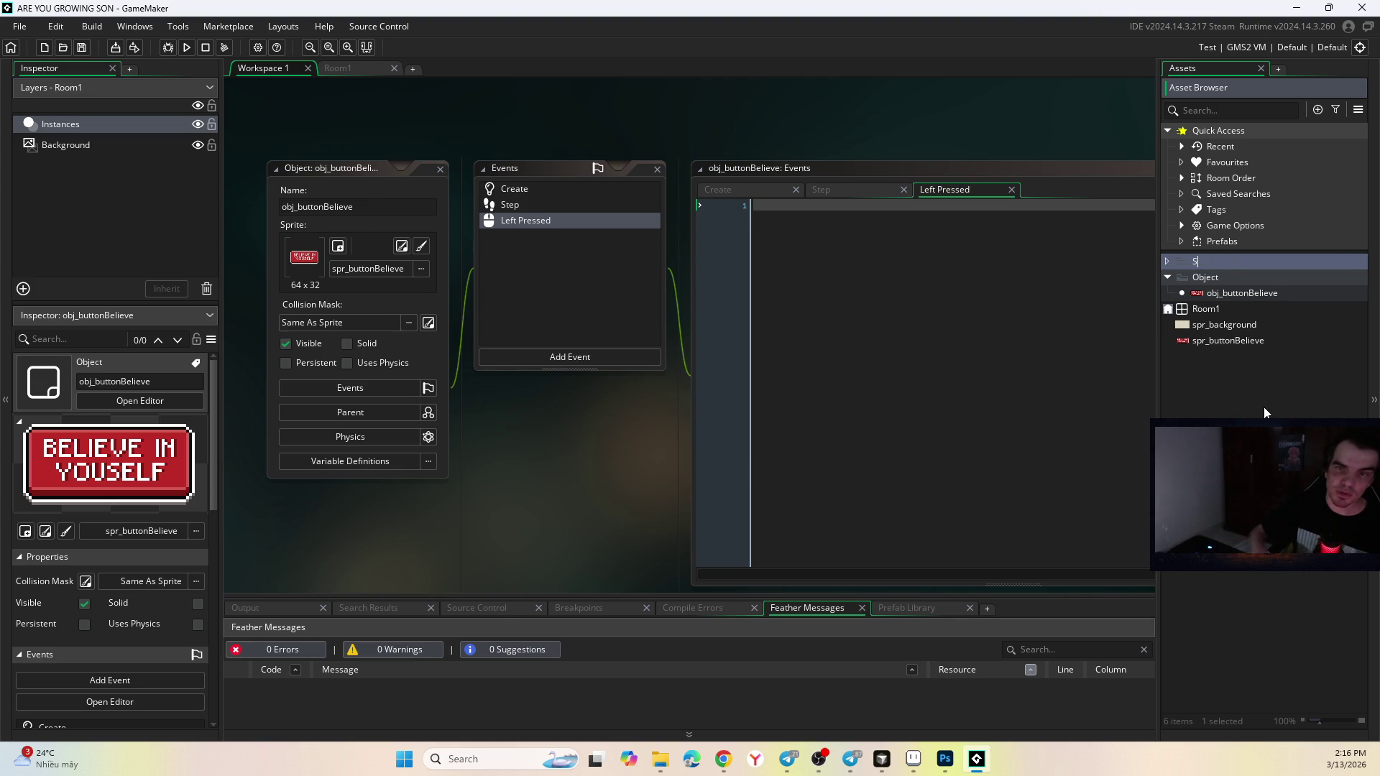
{"action": "type", "text": "prite"}
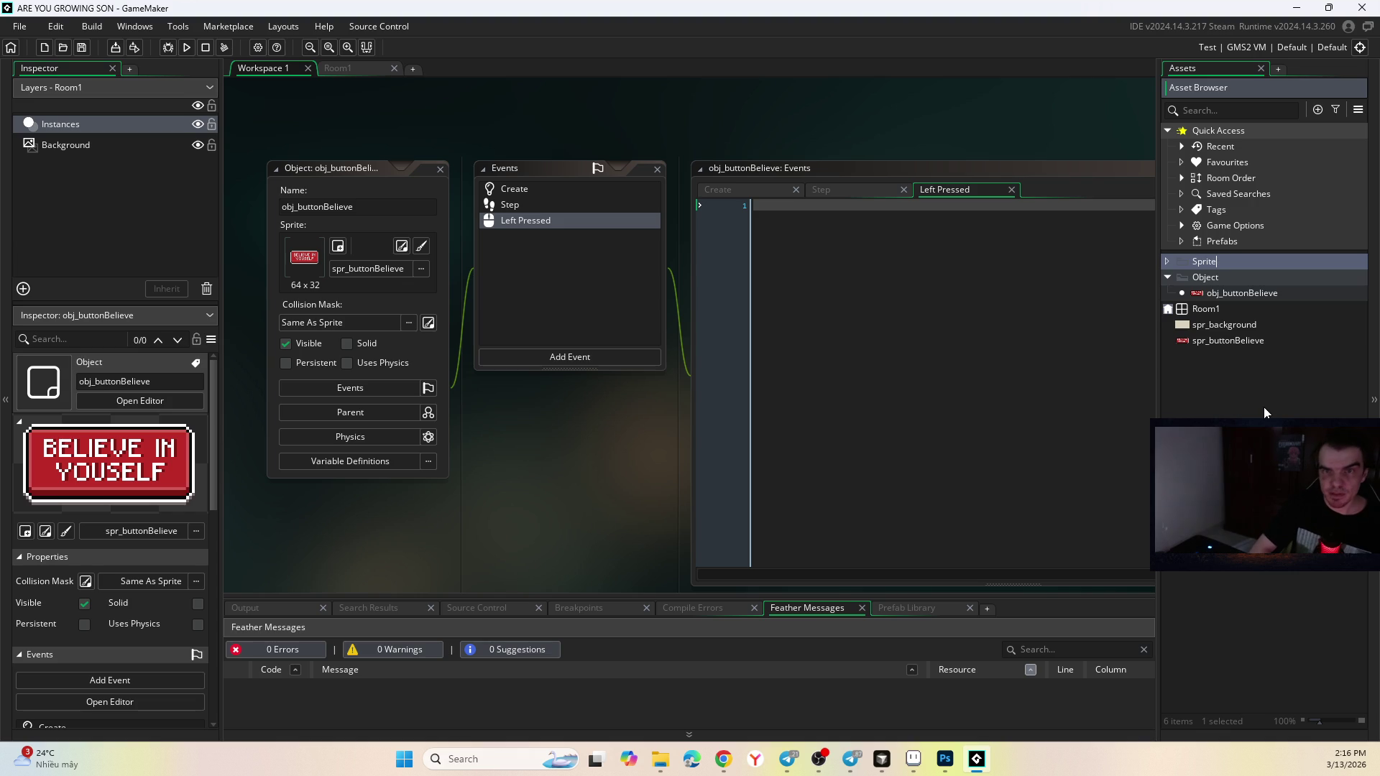
{"action": "type", "text": "s"}
{"action": "key", "text": "Return"}
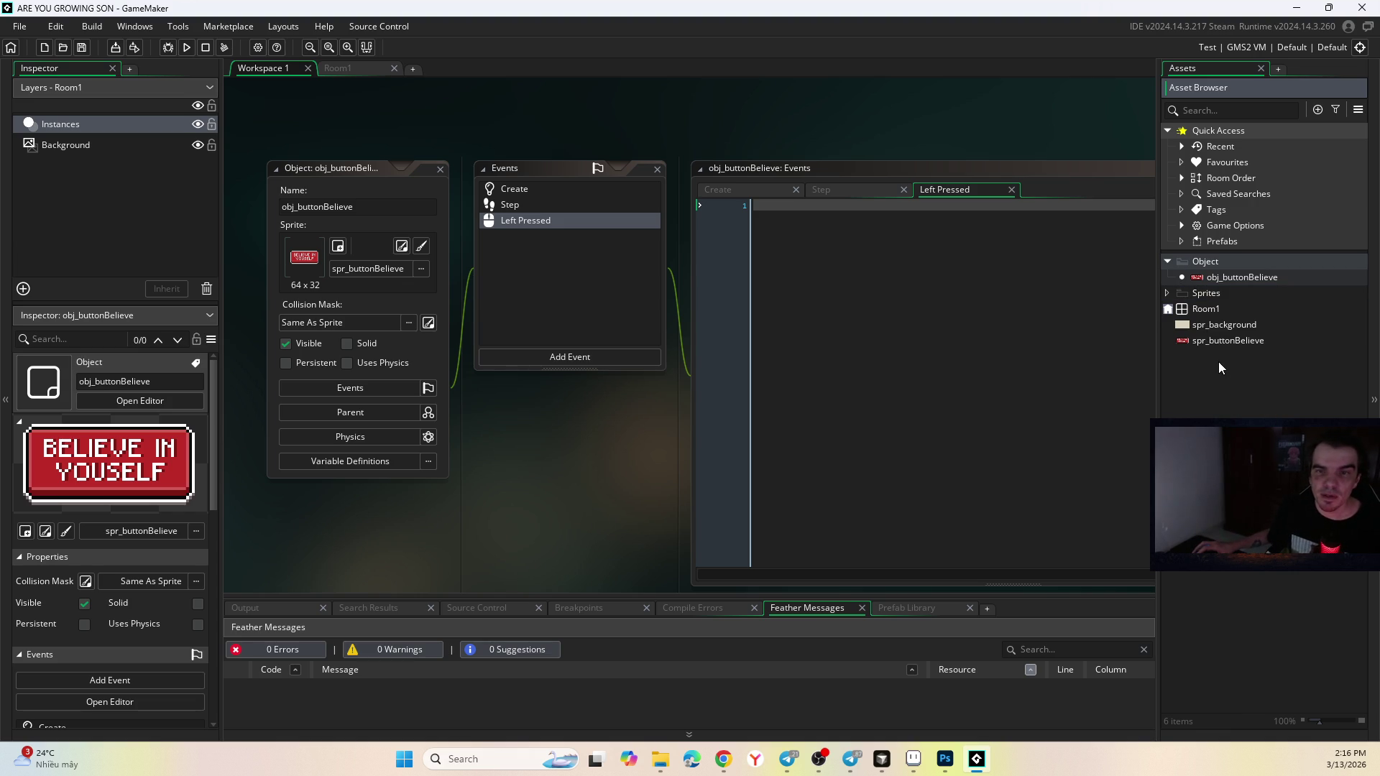
{"action": "left_click", "coordinate": [1224, 324]}
{"action": "left_click", "coordinate": [1205, 340], "text": "shift"}
{"action": "left_click_drag", "start_coordinate": [1201, 339], "coordinate": [1207, 291]}
{"action": "double_click", "coordinate": [1223, 276]}
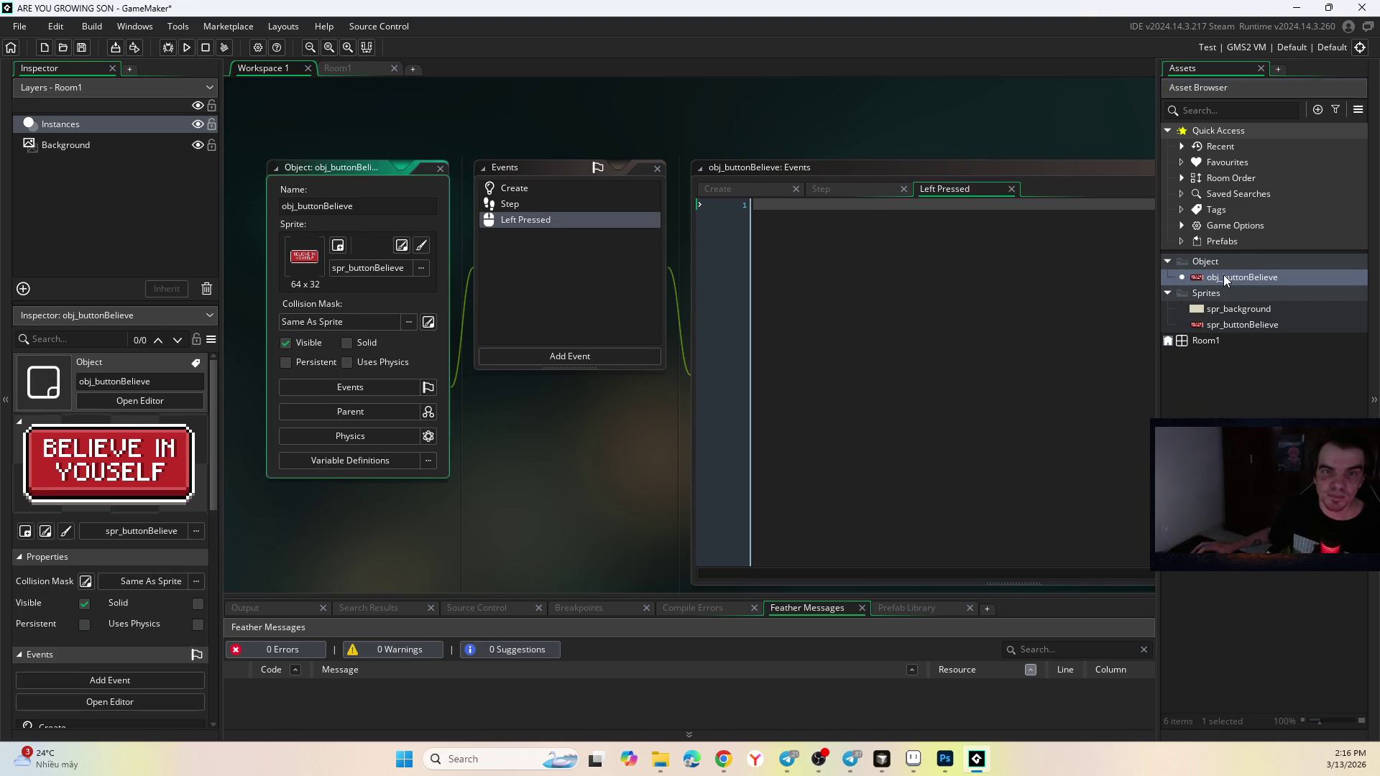
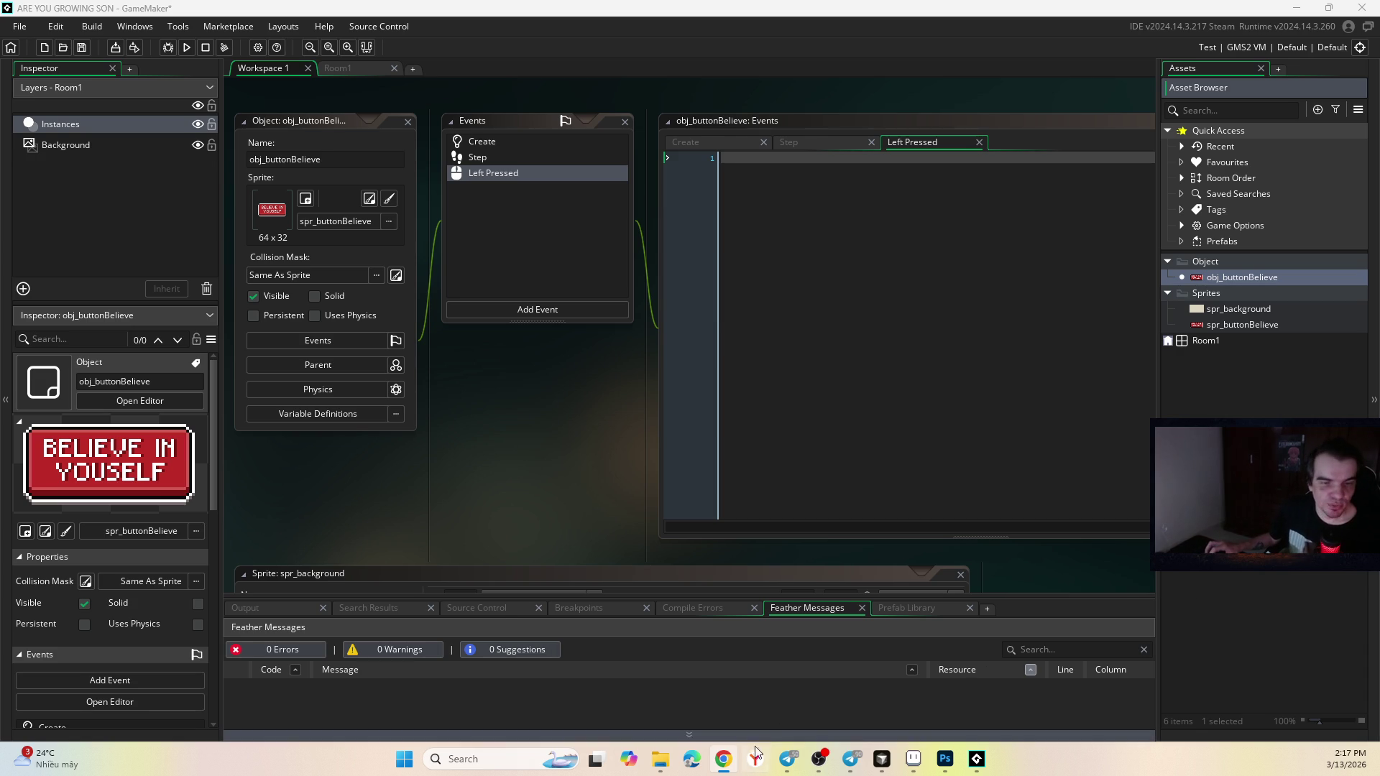
Review the Photoshop game screen mockup, then return to the I'M NOT A LOSER sprite in Aseprite.
{"action": "left_click", "coordinate": [789, 759]}
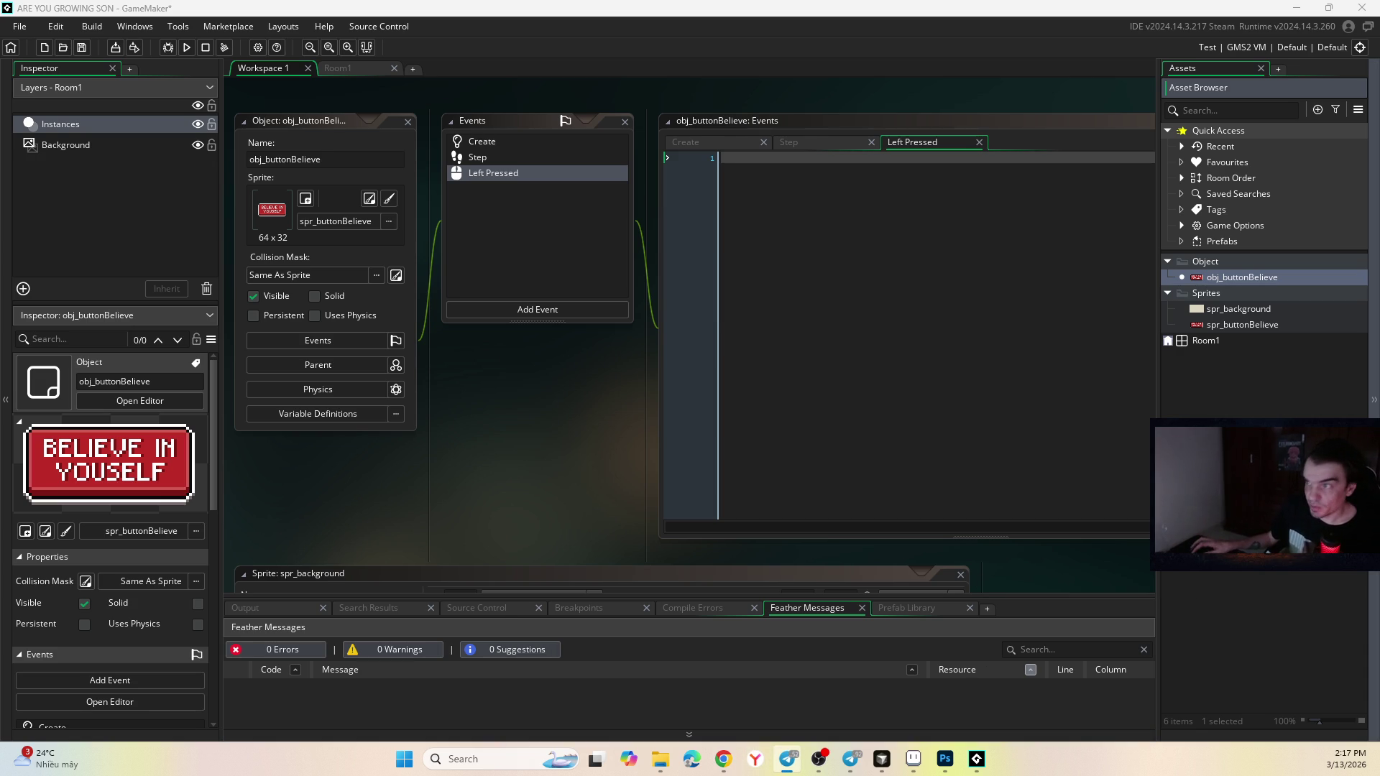
{"action": "key", "text": "alt+Tab"}
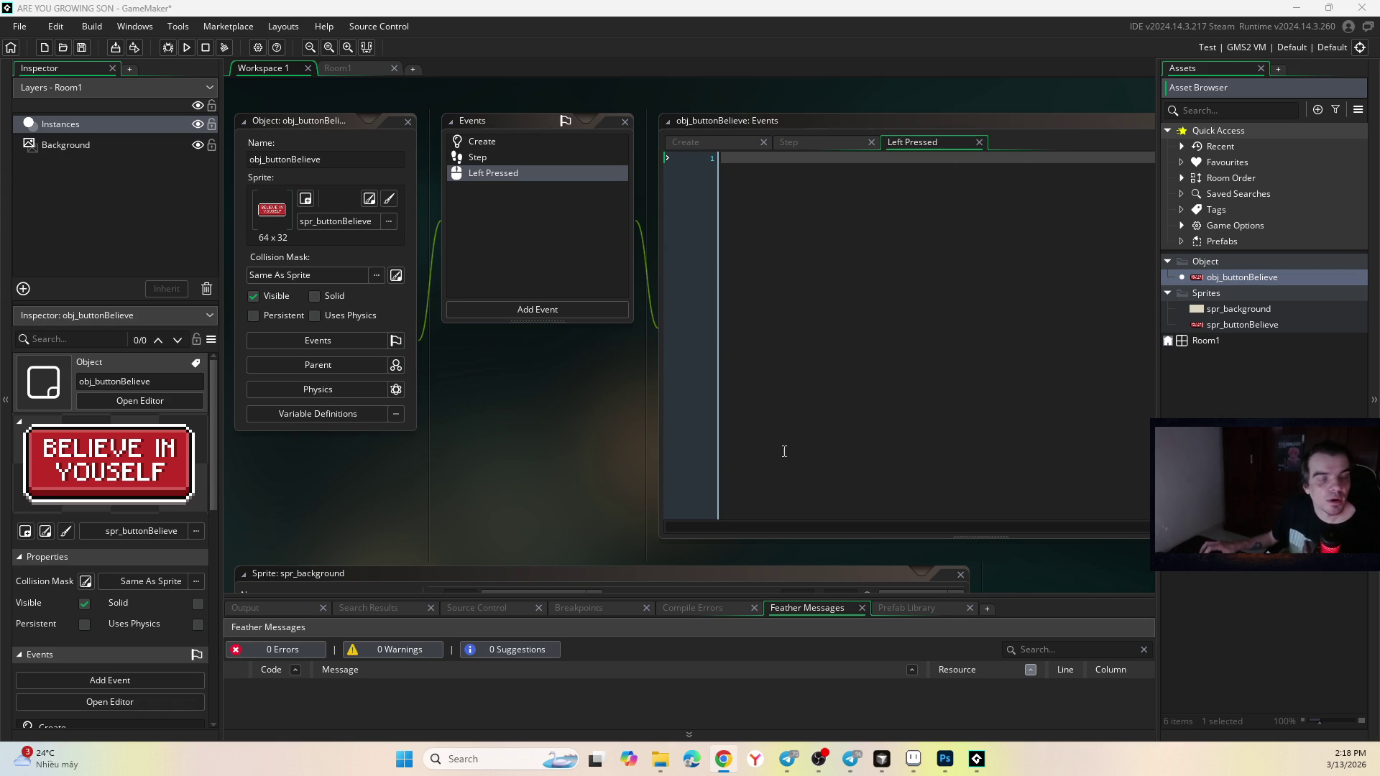
{"action": "left_click", "coordinate": [946, 759]}
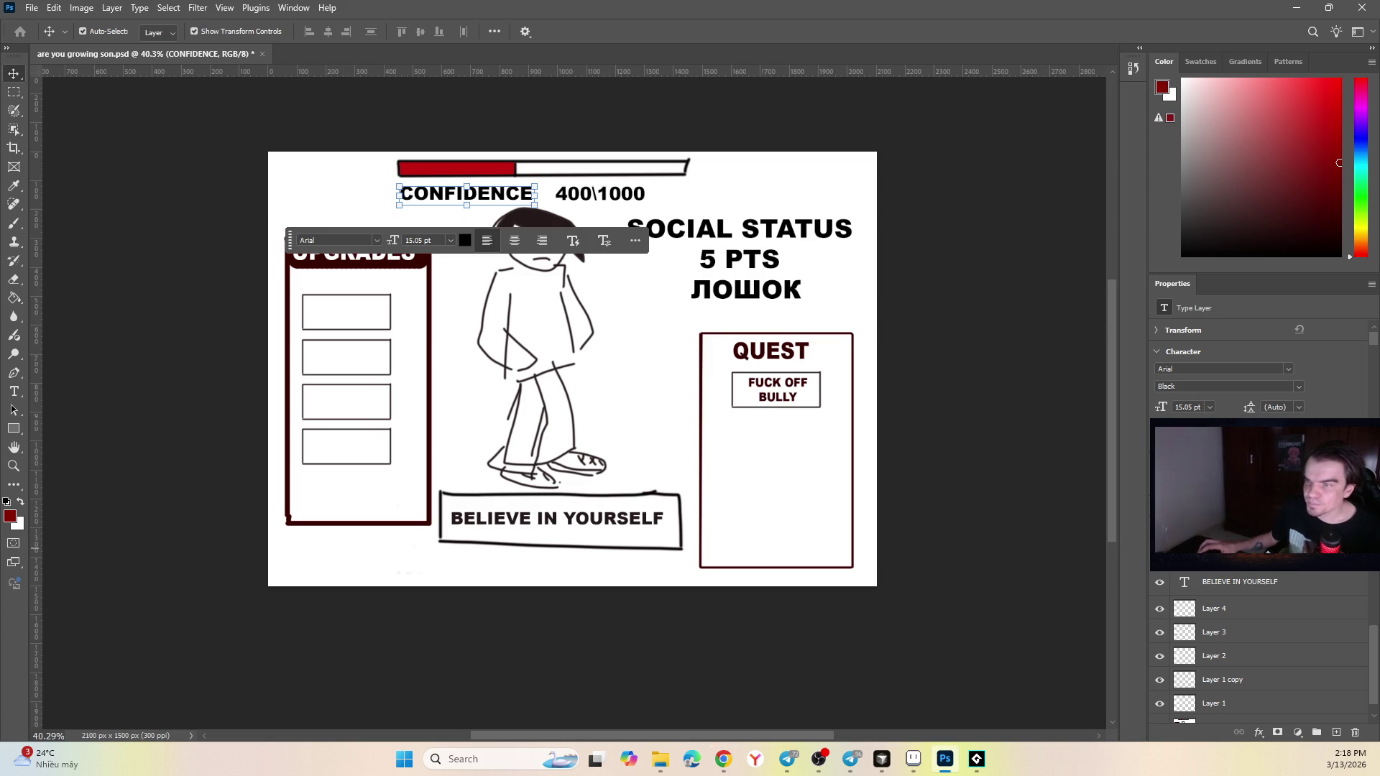
{"action": "left_click", "coordinate": [723, 759]}
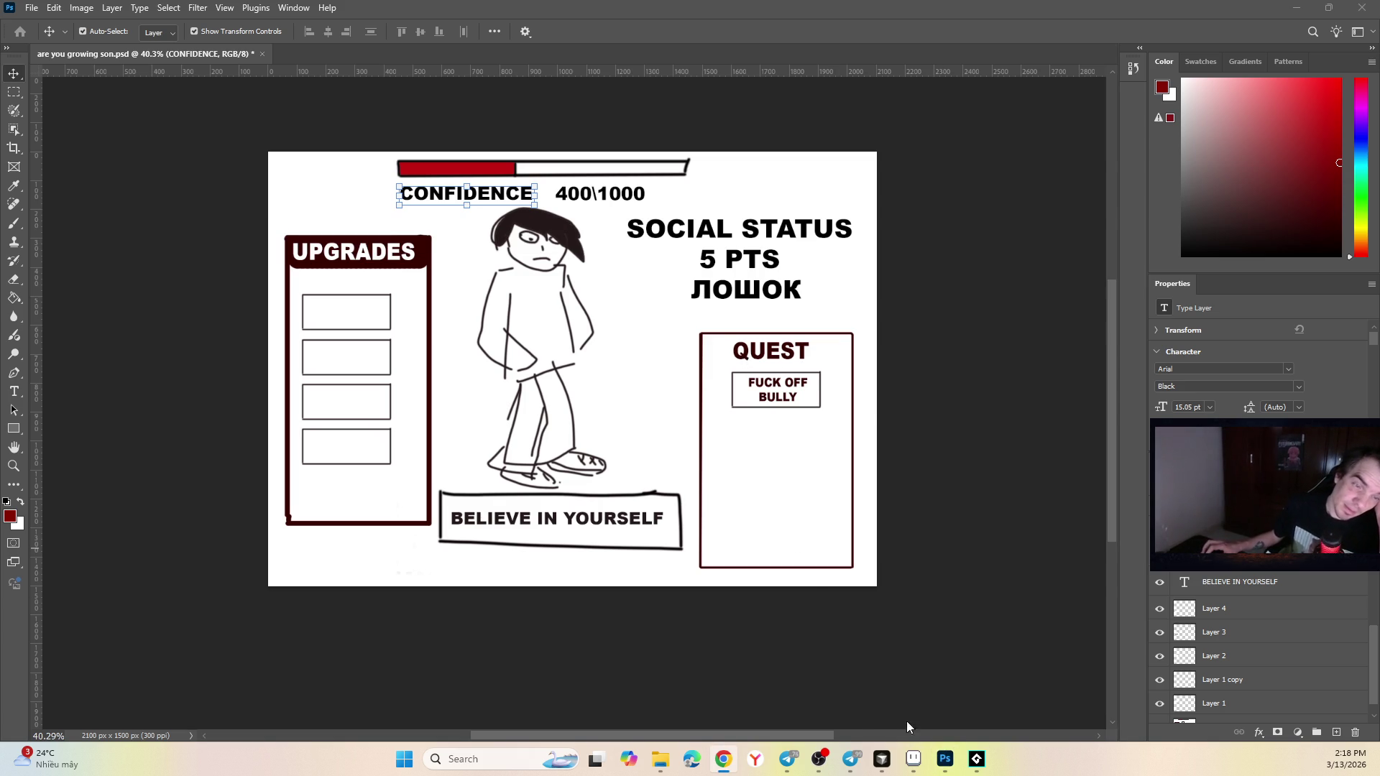
{"action": "left_click", "coordinate": [913, 759]}
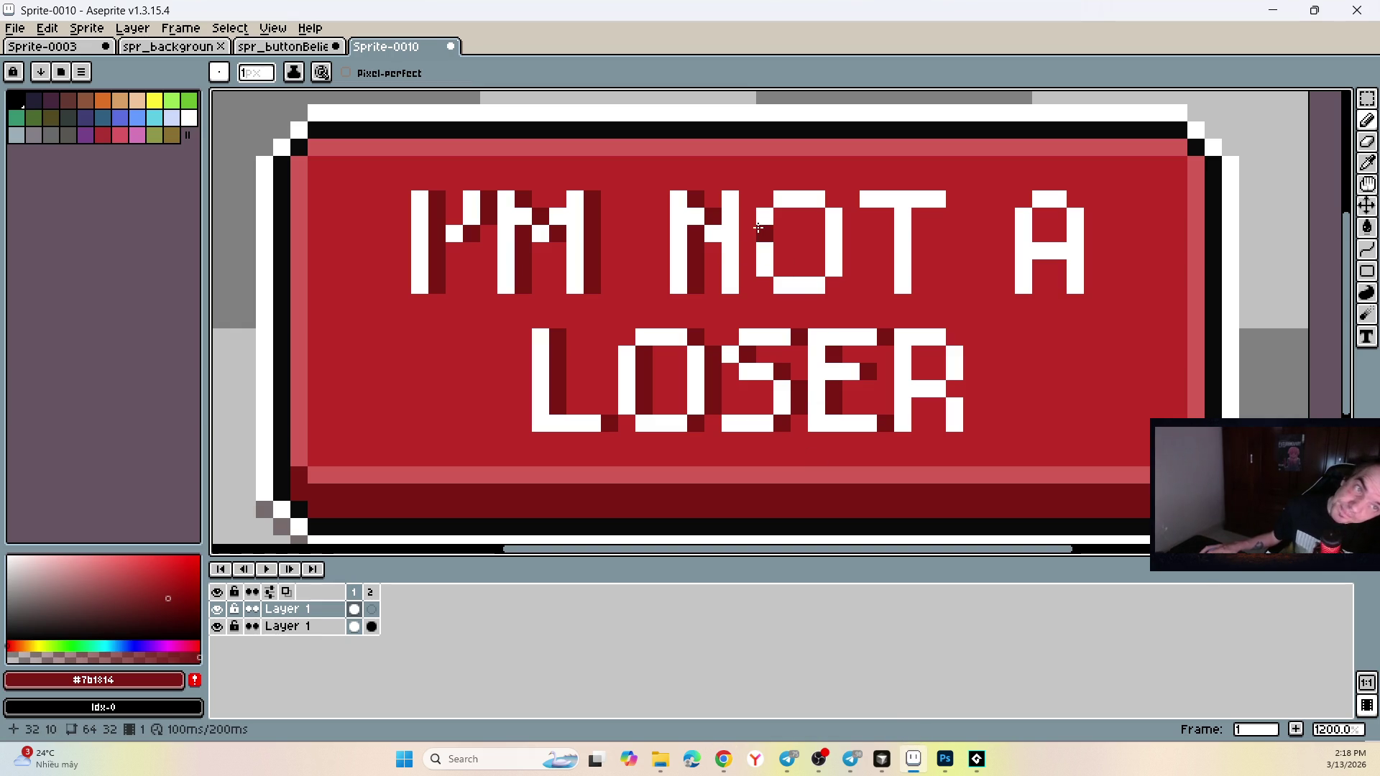
Draw dark-red shadow columns beside the N, O, T of NOT and the A.
{"action": "left_click_drag", "start_coordinate": [749, 196], "coordinate": [748, 288]}
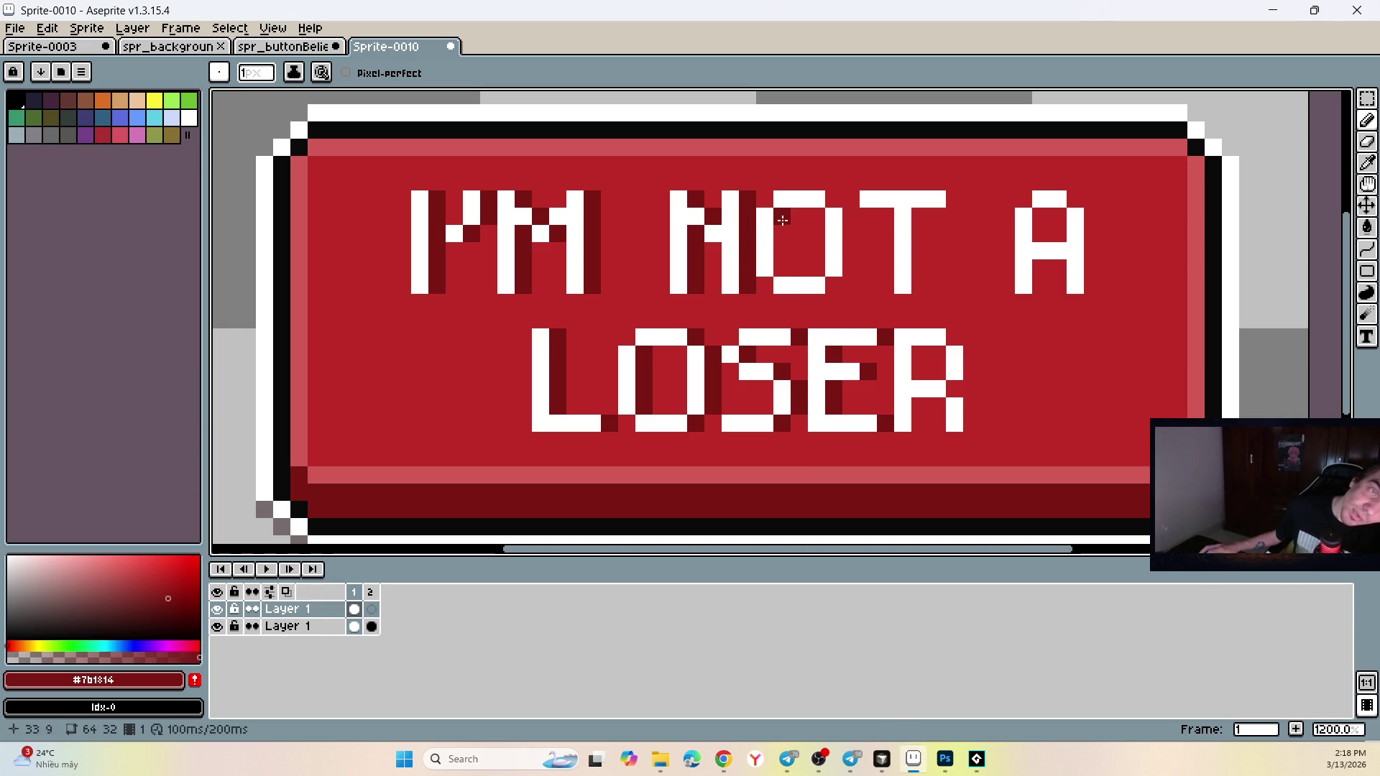
{"action": "left_click_drag", "start_coordinate": [783, 216], "coordinate": [782, 272]}
{"action": "mouse_move", "coordinate": [850, 211]}
{"action": "left_mouse_down"}
{"action": "mouse_move", "coordinate": [852, 273]}
{"action": "mouse_move", "coordinate": [834, 285]}
{"action": "left_mouse_up"}
{"action": "left_click", "coordinate": [932, 221]}
{"action": "left_click_drag", "start_coordinate": [923, 217], "coordinate": [923, 284]}
{"action": "left_click", "coordinate": [955, 199]}
{"action": "key", "text": "ctrl+z"}
{"action": "left_click_drag", "start_coordinate": [1041, 215], "coordinate": [1041, 288]}
{"action": "left_click", "coordinate": [1092, 216]}
{"action": "left_click", "coordinate": [1076, 199]}
{"action": "left_click_drag", "start_coordinate": [1092, 220], "coordinate": [1092, 286]}
Add dark-red shadow pixels beside the O and along the R of LOSER.
{"action": "left_click", "coordinate": [610, 354]}
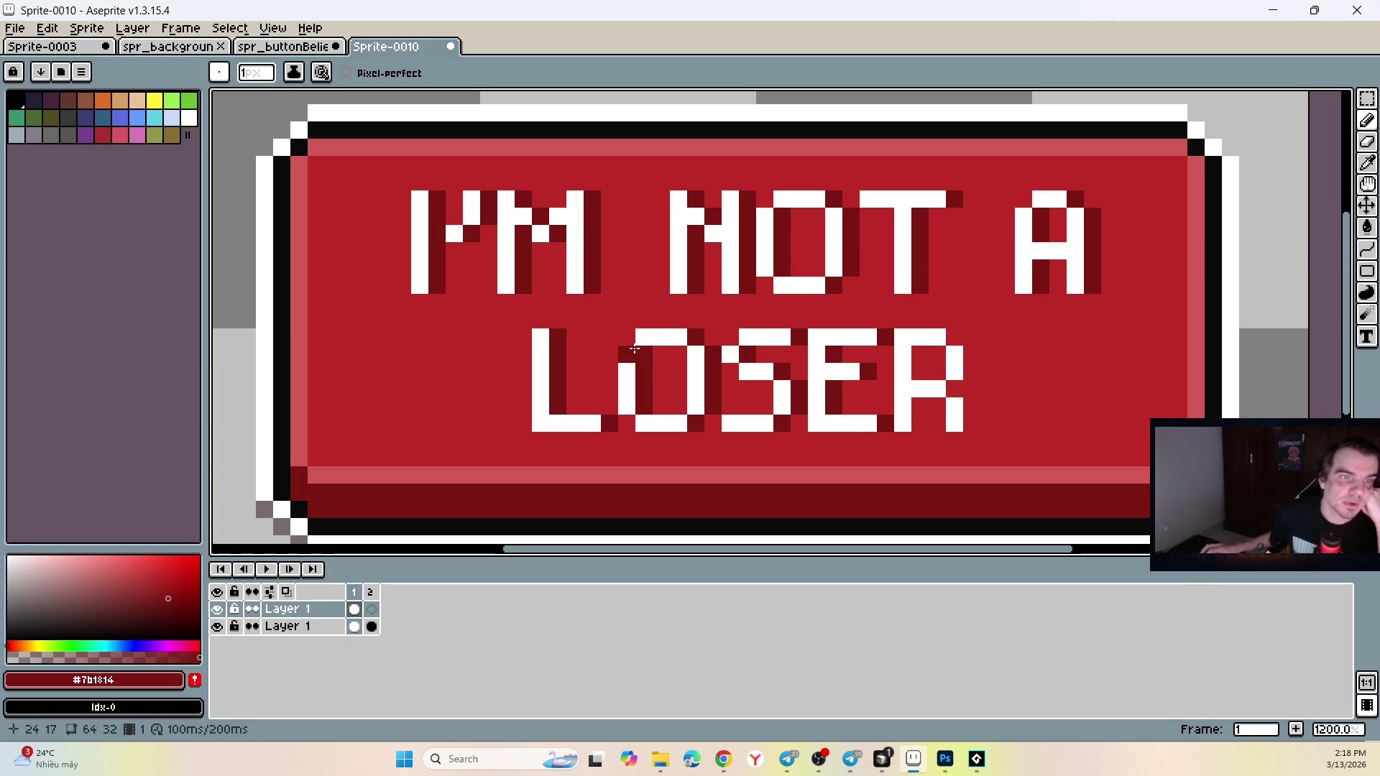
{"action": "scroll", "coordinate": [678, 316], "scroll_direction": "down", "scroll_amount": 2}
{"action": "scroll", "coordinate": [847, 349], "scroll_direction": "up", "scroll_amount": 3}
{"action": "left_click", "coordinate": [829, 302]}
{"action": "left_click", "coordinate": [828, 325]}
{"action": "left_click", "coordinate": [876, 279]}
{"action": "left_click_drag", "start_coordinate": [894, 302], "coordinate": [895, 325]}
{"action": "left_click", "coordinate": [875, 349]}
{"action": "left_click_drag", "start_coordinate": [899, 372], "coordinate": [903, 391]}
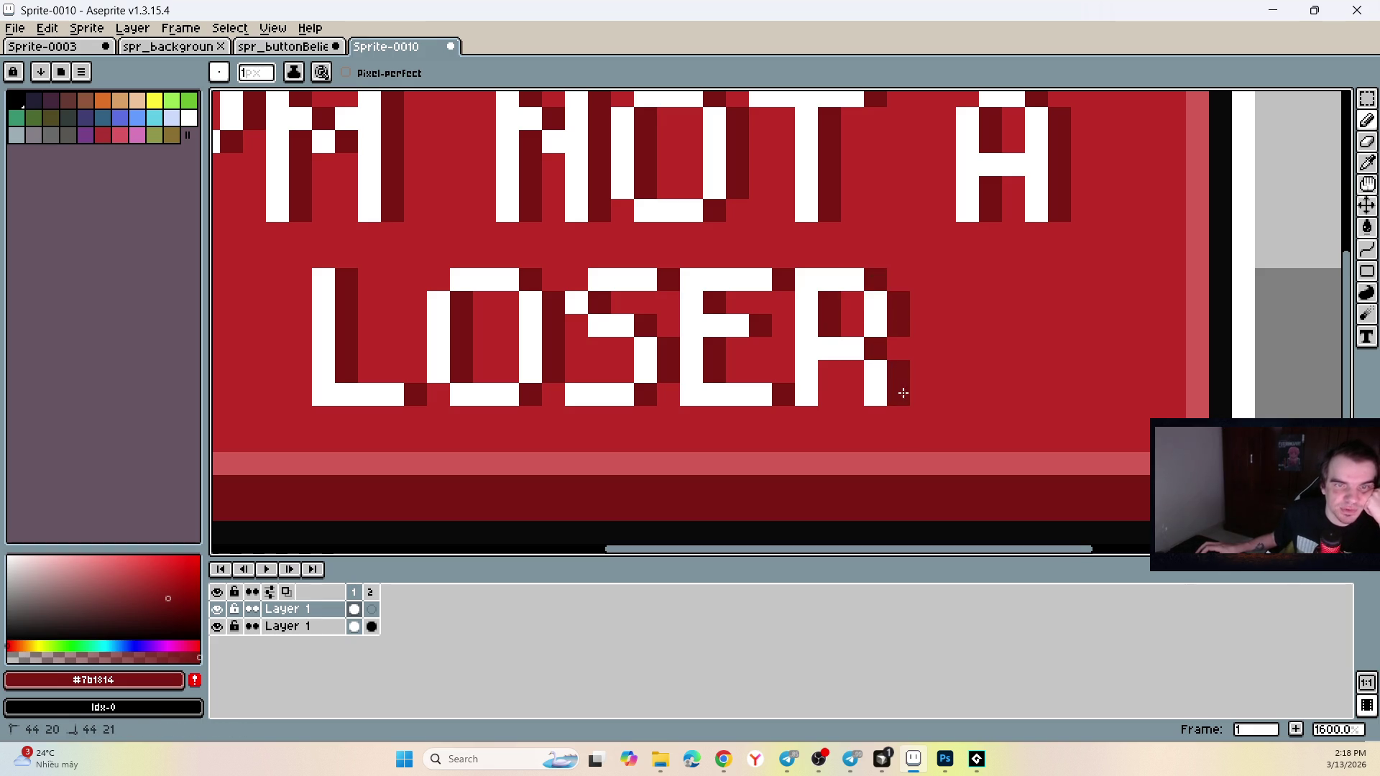
{"action": "scroll", "coordinate": [650, 296], "scroll_direction": "down", "scroll_amount": 4}
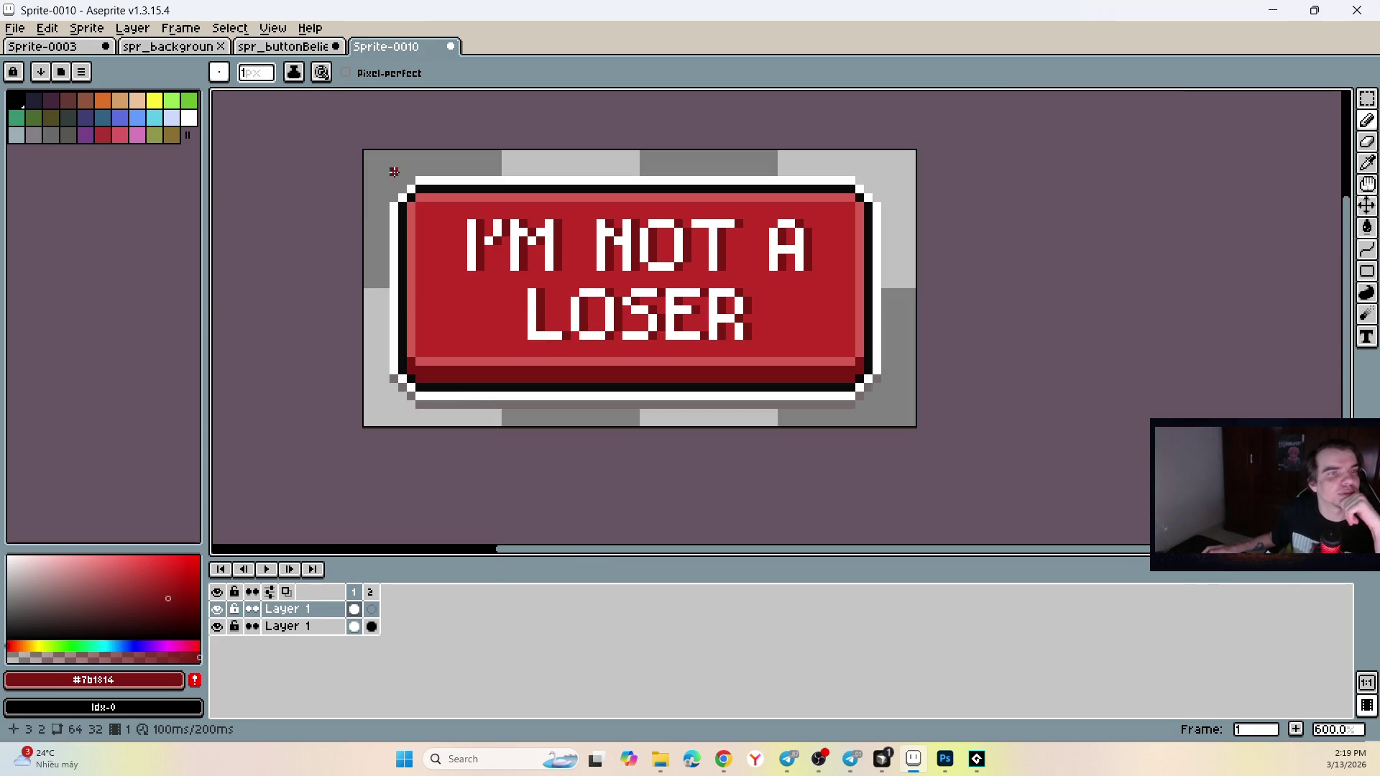
{"action": "left_click", "coordinate": [1367, 99]}
Select the button text and trial-paste it lower on frame 2, then undo it.
{"action": "left_click_drag", "start_coordinate": [420, 205], "coordinate": [853, 354]}
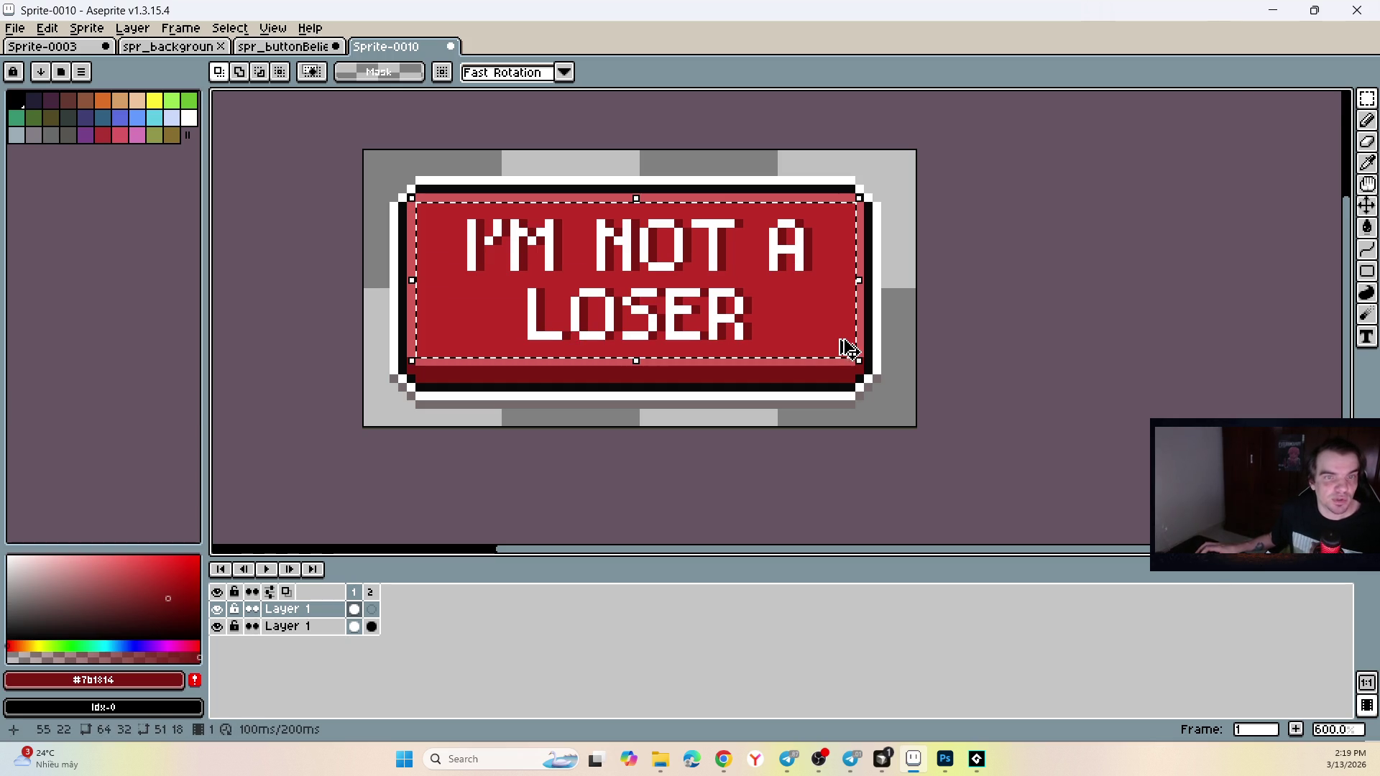
{"action": "left_click", "coordinate": [371, 592]}
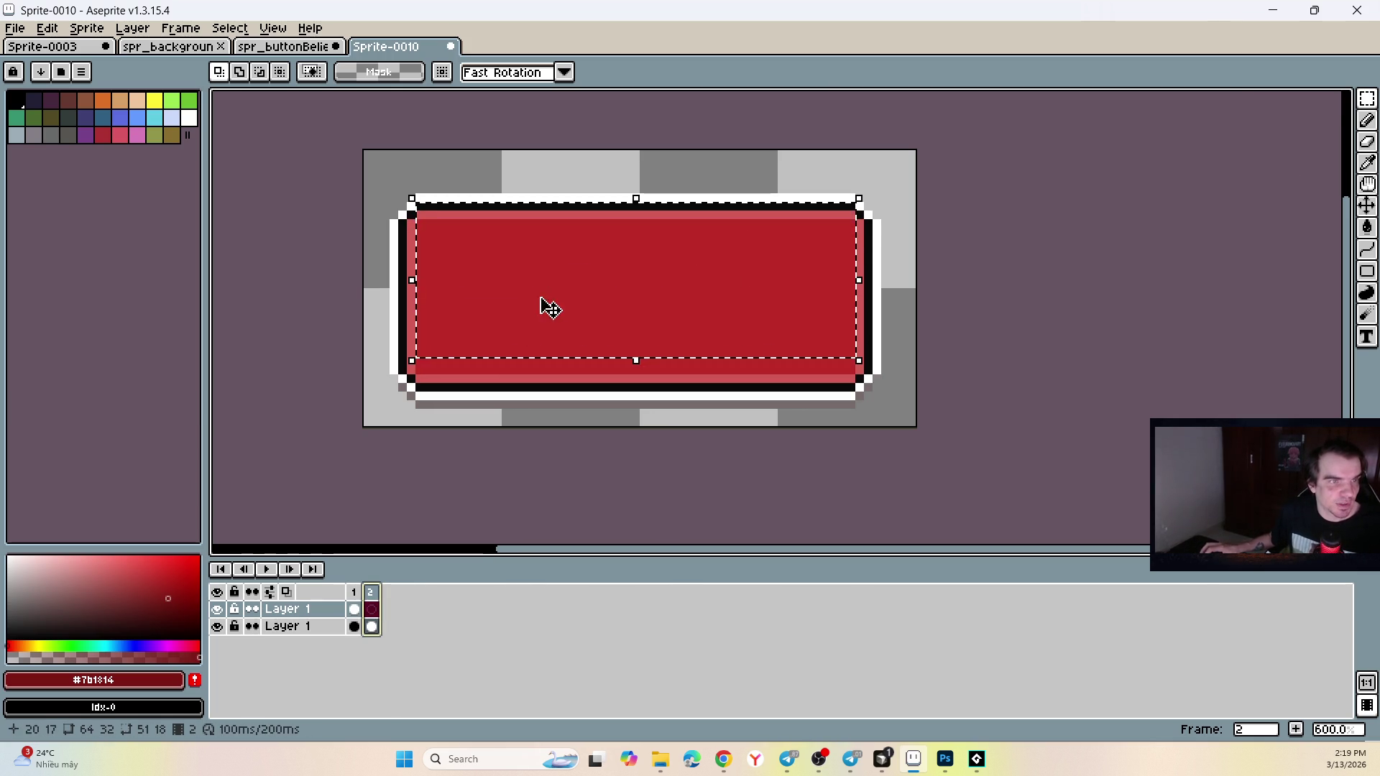
{"action": "key", "text": "Down"}
{"action": "key", "text": "Down"}
{"action": "key", "text": "Down"}
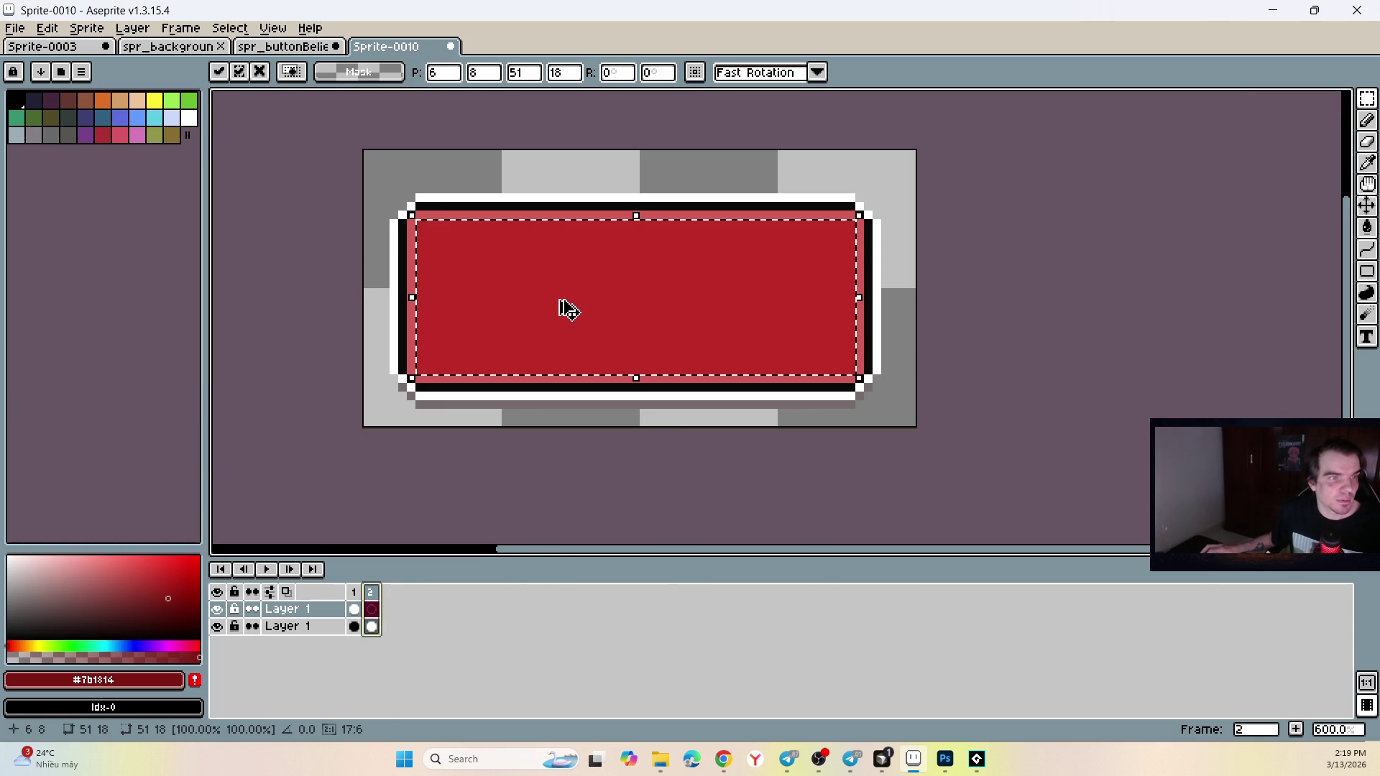
{"action": "key", "text": "ctrl+v"}
{"action": "left_click_drag", "start_coordinate": [626, 262], "coordinate": [630, 291]}
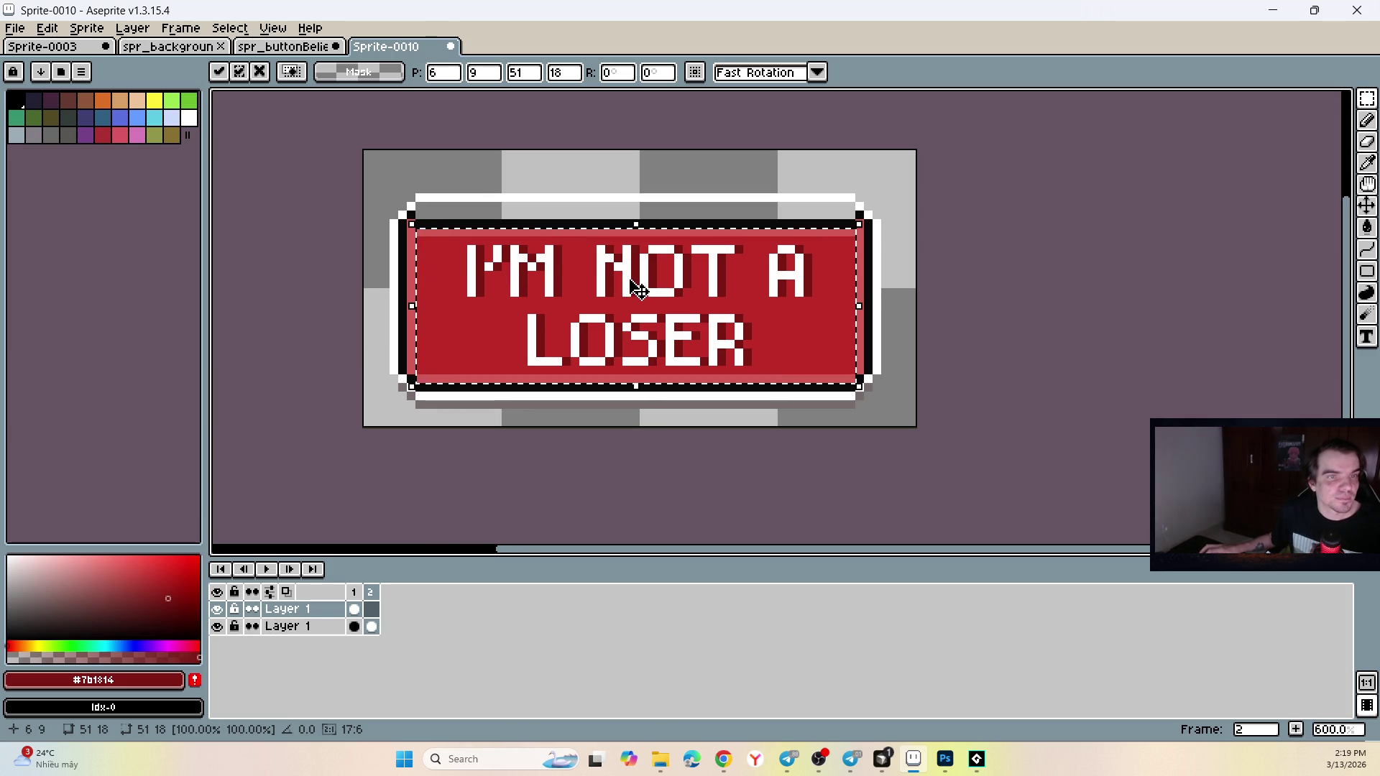
{"action": "left_click", "coordinate": [519, 168]}
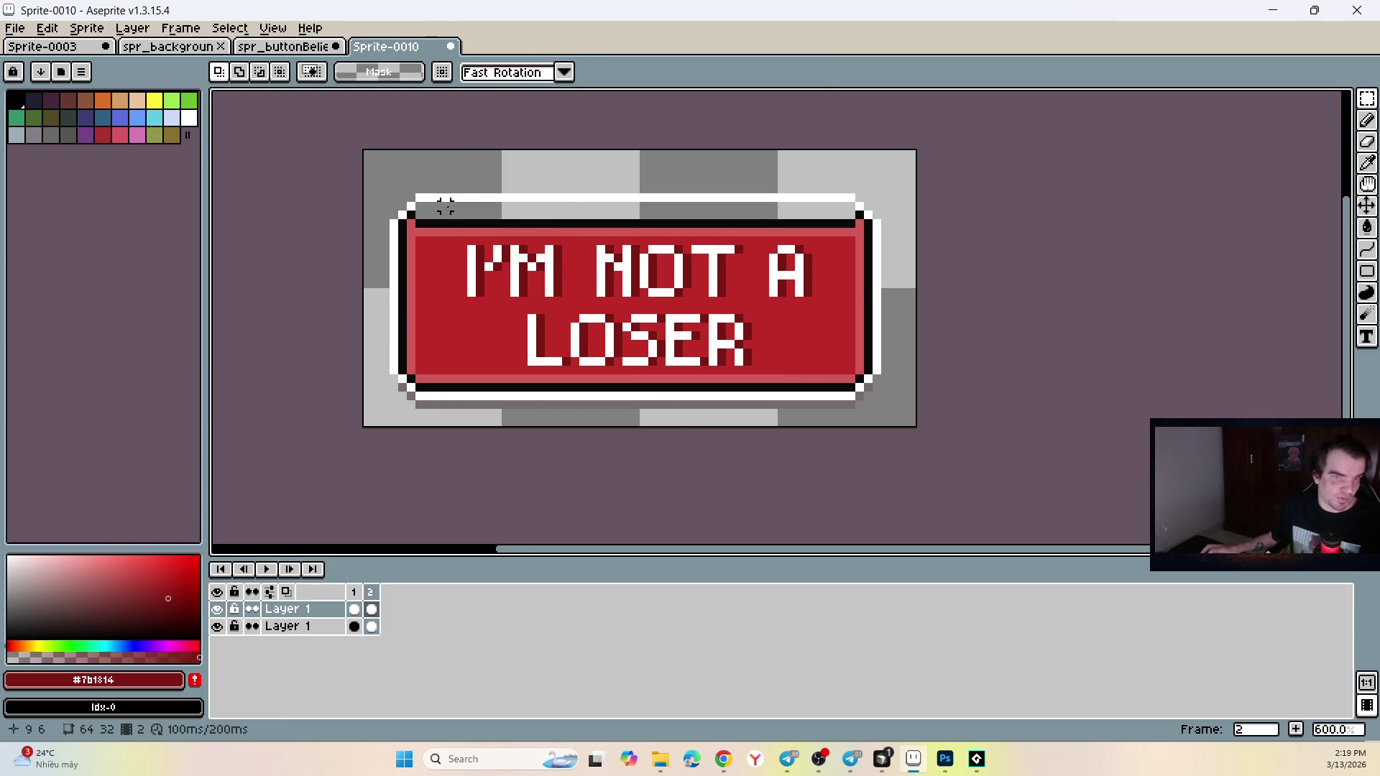
{"action": "key", "text": "ctrl+z"}
{"action": "key", "text": "ctrl+z"}
{"action": "key", "text": "ctrl+z"}
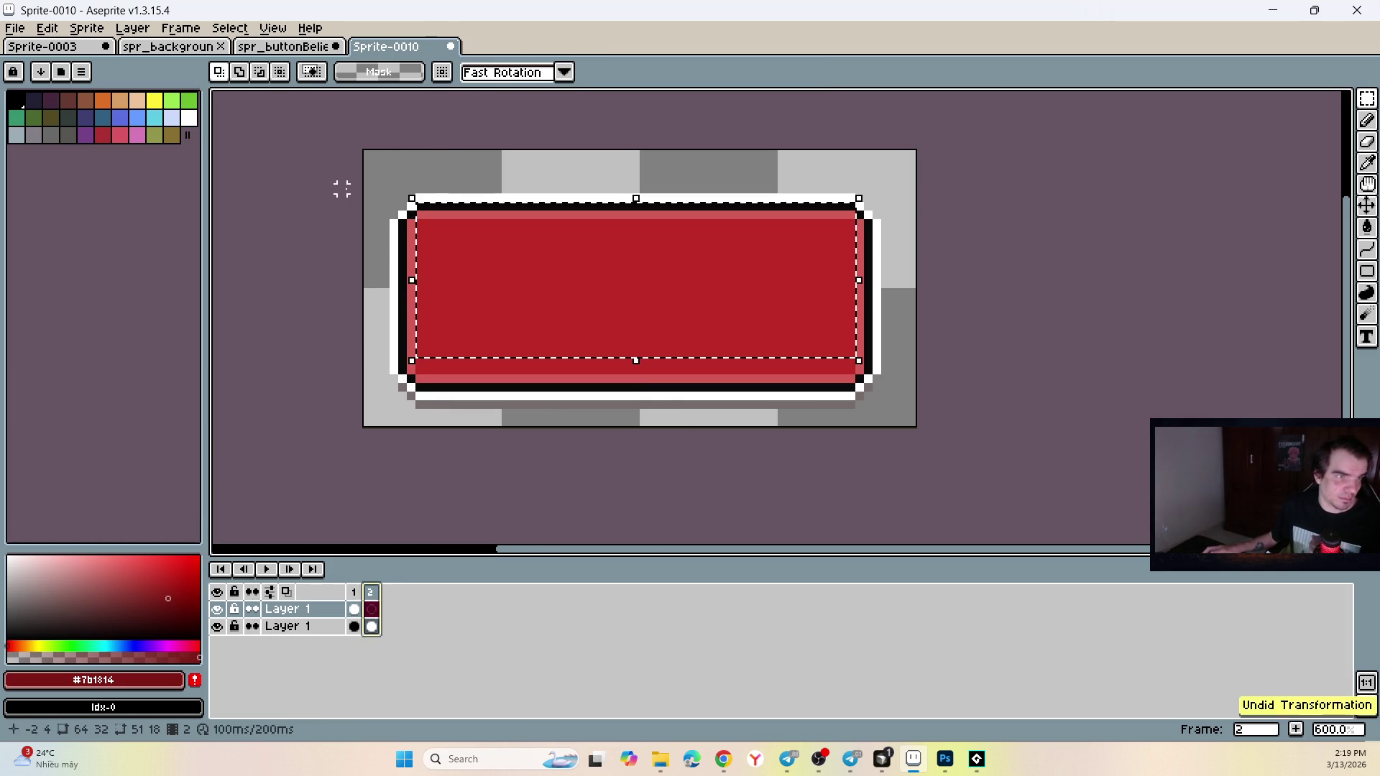
Compare both frames of the I'M NOT A LOSER and BELIEVE IN YOUSELF sprites.
{"action": "left_click", "coordinate": [354, 593]}
{"action": "left_click", "coordinate": [372, 594]}
{"action": "left_click", "coordinate": [354, 592]}
{"action": "left_click", "coordinate": [372, 594]}
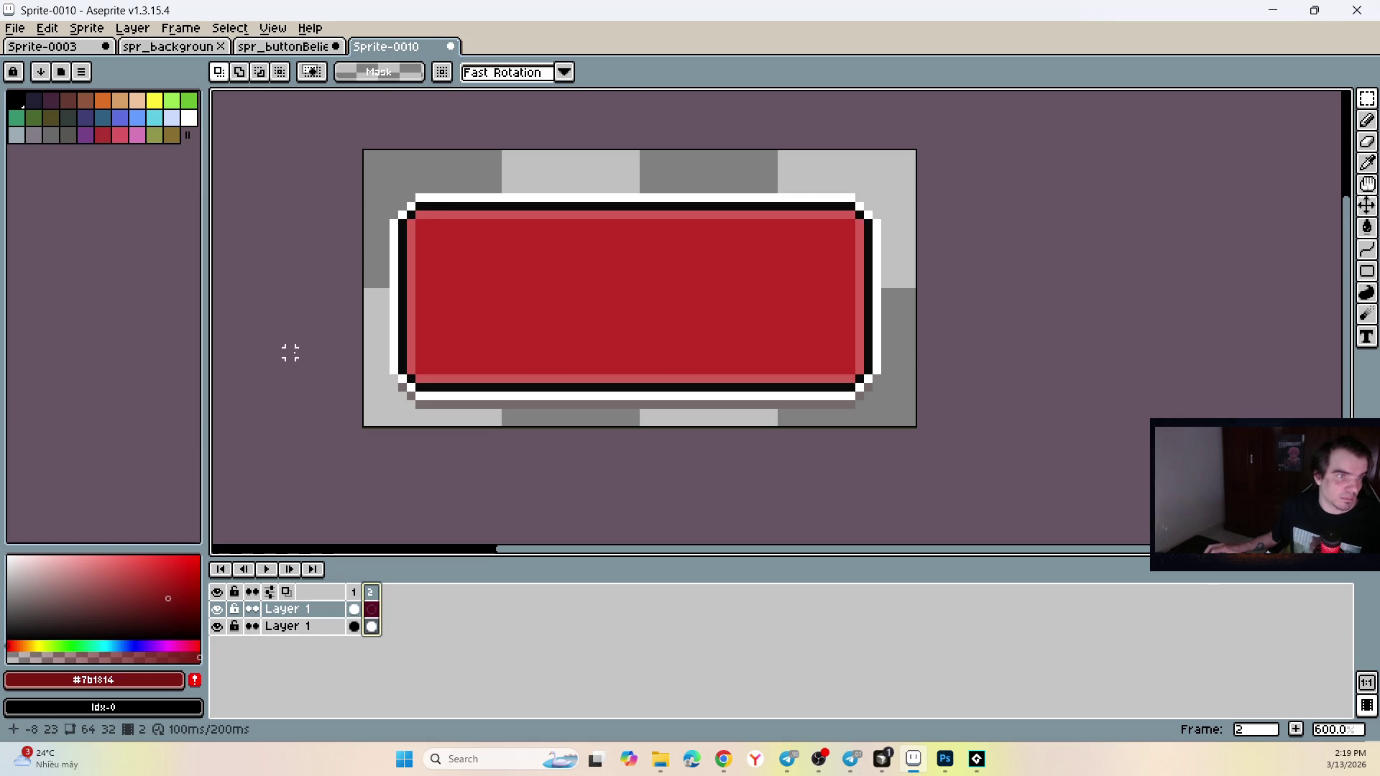
{"action": "left_click", "coordinate": [169, 46]}
{"action": "left_click", "coordinate": [284, 46]}
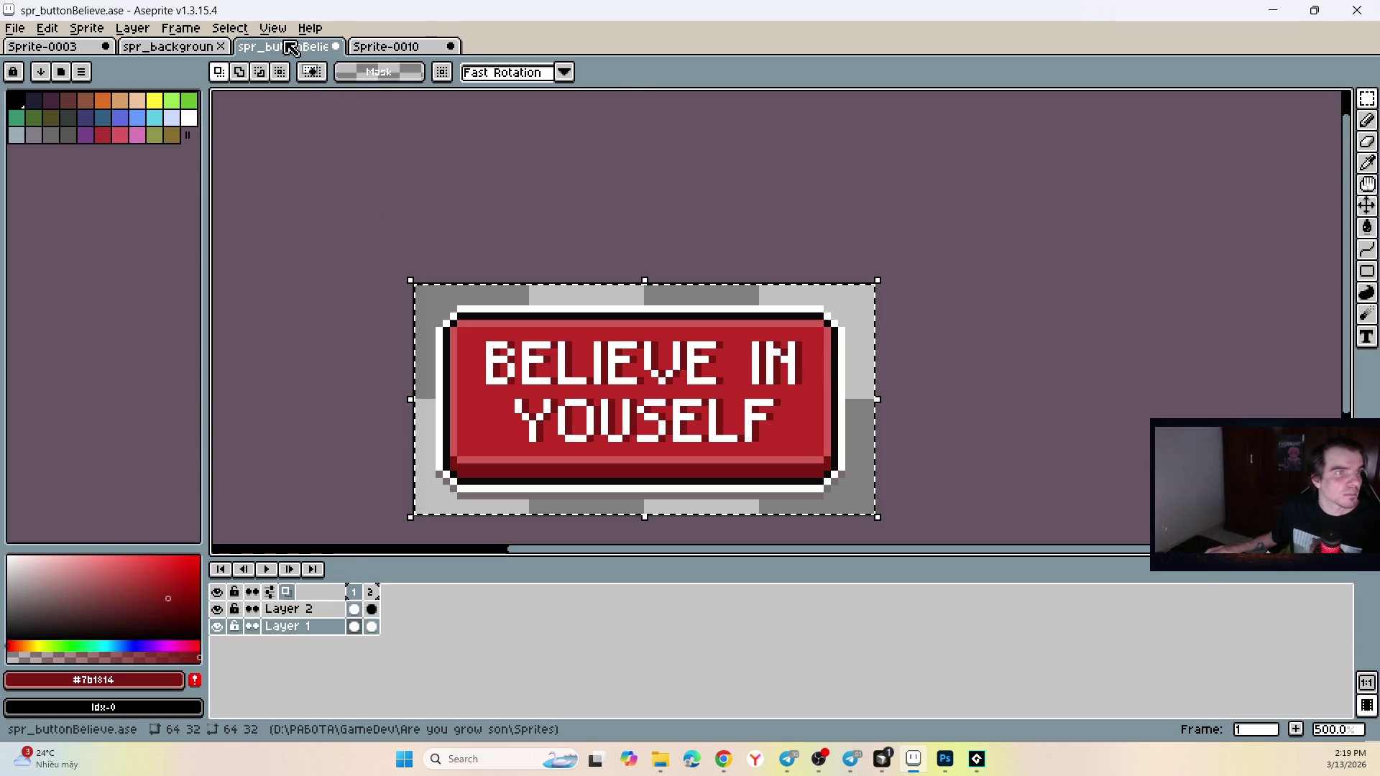
{"action": "left_click", "coordinate": [371, 592]}
{"action": "left_click", "coordinate": [353, 593]}
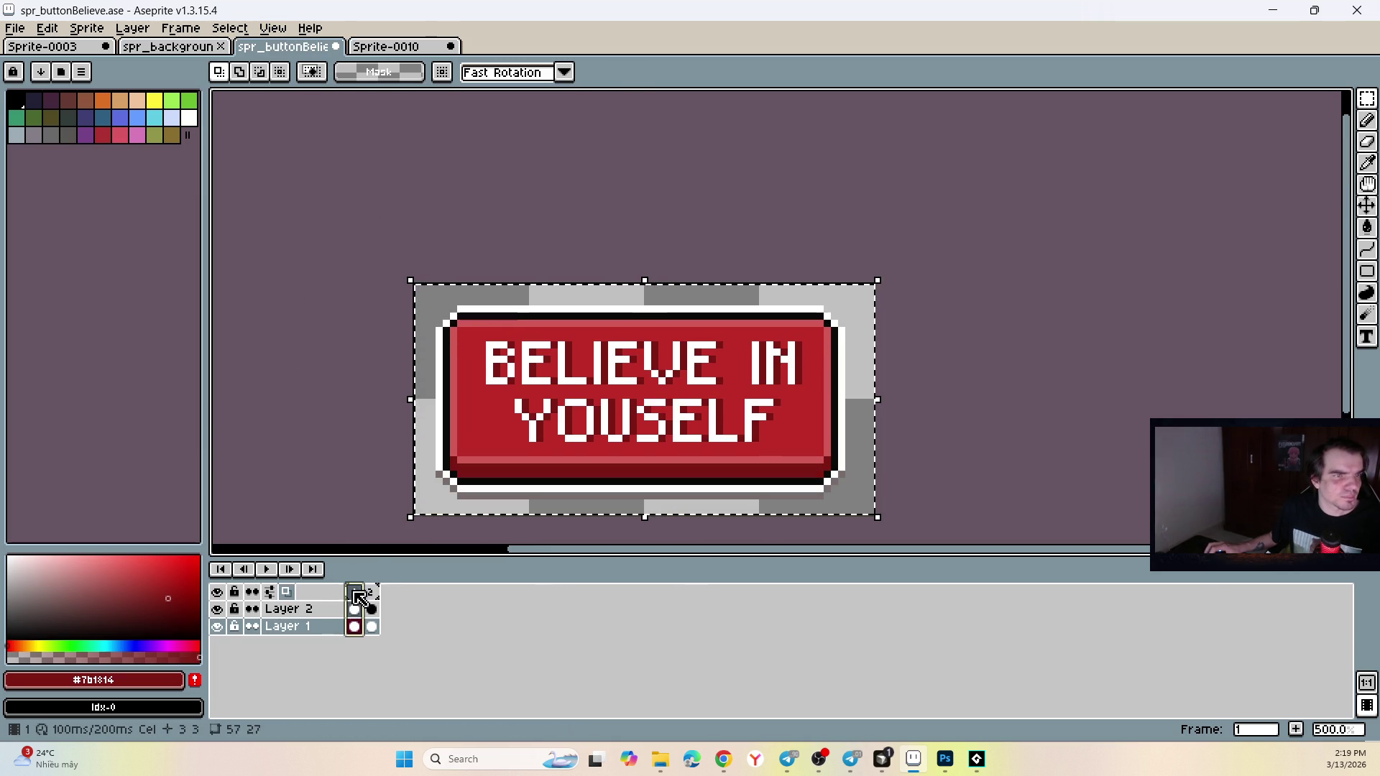
{"action": "left_click", "coordinate": [388, 46]}
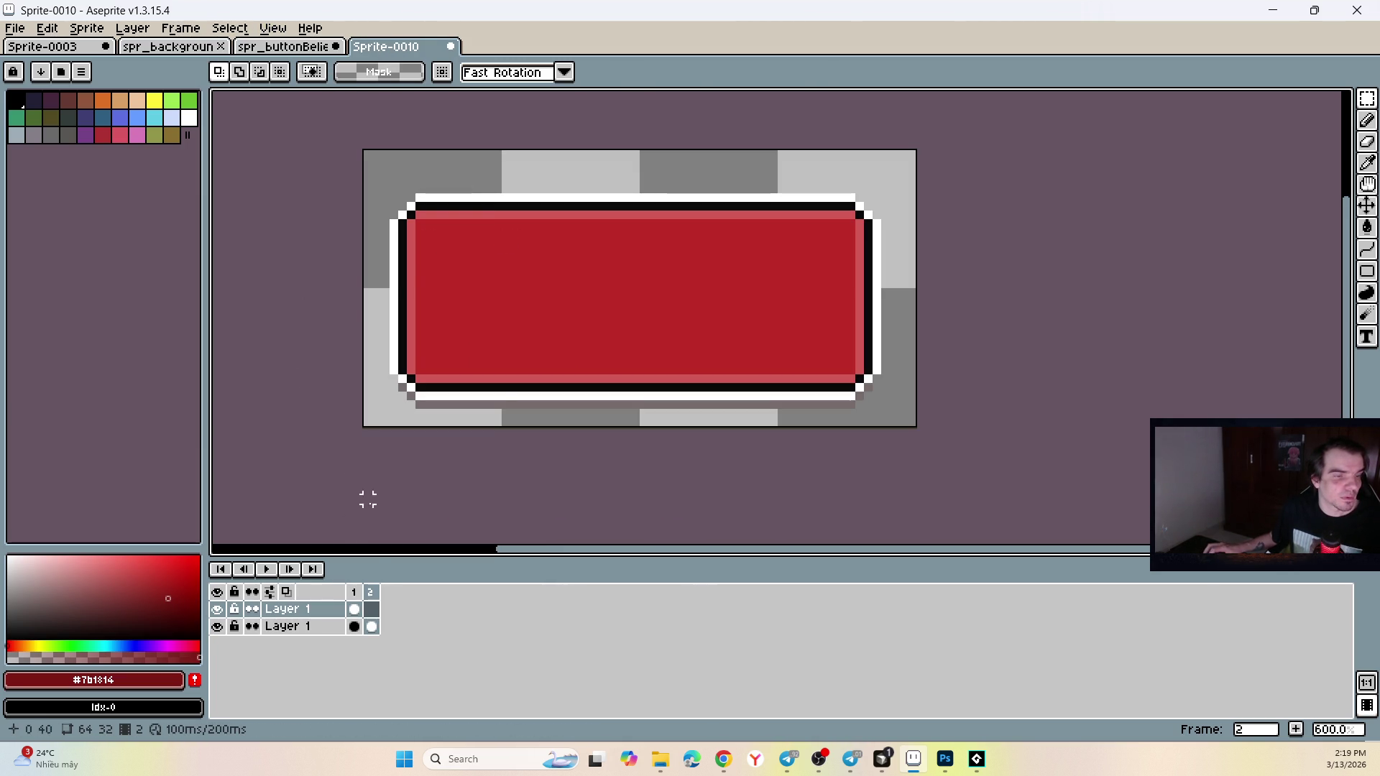
Paste the text onto frame 2 two pixels lower, commit it, and play the animation.
{"action": "key", "text": "ctrl+v"}
{"action": "left_click_drag", "start_coordinate": [564, 252], "coordinate": [565, 268]}
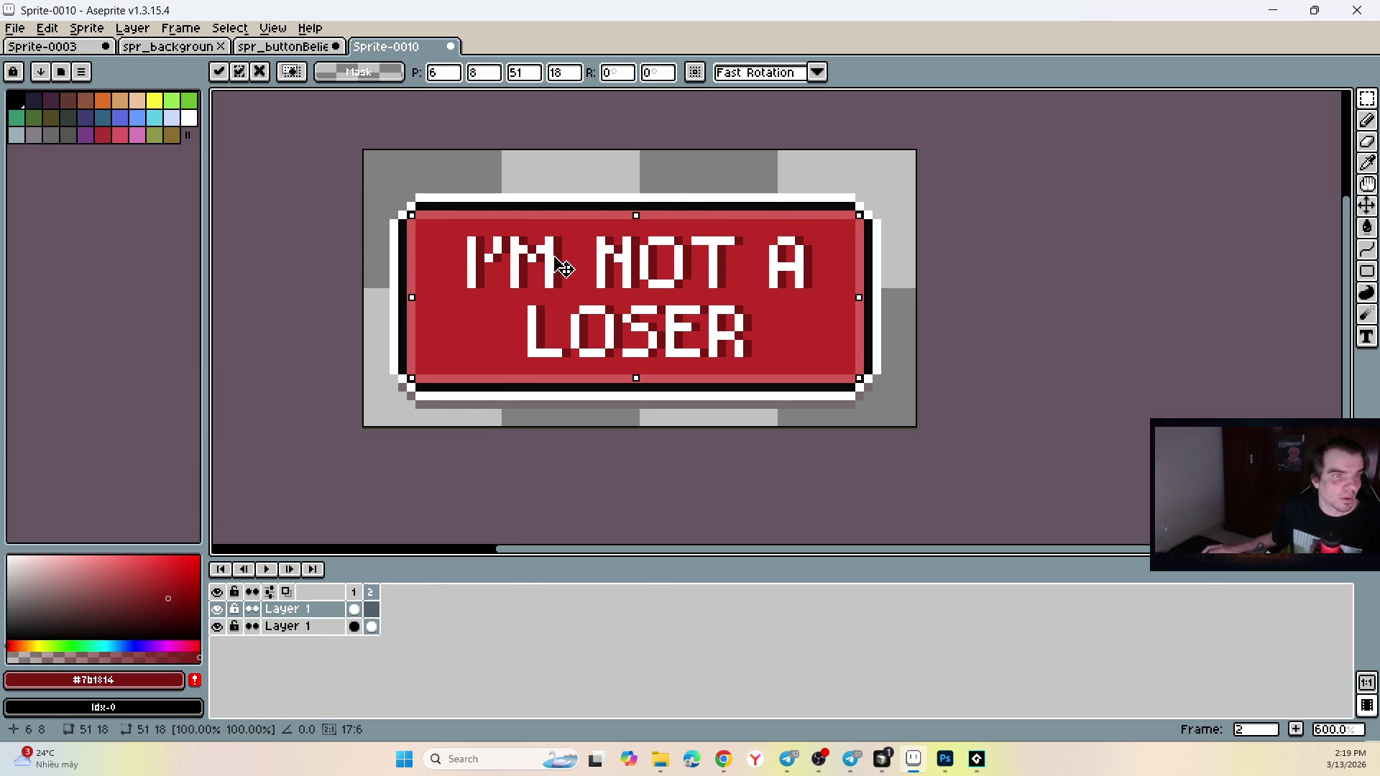
{"action": "key", "text": "Return"}
{"action": "key", "text": "Left"}
{"action": "left_click", "coordinate": [267, 569]}
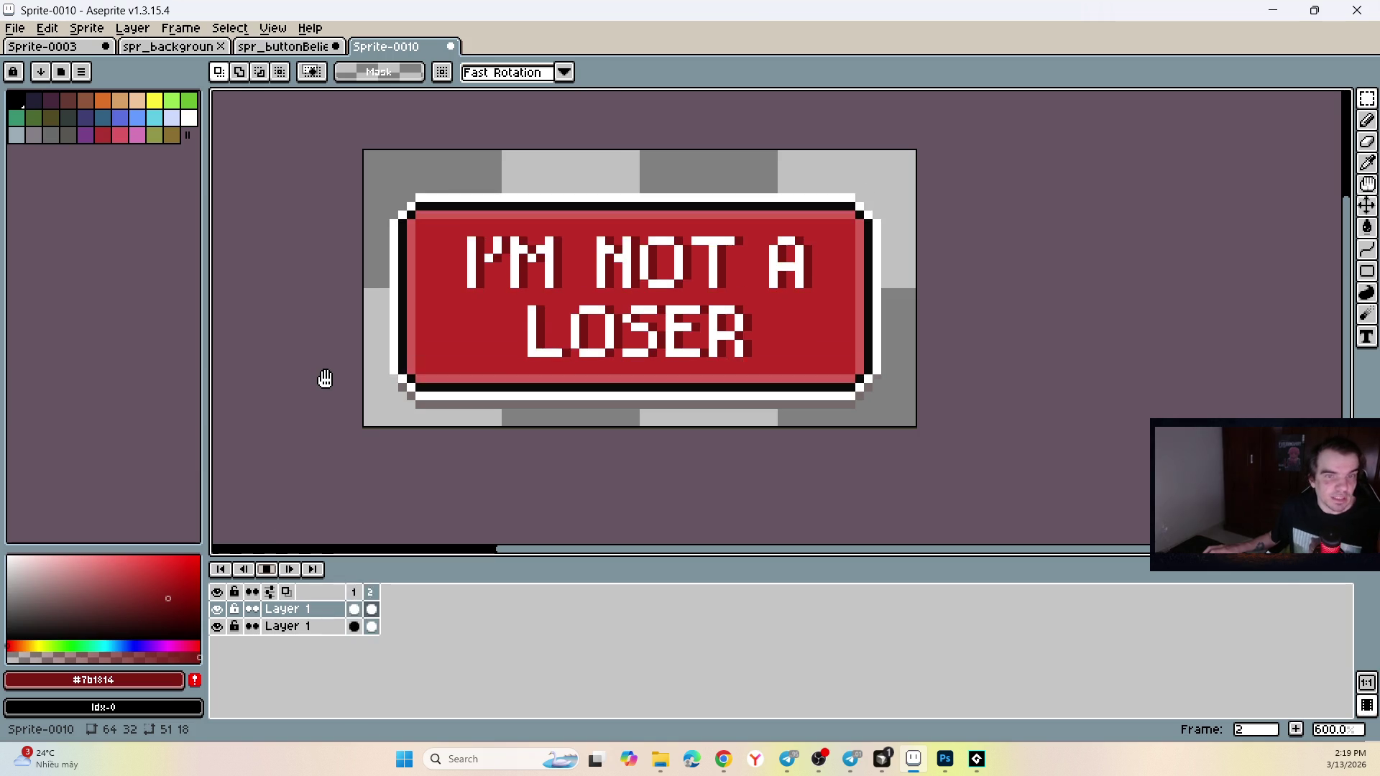
{"action": "left_click", "coordinate": [267, 570]}
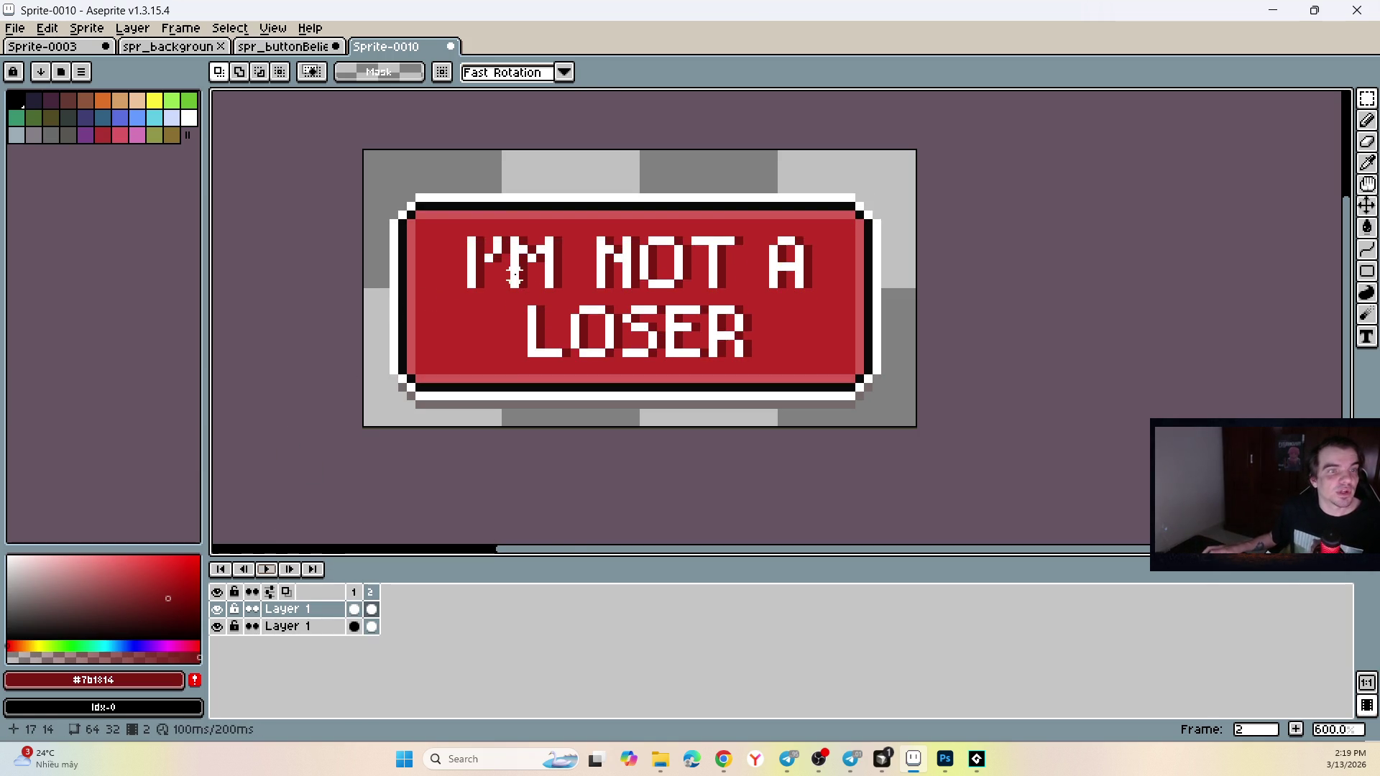
{"action": "scroll", "coordinate": [497, 242], "scroll_direction": "down", "scroll_amount": 3}
{"action": "scroll", "coordinate": [485, 222], "scroll_direction": "down", "scroll_amount": 1}
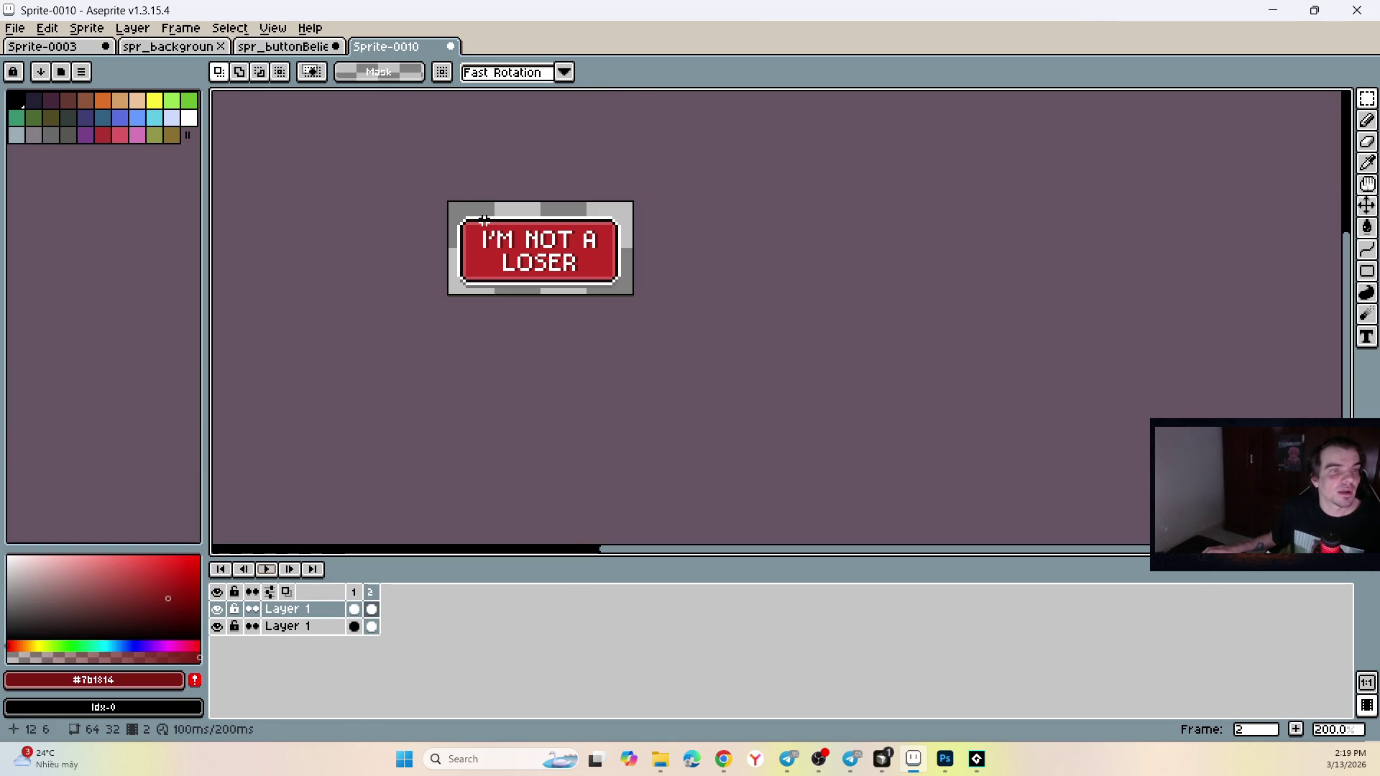
Glance at the BELIEVE sprite, then return to the I'M NOT A LOSER sprite's File menu.
{"action": "left_click", "coordinate": [310, 51]}
{"action": "left_click", "coordinate": [446, 230]}
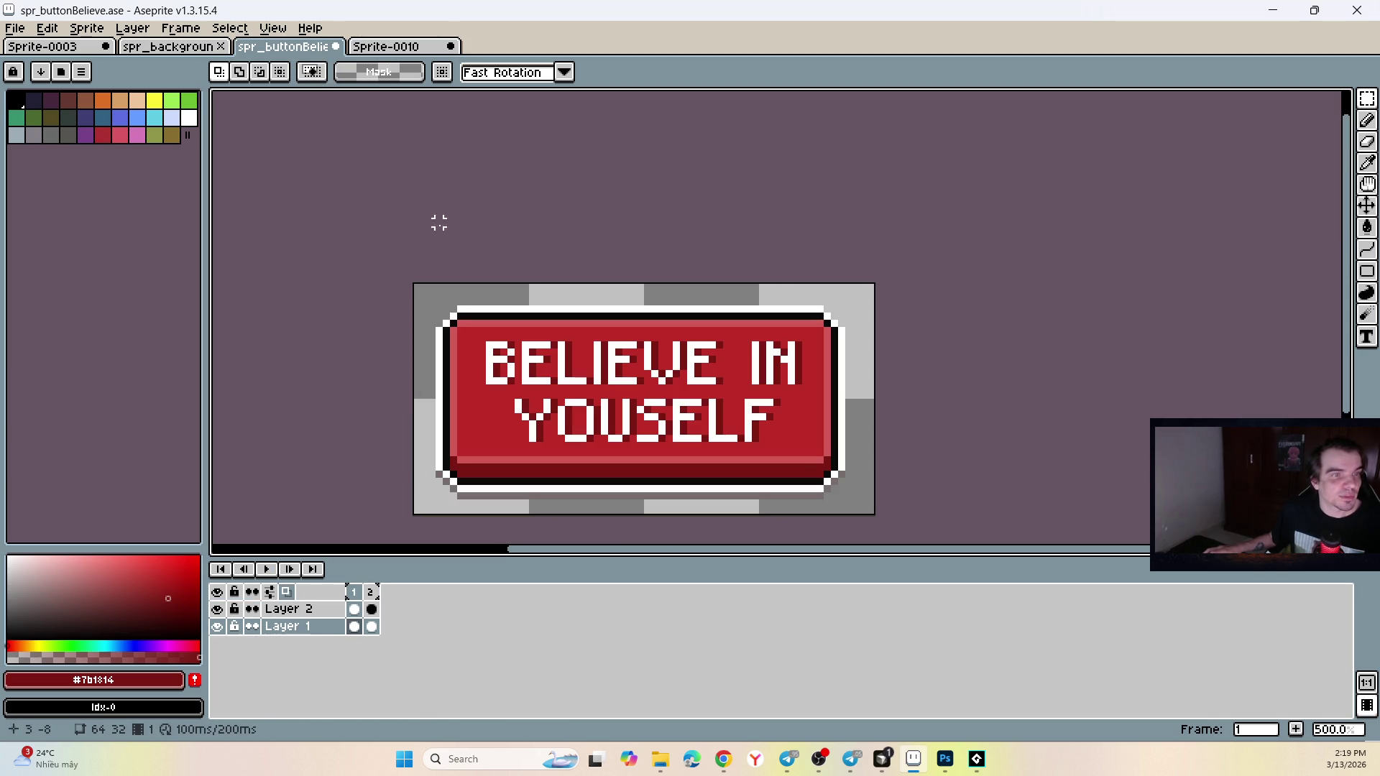
{"action": "left_click", "coordinate": [386, 46]}
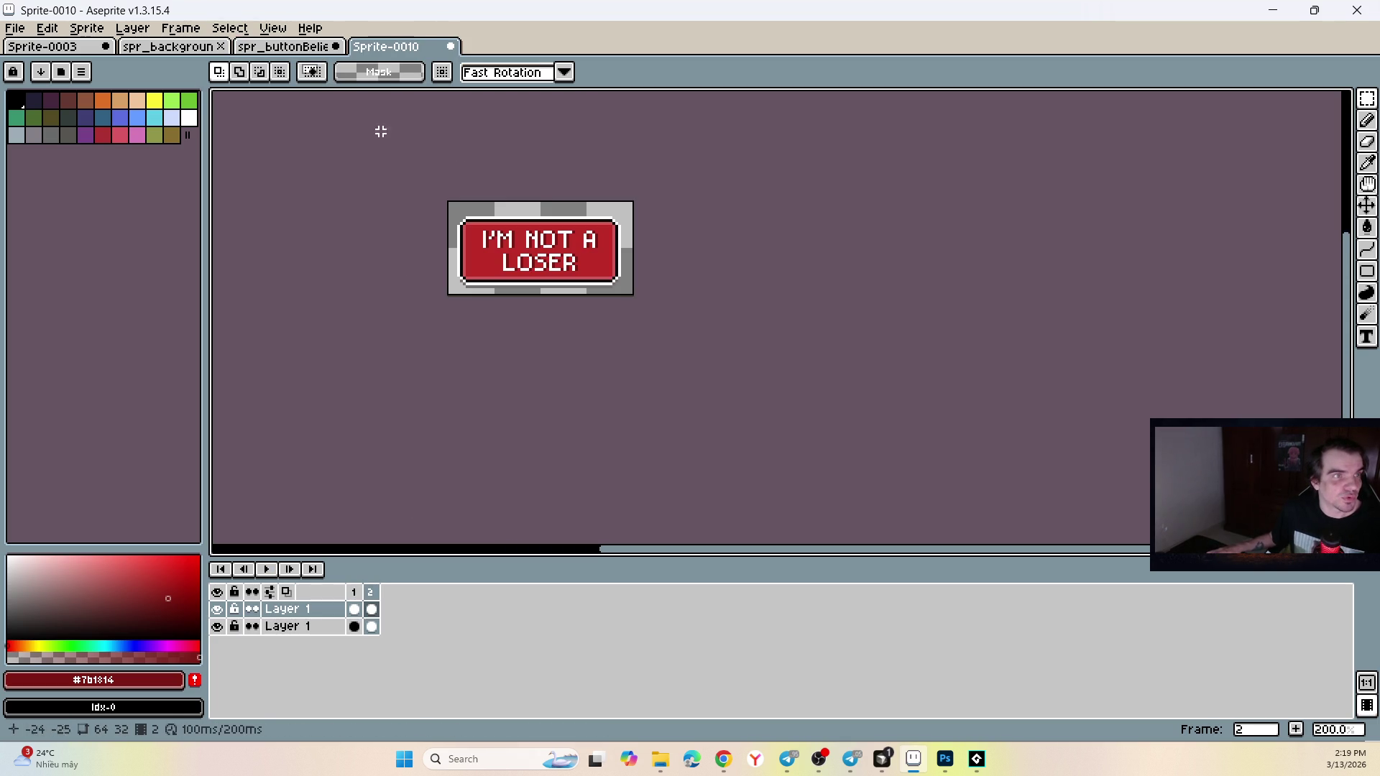
{"action": "left_click", "coordinate": [15, 27]}
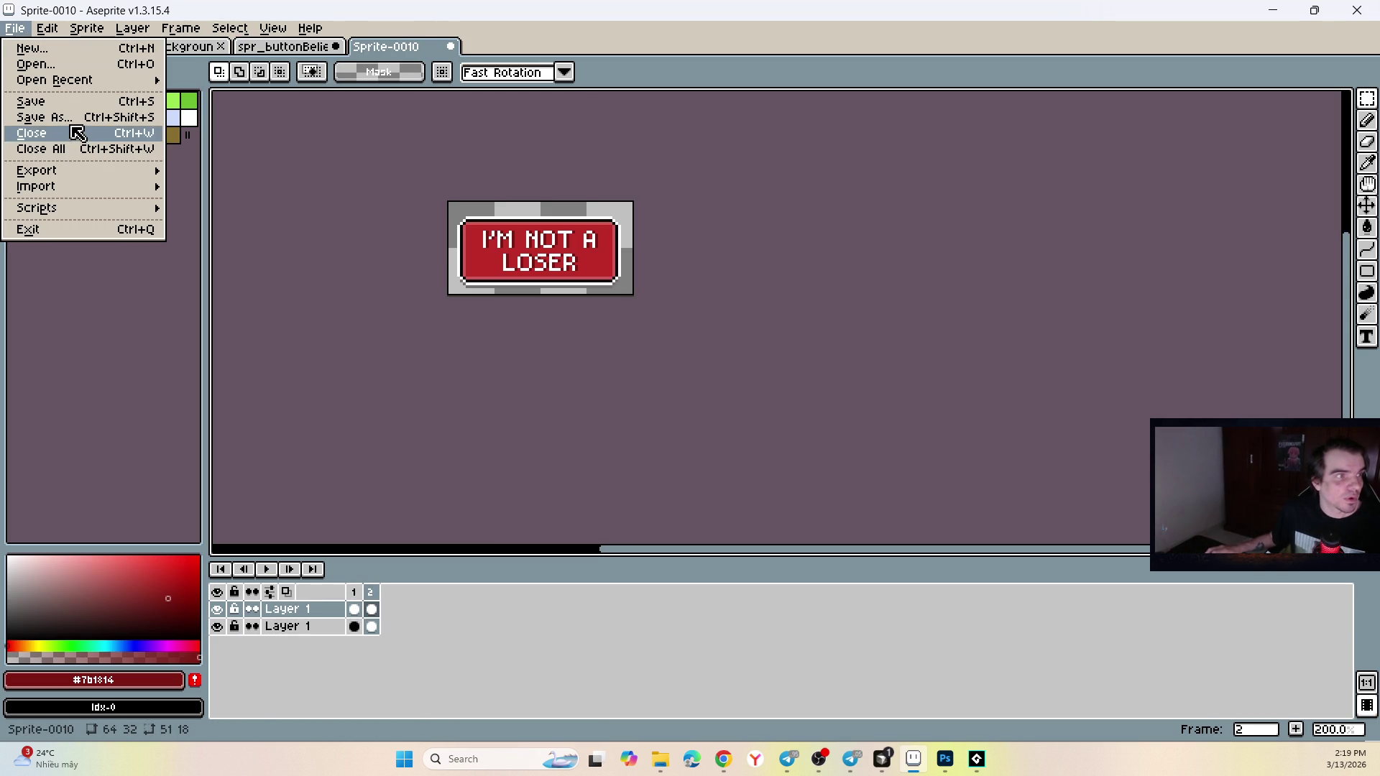
Save the button as spr_buttonNotLoser in .ase format in the Sprites folder.
{"action": "key", "text": "Return"}
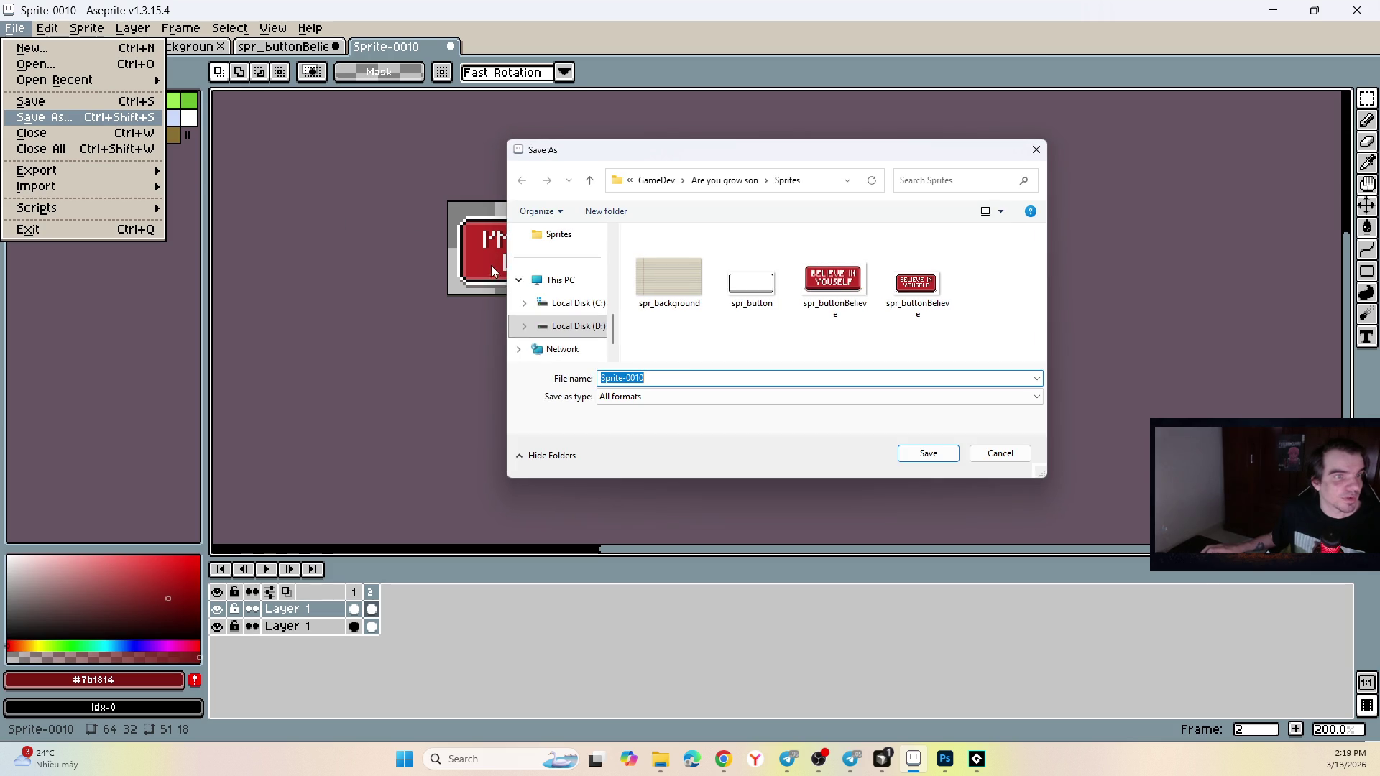
{"action": "left_click", "coordinate": [802, 308]}
{"action": "double_click", "coordinate": [706, 377]}
{"action": "left_click", "coordinate": [706, 375]}
{"action": "key", "text": "shift+Left"}
{"action": "key", "text": "shift+Left"}
{"action": "key", "text": "shift+Left"}
{"action": "type", "text": "Tще"}
{"action": "key", "text": "BackSpace"}
{"action": "key", "text": "BackSpace"}
{"action": "key", "text": "BackSpace"}
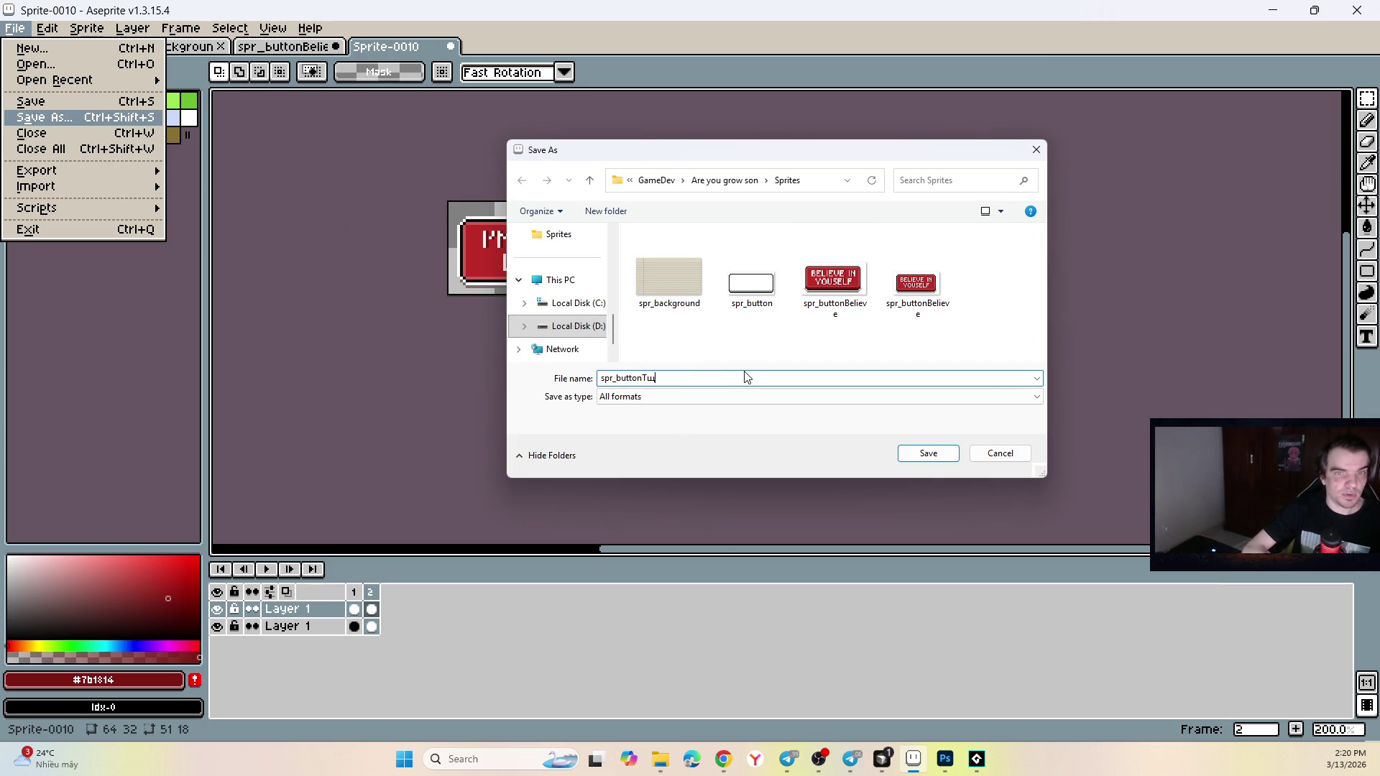
{"action": "type", "text": "NotLoser"}
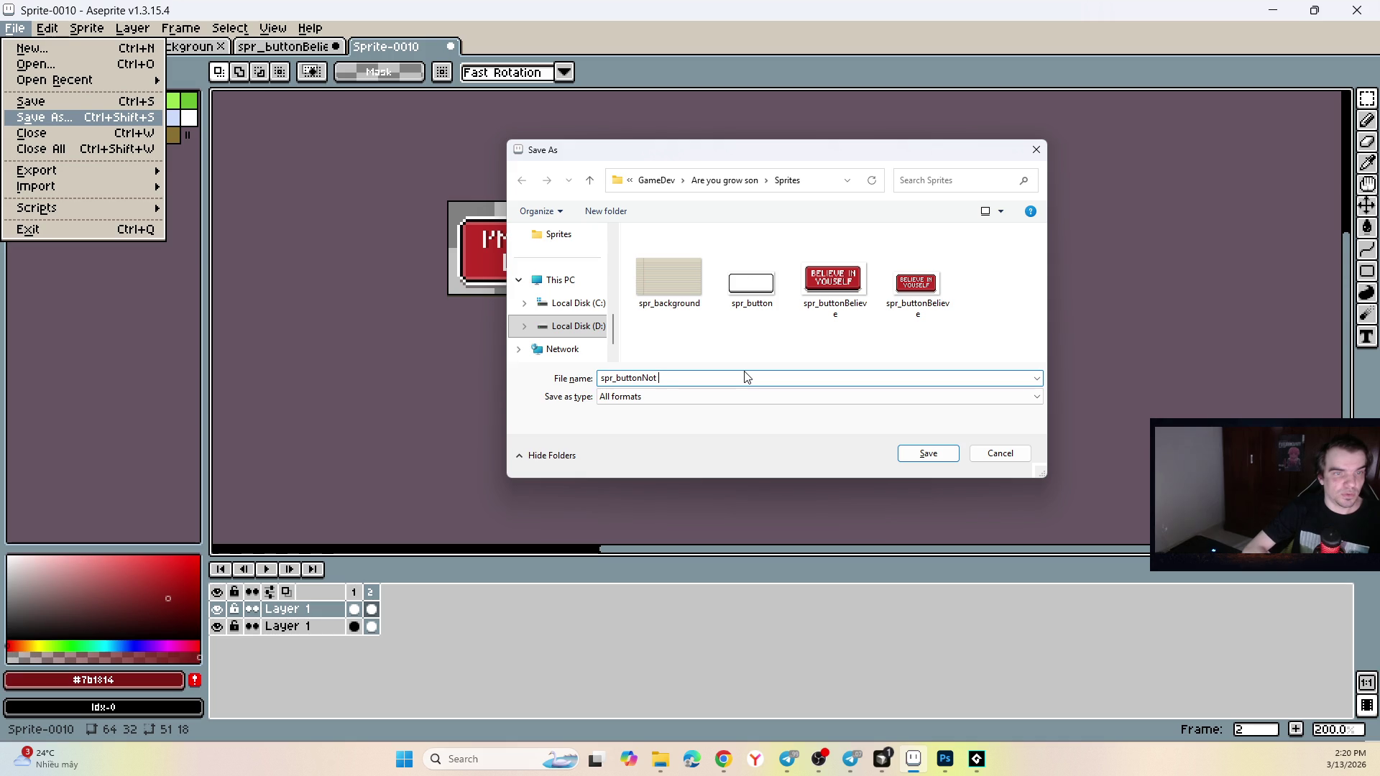
{"action": "left_click", "coordinate": [748, 394]}
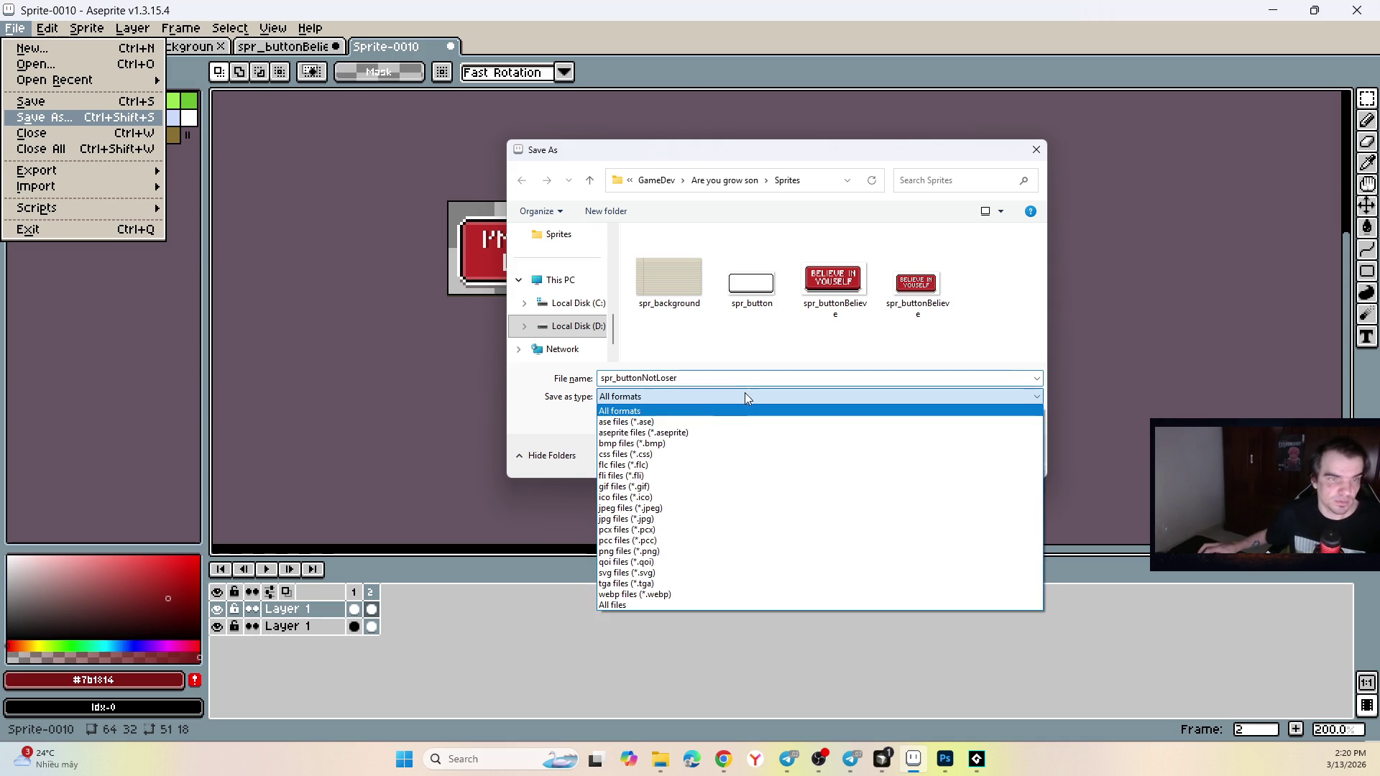
{"action": "left_click", "coordinate": [671, 424]}
{"action": "left_click", "coordinate": [927, 454]}
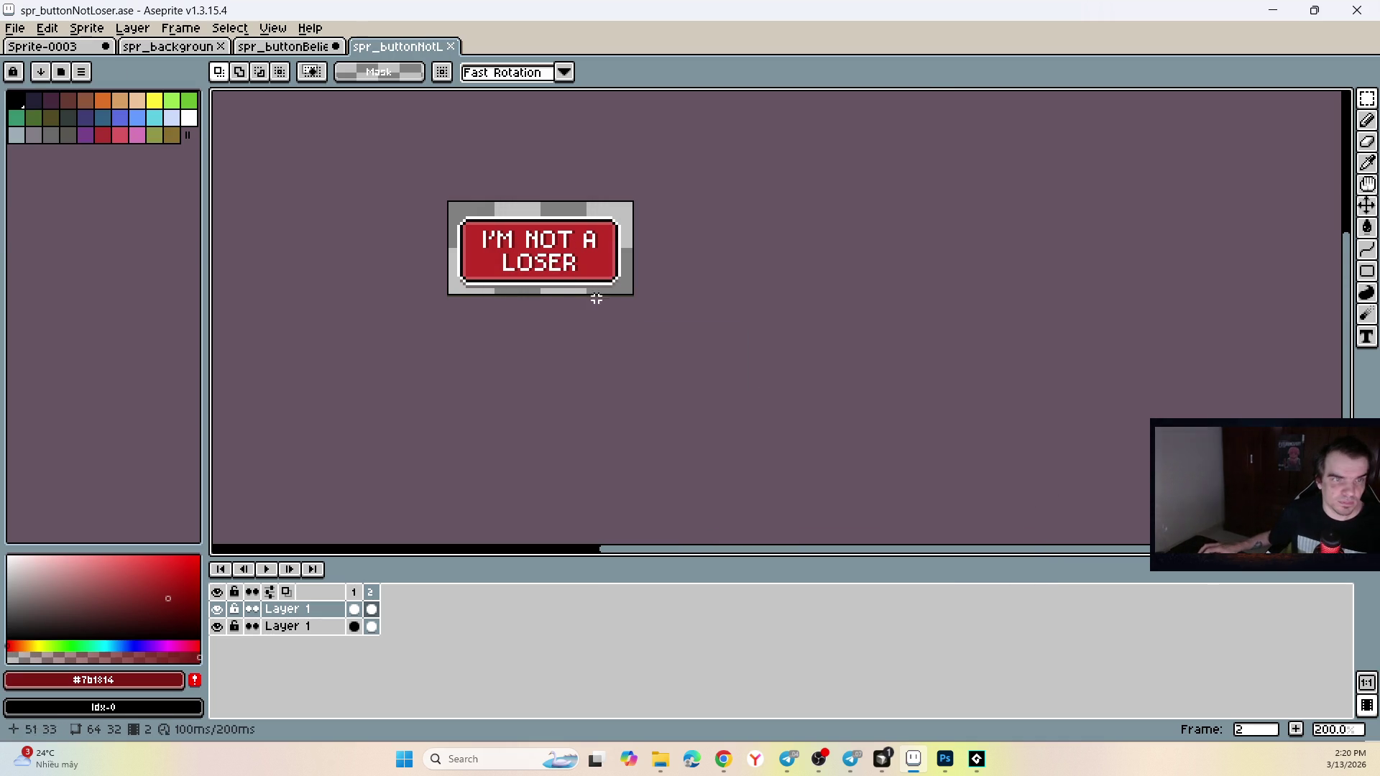
{"action": "left_click", "coordinate": [15, 28]}
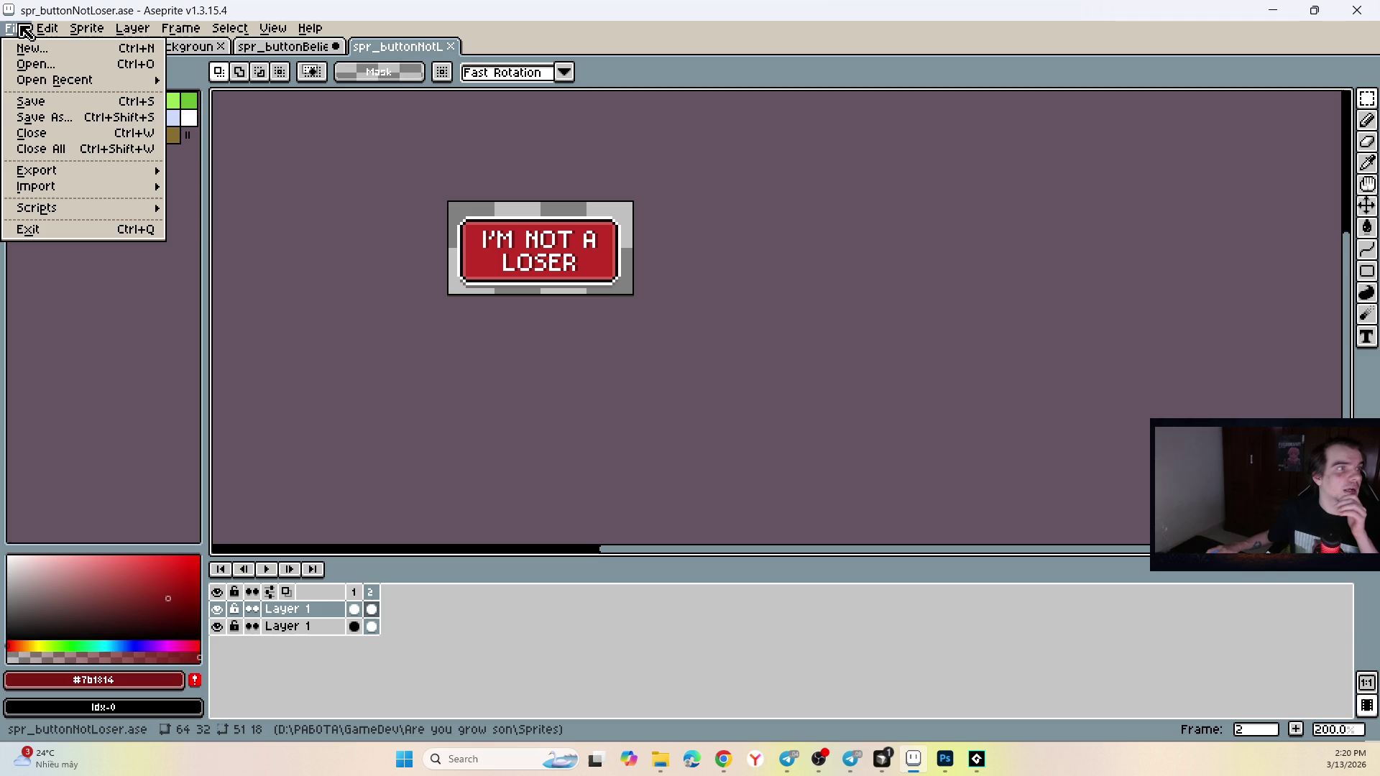
{"action": "mouse_move", "coordinate": [65, 175]}
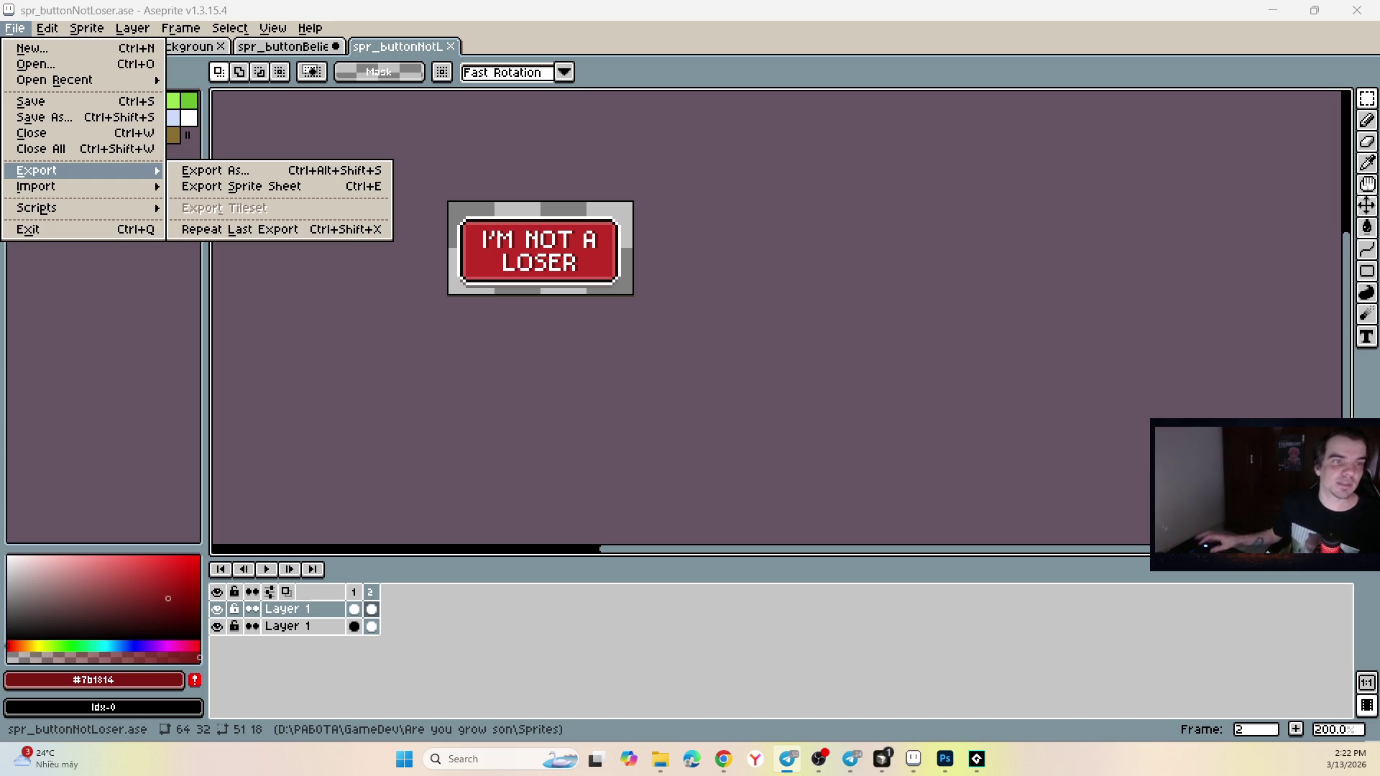
{"action": "left_click", "coordinate": [631, 172]}
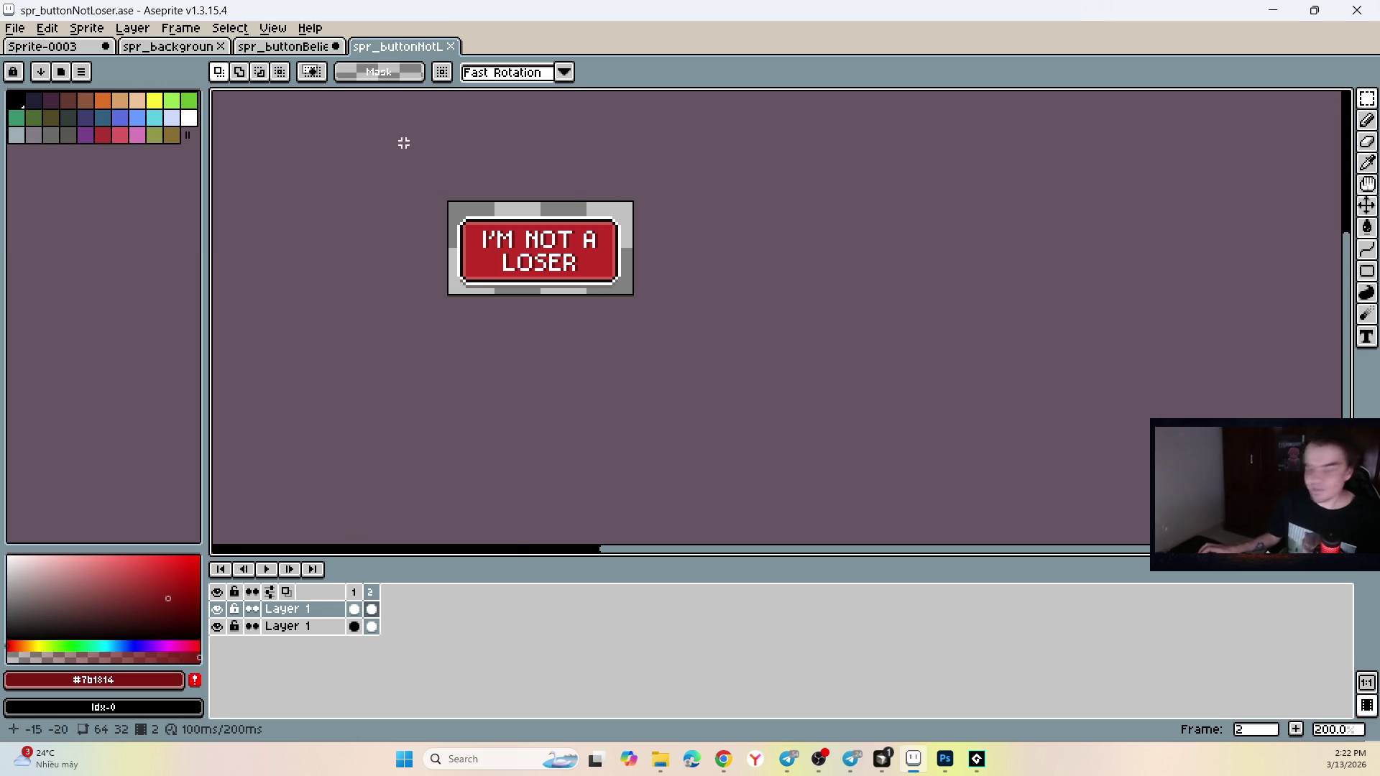
Switch from the NOT A LOSER button to the spr_buttonBelieve sprite with Ctrl+Shift+Tab.
{"action": "scroll", "coordinate": [414, 148], "scroll_direction": "up", "scroll_amount": 3}
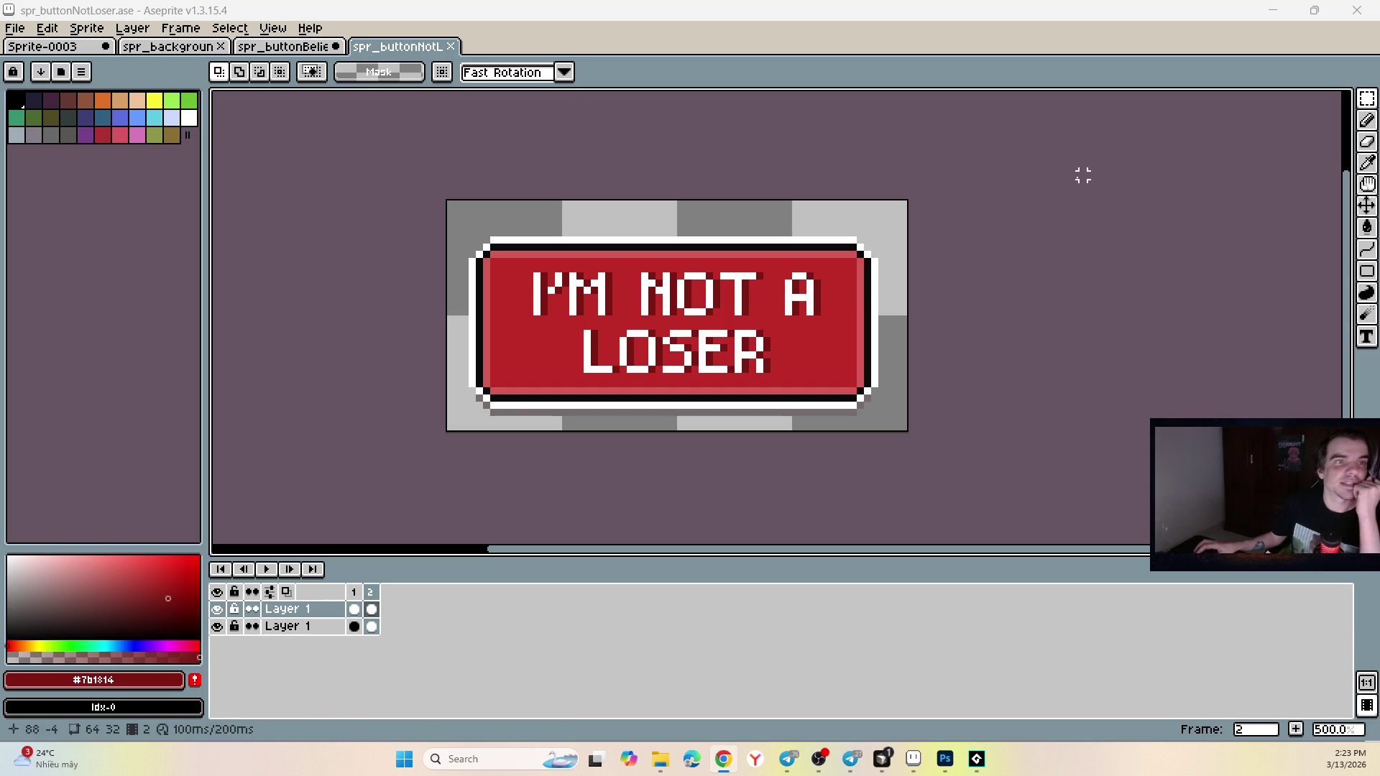
{"action": "key", "text": "ctrl+shift+Tab"}
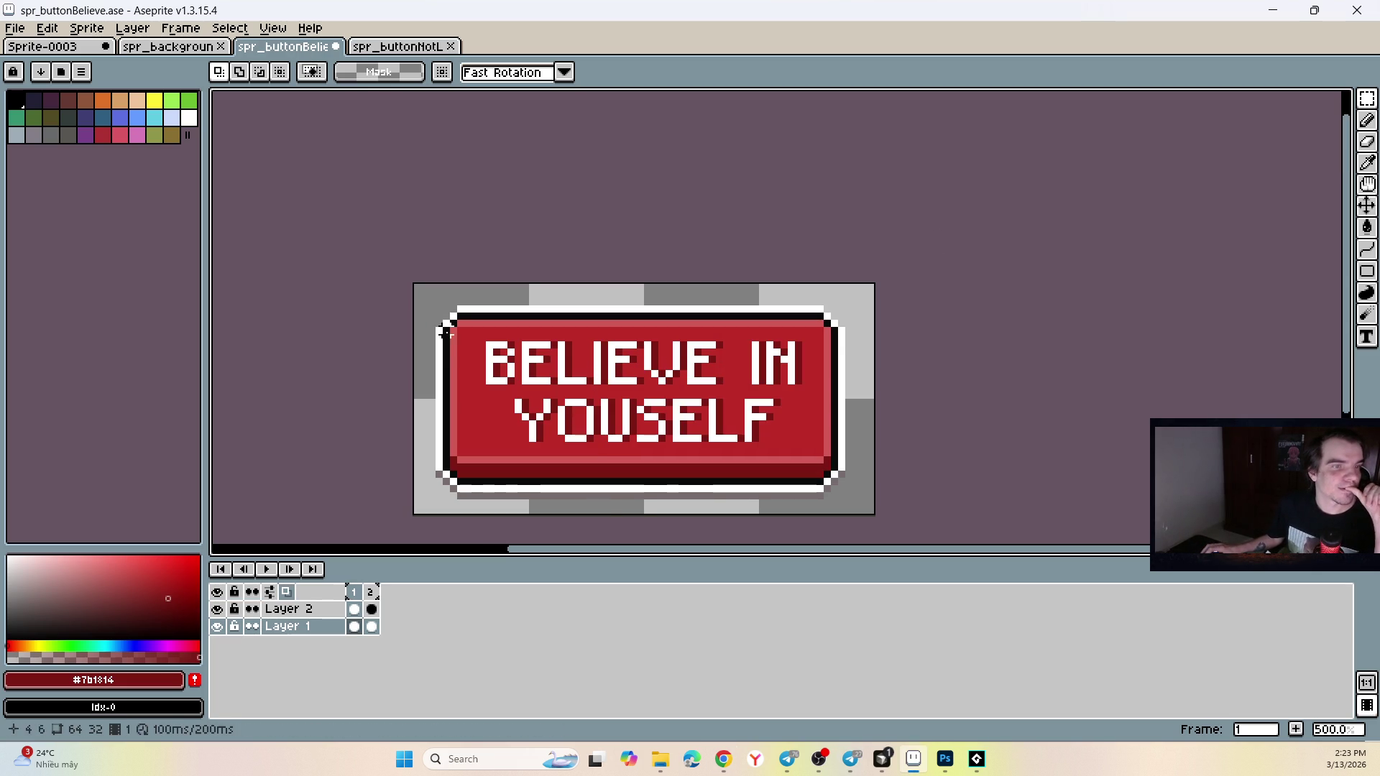
On frame 1, bucket-fill the button's red interior bright yellow using tolerance 39.
{"action": "left_click", "coordinate": [354, 592]}
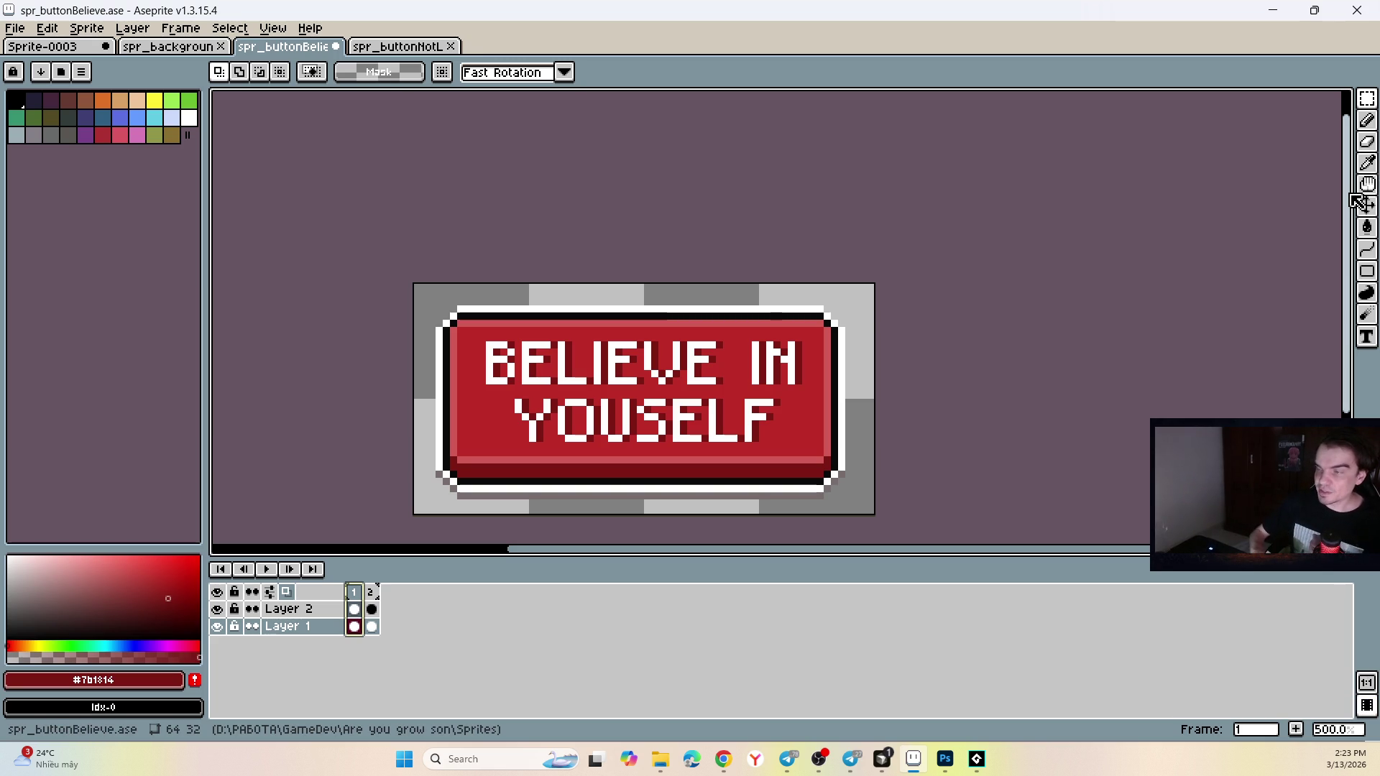
{"action": "scroll", "coordinate": [516, 400], "scroll_direction": "up", "scroll_amount": 4}
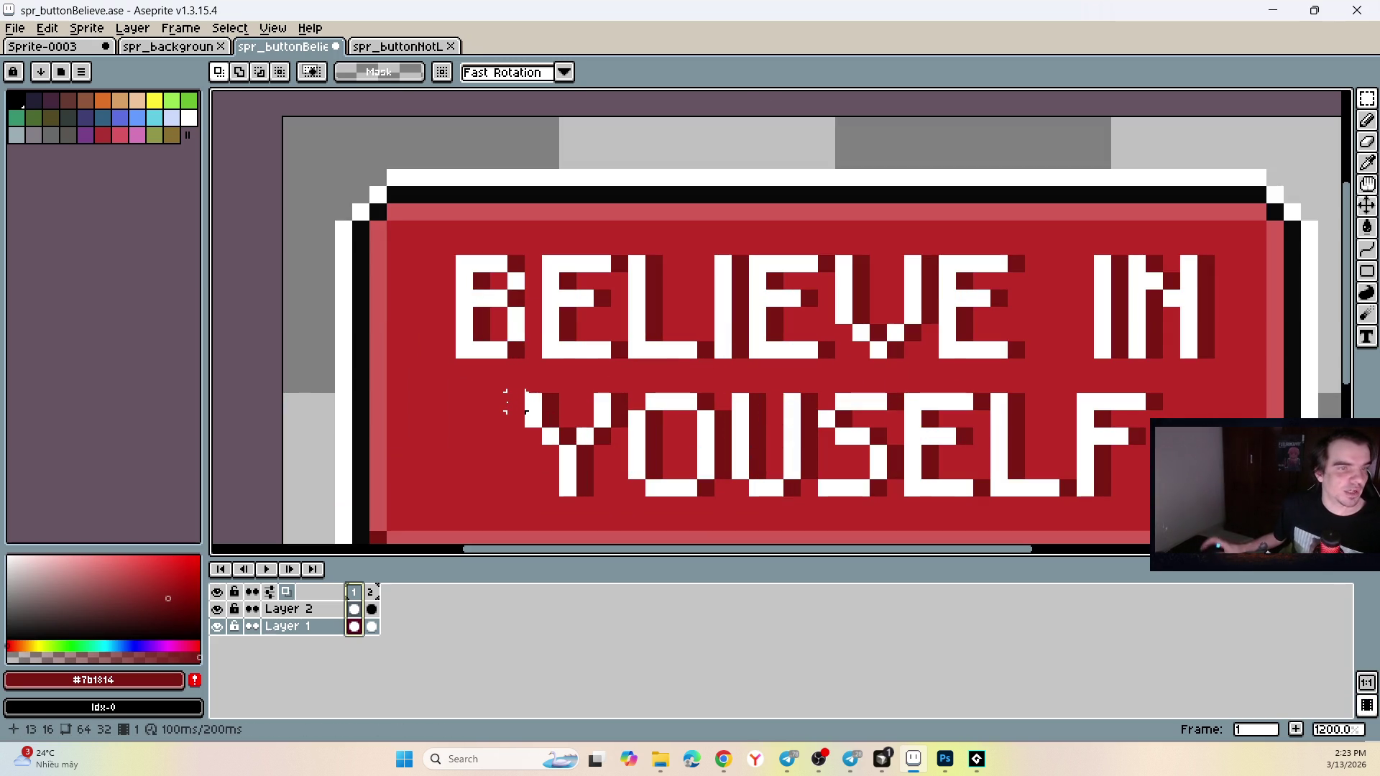
{"action": "scroll", "coordinate": [500, 402], "scroll_direction": "down", "scroll_amount": 2}
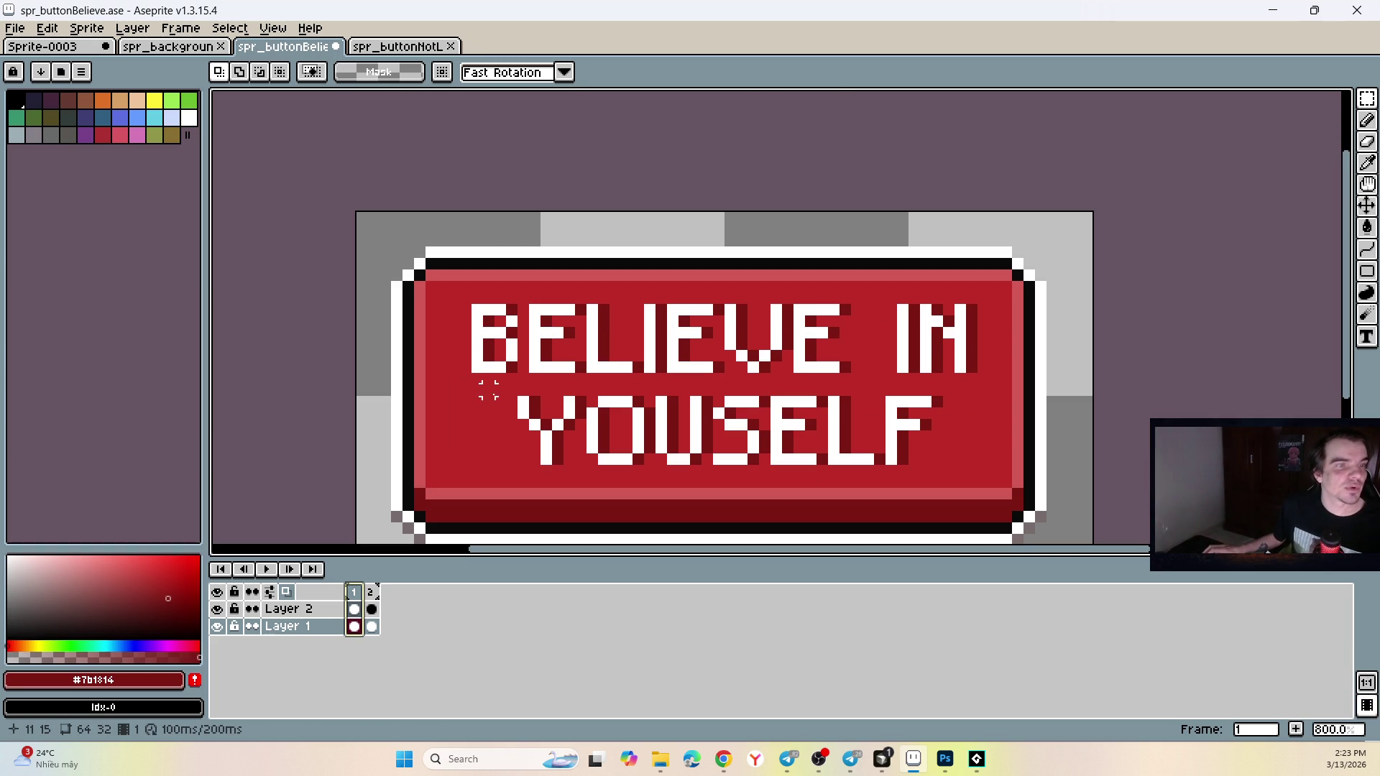
{"action": "left_click", "coordinate": [1367, 227]}
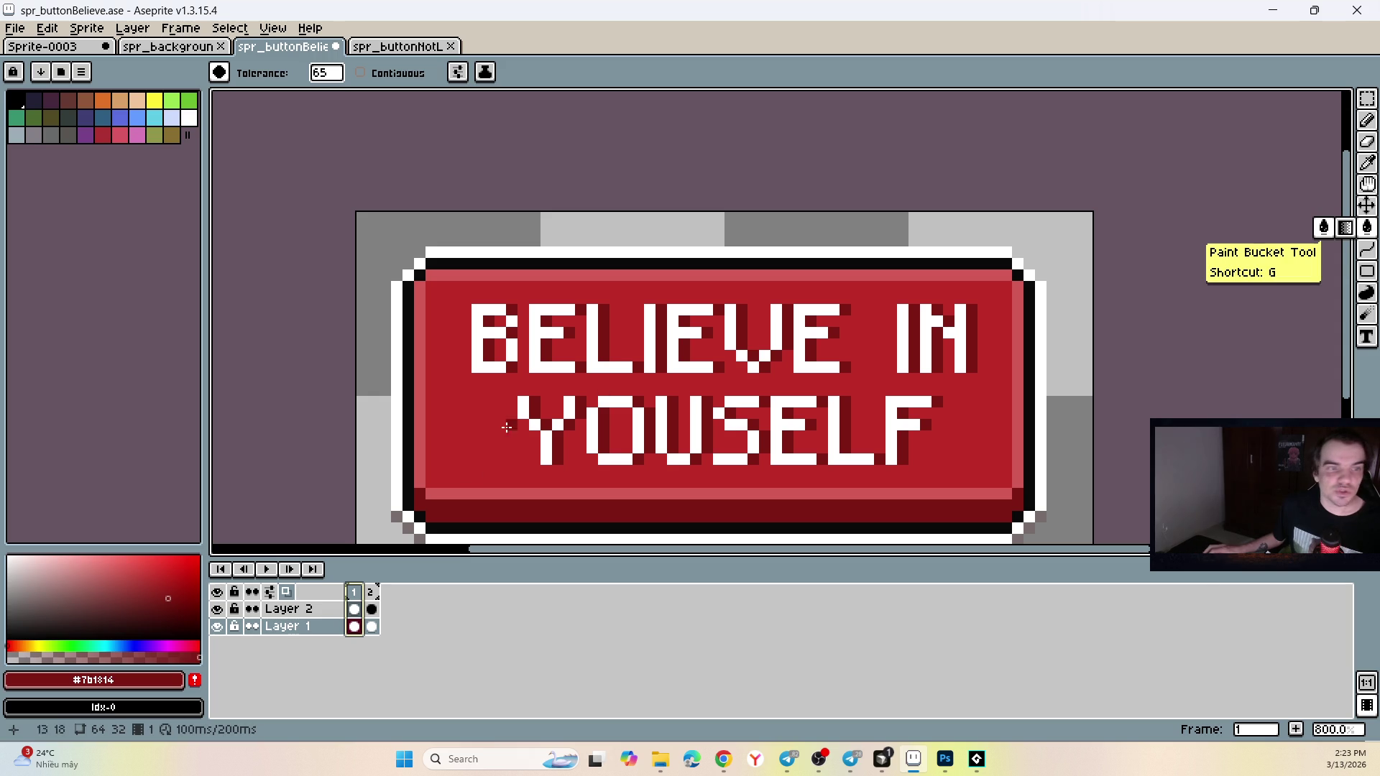
{"action": "left_click", "coordinate": [30, 645]}
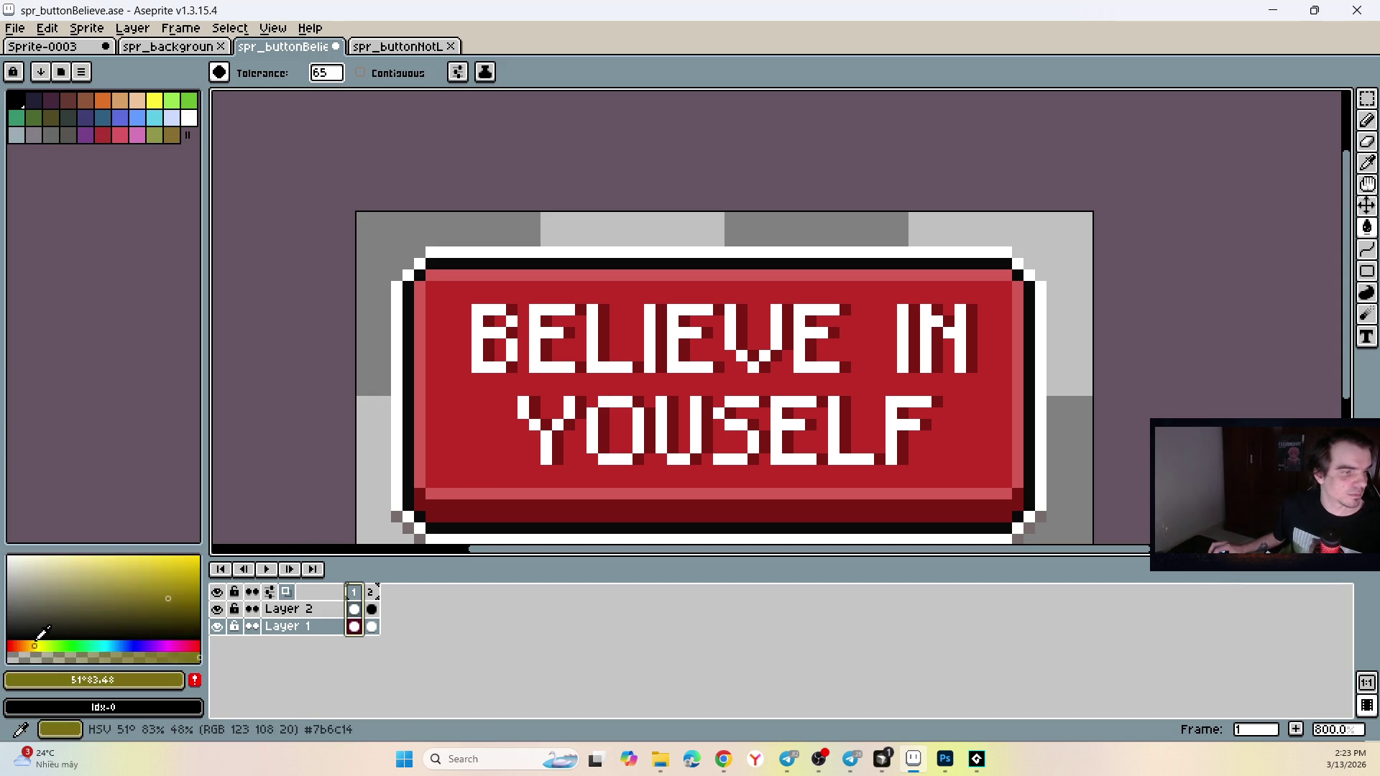
{"action": "left_click", "coordinate": [199, 557]}
{"action": "left_click", "coordinate": [485, 430]}
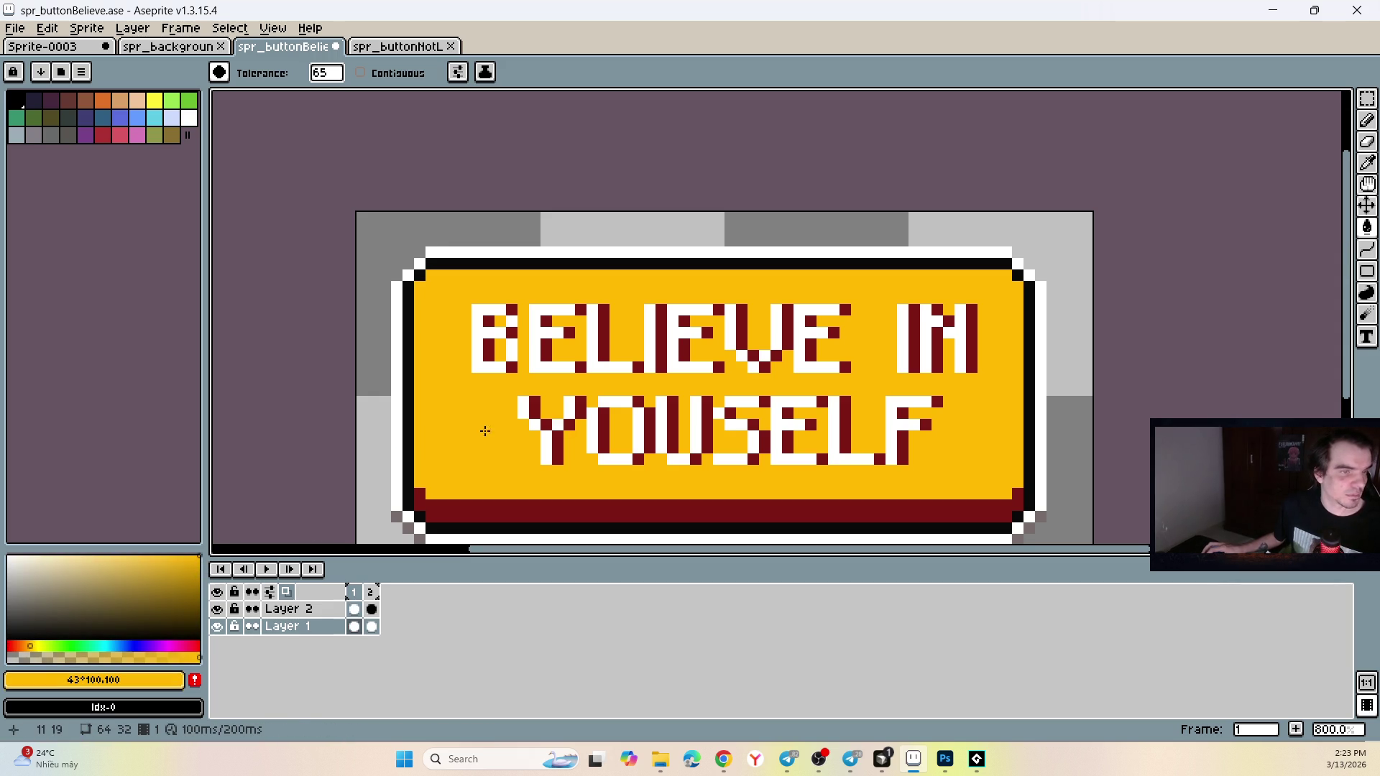
{"action": "key", "text": "ctrl+z"}
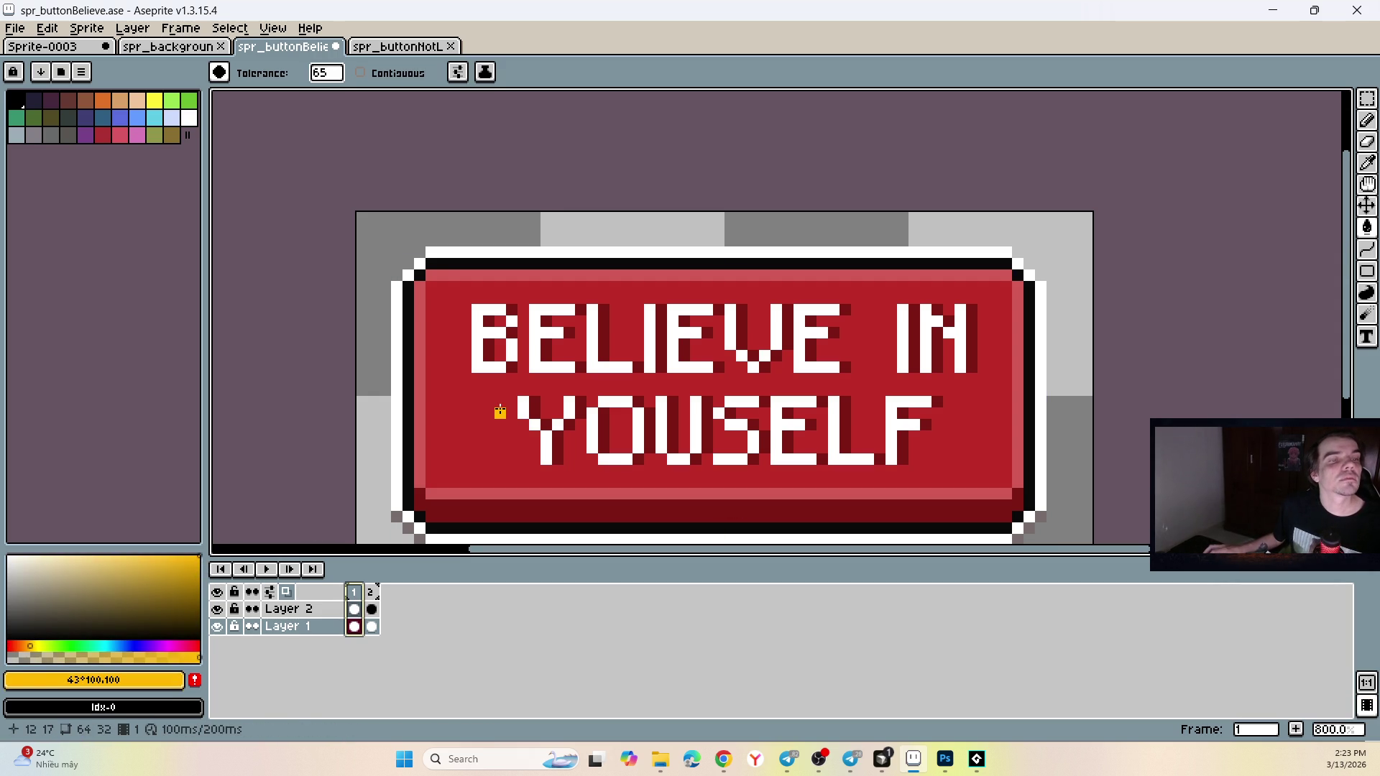
{"action": "left_click", "coordinate": [318, 79]}
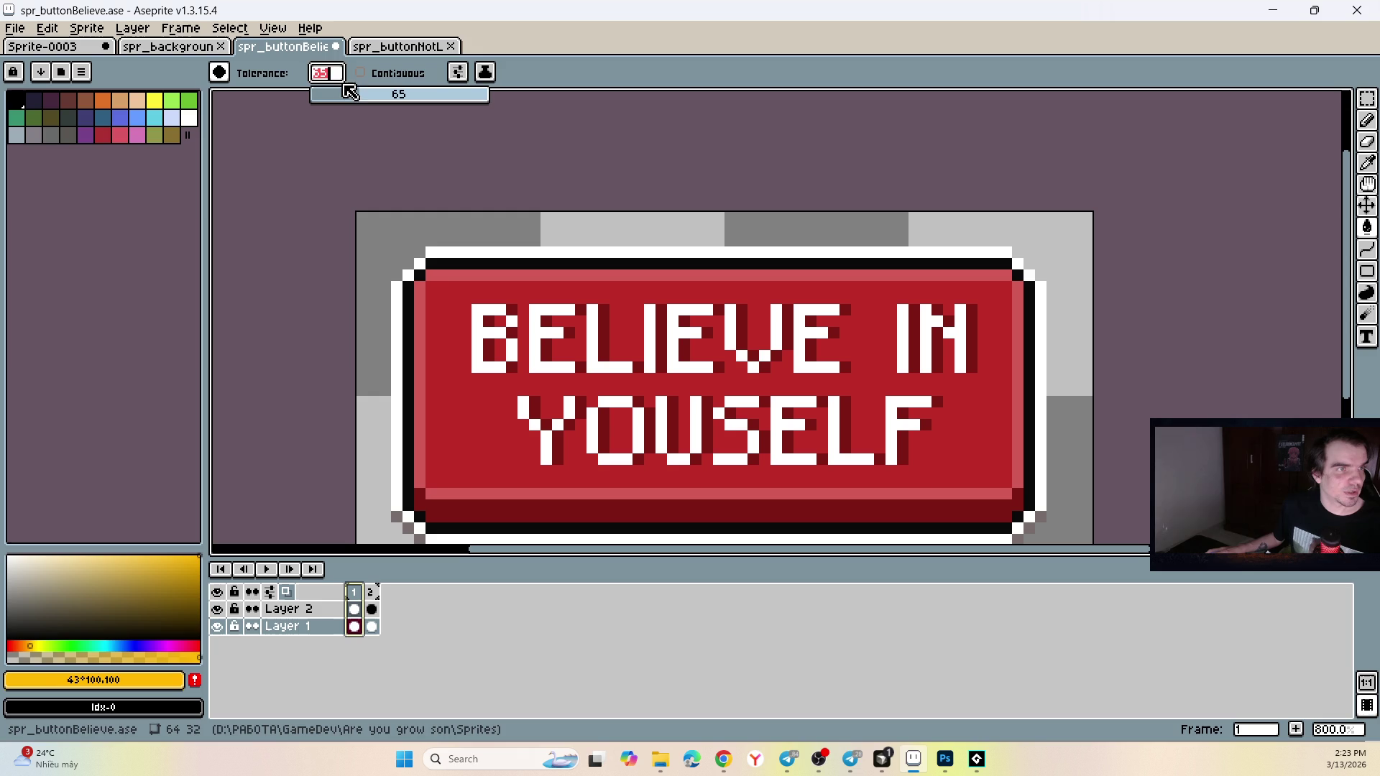
{"action": "left_click_drag", "start_coordinate": [351, 99], "coordinate": [349, 99]}
{"action": "left_click", "coordinate": [445, 336]}
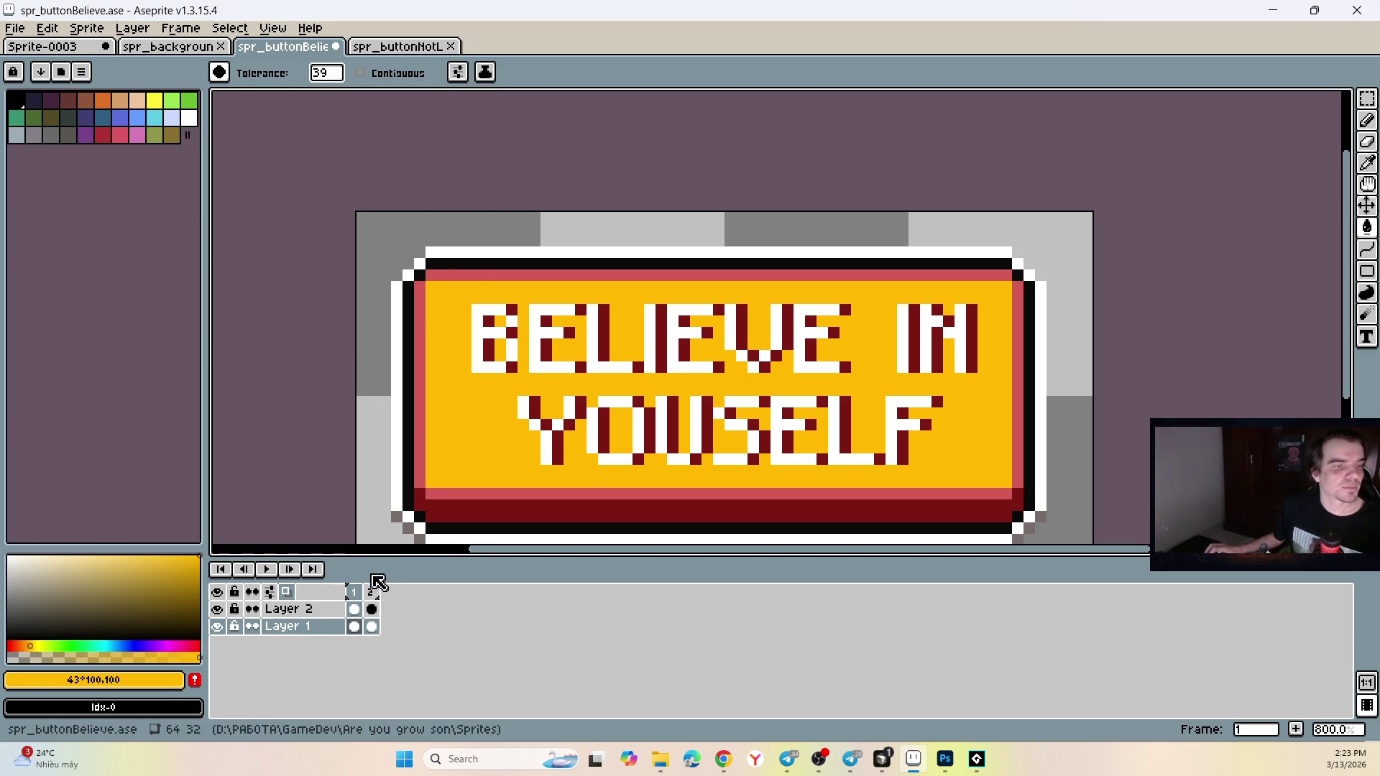
{"action": "key", "text": "ctrl+z"}
Try a slightly paler yellow on the button face, then undo it.
{"action": "left_click", "coordinate": [463, 450]}
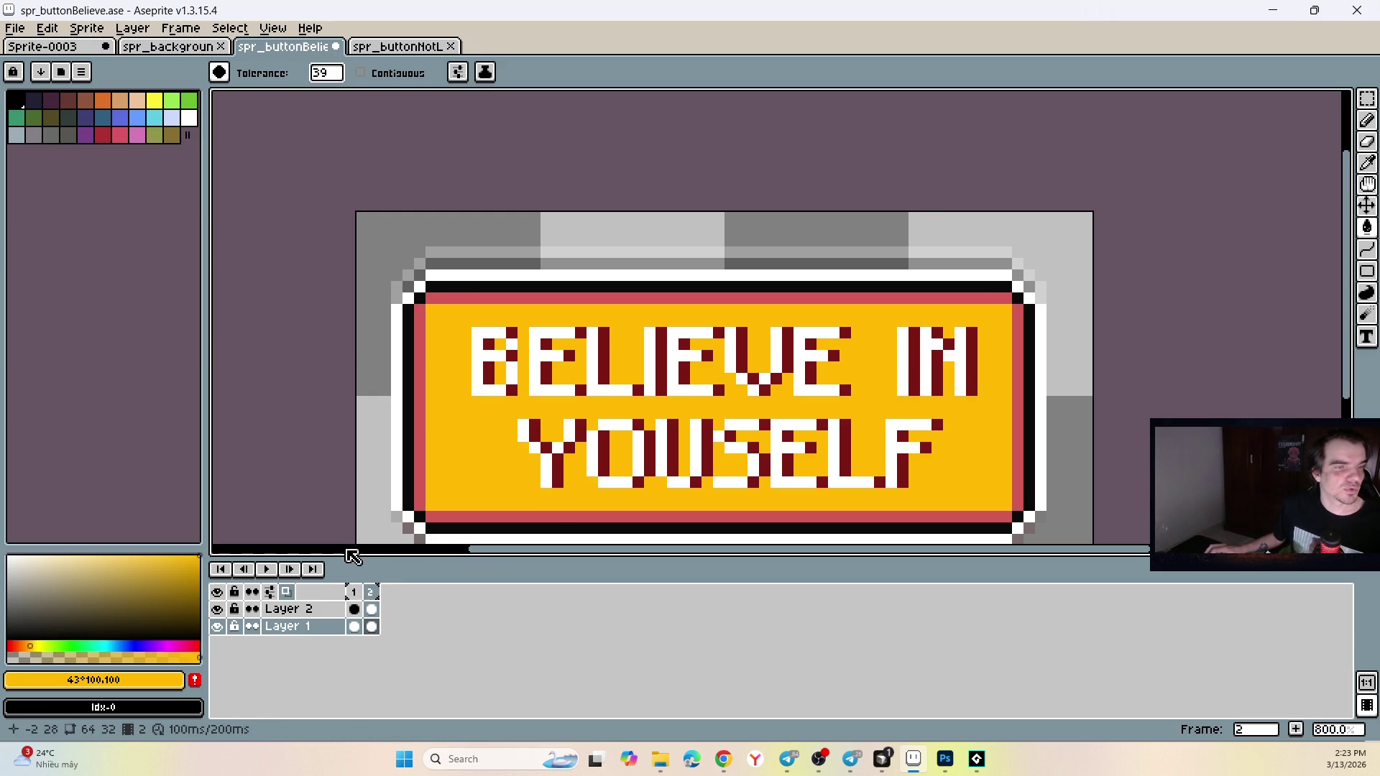
{"action": "left_click", "coordinate": [441, 410], "text": "alt"}
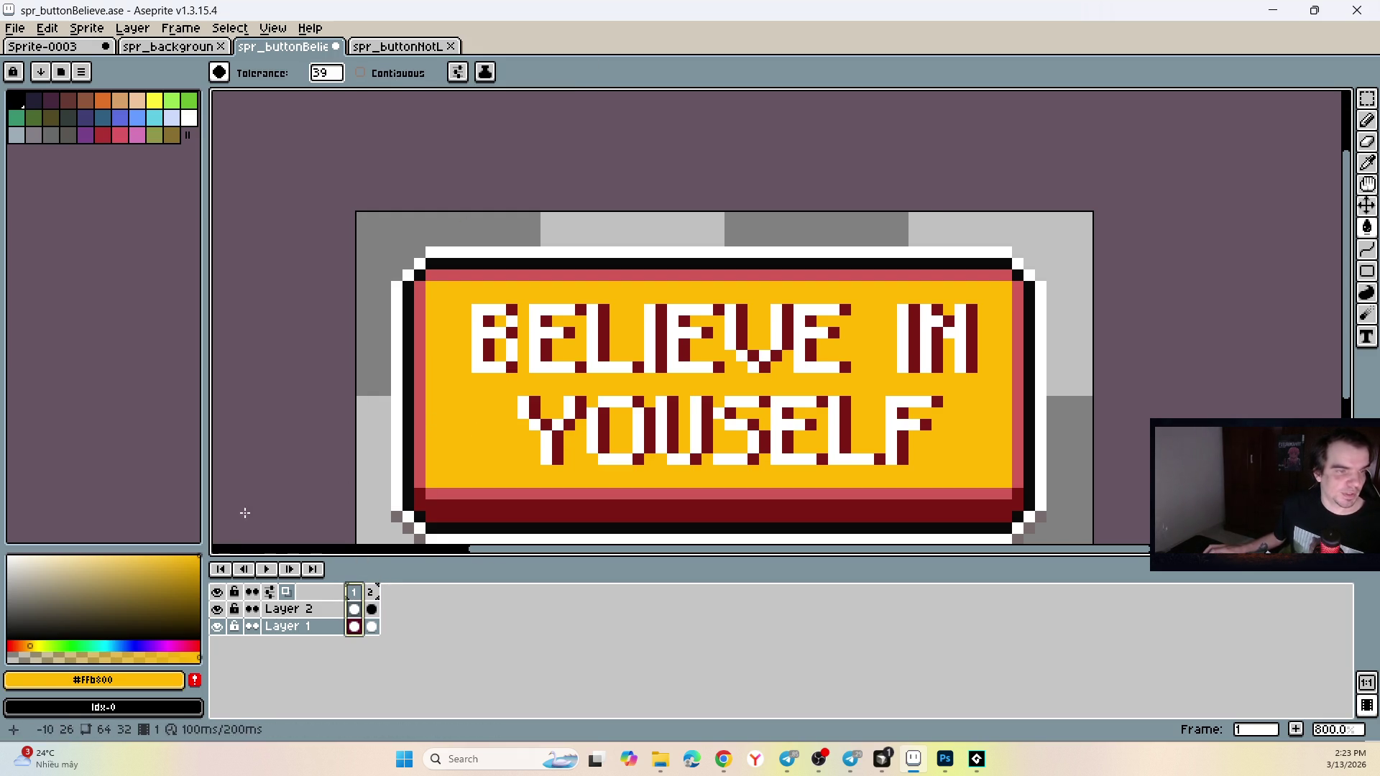
{"action": "left_click_drag", "start_coordinate": [191, 568], "coordinate": [170, 555]}
{"action": "left_click", "coordinate": [421, 422]}
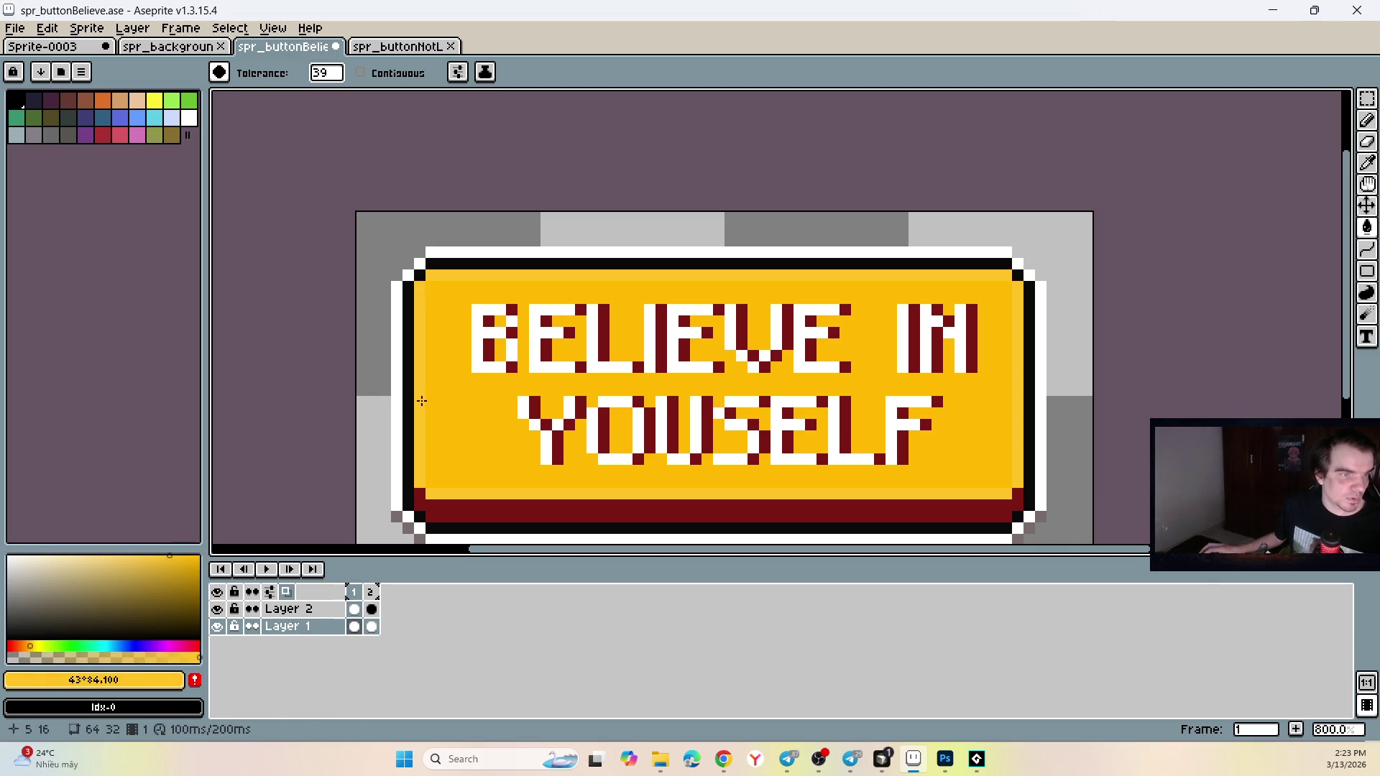
{"action": "key", "text": "ctrl+z"}
Test light and darker yellows on the pink inner border in frames 1 and 2, undoing each.
{"action": "left_click", "coordinate": [422, 324]}
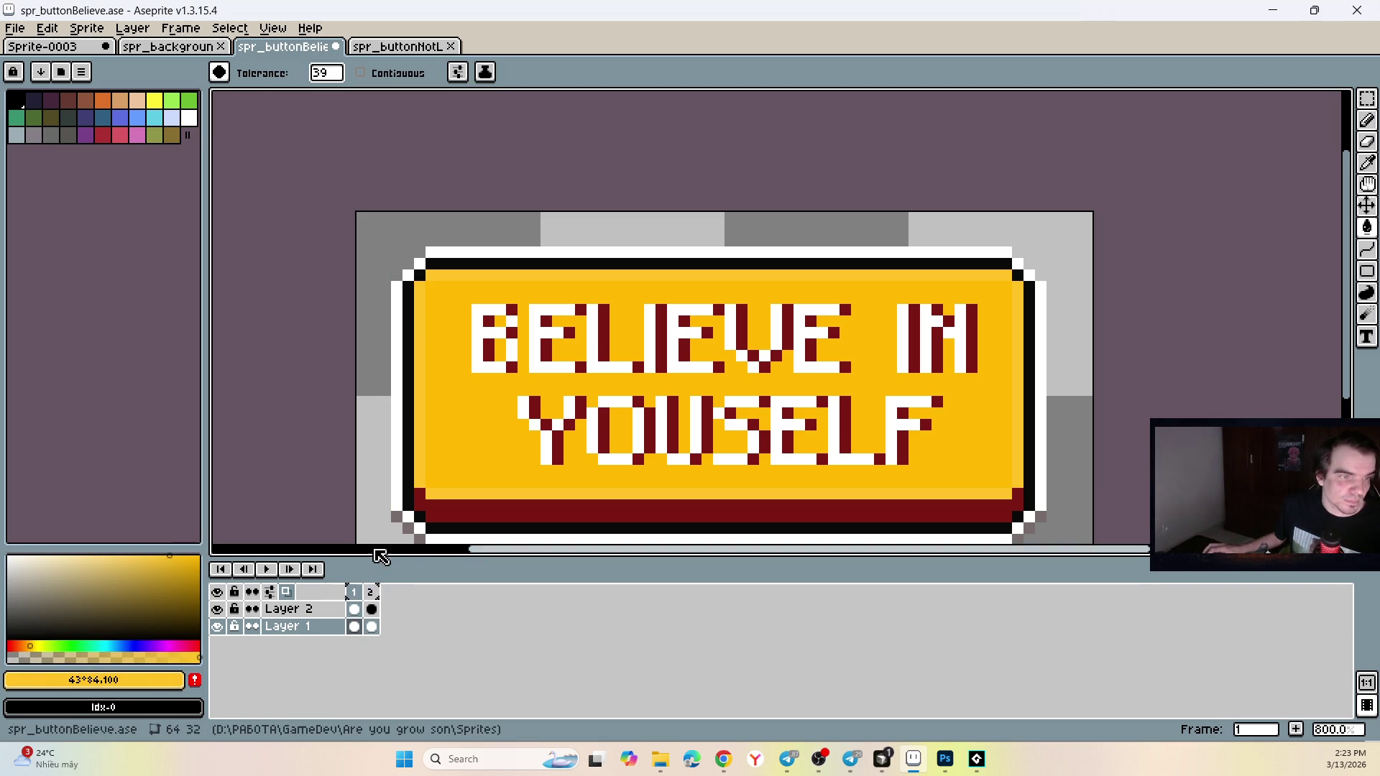
{"action": "left_click", "coordinate": [381, 598]}
{"action": "left_click", "coordinate": [420, 467]}
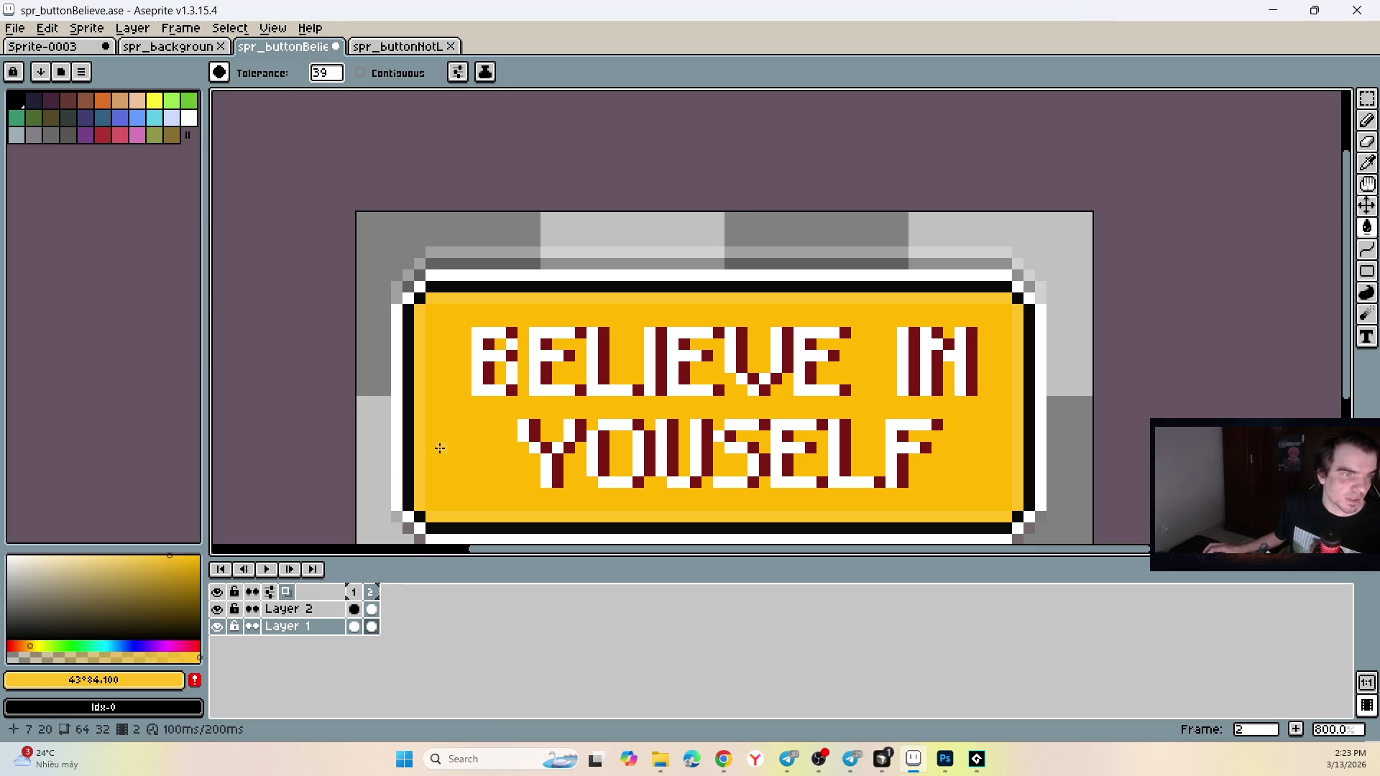
{"action": "key", "text": "ctrl+z"}
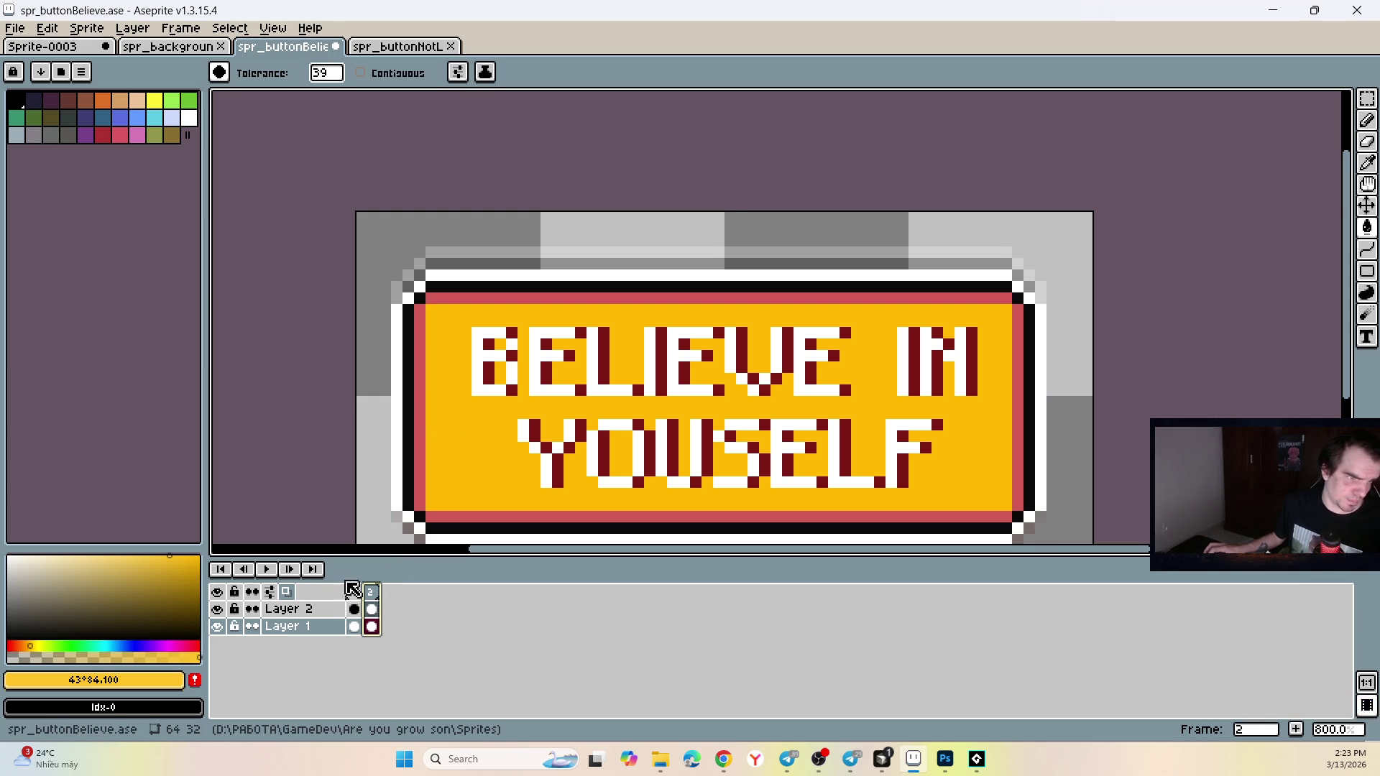
{"action": "left_click", "coordinate": [355, 592]}
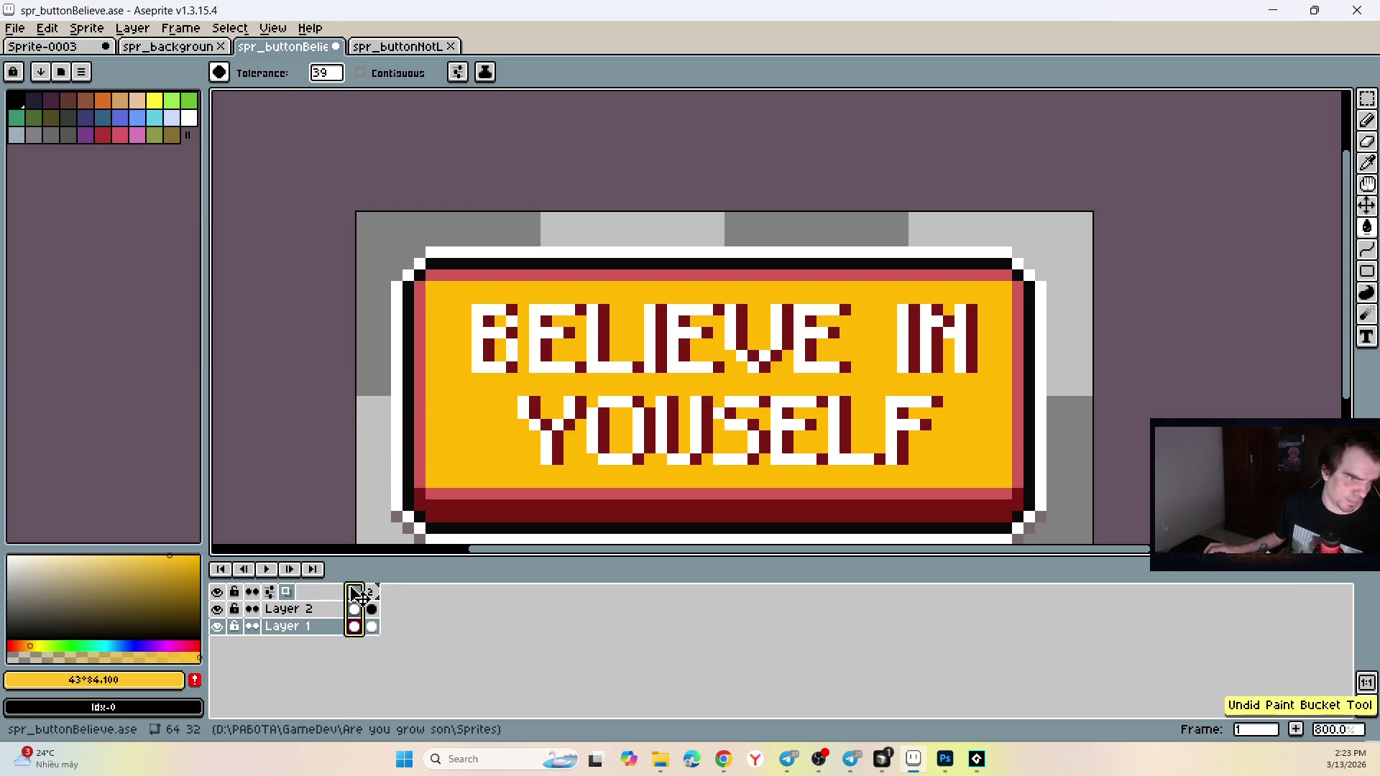
{"action": "left_click", "coordinate": [148, 561]}
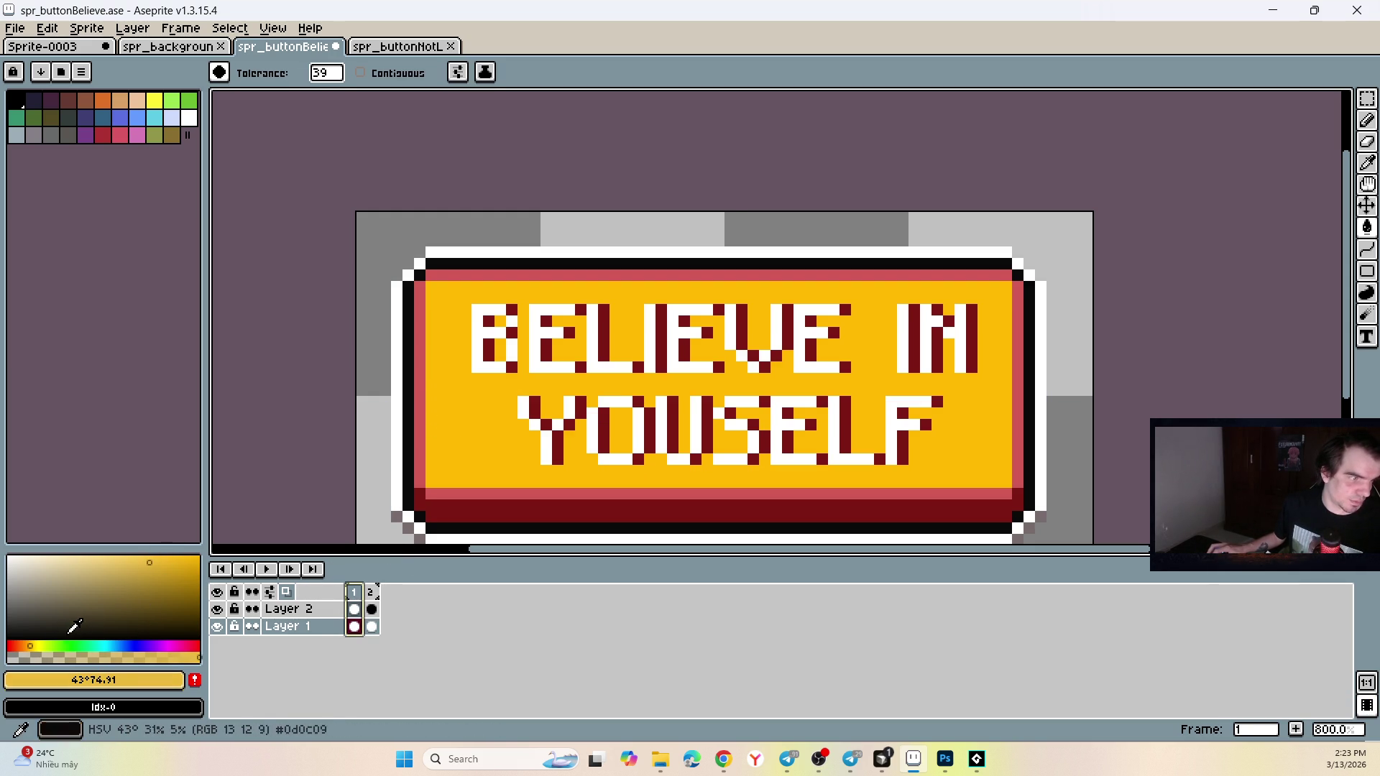
{"action": "left_click", "coordinate": [421, 443]}
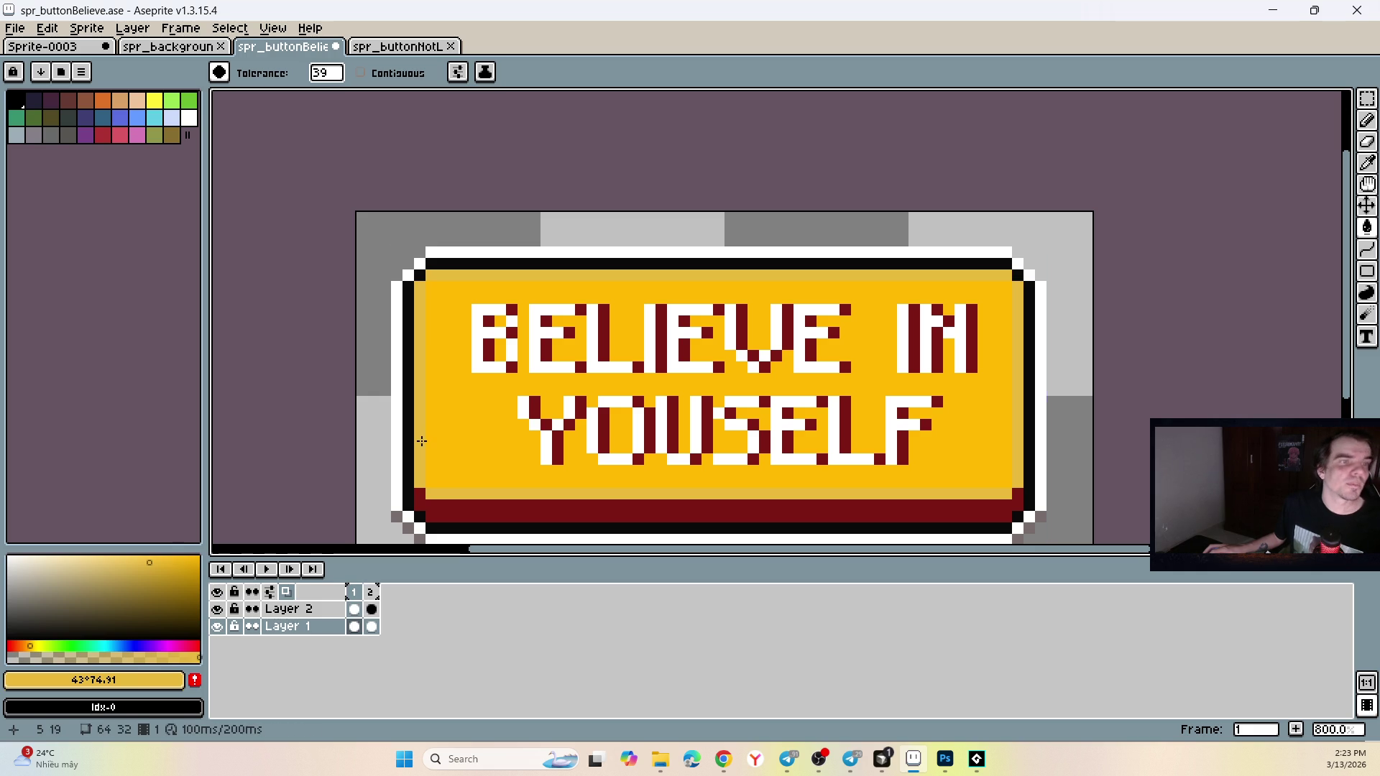
{"action": "key", "text": "ctrl+z"}
{"action": "left_click", "coordinate": [148, 555]}
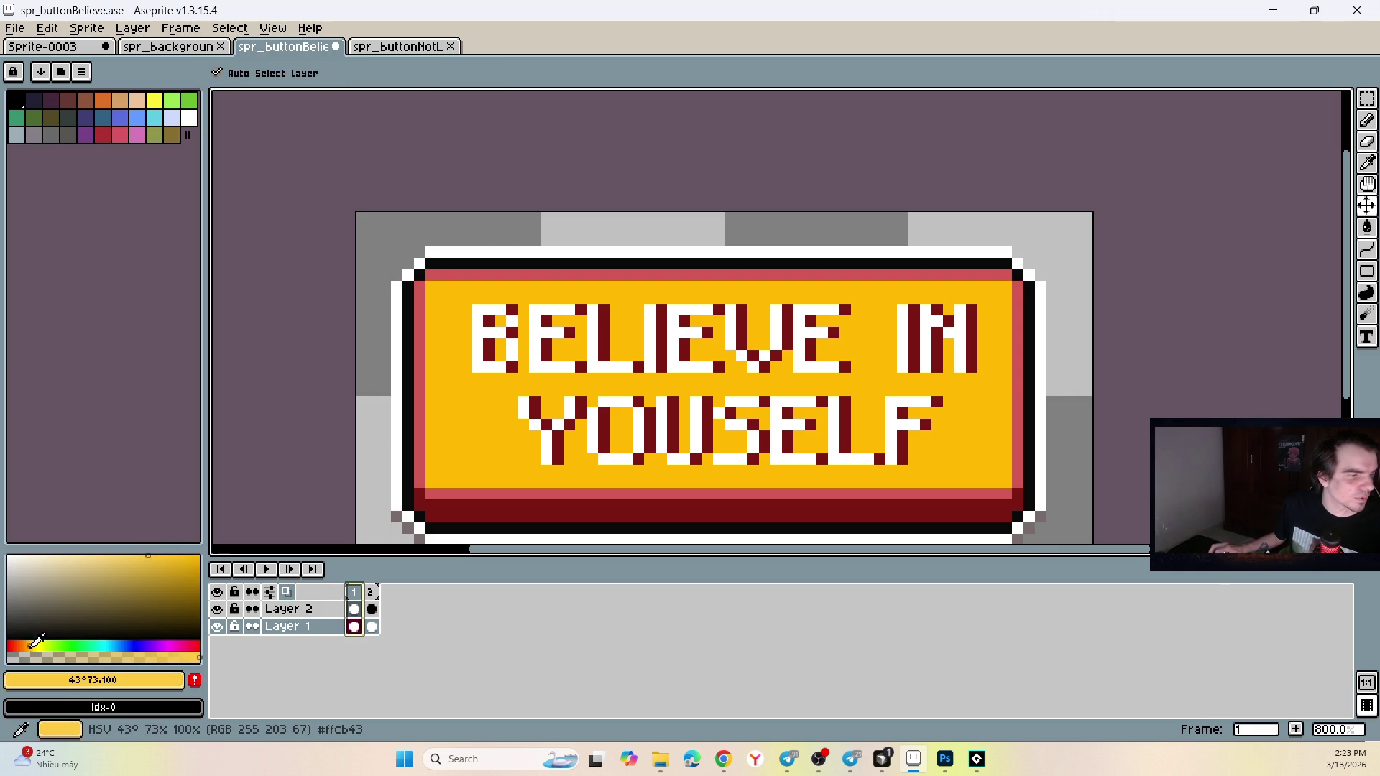
Fill the pink inner border light yellow on frames 1 and 2.
{"action": "left_click", "coordinate": [423, 376]}
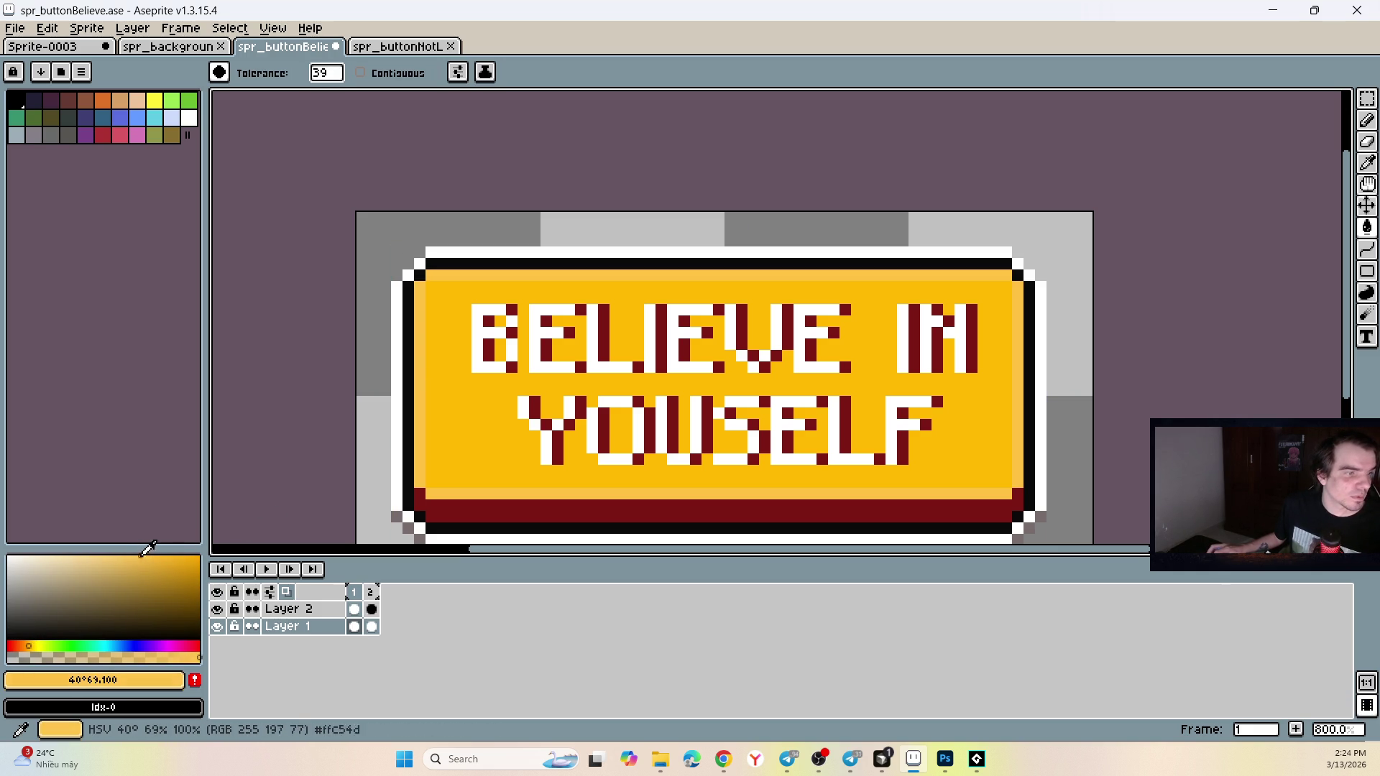
{"action": "left_click", "coordinate": [133, 556]}
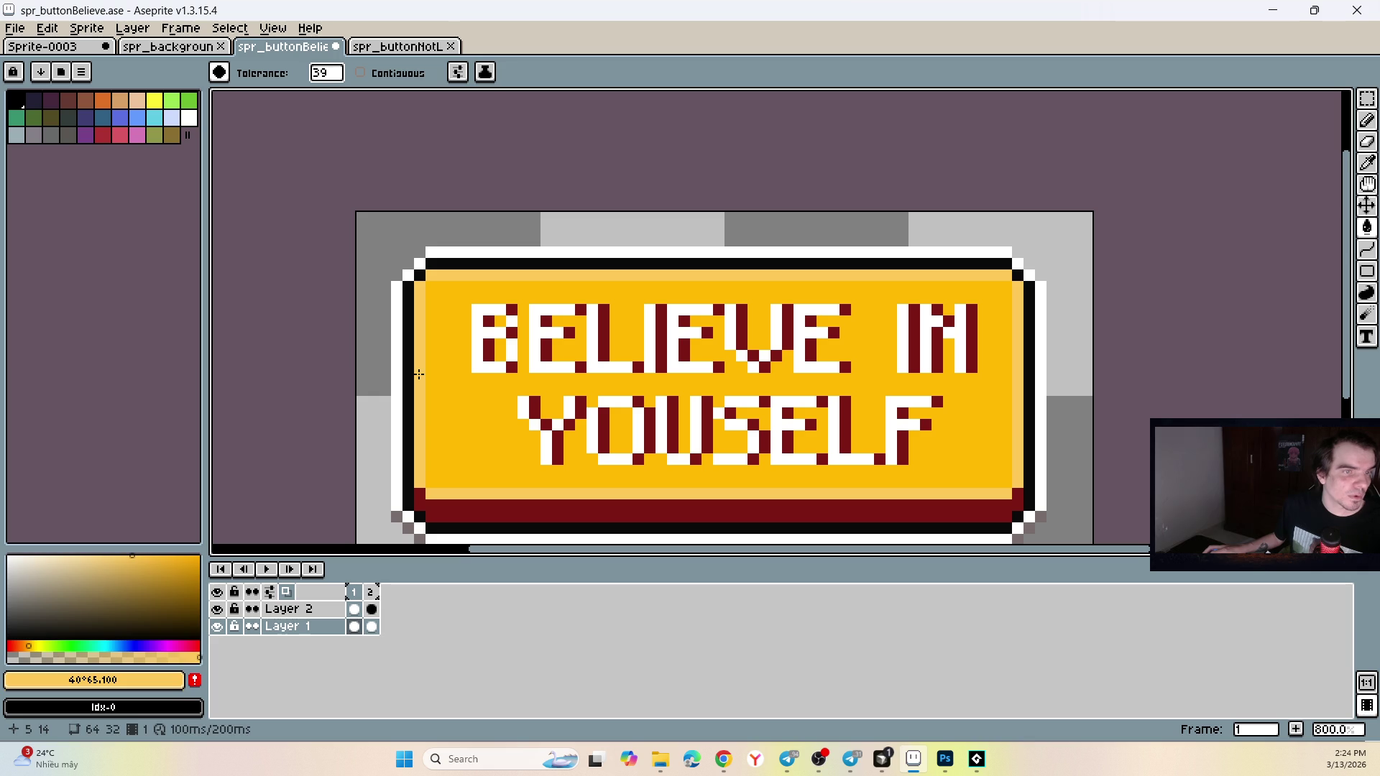
{"action": "left_click", "coordinate": [370, 594]}
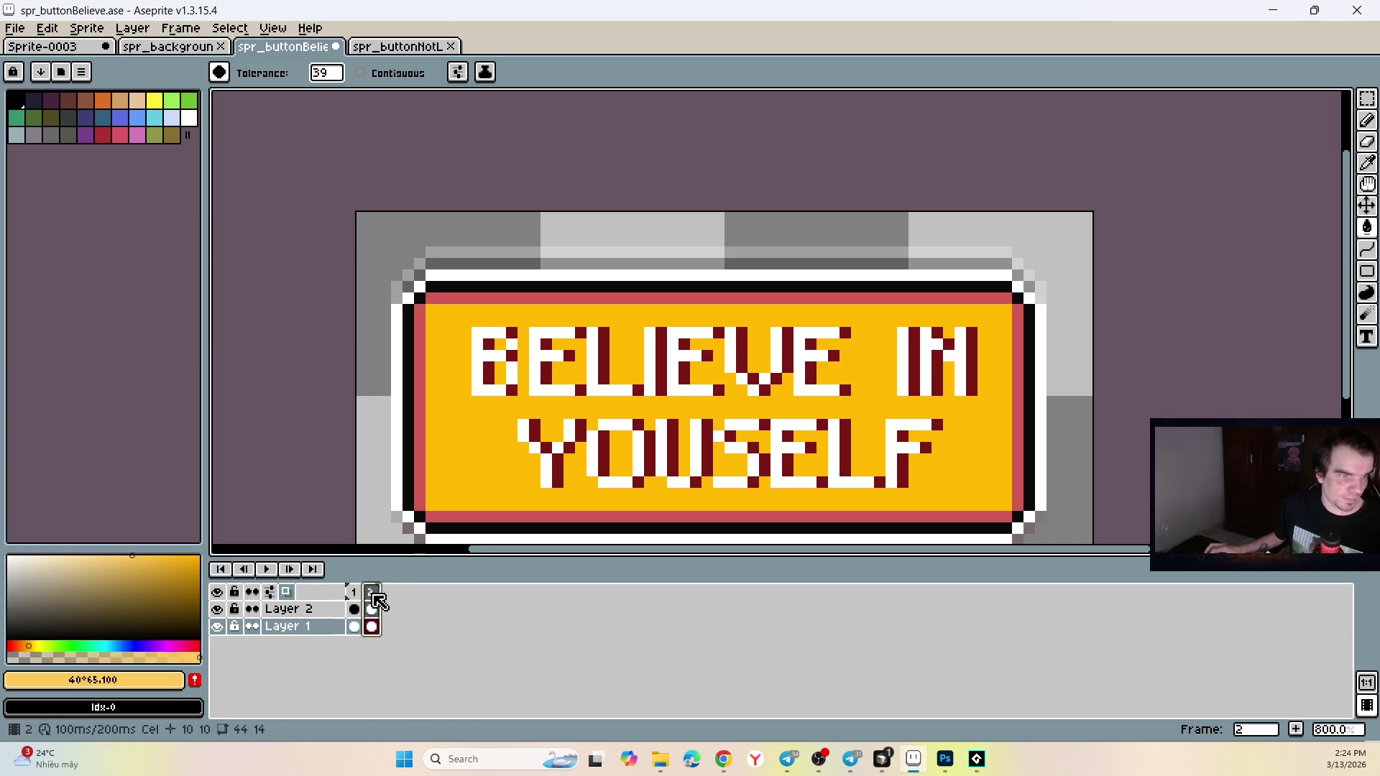
{"action": "left_click", "coordinate": [419, 442]}
{"action": "scroll", "coordinate": [391, 451], "scroll_direction": "down", "scroll_amount": 1}
{"action": "scroll", "coordinate": [391, 453], "scroll_direction": "up", "scroll_amount": 1}
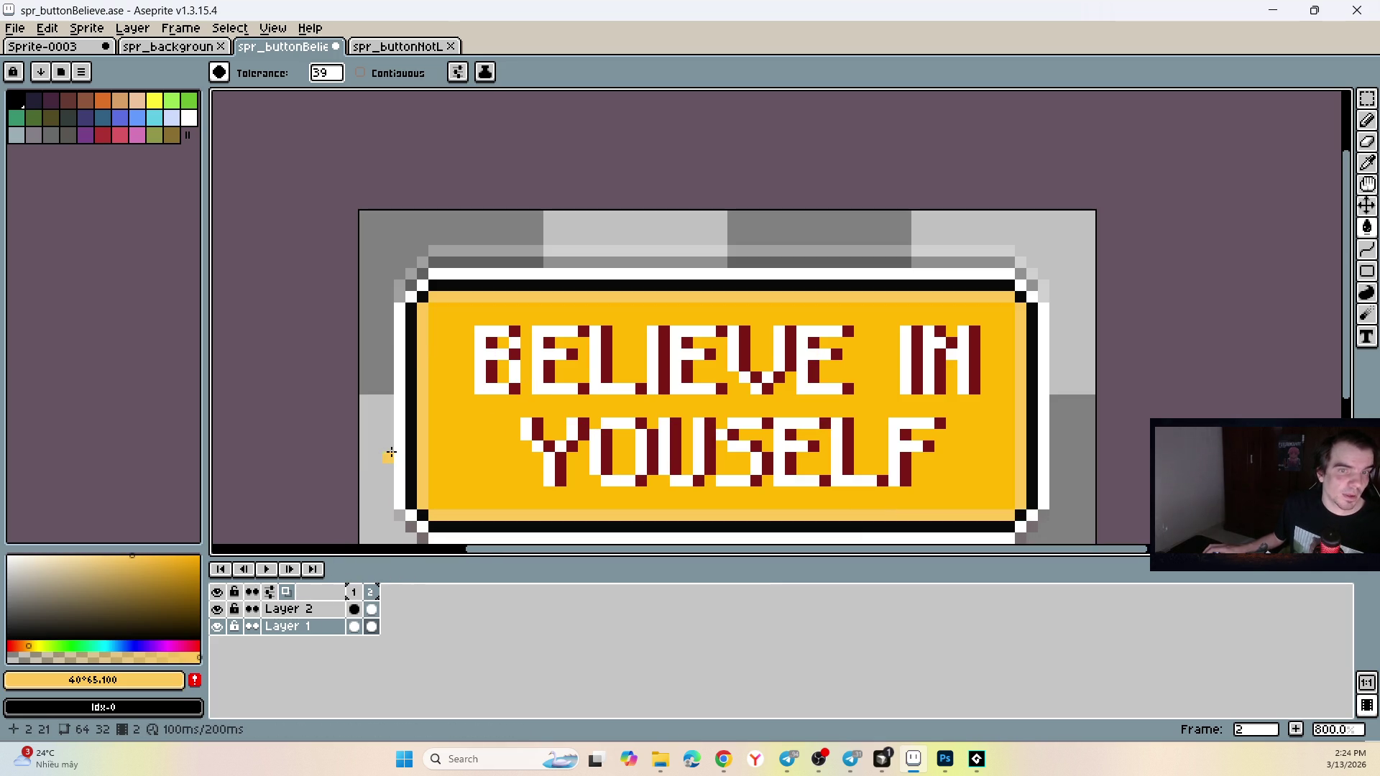
{"action": "left_click", "coordinate": [354, 591]}
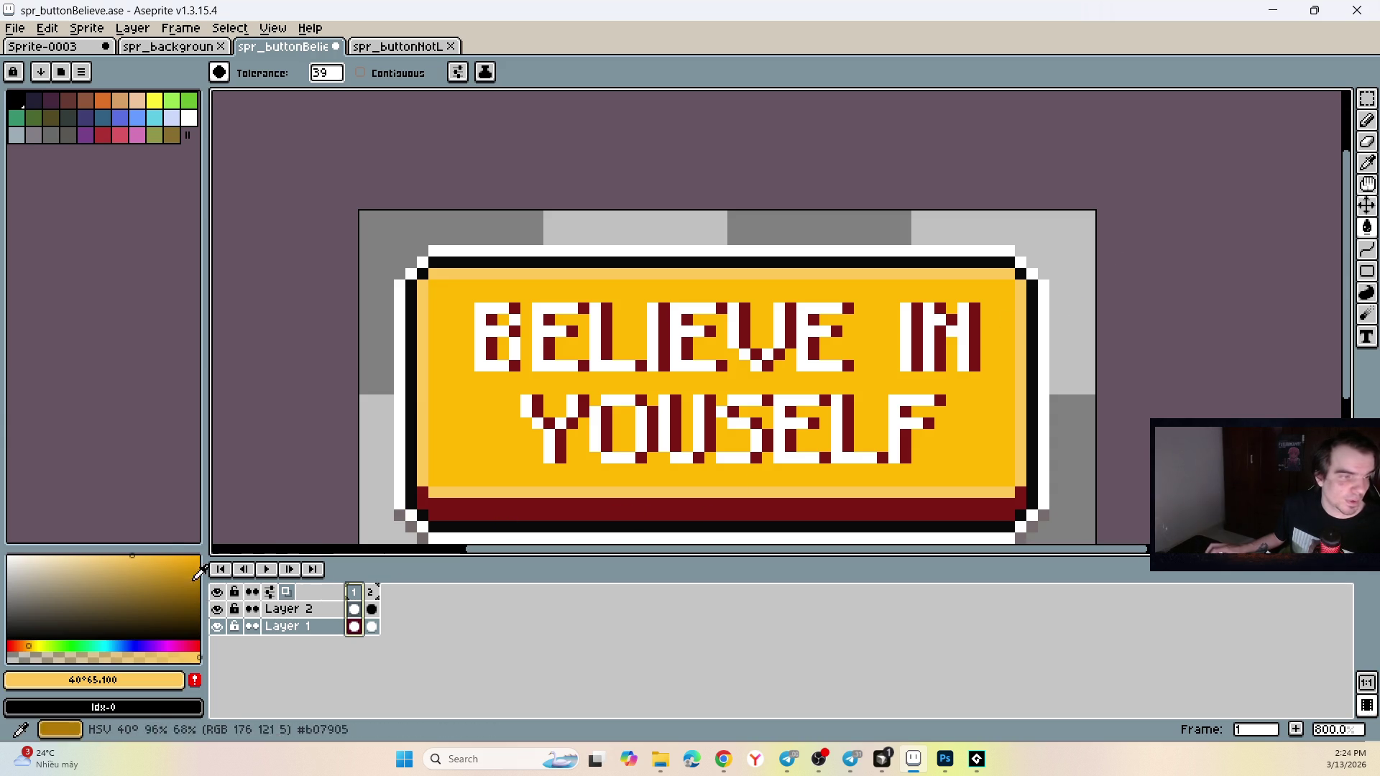
Recolour the dark red bottom band gold, discarding trial fills on the button face.
{"action": "mouse_move", "coordinate": [140, 559]}
{"action": "left_mouse_down"}
{"action": "mouse_move", "coordinate": [139, 586]}
{"action": "mouse_move", "coordinate": [199, 577]}
{"action": "left_mouse_up"}
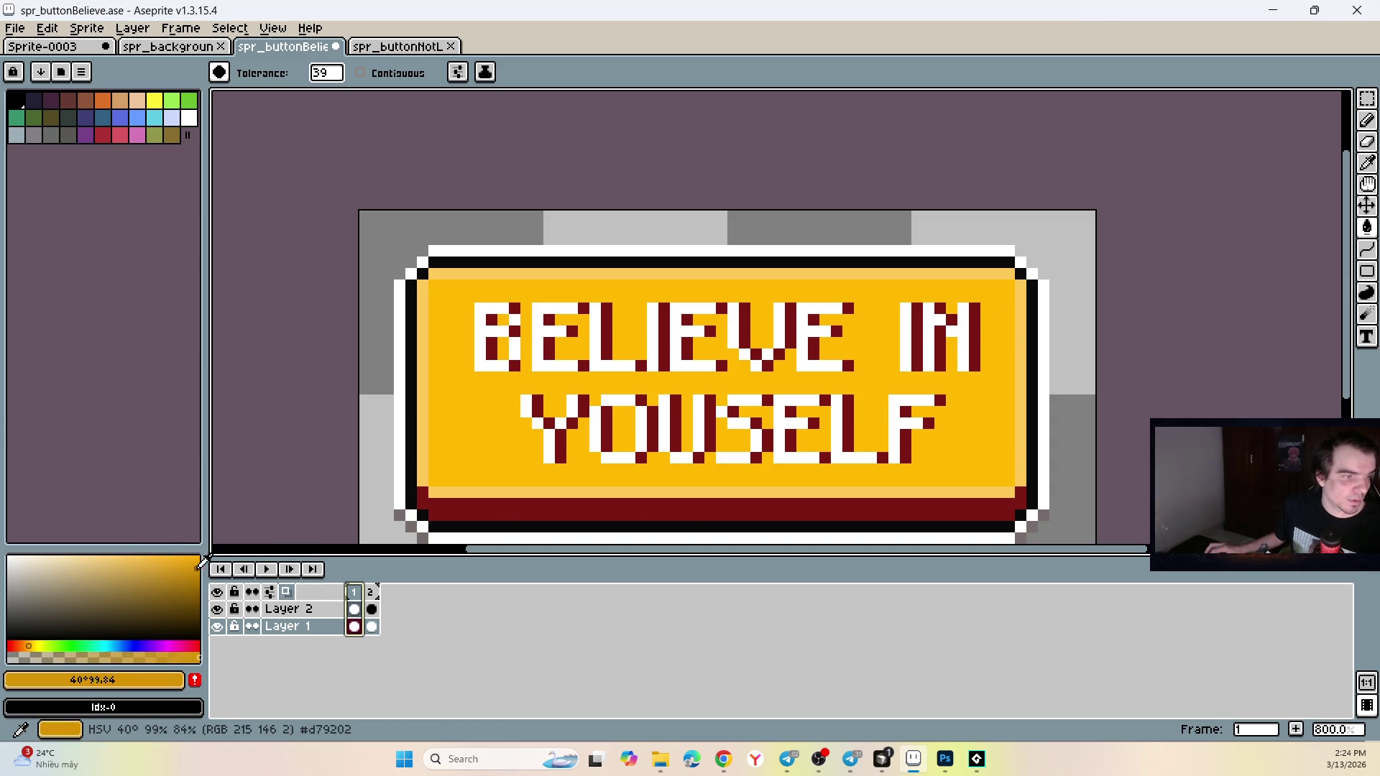
{"action": "left_click", "coordinate": [464, 505]}
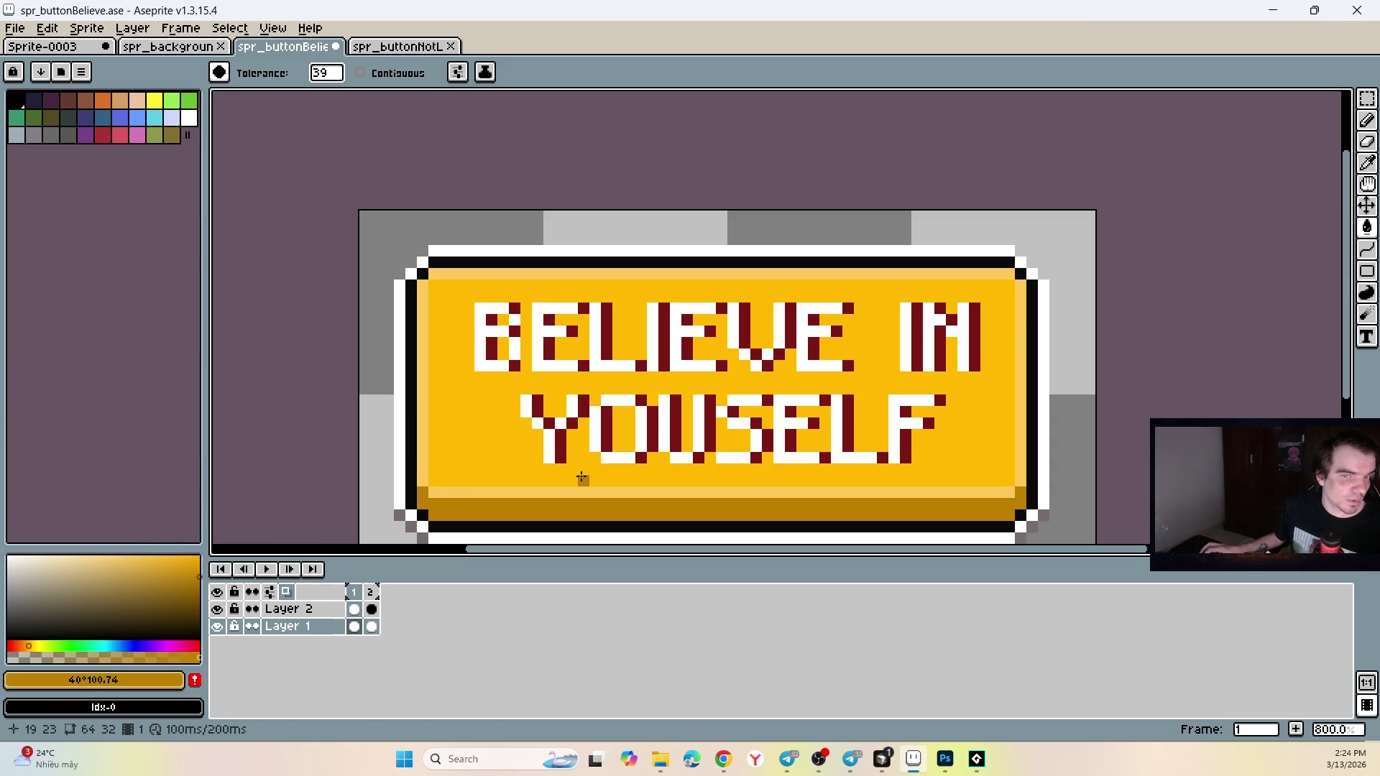
{"action": "key", "text": "ctrl+z"}
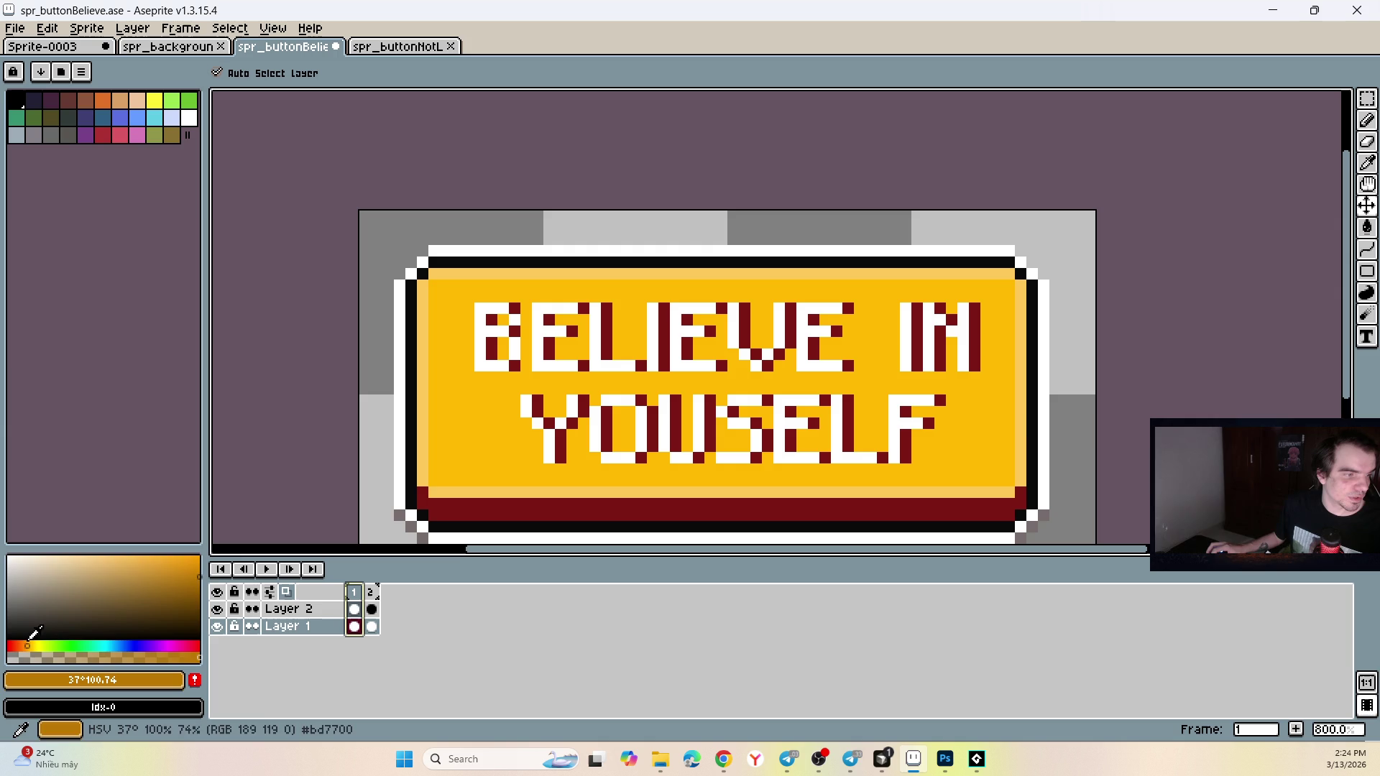
{"action": "left_click", "coordinate": [199, 571]}
{"action": "key", "text": "g"}
{"action": "left_click", "coordinate": [505, 510]}
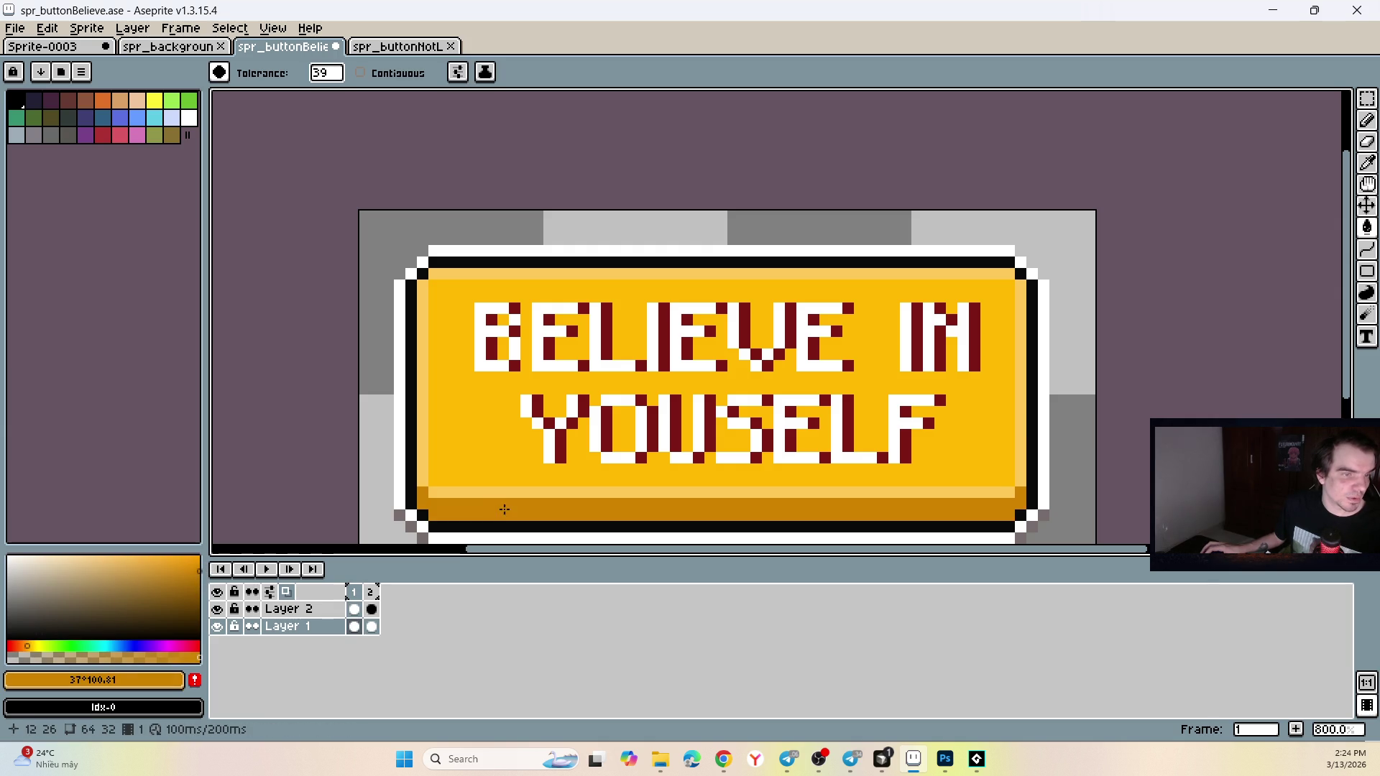
{"action": "left_click", "coordinate": [746, 333]}
{"action": "key", "text": "ctrl+z"}
{"action": "left_click", "coordinate": [809, 306]}
{"action": "key", "text": "ctrl+z"}
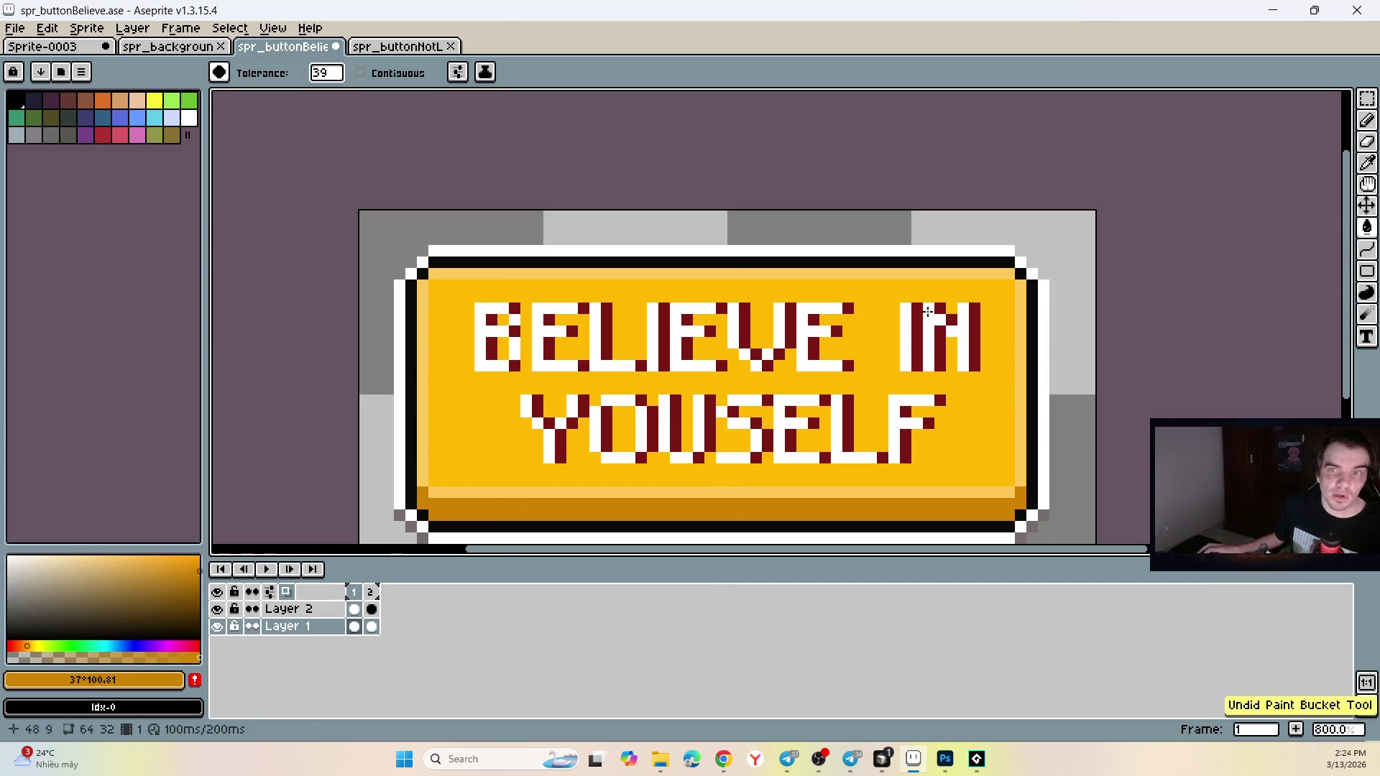
On Layer 2, recolour the dark red letter shading gold in both frames.
{"action": "left_click", "coordinate": [360, 609]}
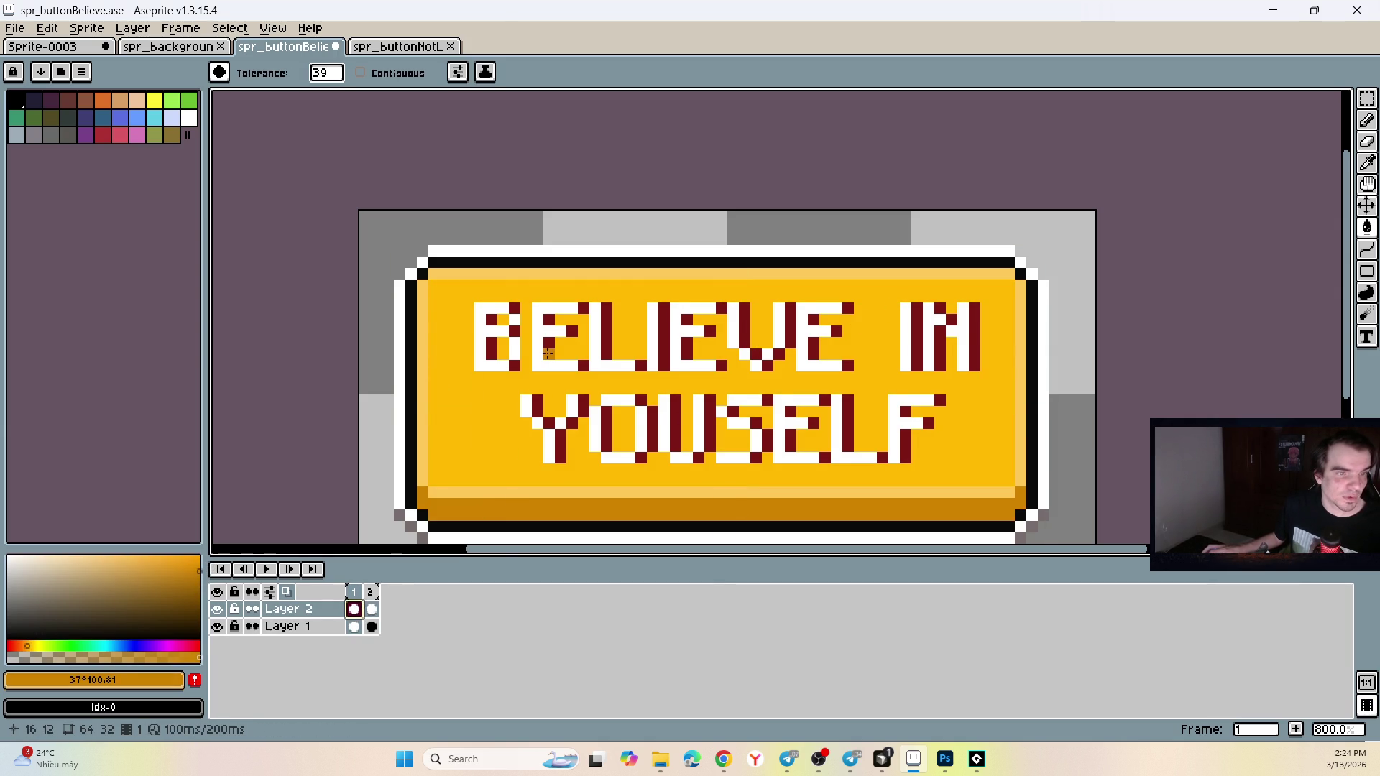
{"action": "left_click", "coordinate": [548, 354]}
{"action": "left_click", "coordinate": [370, 591]}
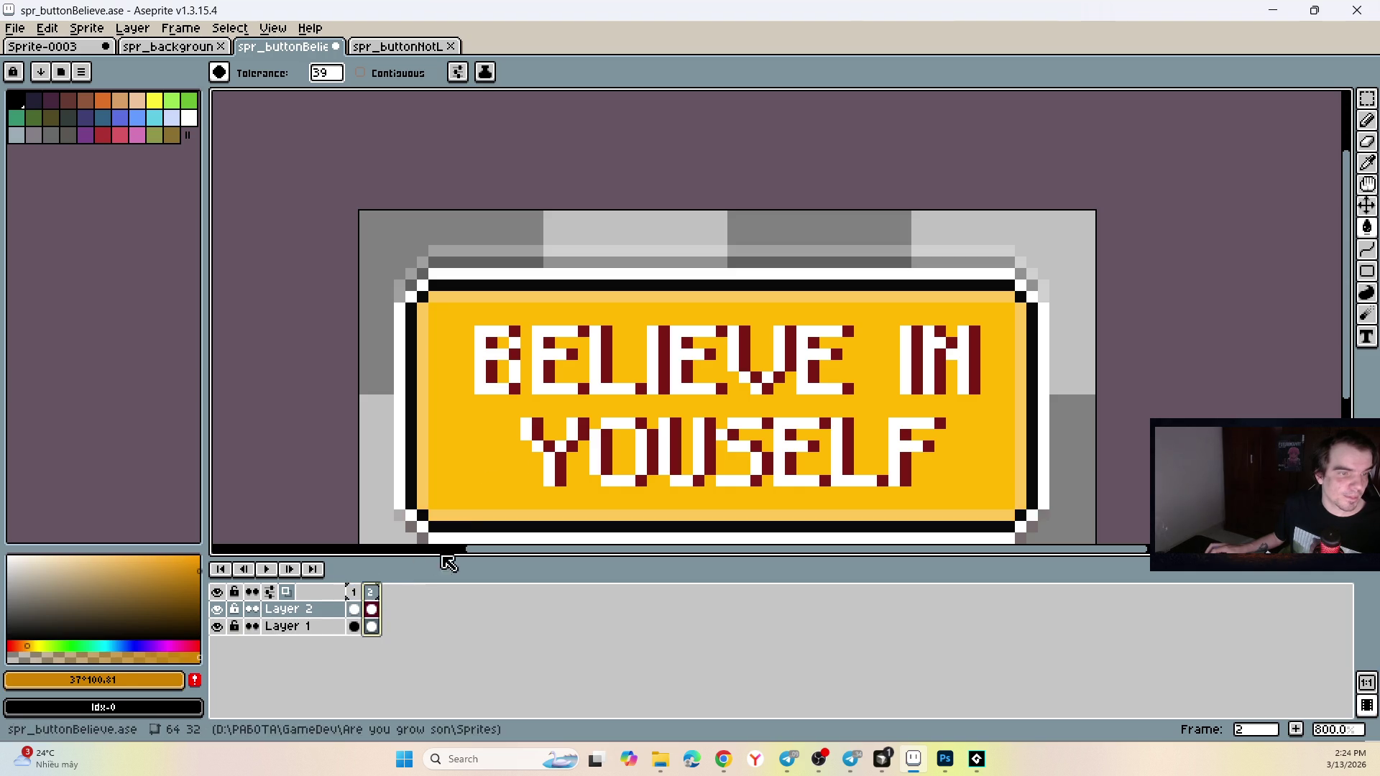
{"action": "left_click", "coordinate": [534, 426]}
{"action": "scroll", "coordinate": [562, 408], "scroll_direction": "down", "scroll_amount": 3}
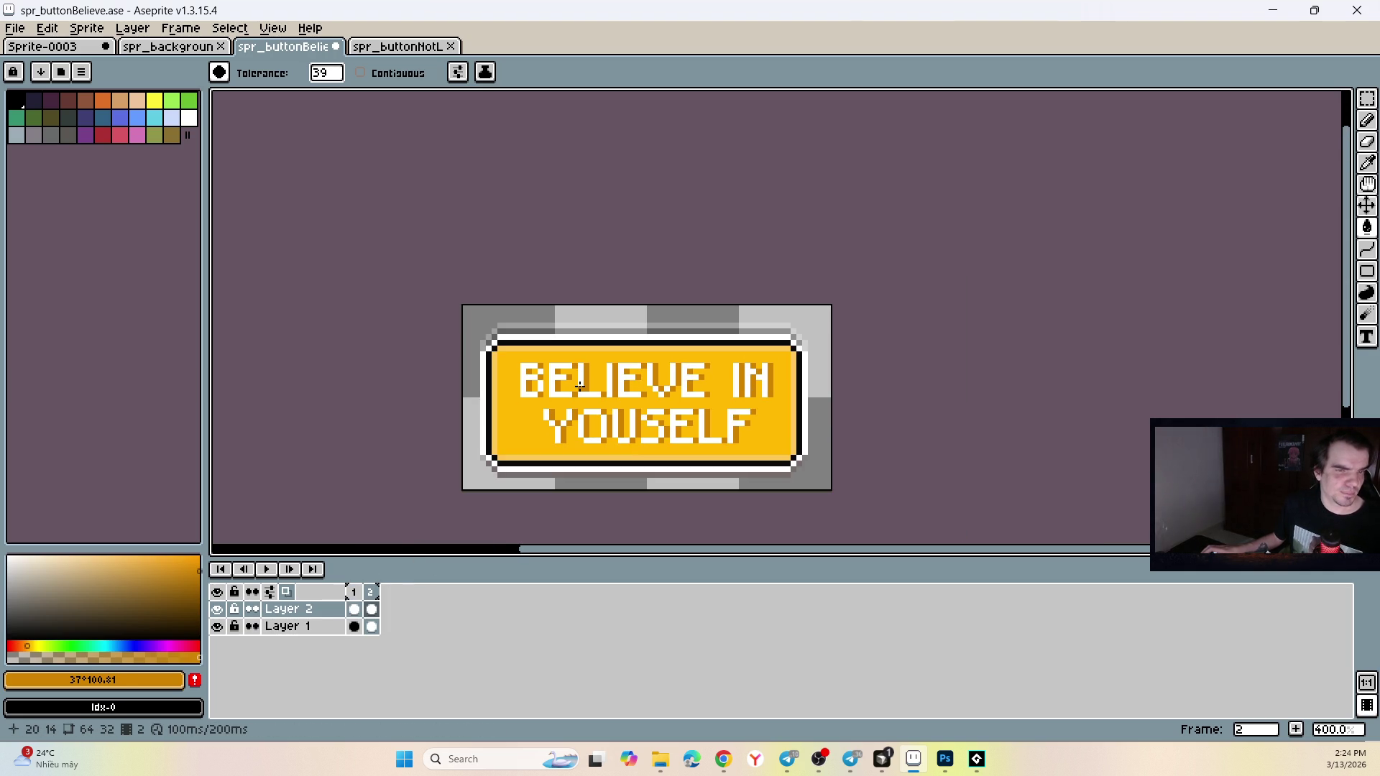
{"action": "scroll", "coordinate": [580, 386], "scroll_direction": "up", "scroll_amount": 3}
{"action": "left_click", "coordinate": [354, 592]}
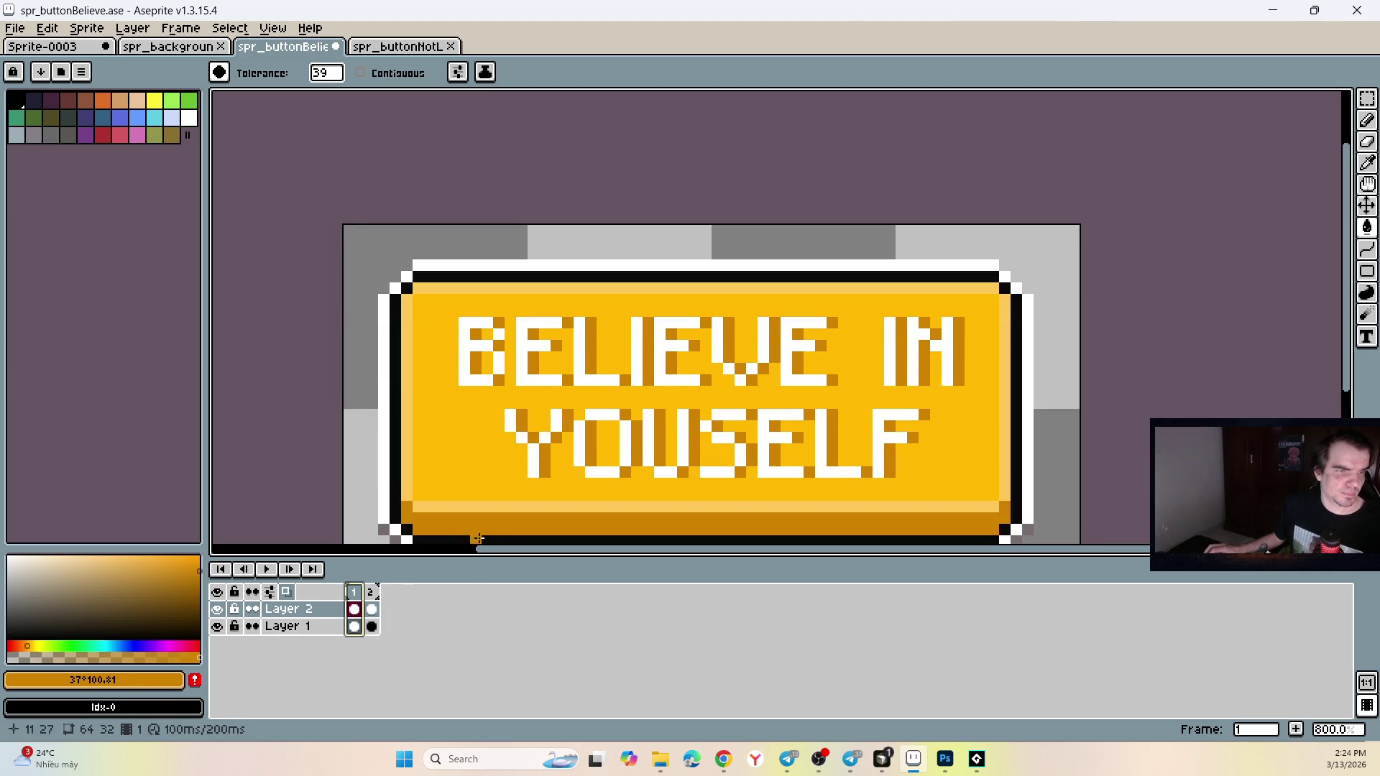
{"action": "scroll", "coordinate": [473, 540], "scroll_direction": "down", "scroll_amount": 2}
Compare with the I'M NOT A LOSER sprite, then try an orange fill on the button.
{"action": "left_click", "coordinate": [416, 47]}
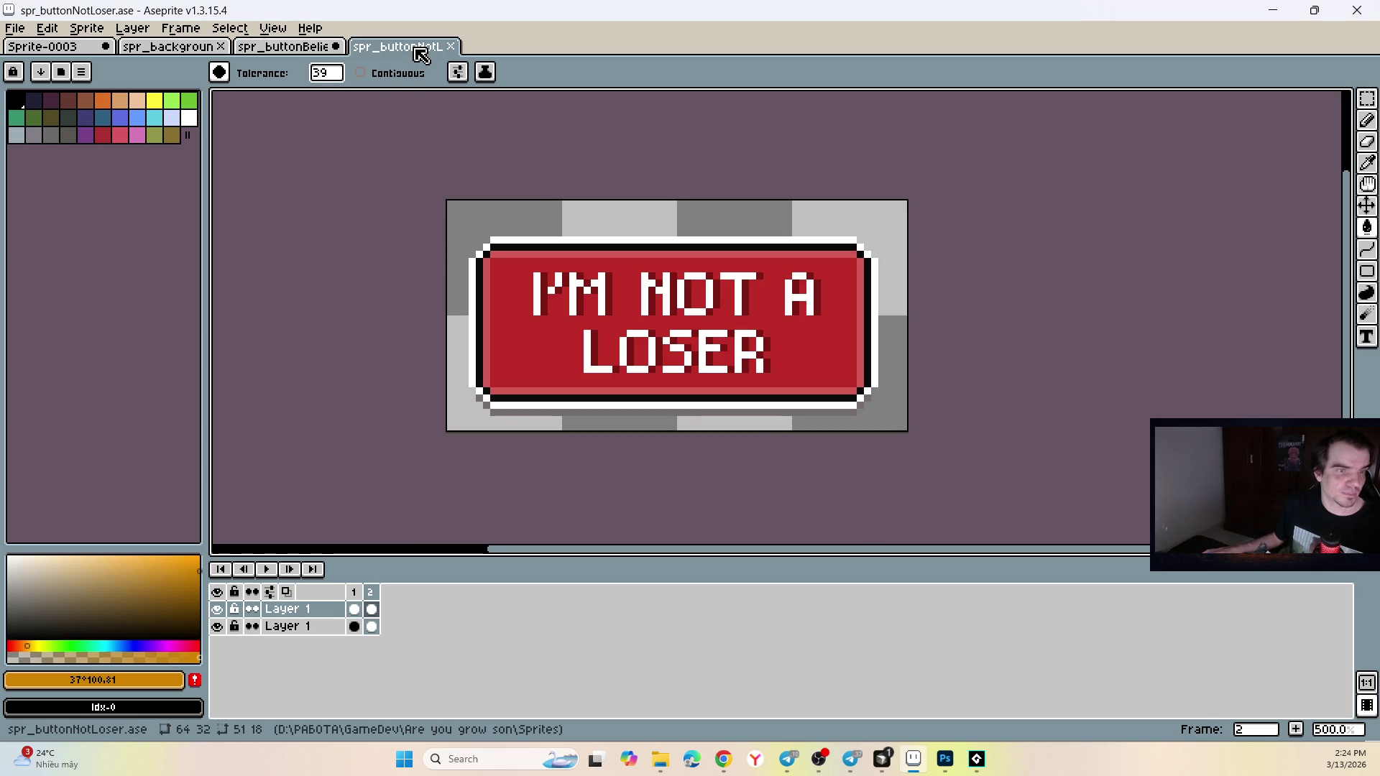
{"action": "left_click", "coordinate": [355, 592]}
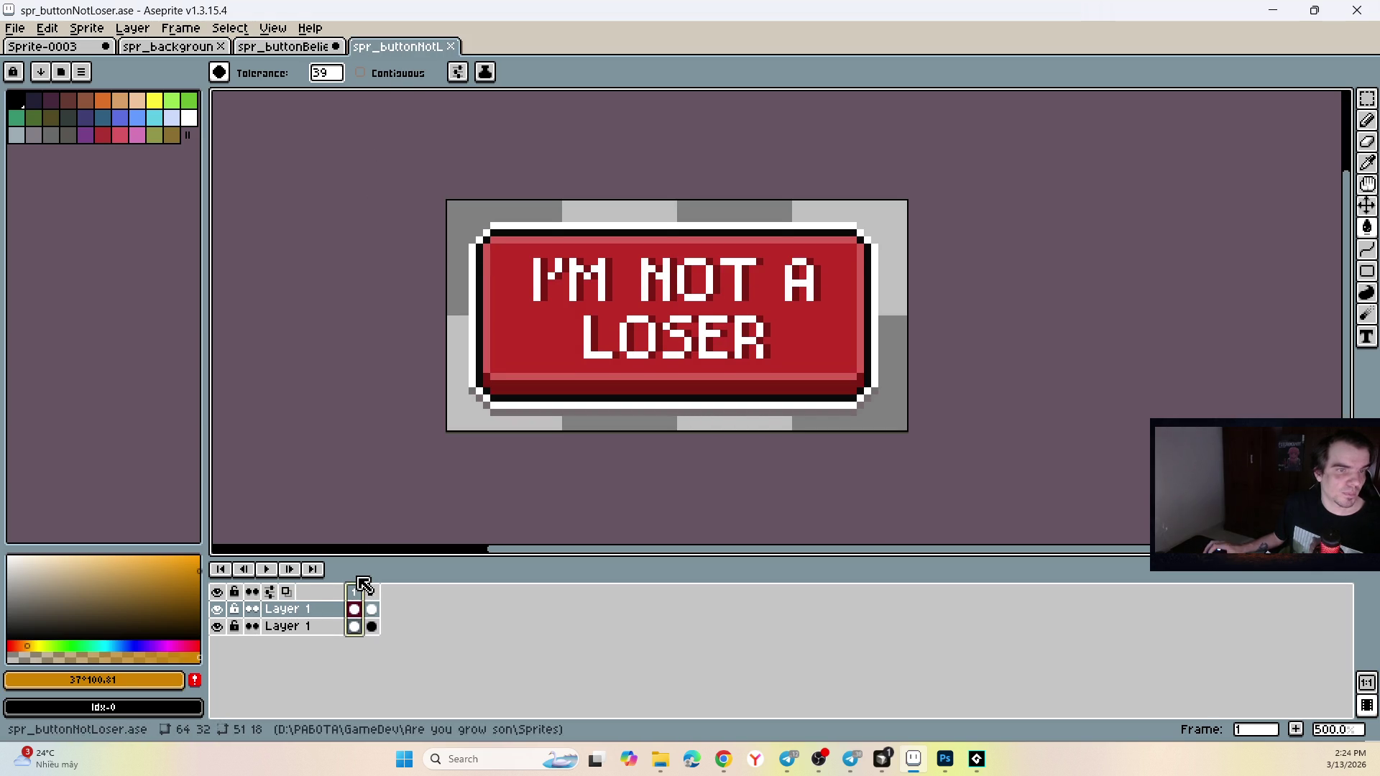
{"action": "left_click", "coordinate": [282, 46]}
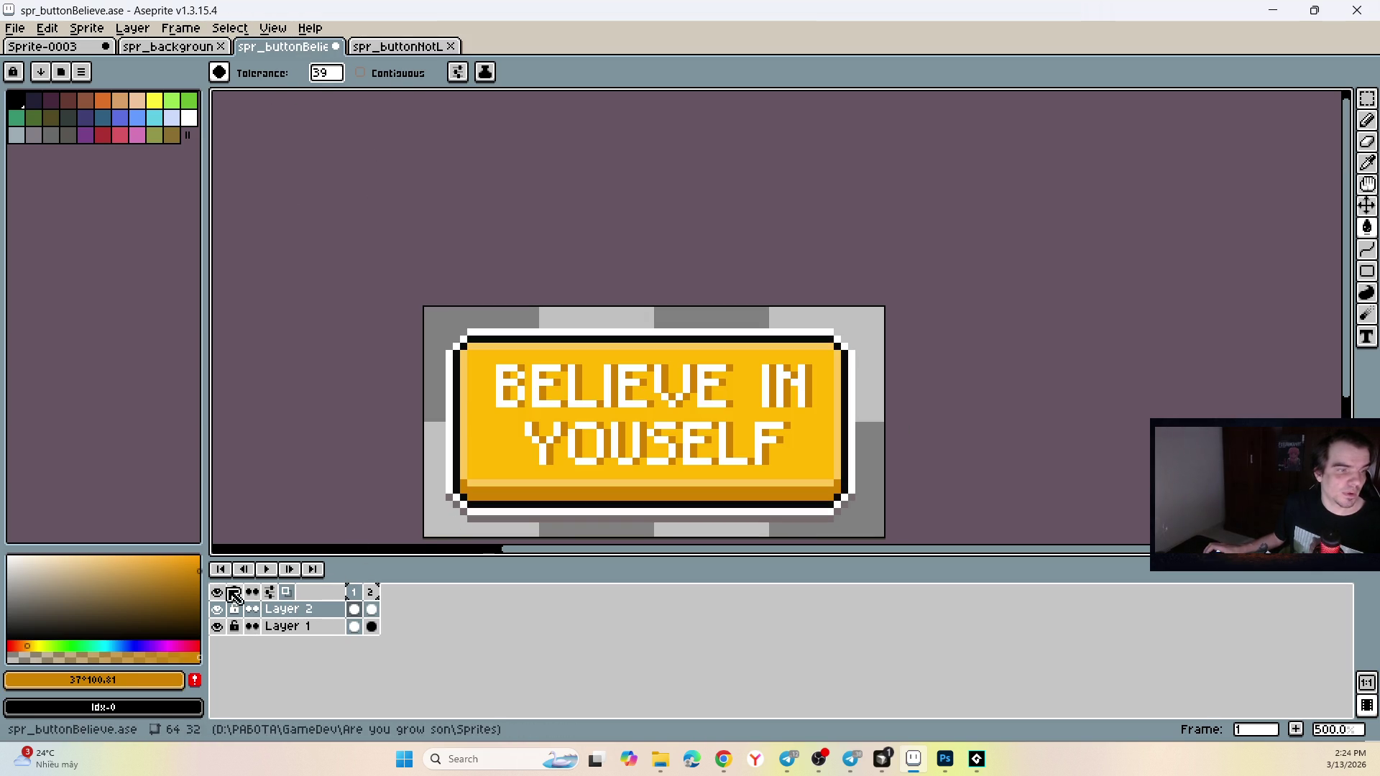
{"action": "left_click", "coordinate": [27, 644]}
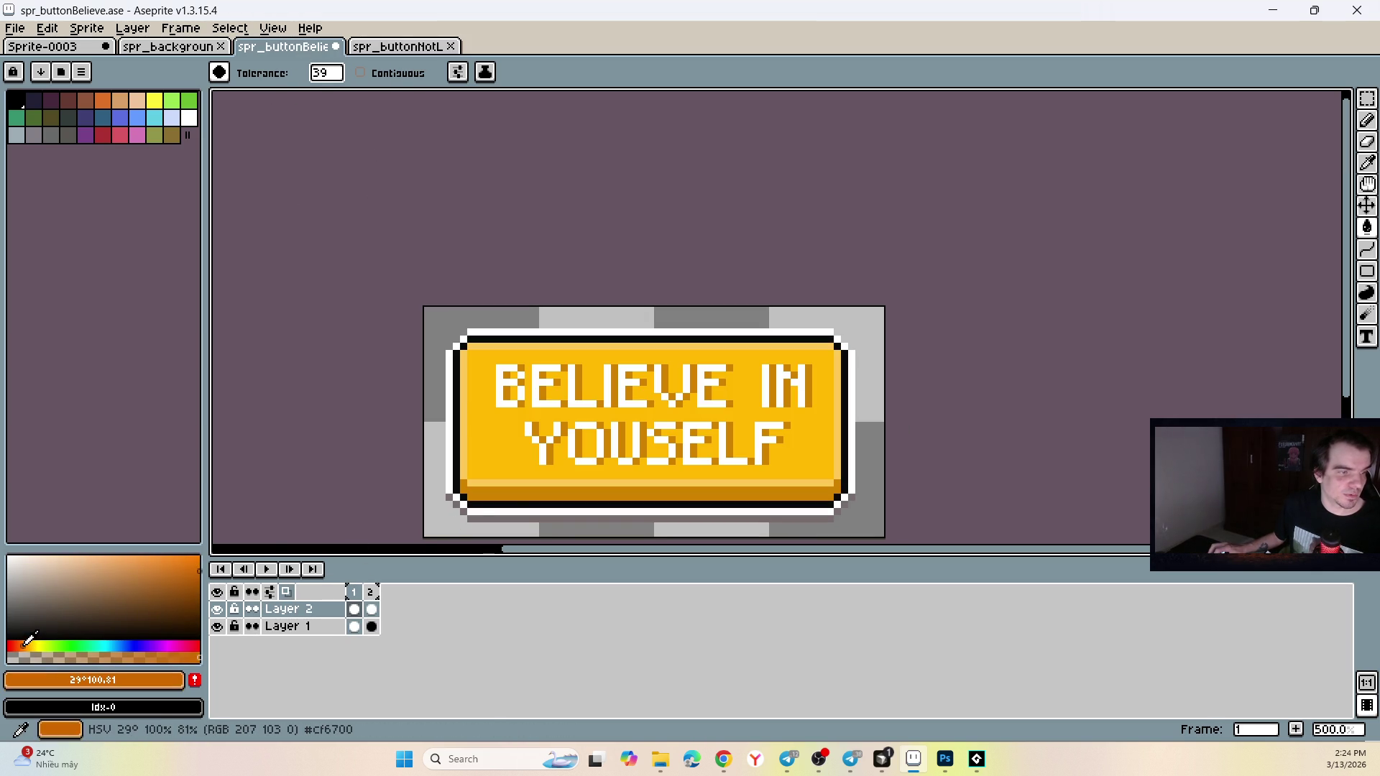
{"action": "left_click", "coordinate": [521, 490]}
Try darker orange fills on the button's bottom strip in both frames, undoing them.
{"action": "key", "text": "ctrl+z"}
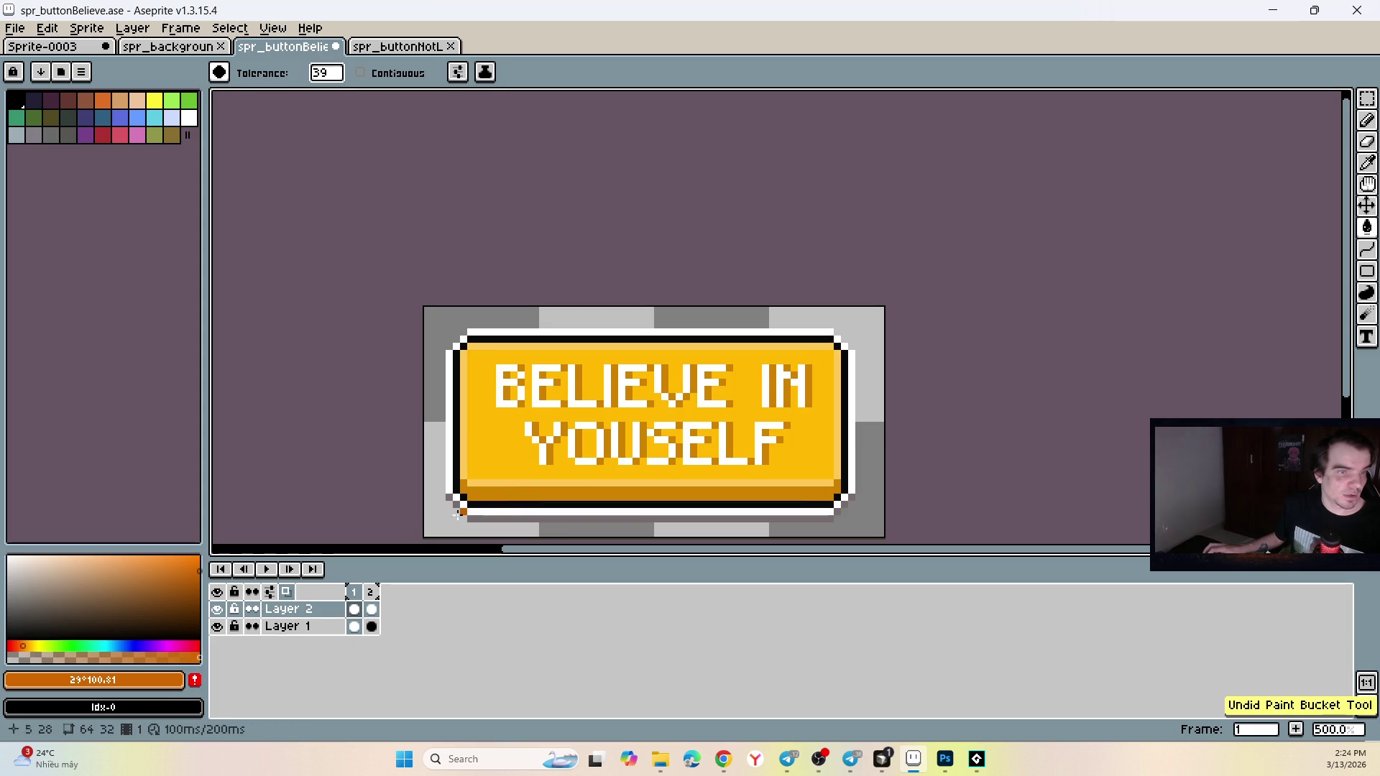
{"action": "left_click", "coordinate": [355, 626]}
{"action": "left_click", "coordinate": [501, 498]}
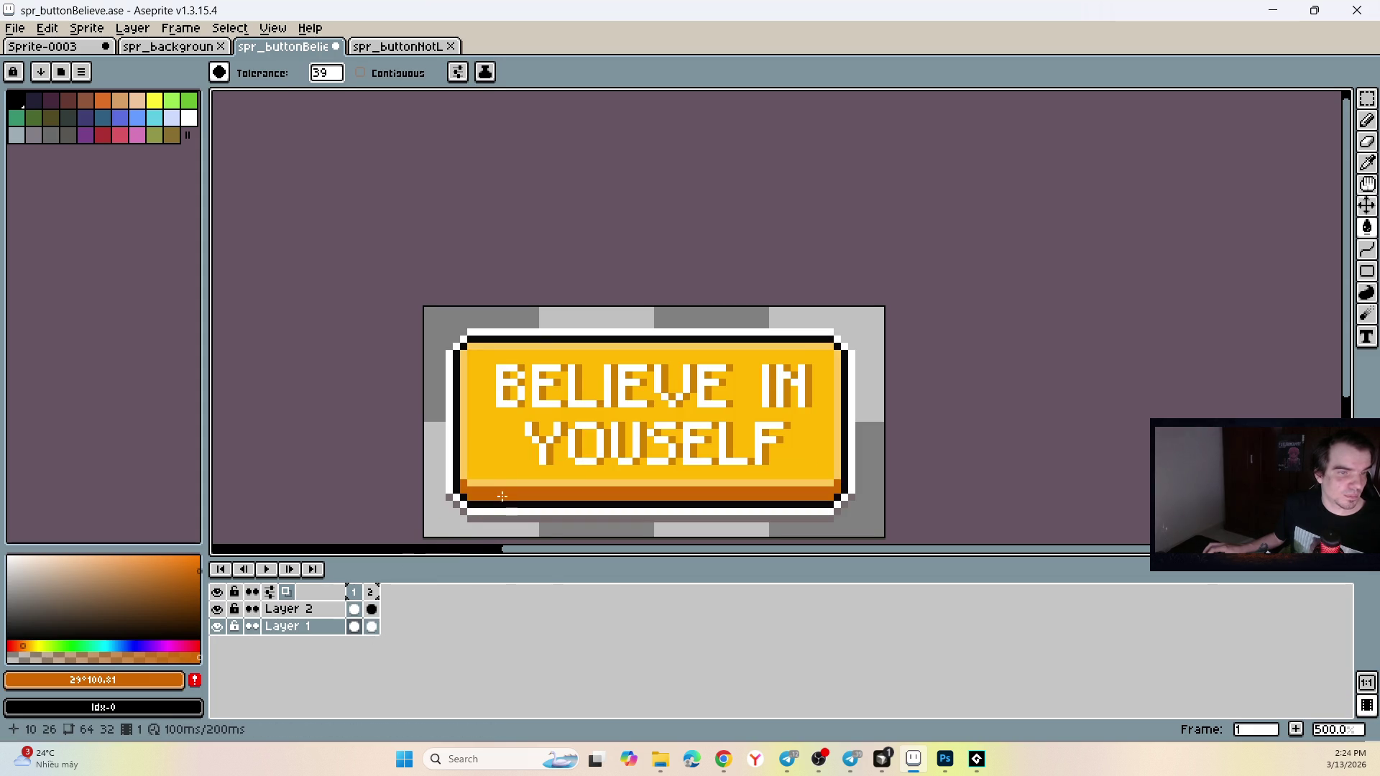
{"action": "scroll", "coordinate": [501, 498], "scroll_direction": "up", "scroll_amount": 4}
{"action": "left_click", "coordinate": [466, 482]}
{"action": "key", "text": "ctrl+z"}
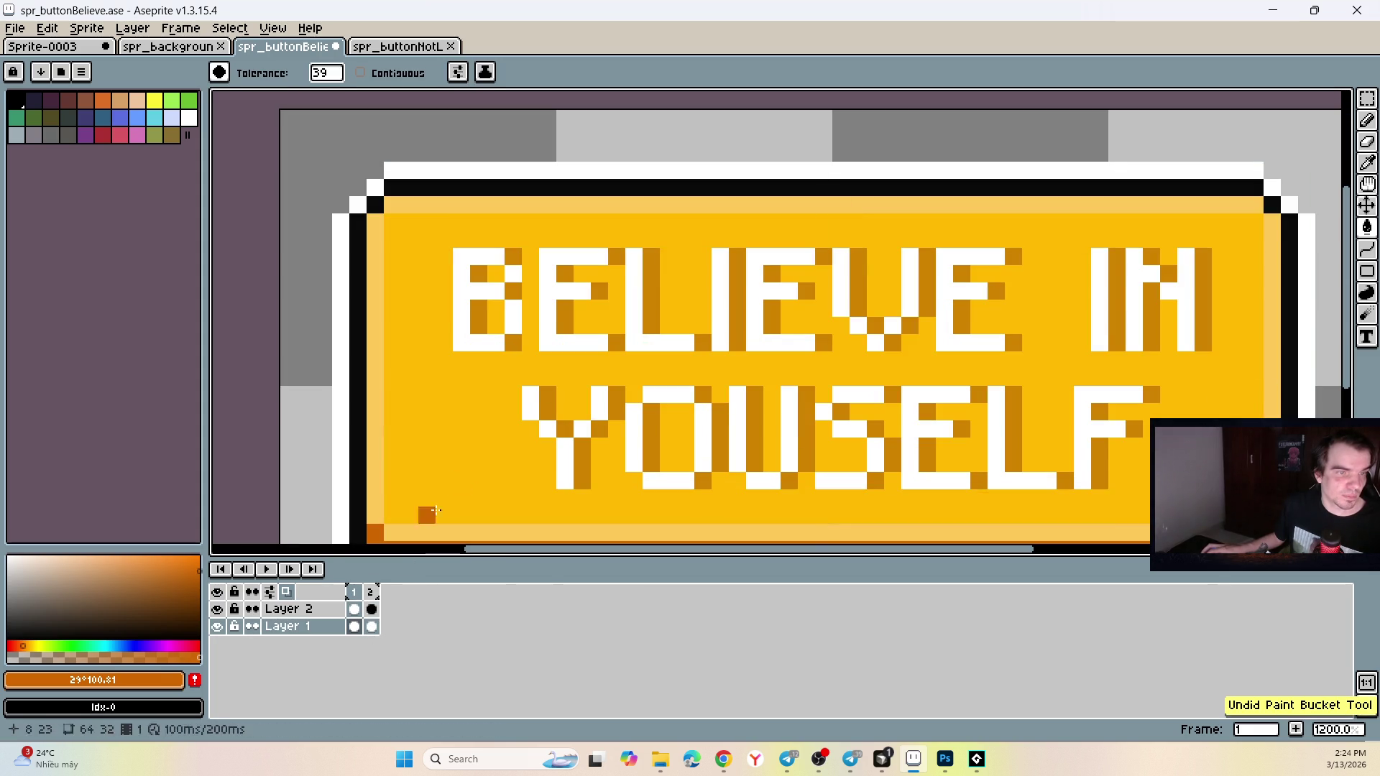
{"action": "left_click", "coordinate": [370, 591]}
{"action": "left_click", "coordinate": [515, 392]}
{"action": "key", "text": "ctrl+z"}
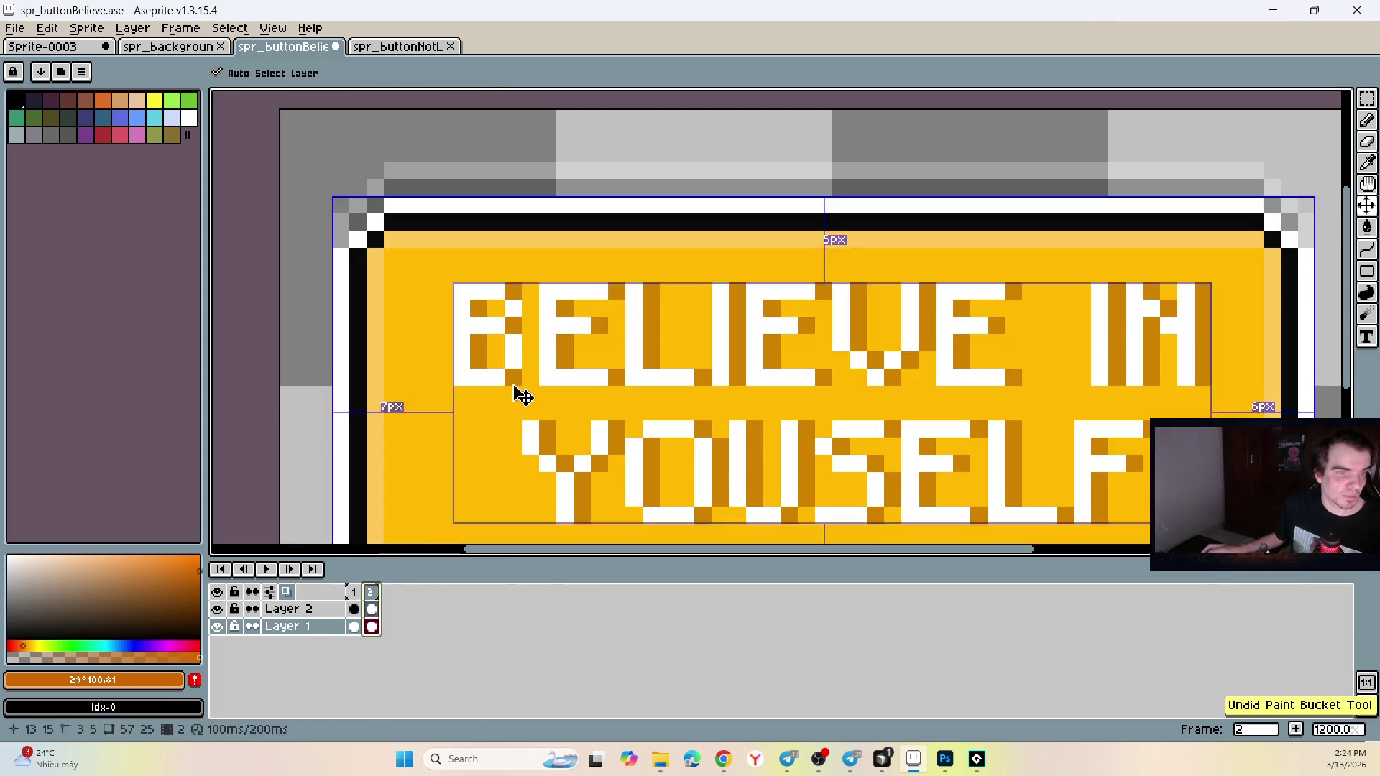
{"action": "scroll", "coordinate": [502, 488], "scroll_direction": "down", "scroll_amount": 4}
Paint Bucket the Layer 2 letter shadows dark orange in frames 1 and 2.
{"action": "left_click", "coordinate": [353, 591]}
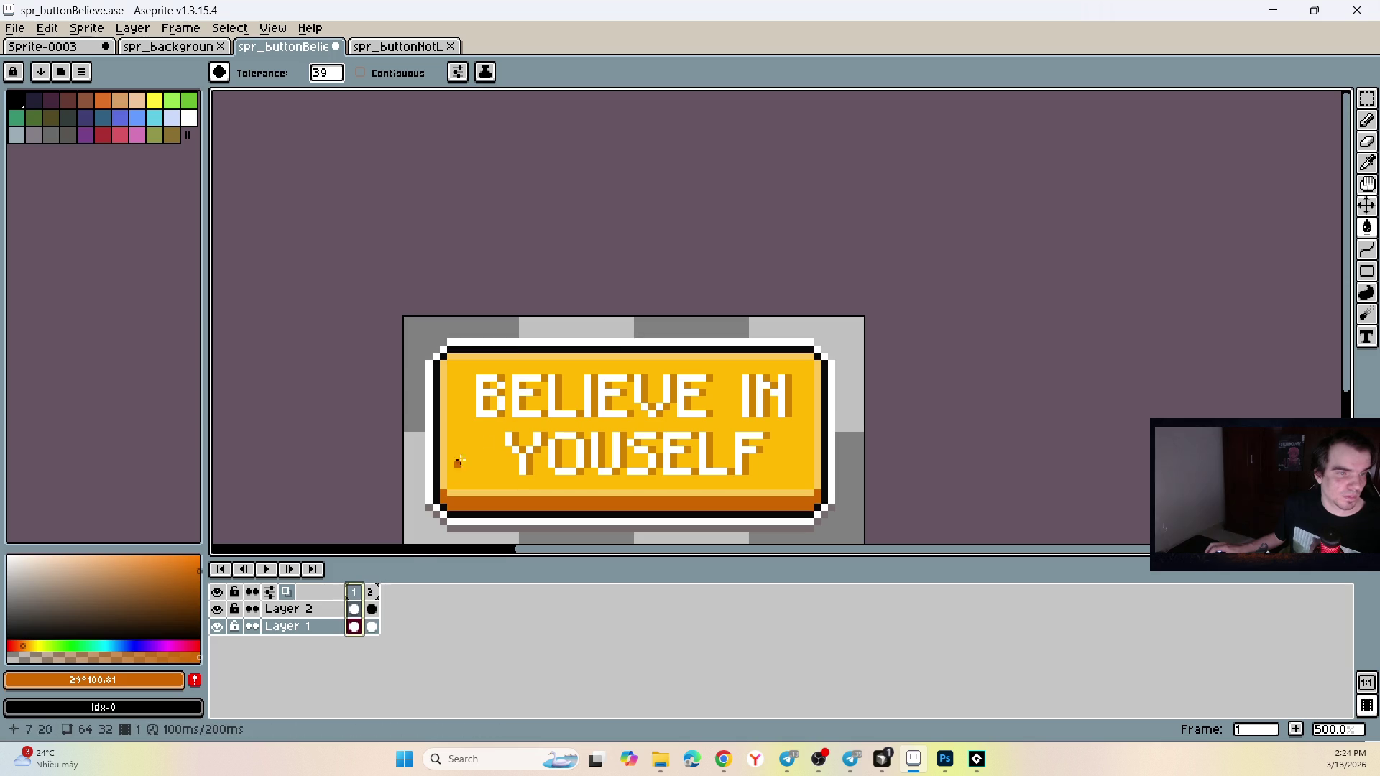
{"action": "left_click", "coordinate": [372, 610]}
{"action": "left_click", "coordinate": [355, 610]}
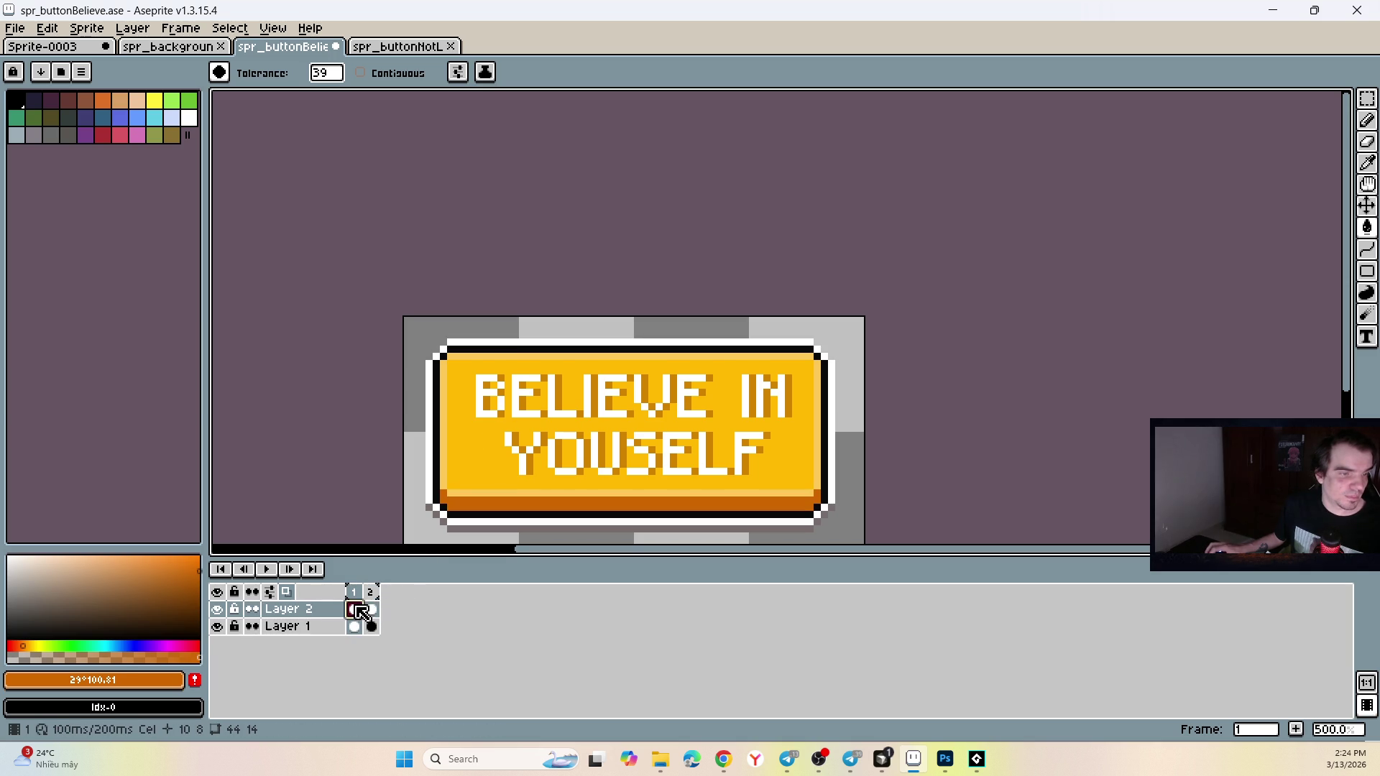
{"action": "left_click", "coordinate": [515, 442]}
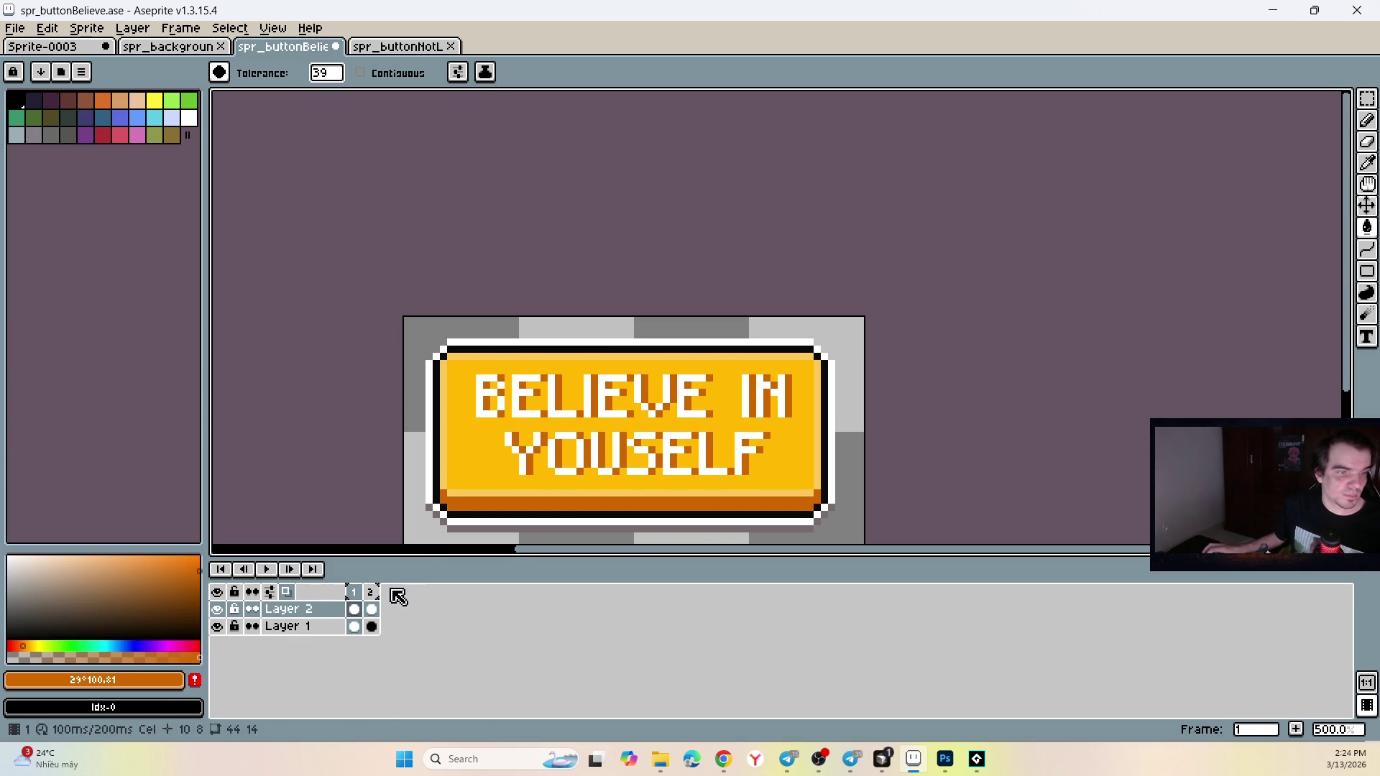
{"action": "left_click", "coordinate": [372, 610]}
{"action": "left_click", "coordinate": [517, 455]}
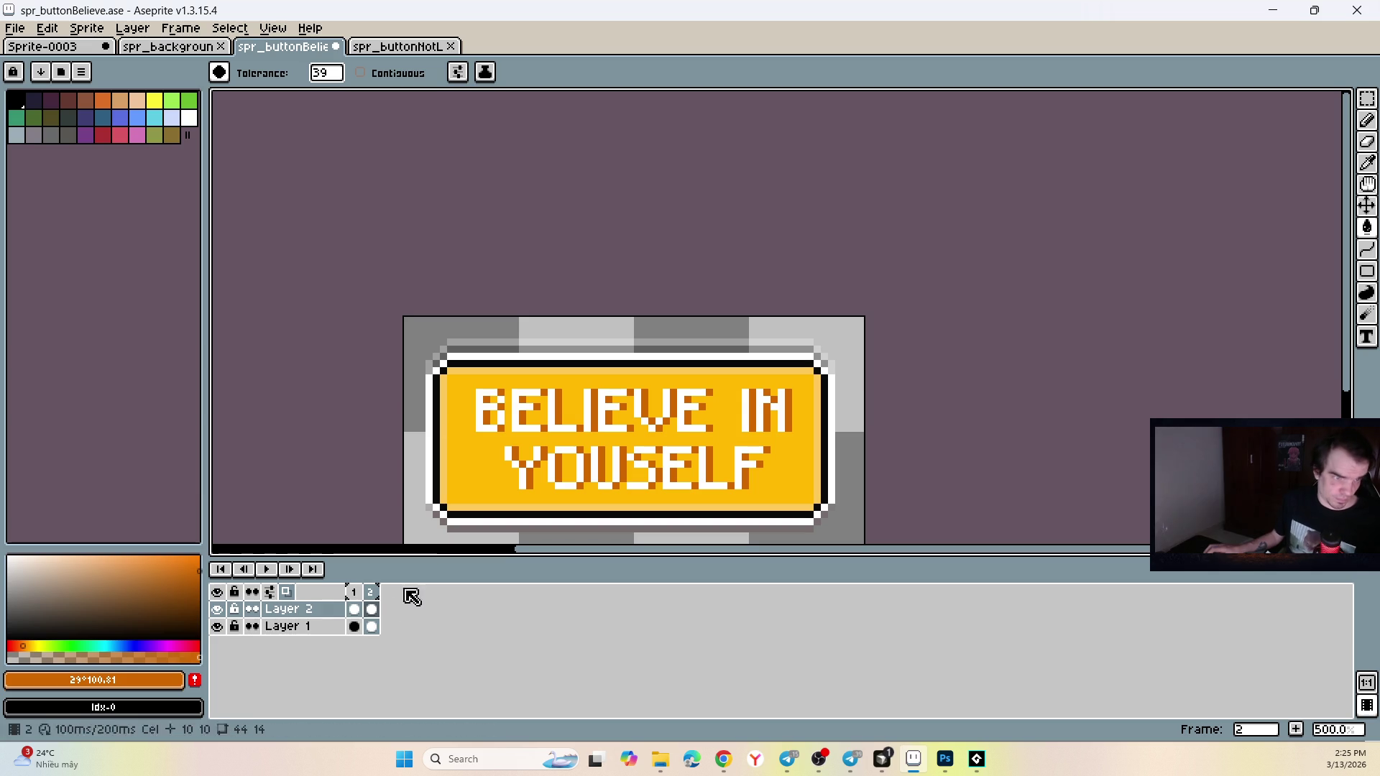
{"action": "left_click", "coordinate": [353, 610]}
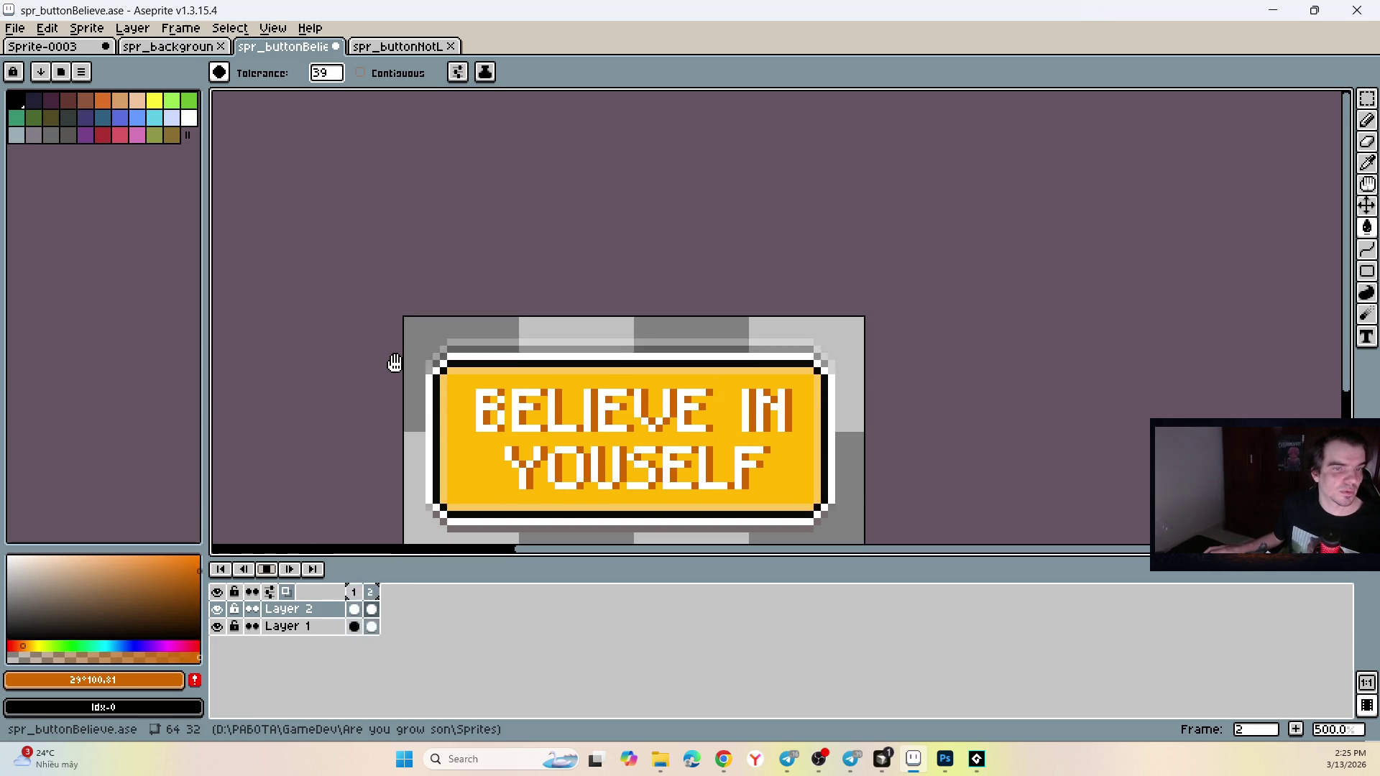
Preview the two-frame animation playback, then stop it.
{"action": "scroll", "coordinate": [381, 359], "scroll_direction": "down", "scroll_amount": 4}
{"action": "scroll", "coordinate": [401, 378], "scroll_direction": "up", "scroll_amount": 2}
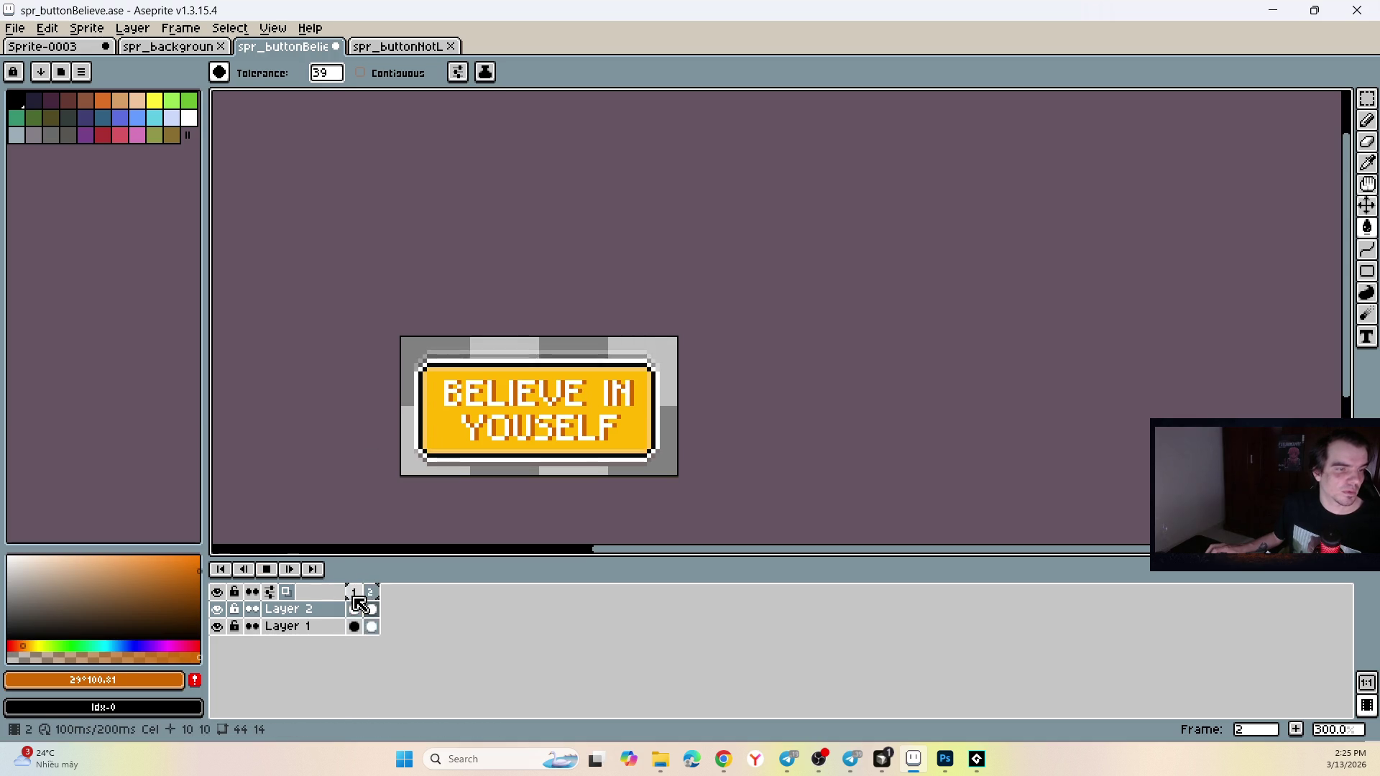
{"action": "key", "text": "Return"}
{"action": "scroll", "coordinate": [392, 460], "scroll_direction": "up", "scroll_amount": 6}
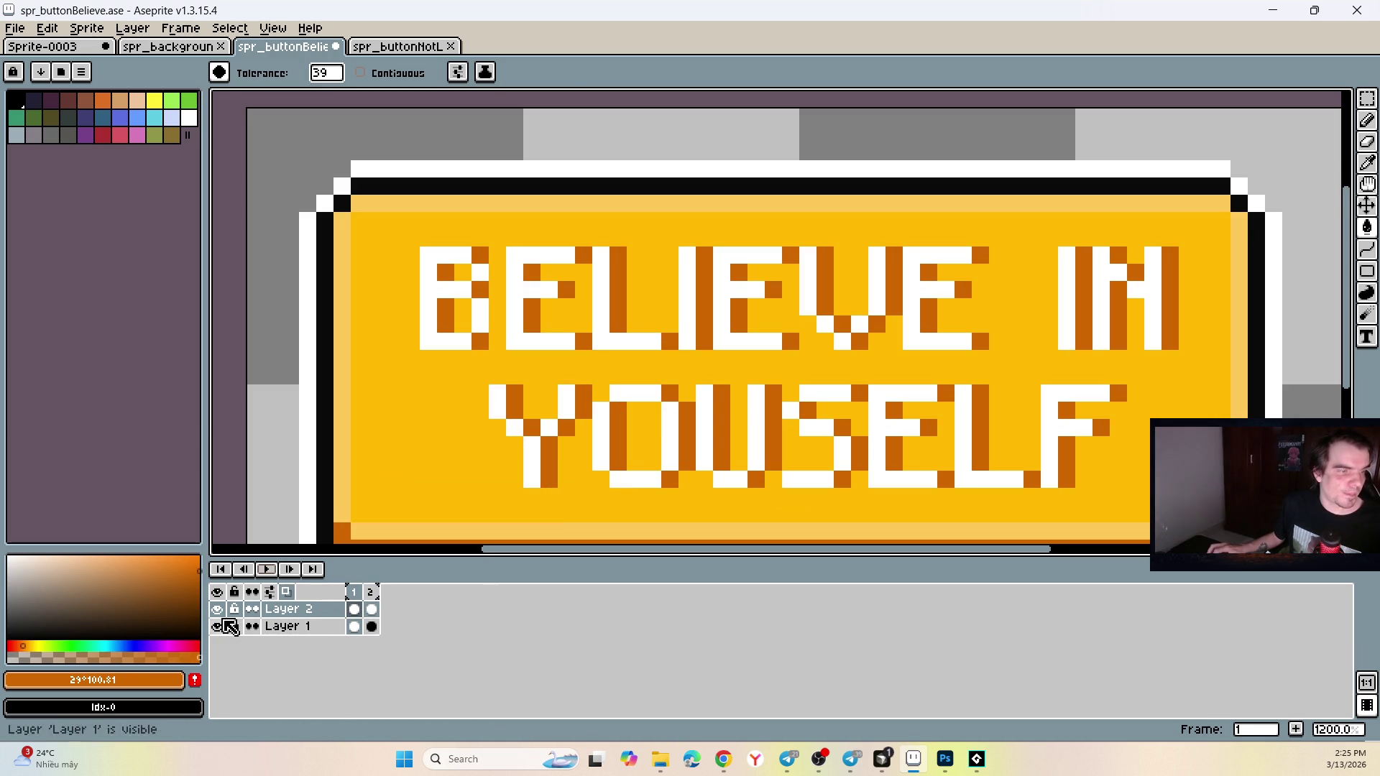
Sample the button's yellow face and shift its hue to 35° orange.
{"action": "key", "text": "i"}
{"action": "left_click", "coordinate": [405, 424], "text": "alt"}
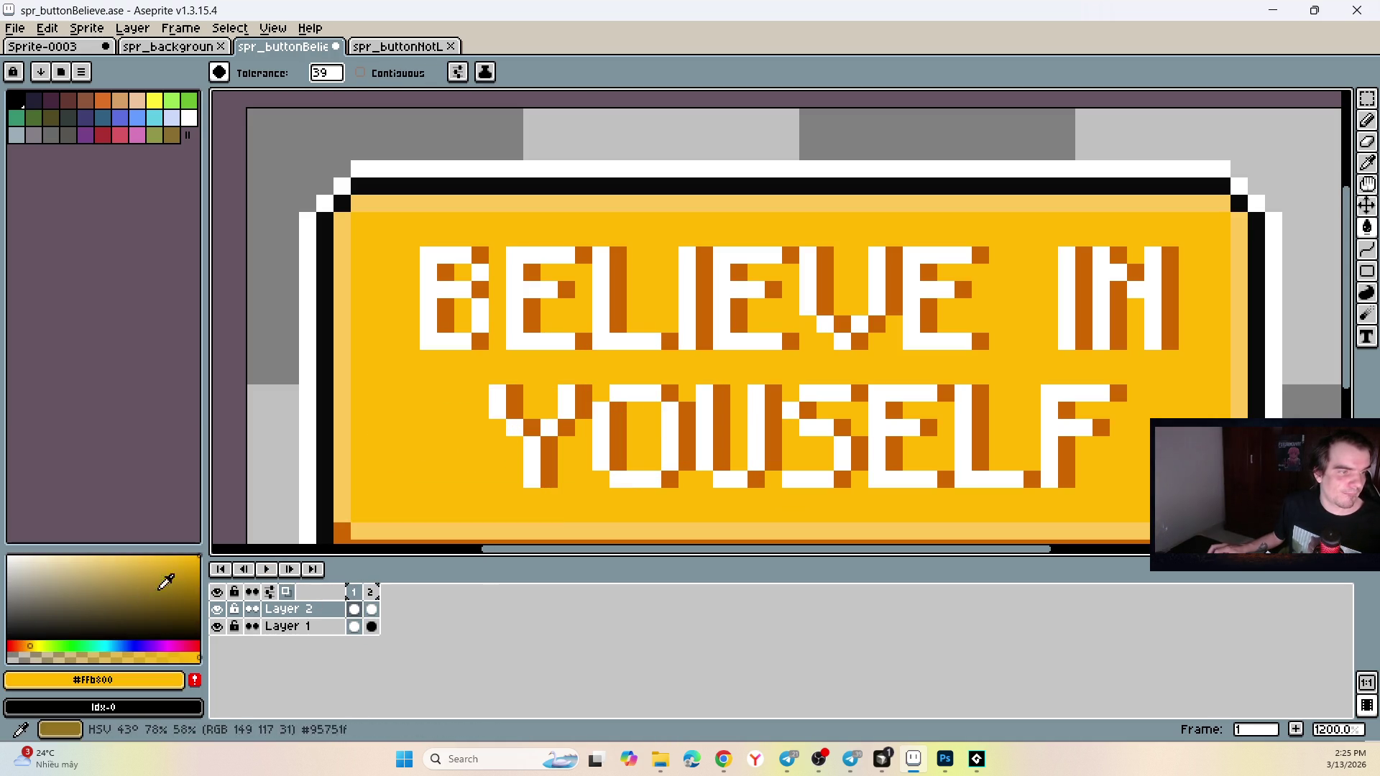
{"action": "left_click", "coordinate": [26, 646]}
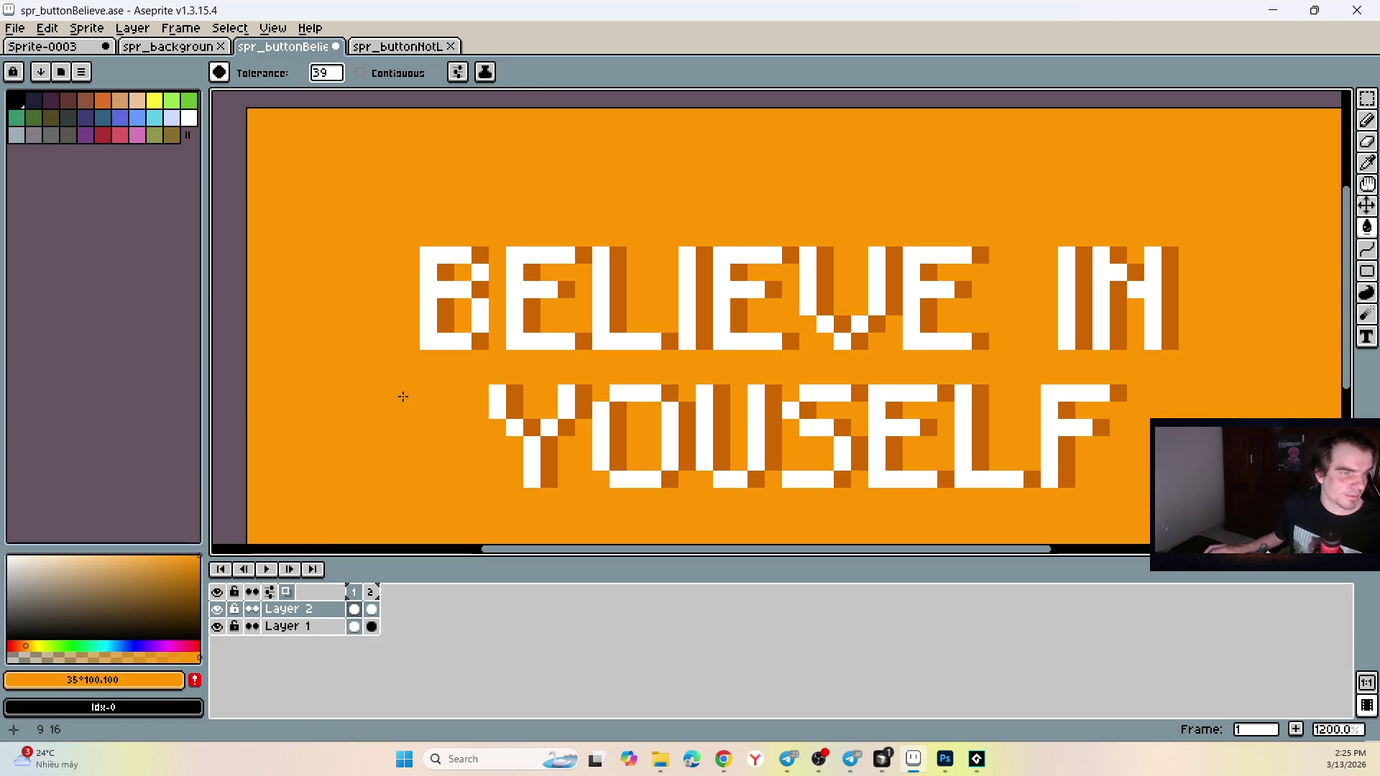
{"action": "left_click", "coordinate": [404, 396]}
{"action": "key", "text": "ctrl+z"}
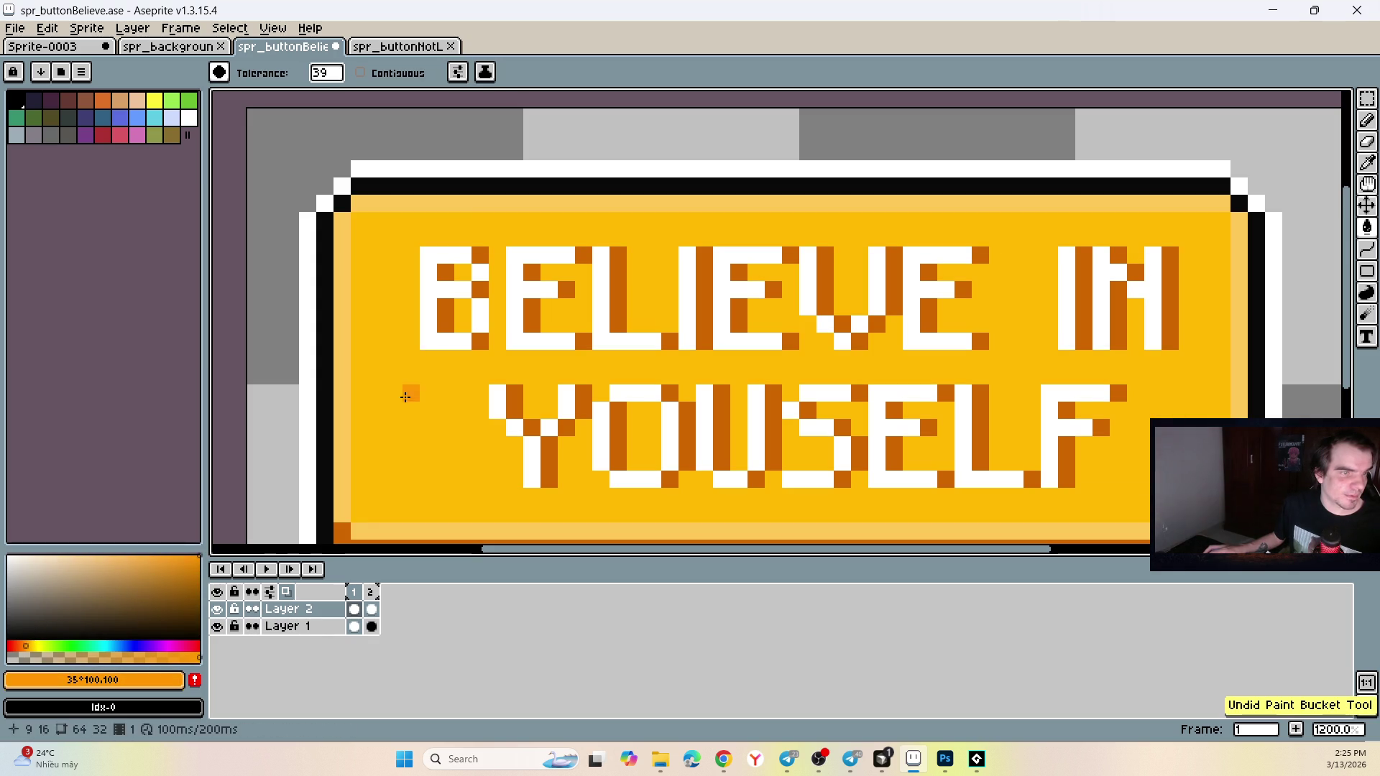
Fill the Layer 1 button interior with the orange in frames 1 and 2.
{"action": "left_click", "coordinate": [354, 627]}
{"action": "left_click", "coordinate": [426, 443]}
{"action": "scroll", "coordinate": [428, 439], "scroll_direction": "down", "scroll_amount": 4}
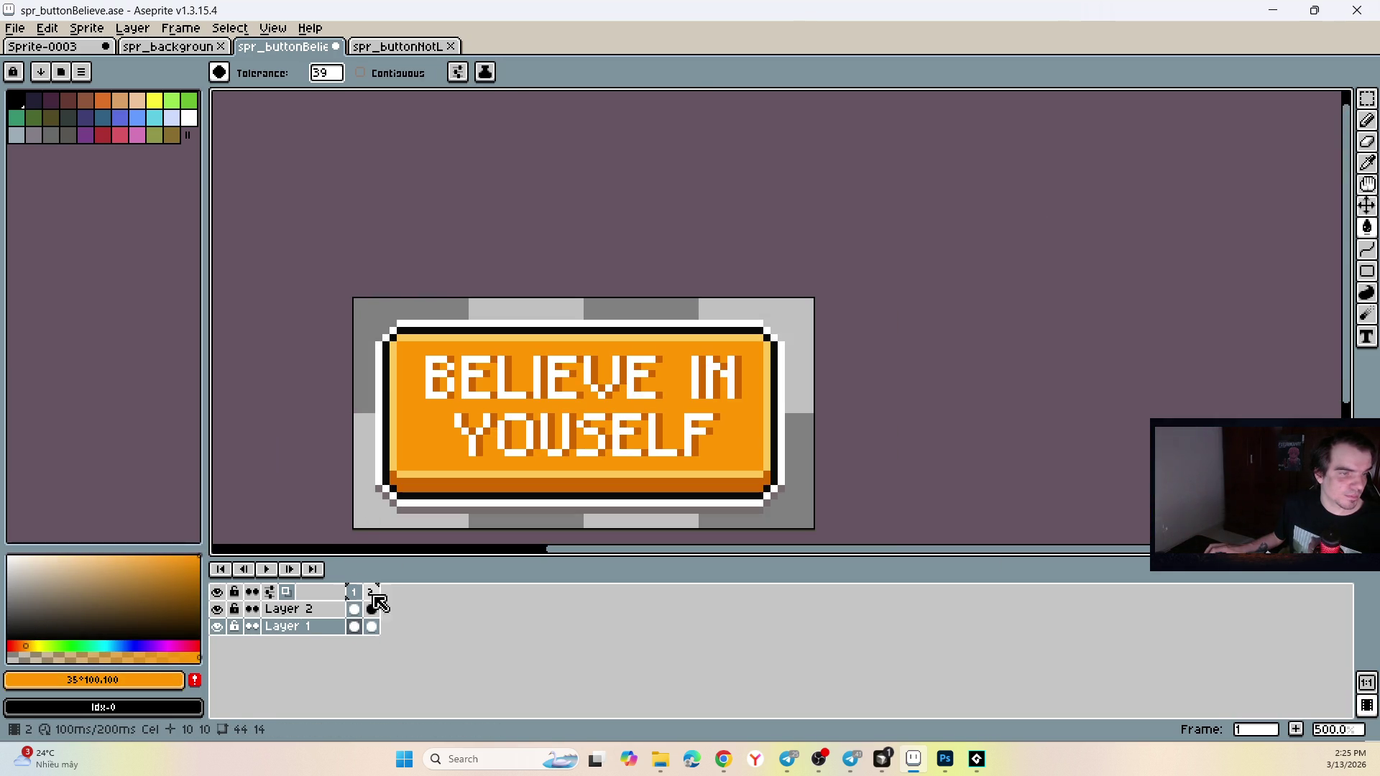
{"action": "left_click", "coordinate": [376, 633]}
{"action": "left_click", "coordinate": [429, 450]}
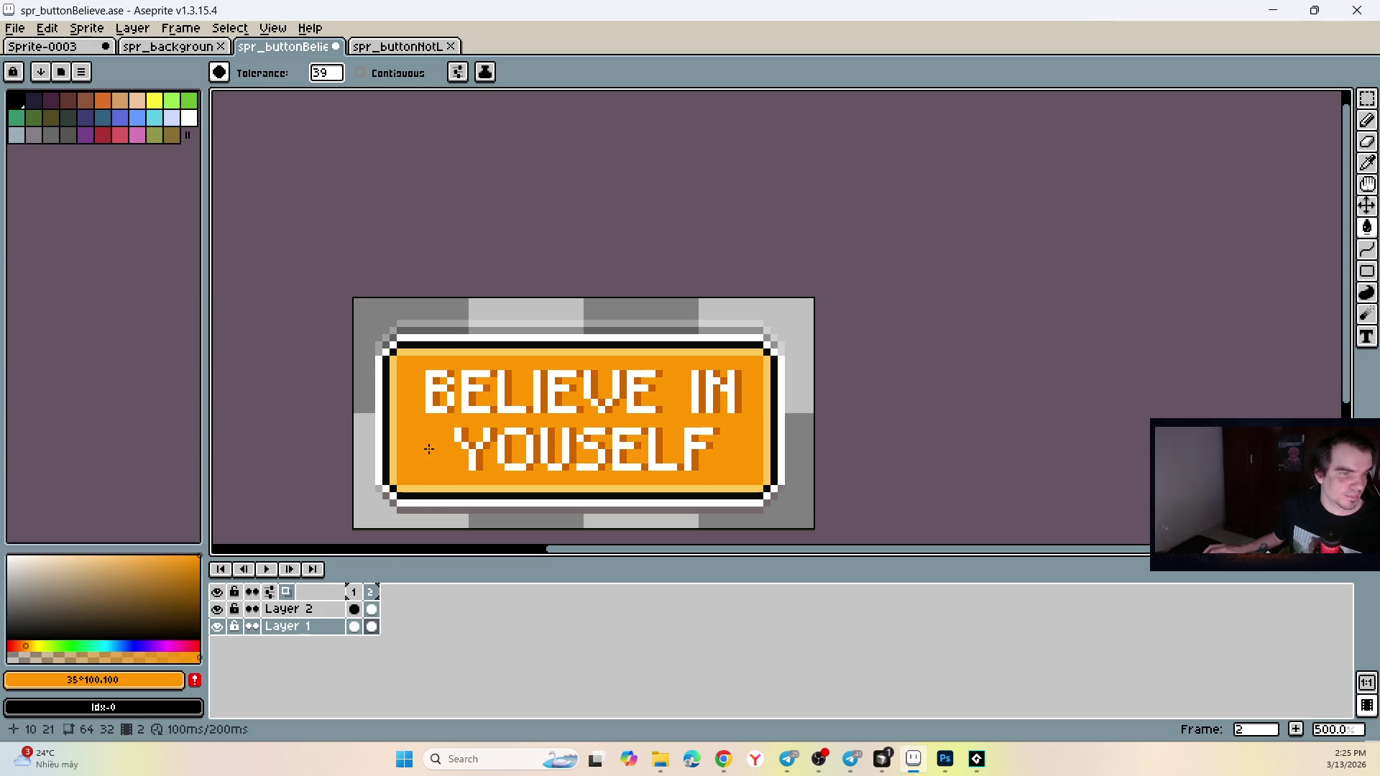
{"action": "left_click", "coordinate": [354, 627]}
Refill both frames' button faces with a matching lighter orange shade.
{"action": "left_click", "coordinate": [176, 556]}
{"action": "left_click", "coordinate": [394, 457]}
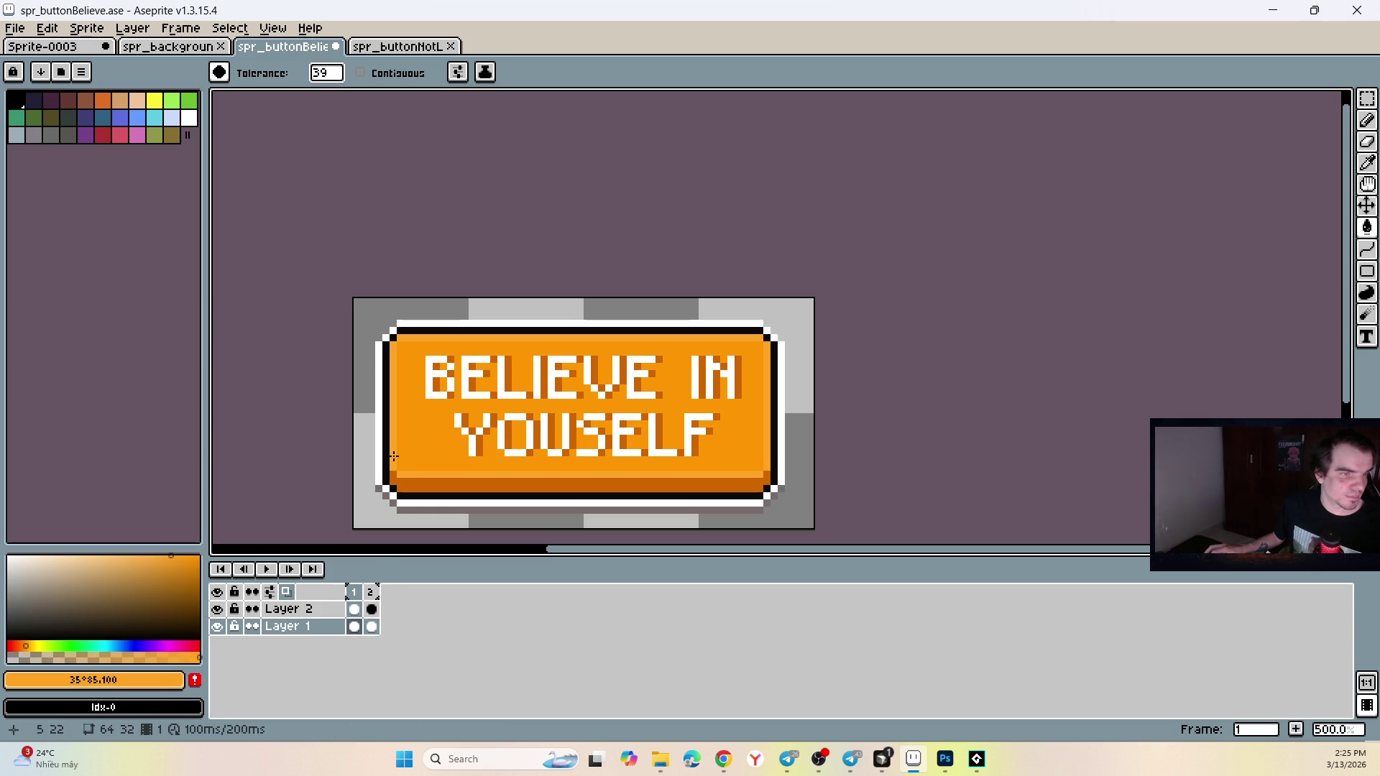
{"action": "key", "text": "ctrl+z"}
{"action": "left_click", "coordinate": [388, 460], "text": "alt"}
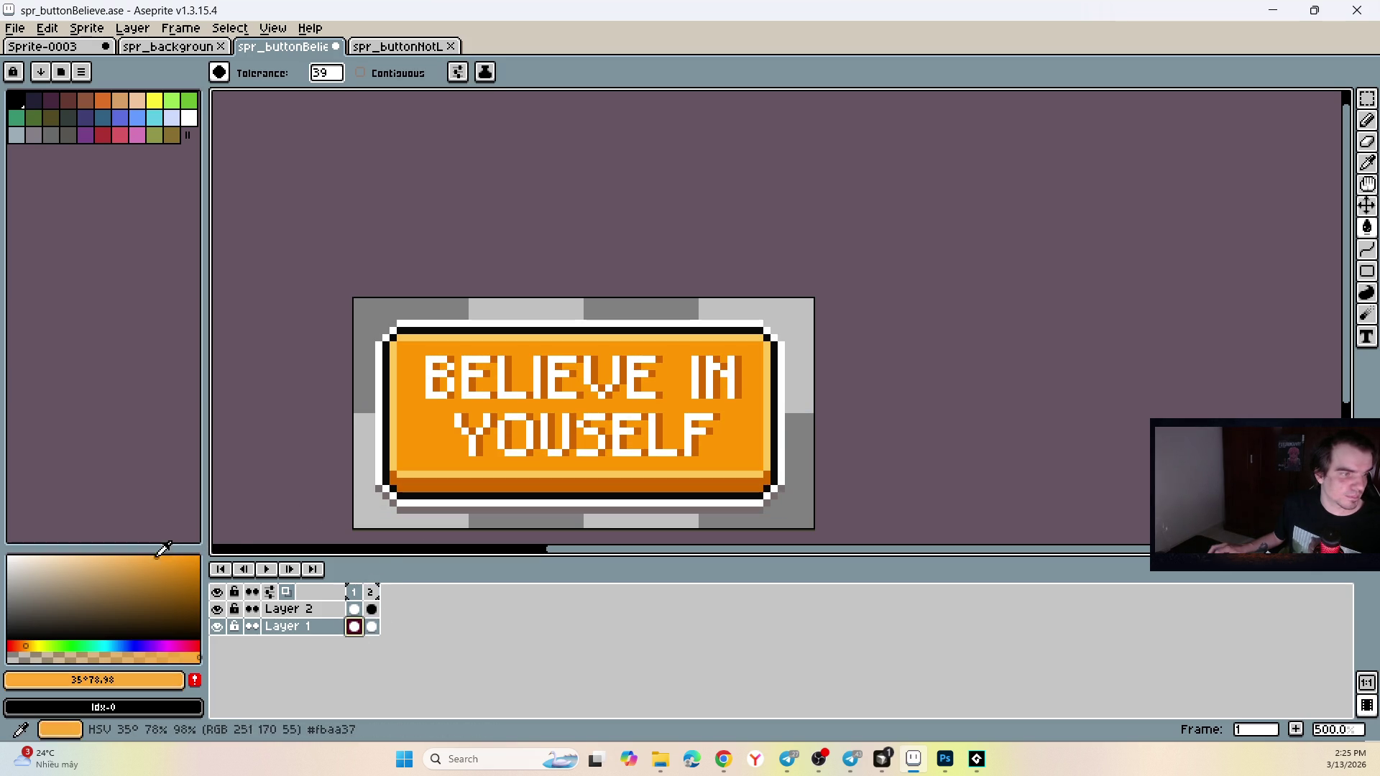
{"action": "left_click", "coordinate": [394, 452]}
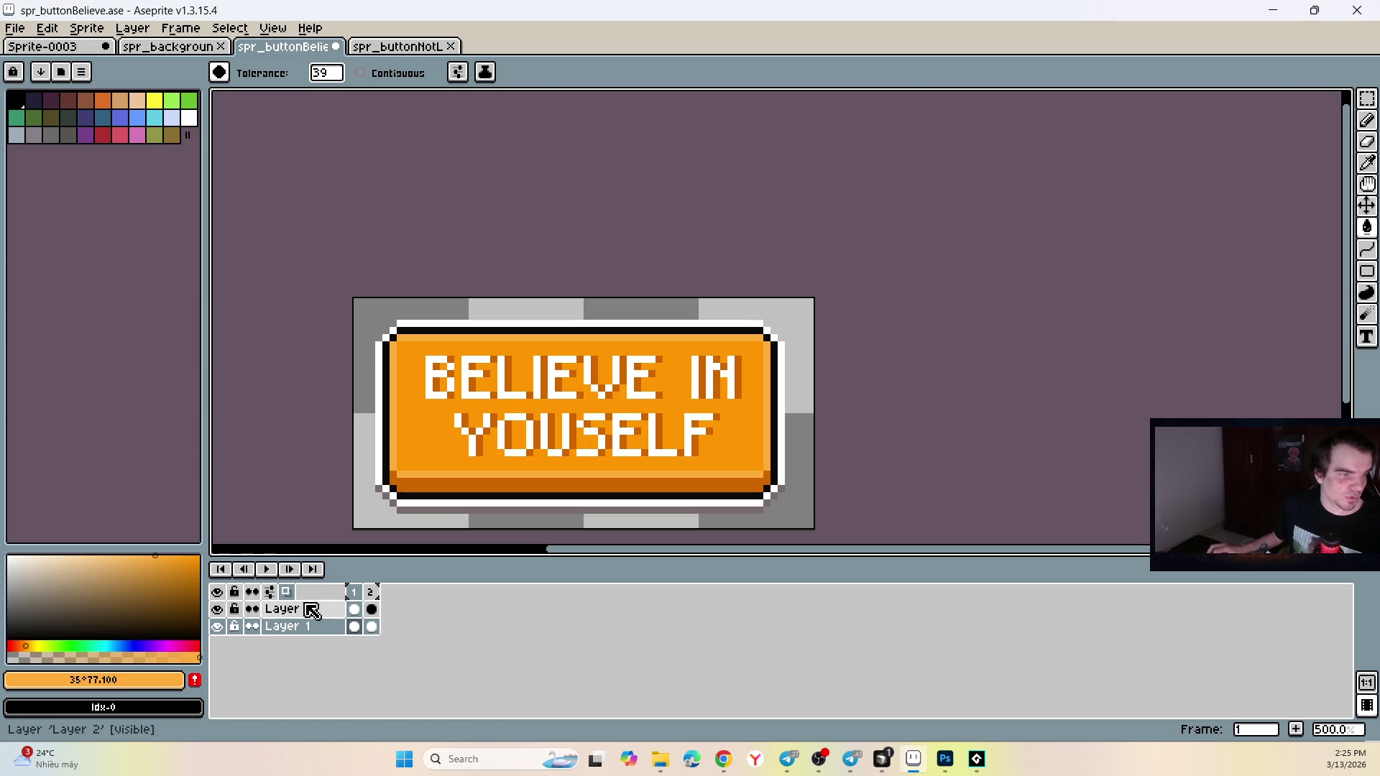
{"action": "left_click", "coordinate": [371, 610]}
{"action": "left_click", "coordinate": [394, 455]}
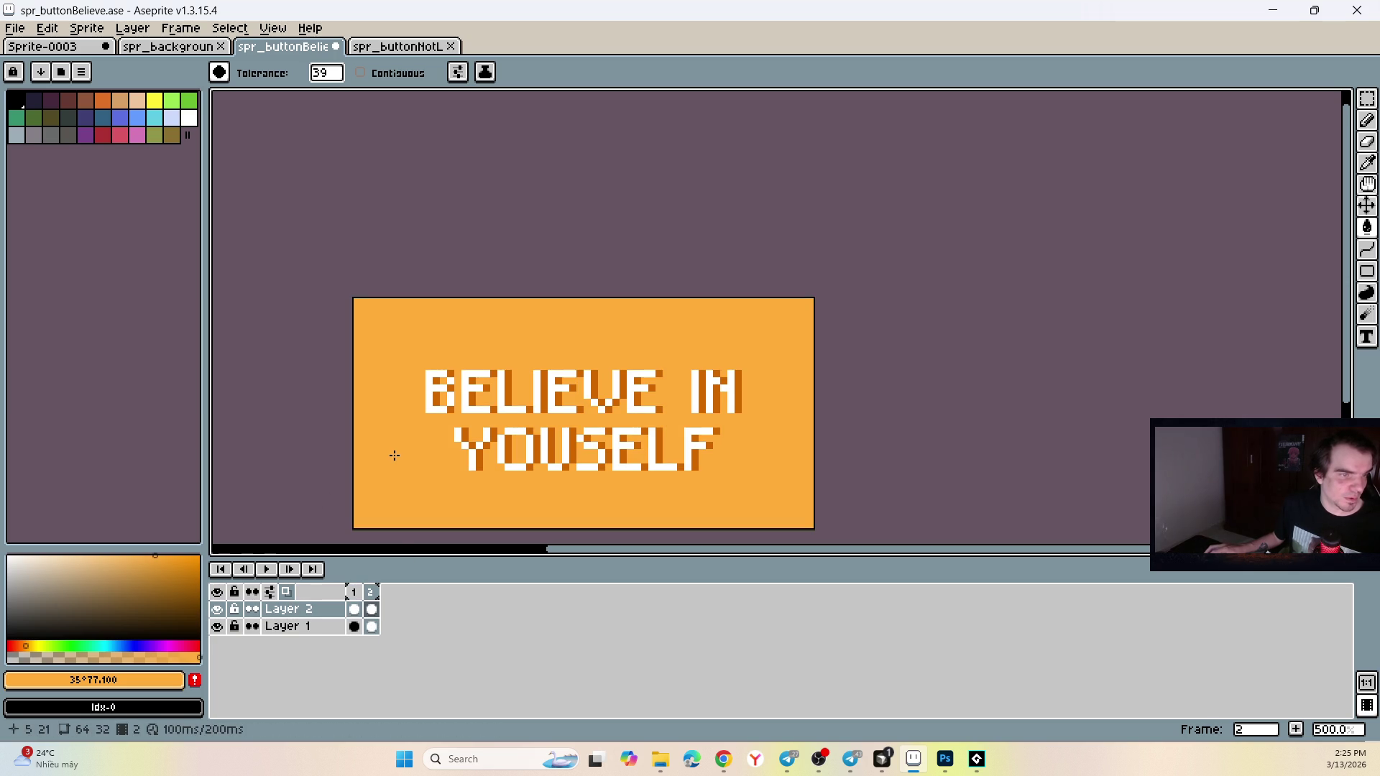
{"action": "key", "text": "ctrl+z"}
{"action": "left_click", "coordinate": [371, 626]}
{"action": "left_click", "coordinate": [394, 454]}
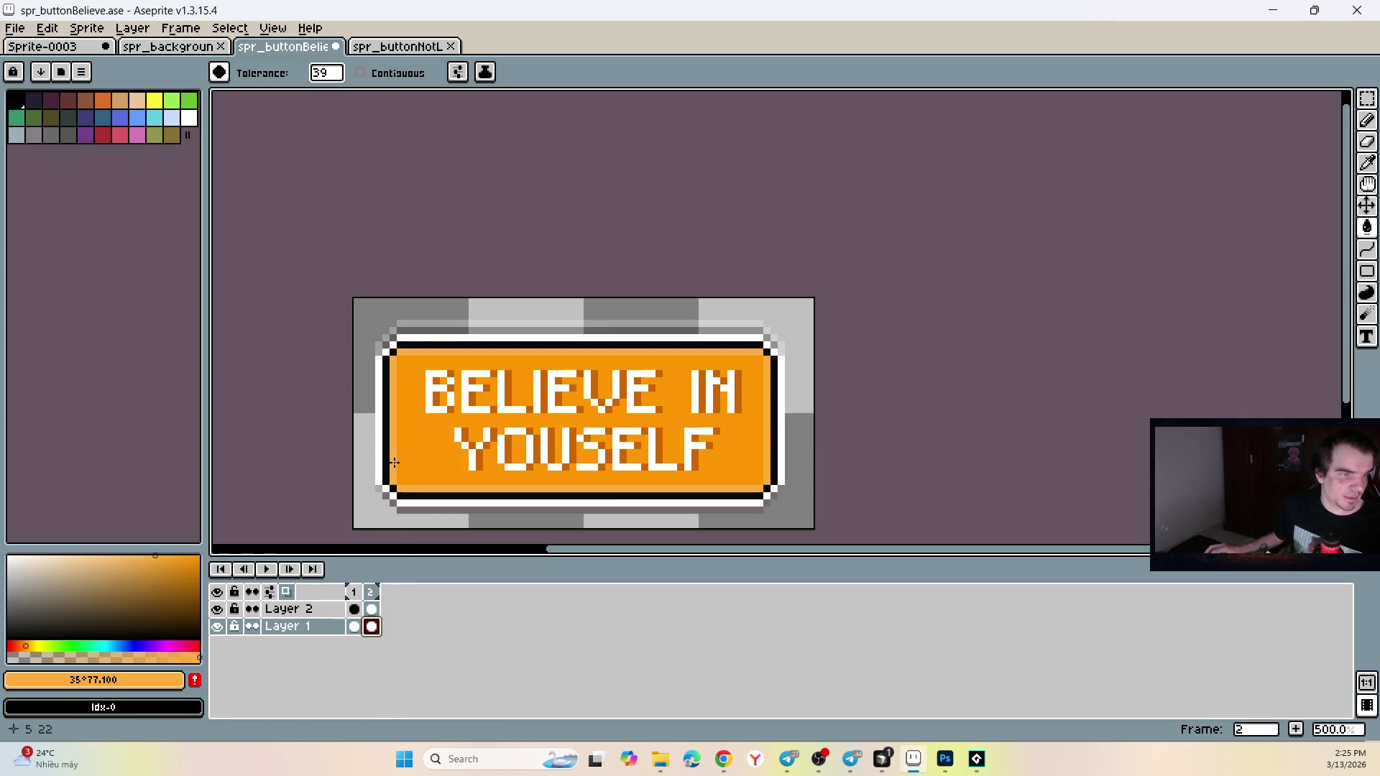
{"action": "left_click", "coordinate": [355, 626]}
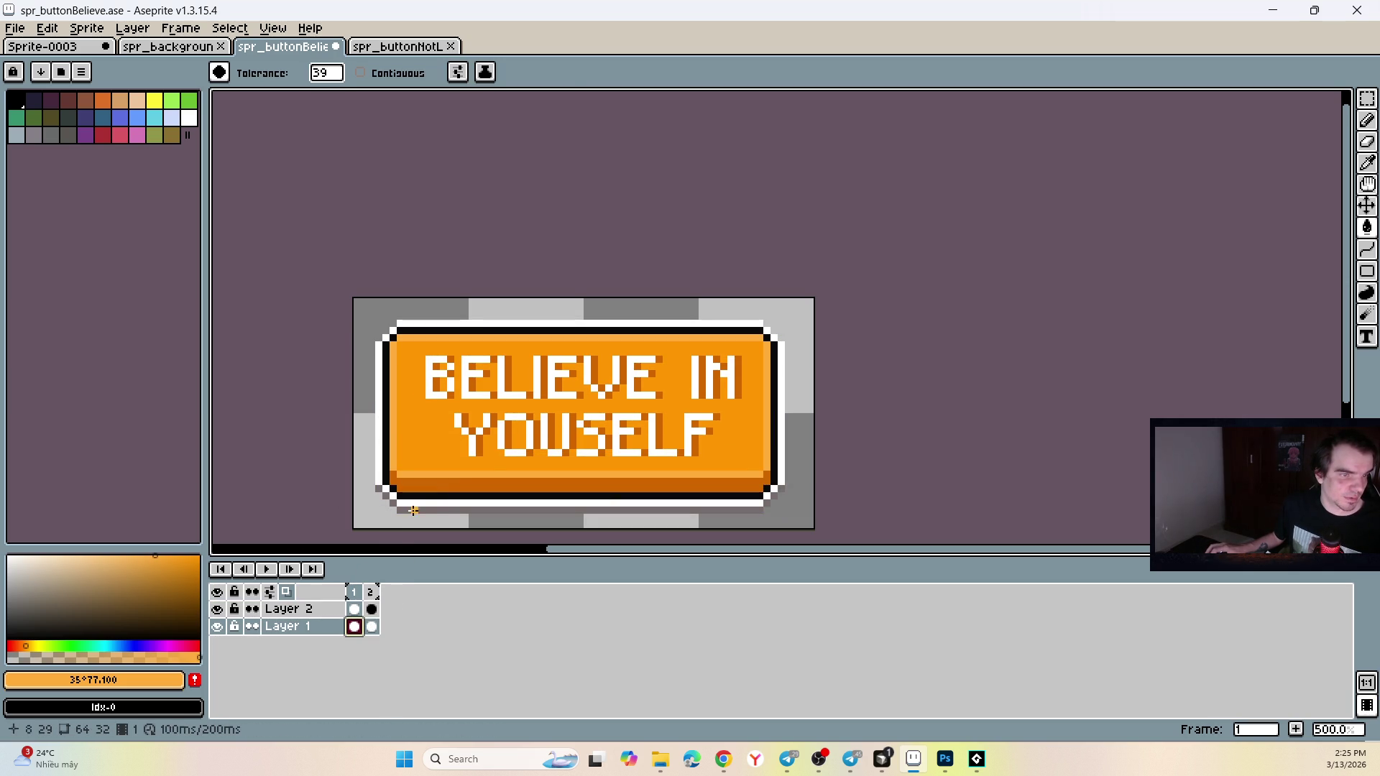
Try dark orange fills on the face and letter shadows, undoing each.
{"action": "left_click", "coordinate": [447, 481], "text": "alt"}
{"action": "left_click", "coordinate": [482, 447]}
{"action": "key", "text": "ctrl+z"}
{"action": "key", "text": "ctrl+y"}
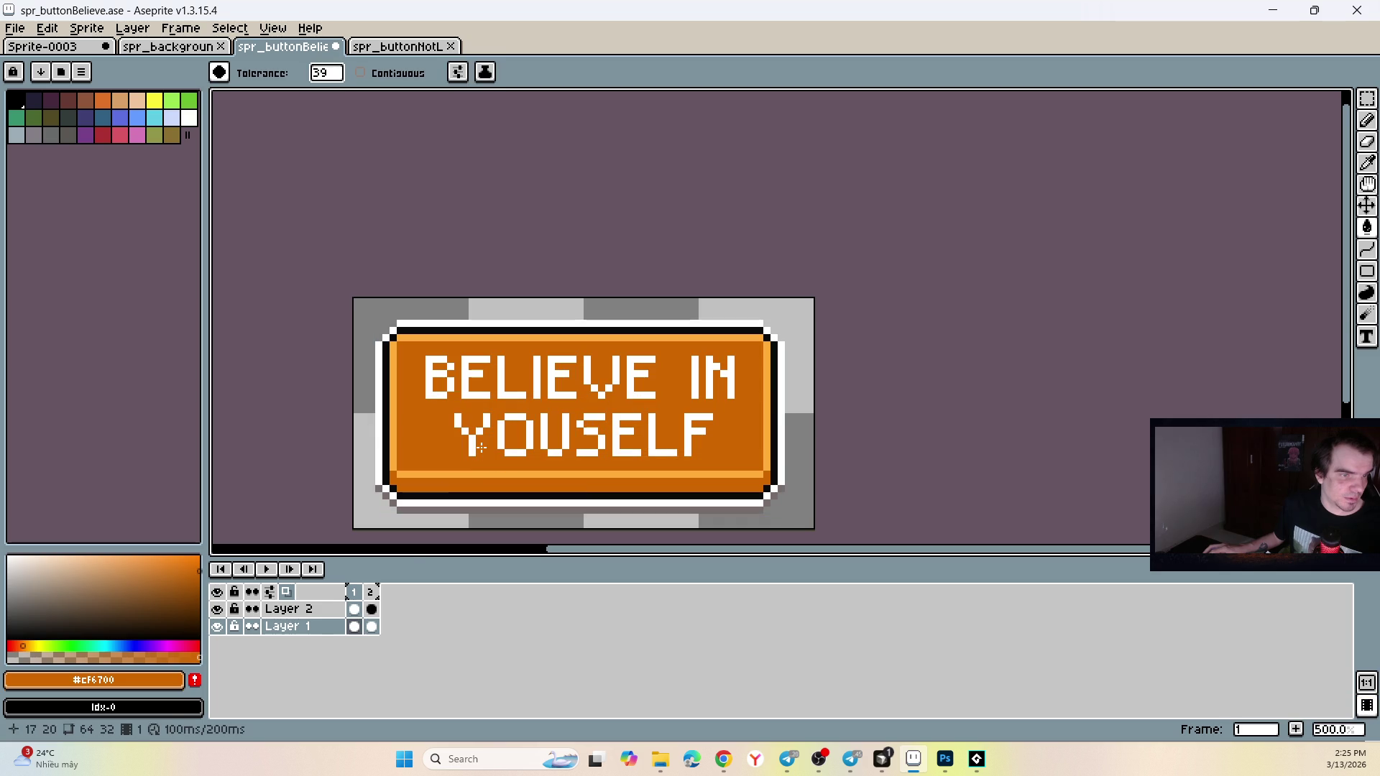
{"action": "key", "text": "ctrl+z"}
{"action": "left_click", "coordinate": [459, 497], "text": "ctrl"}
{"action": "left_click", "coordinate": [459, 497]}
{"action": "key", "text": "ctrl+z"}
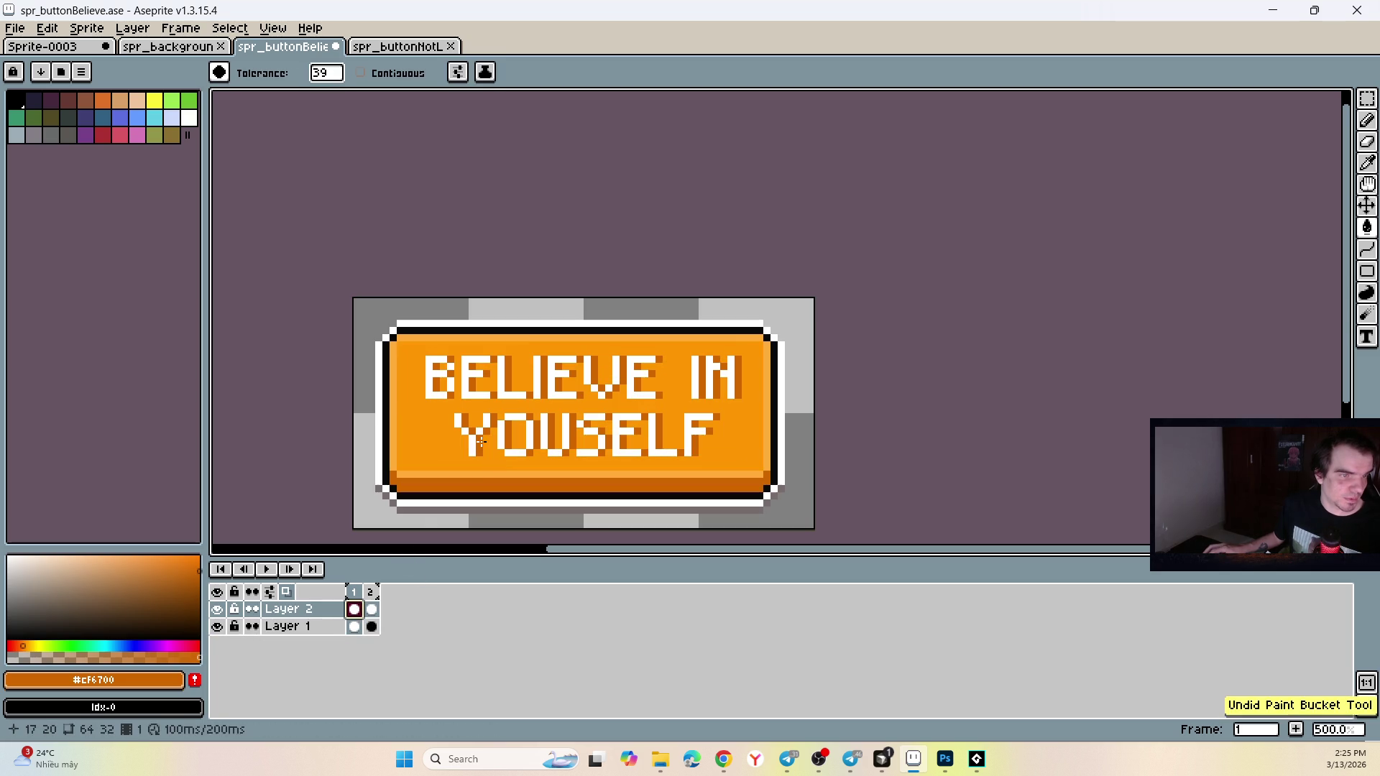
{"action": "left_click", "coordinate": [371, 609]}
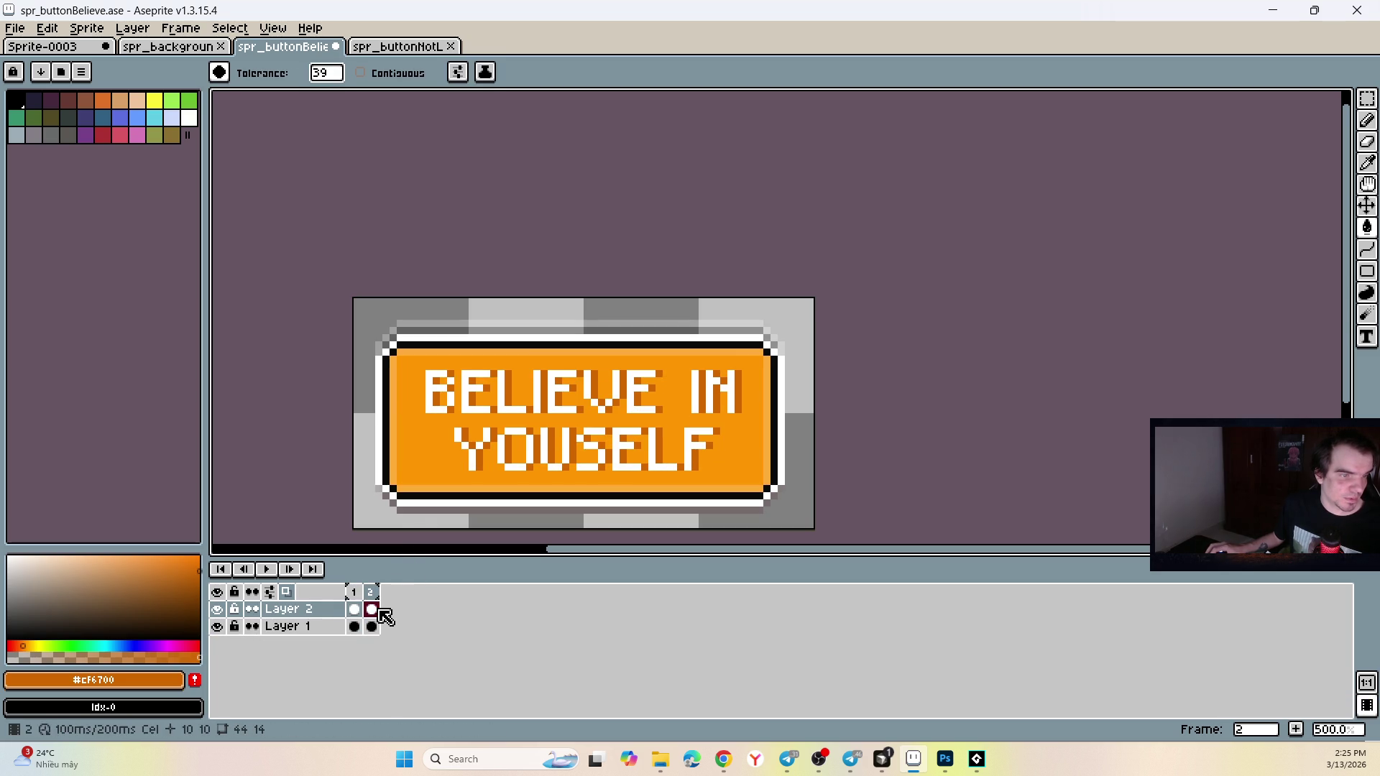